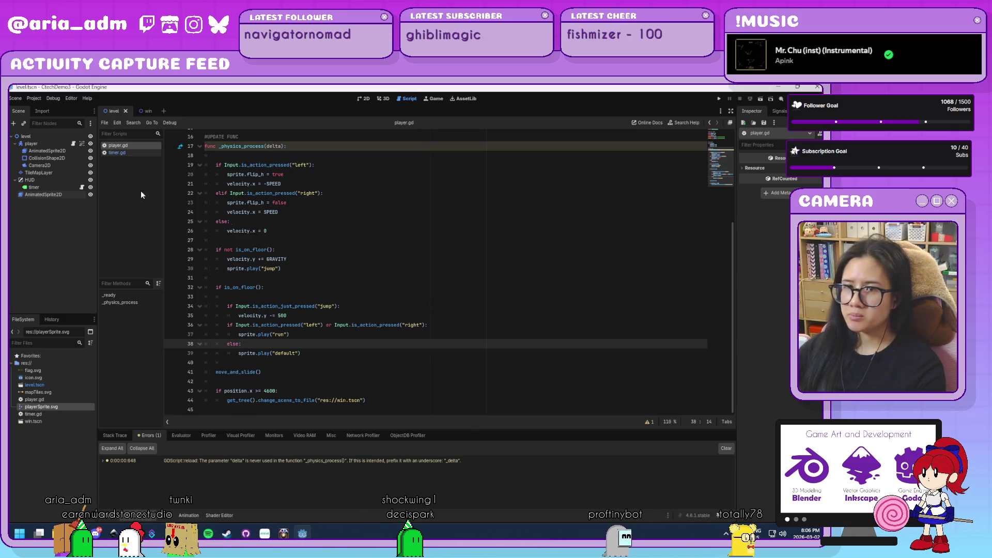
# - From the project list, create a Godot project named CtechDemo4 and open it for editing
pyautogui.click(35, 99)
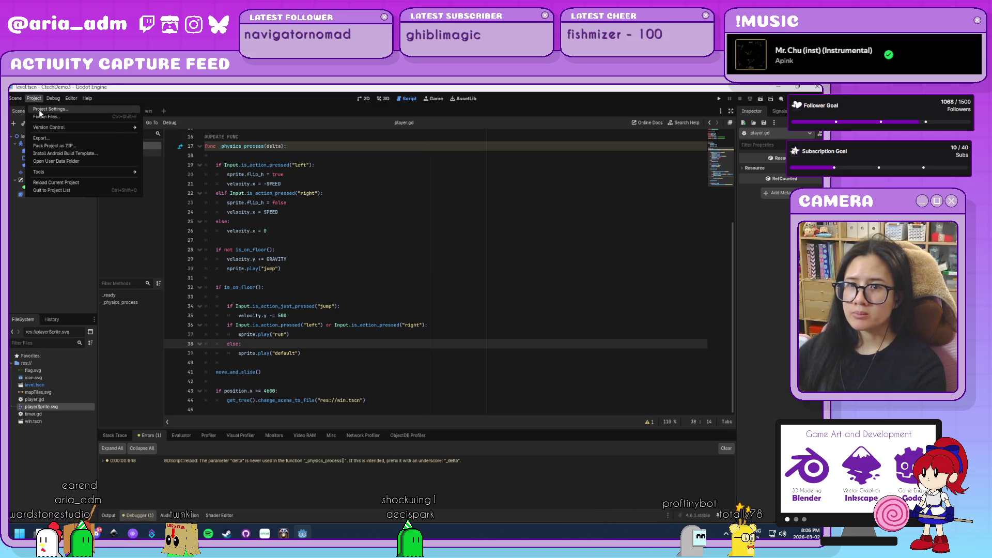
pyautogui.hotkey('alt', 'Tab')
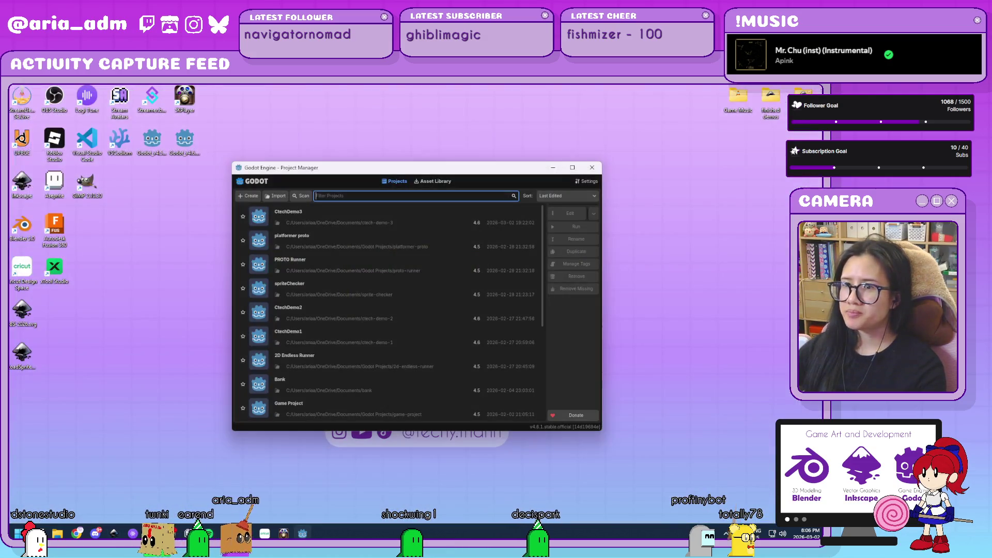
pyautogui.click(250, 197)
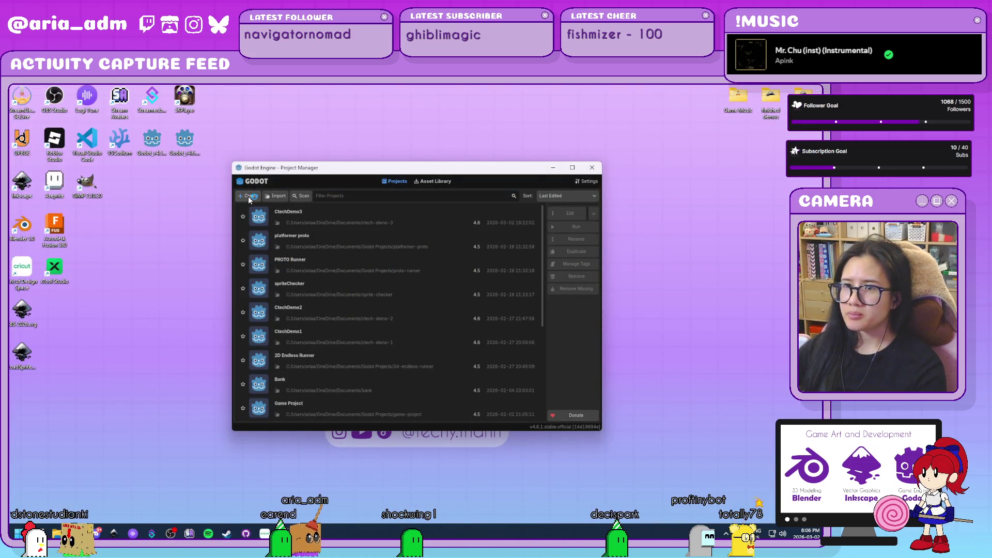
pyautogui.write('c')
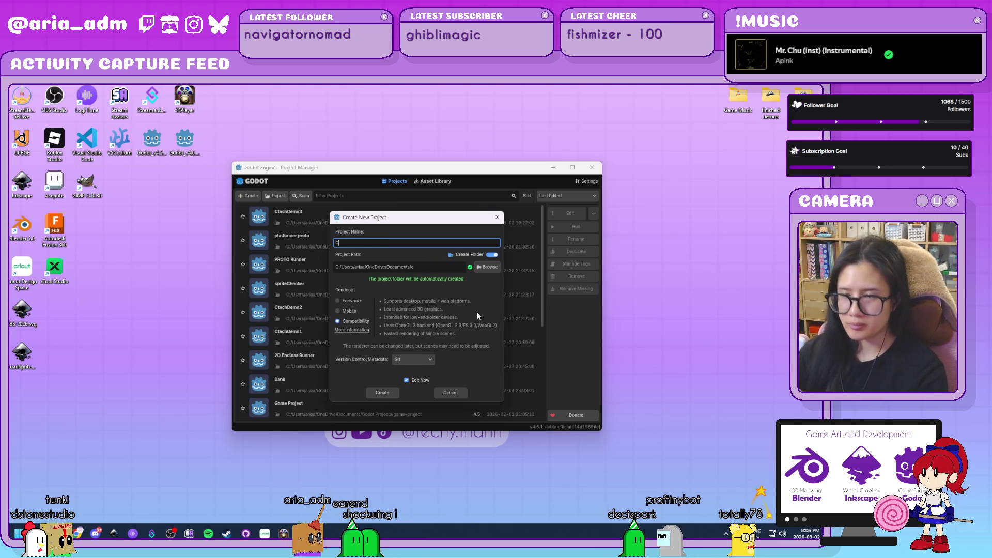
pyautogui.write('techDemo5')
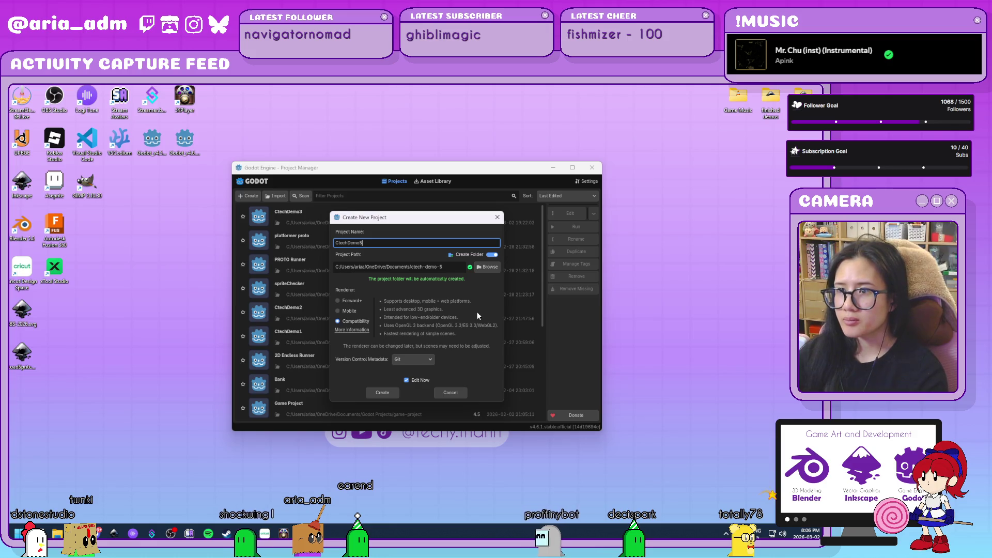
pyautogui.press('BackSpace')
pyautogui.write('4')
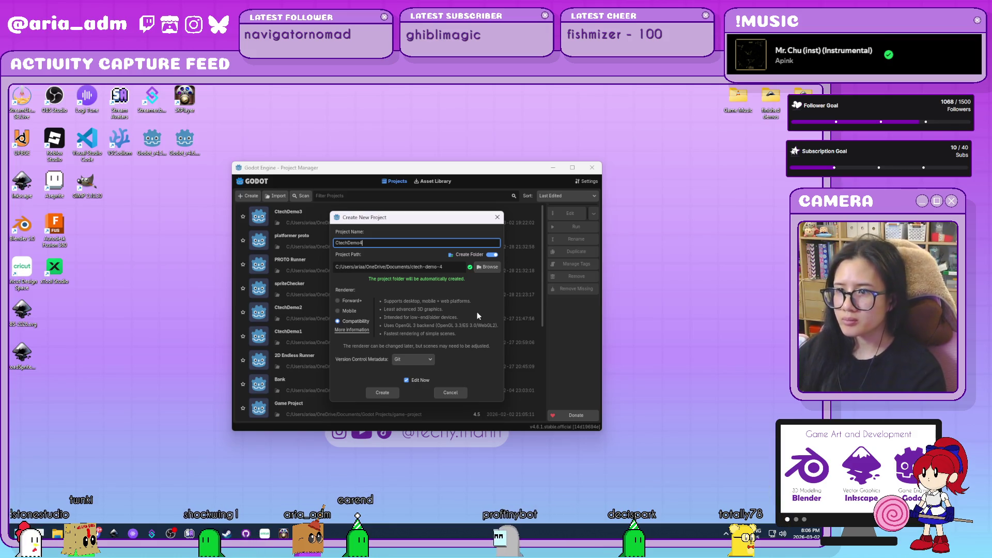
pyautogui.click(384, 393)
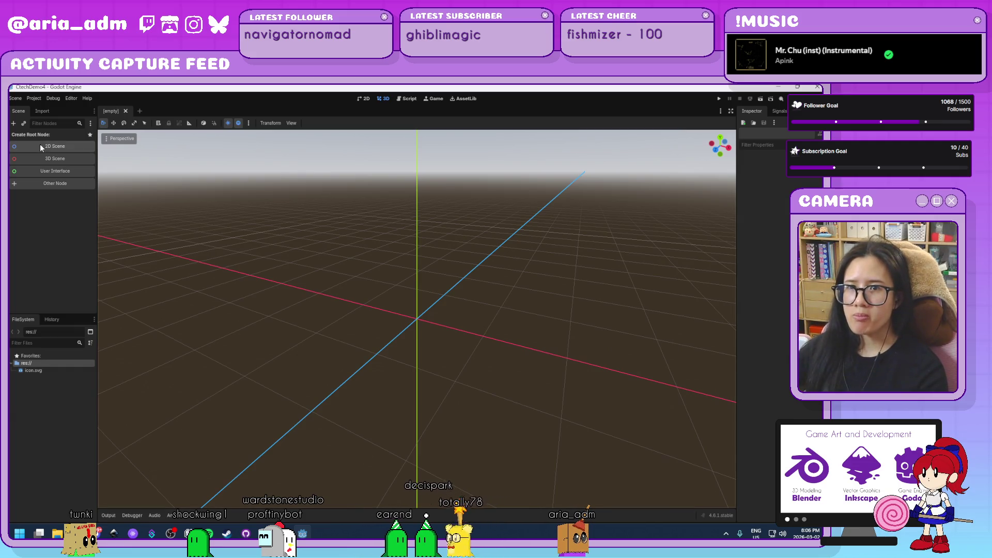
# - Start a 2D scene, rename its root node to level, and save it as level.tscn
pyautogui.click(41, 147)
pyautogui.doubleClick(52, 136)
pyautogui.write('level')
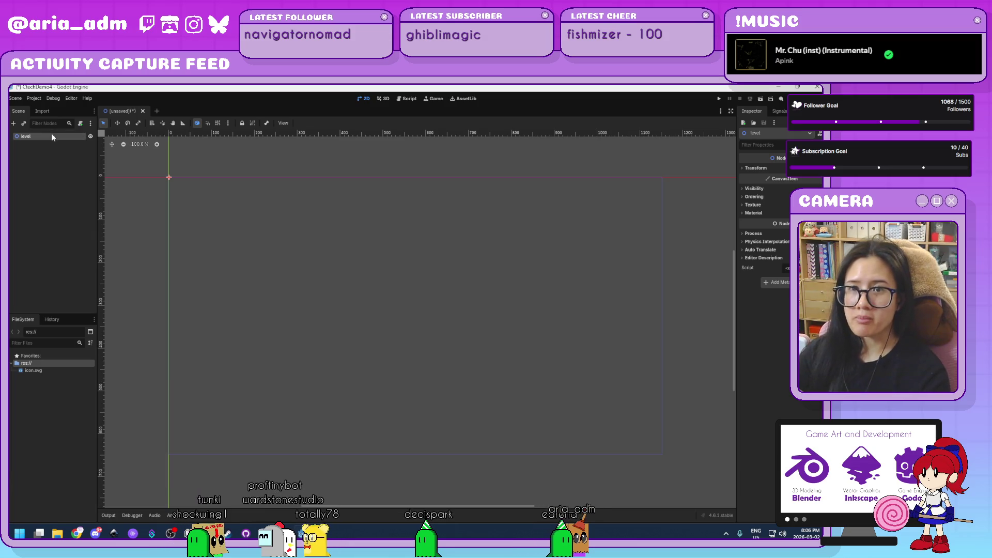
pyautogui.hotkey('ctrl', 's')
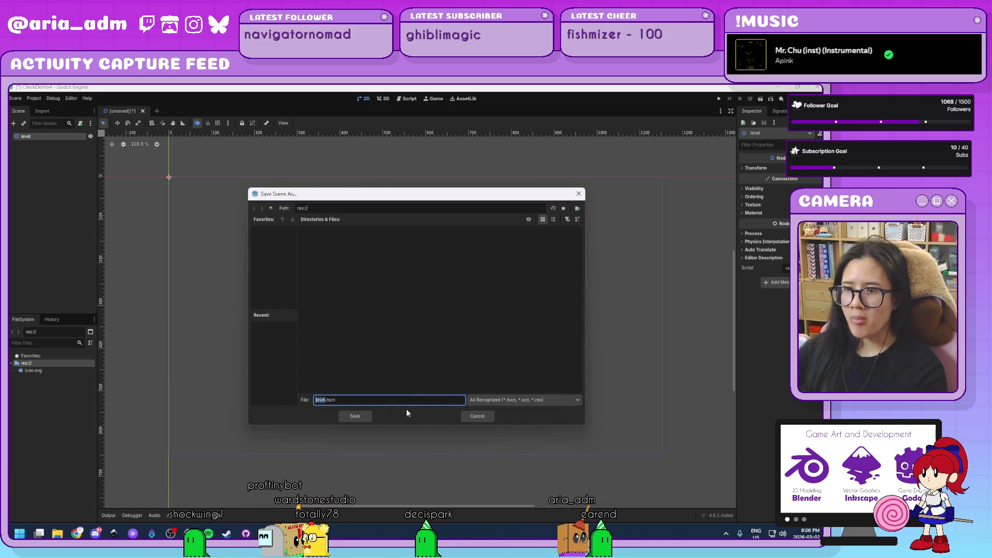
pyautogui.click(362, 417)
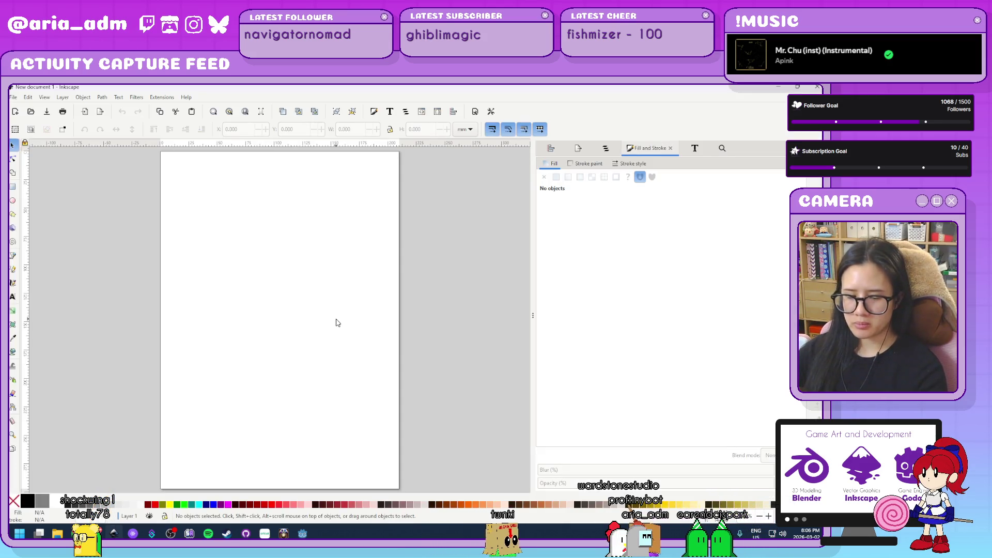
# - Set the document's page size and display units to px
pyautogui.hotkey('ctrl', 'shift', 'd')
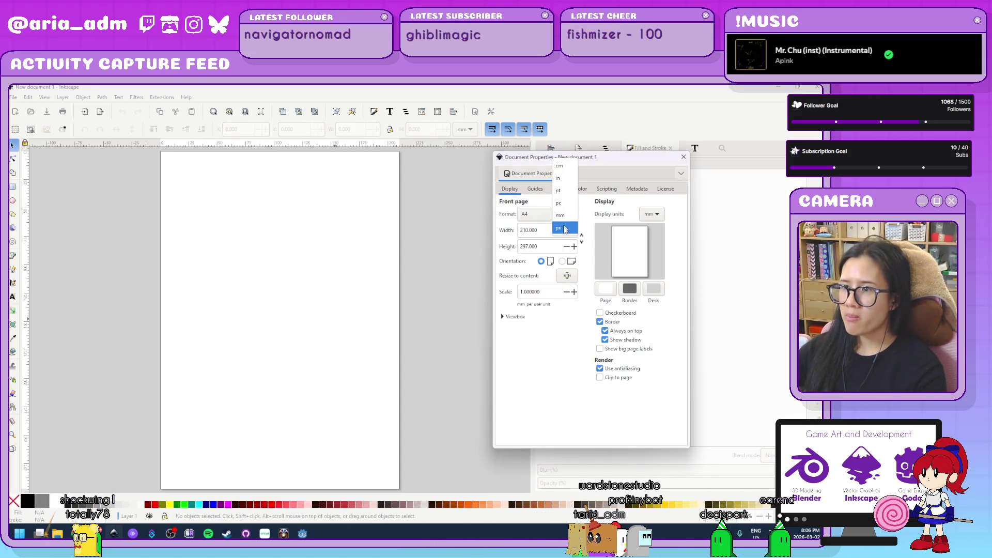
pyautogui.click(559, 228)
pyautogui.click(656, 229)
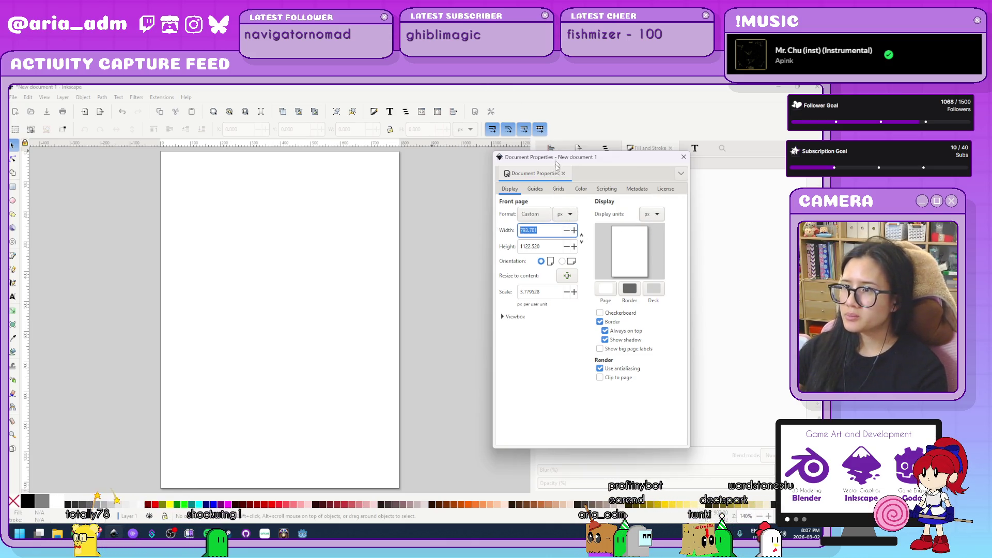
# - Add a rectangular grid with 50 px spacing on both X and Y
pyautogui.click(560, 189)
pyautogui.click(510, 189)
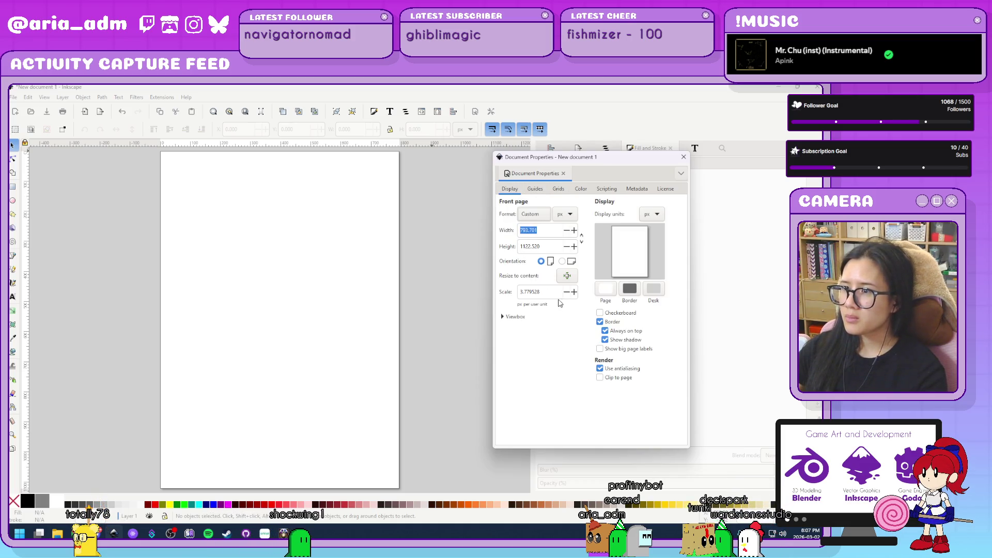
pyautogui.click(553, 189)
pyautogui.click(646, 214)
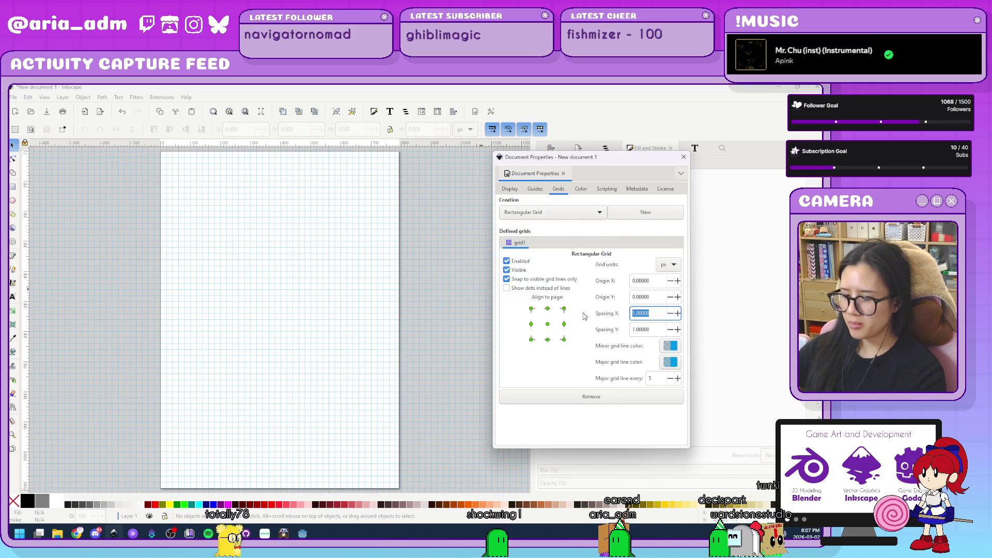
pyautogui.write('100')
pyautogui.press('Tab')
pyautogui.write('100')
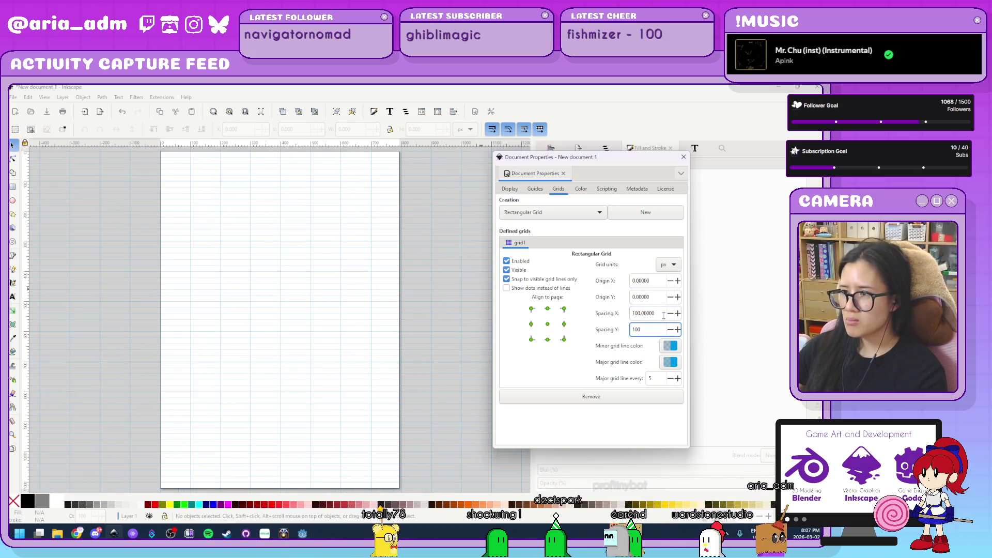
pyautogui.tripleClick(663, 313)
pyautogui.write('50')
pyautogui.press('Tab')
pyautogui.write('5')
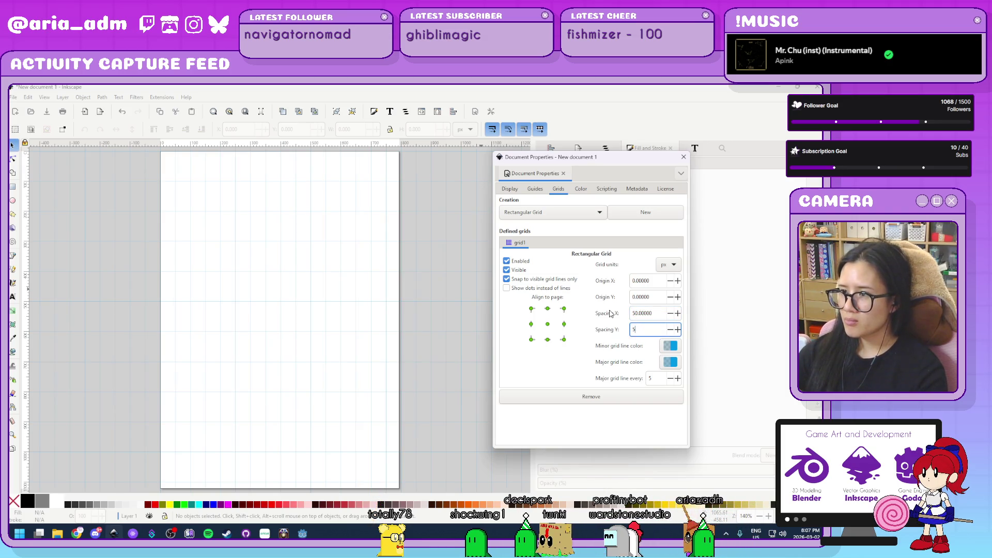
pyautogui.write('0.00000')
pyautogui.press('Return')
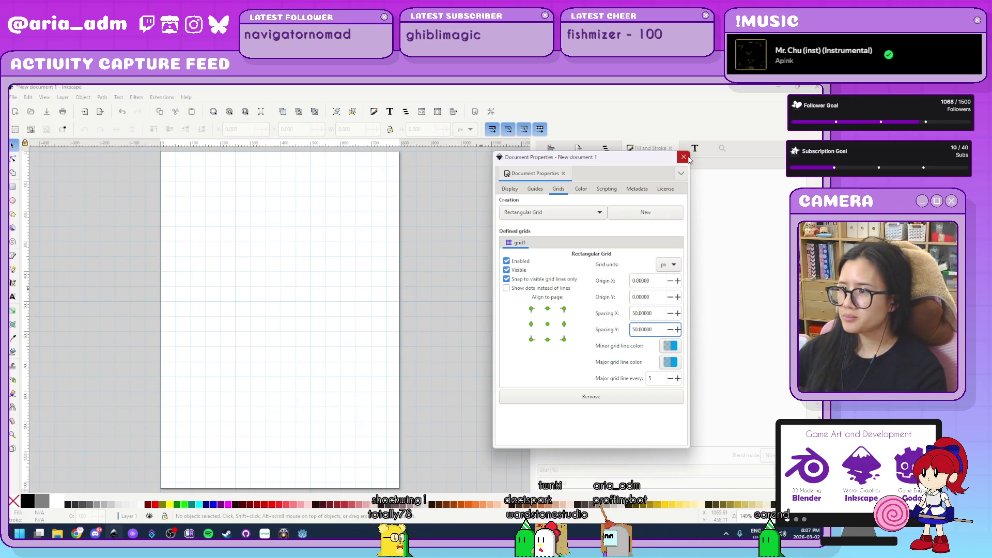
pyautogui.click(687, 158)
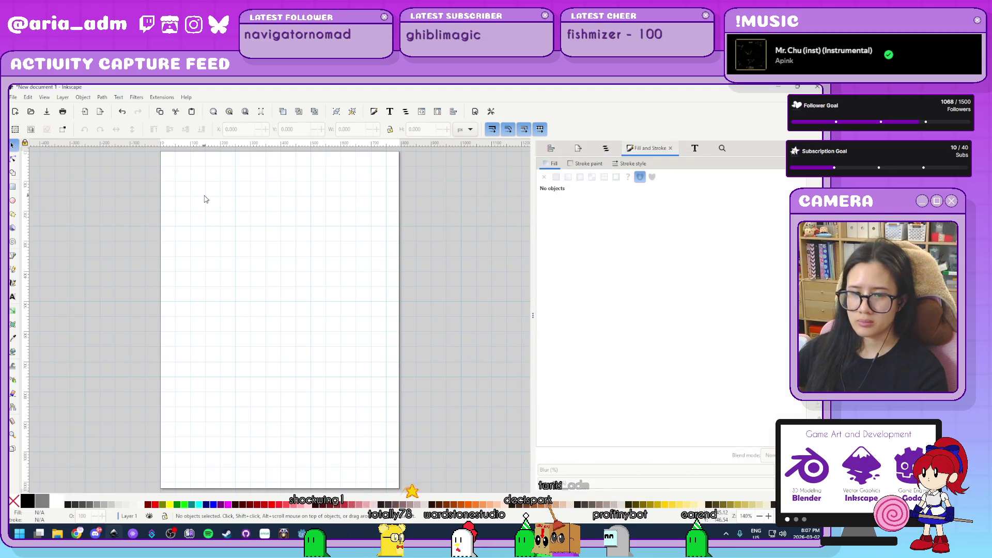
pyautogui.scroll(5, 203, 199)
pyautogui.keyDown('ctrl'); pyautogui.scroll(2, 172, 269); pyautogui.keyUp('ctrl')
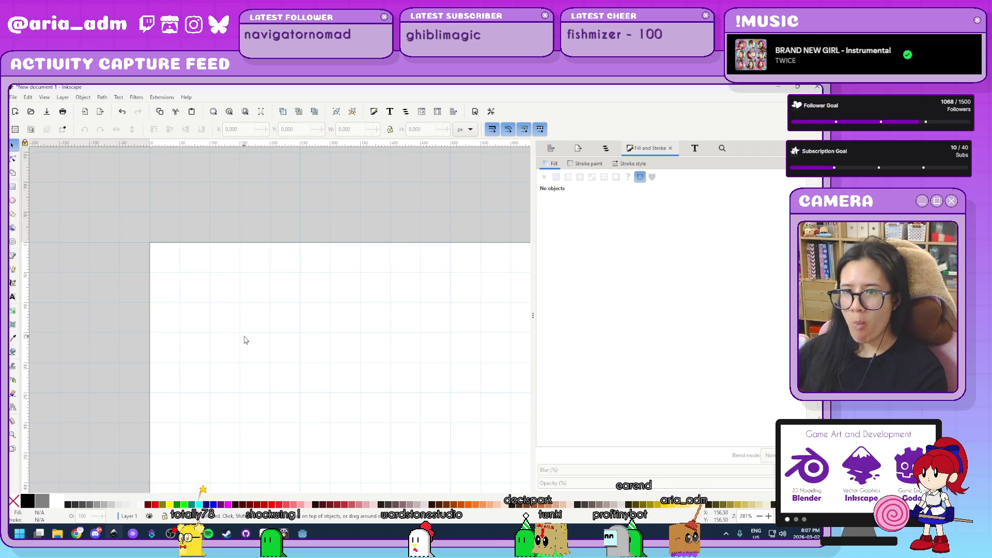
pyautogui.scroll(3, 161, 269)
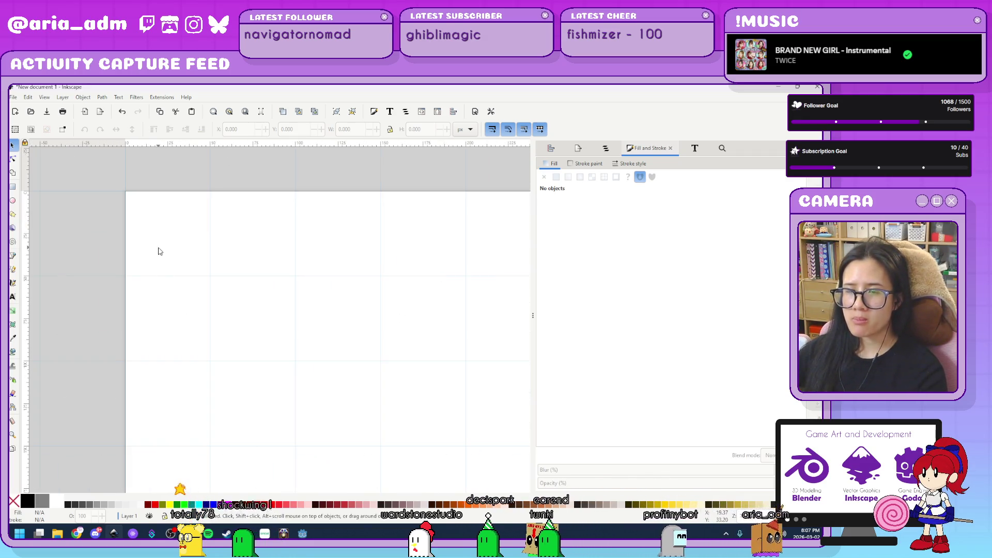
pyautogui.scroll(2, 210, 219)
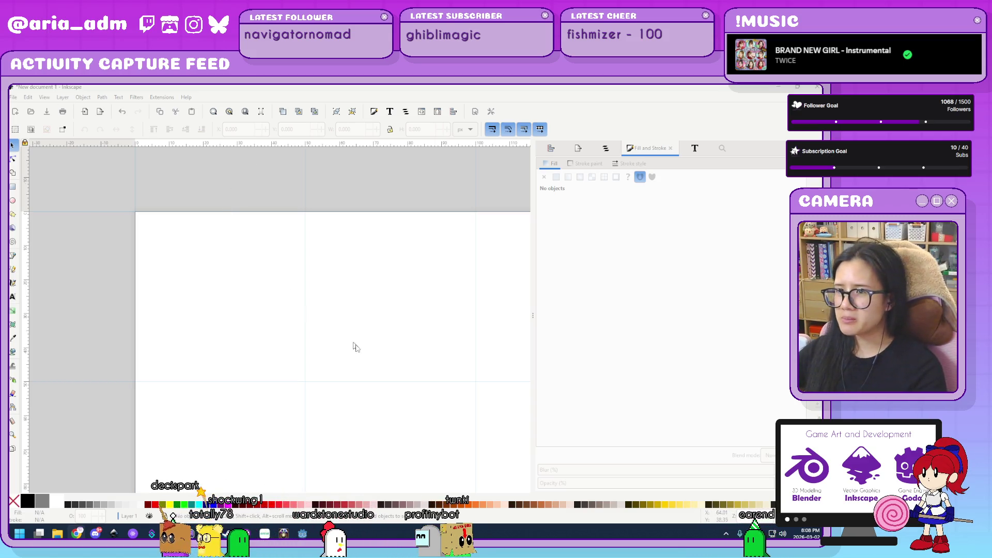
pyautogui.hscroll(-1, 339, 340)
pyautogui.keyDown('ctrl'); pyautogui.scroll(1, 167, 284); pyautogui.keyUp('ctrl')
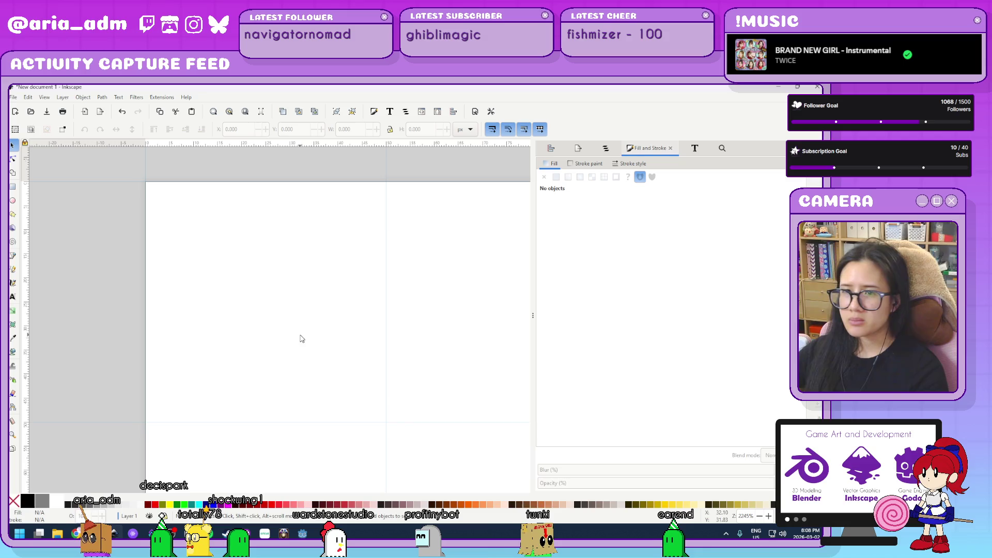
# - Draw a closed four-point kite shape near the top of the page with the Pen tool
pyautogui.click(14, 256)
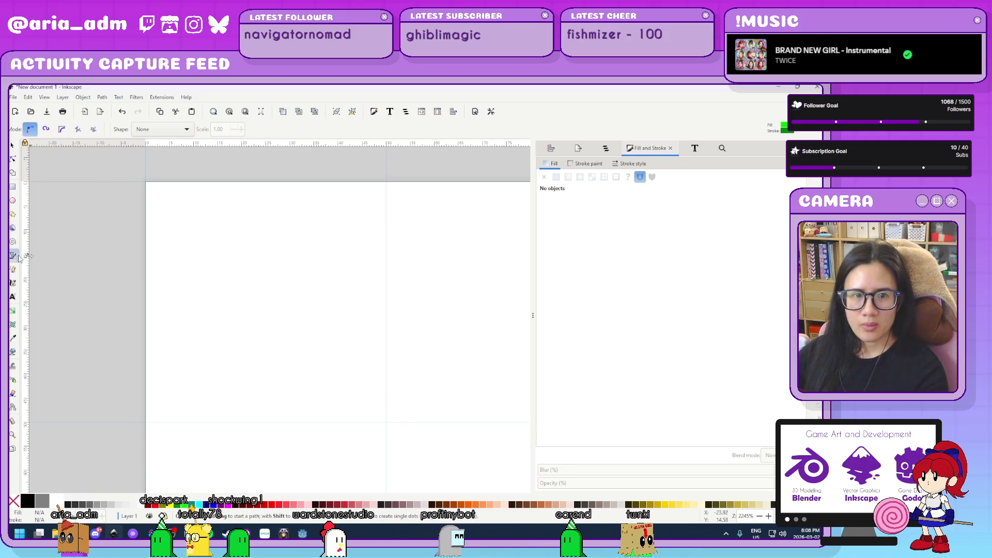
pyautogui.click(261, 201)
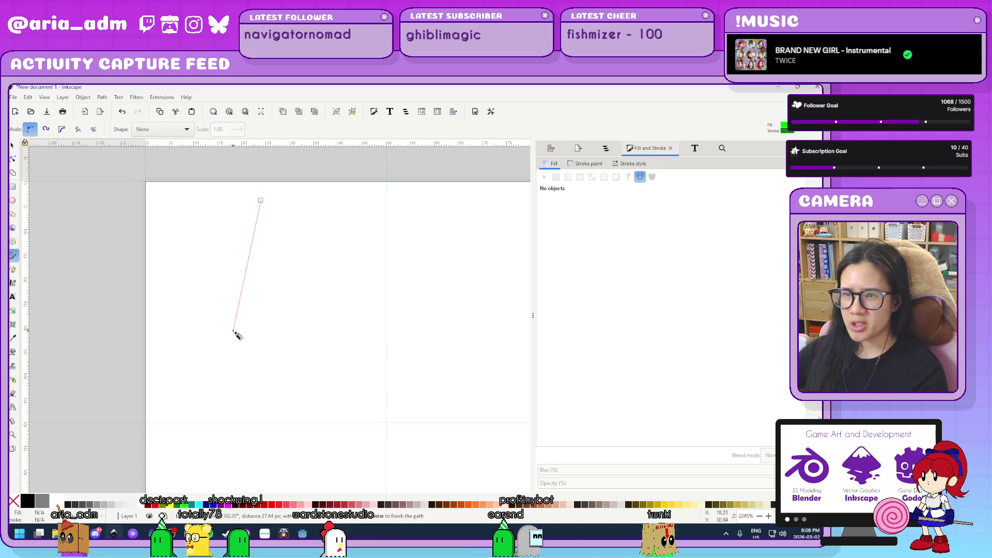
pyautogui.click(265, 412)
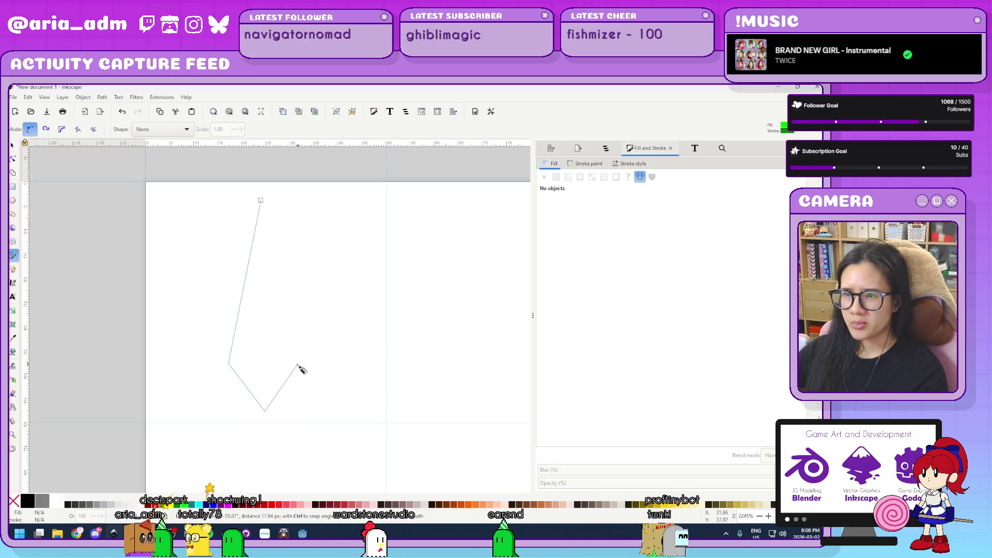
pyautogui.click(297, 365)
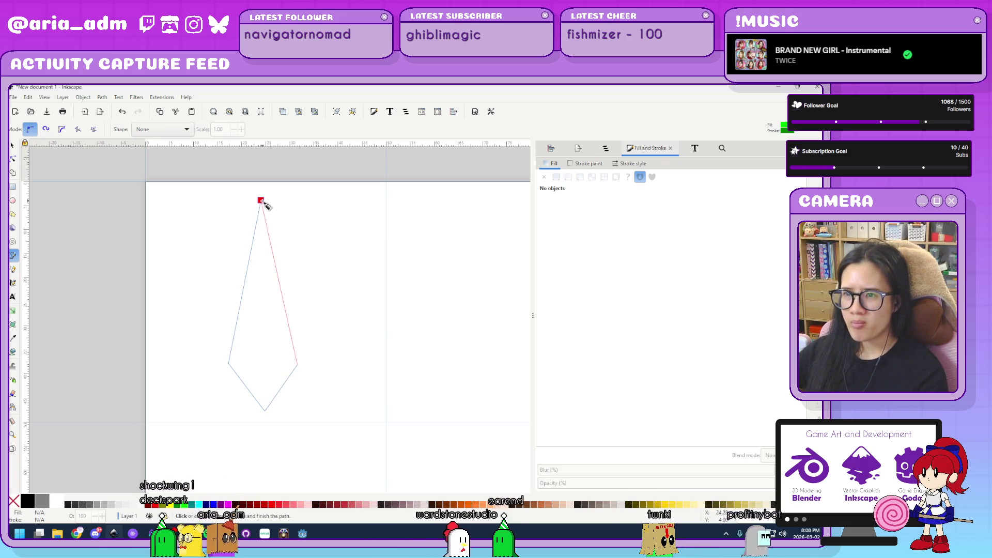
pyautogui.click(261, 200)
pyautogui.press('n')
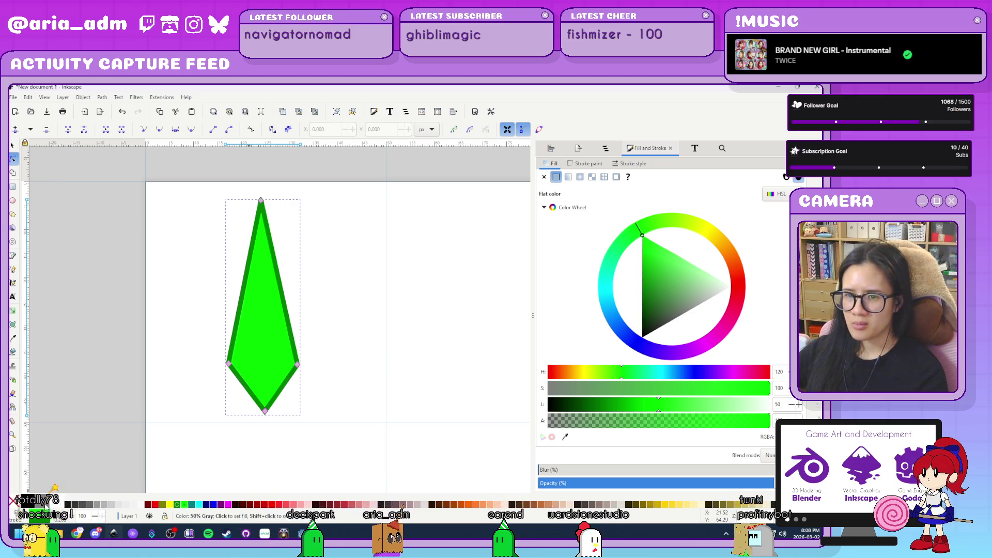
# - Fill the kite gray and give it a black outline 0.5 px wide
pyautogui.click(83, 505)
pyautogui.keyDown('shift'); pyautogui.click(27, 500); pyautogui.keyUp('shift')
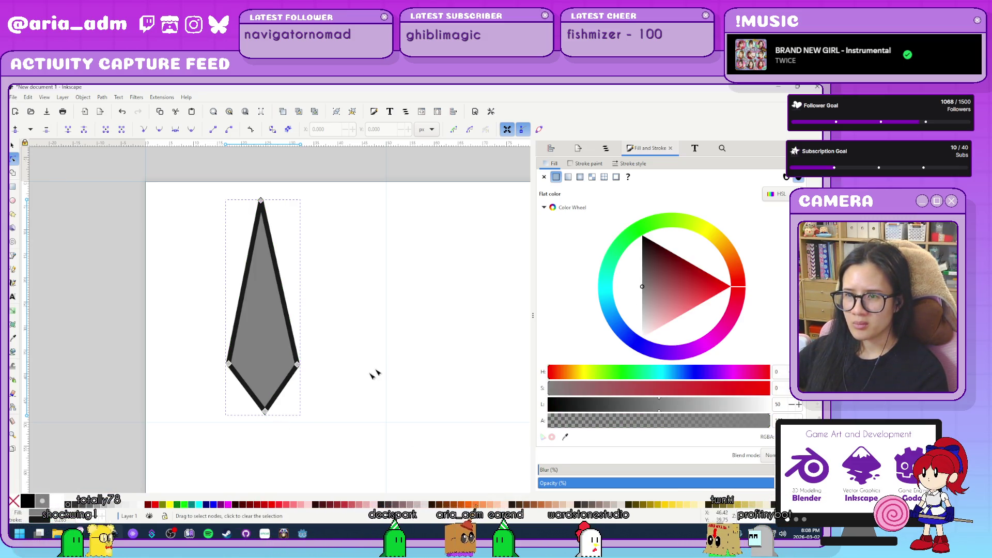
pyautogui.click(632, 163)
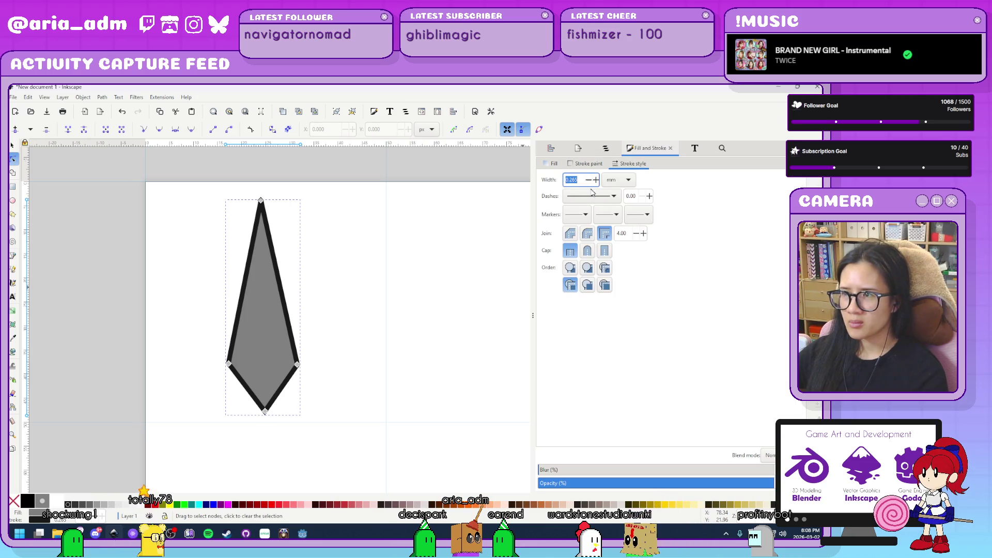
pyautogui.click(617, 182)
pyautogui.click(618, 191)
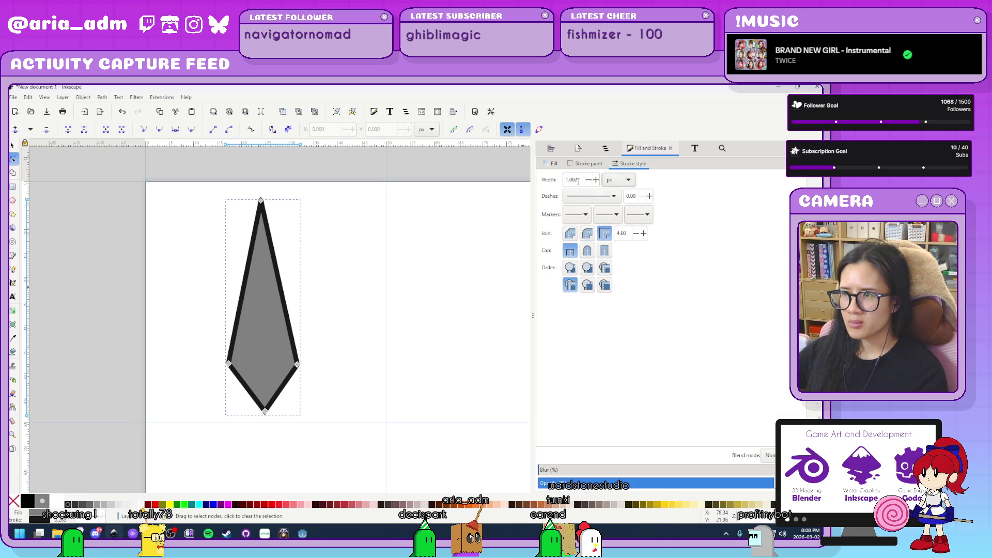
pyautogui.moveTo(579, 180); pyautogui.dragTo(512, 178)
pyautogui.write('0.5')
pyautogui.press('Return')
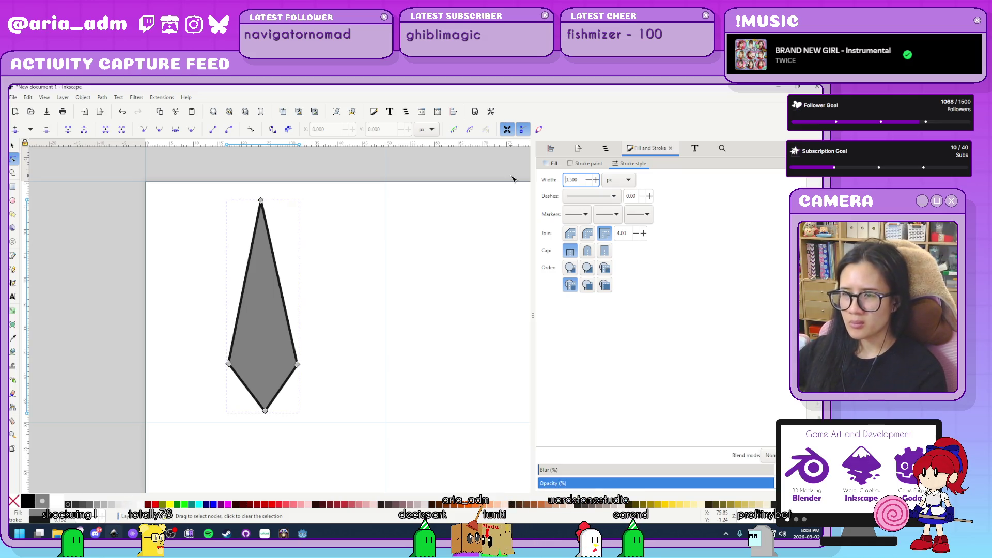
# - Reselect the kite in node editing and select its two middle nodes
pyautogui.click(422, 325)
pyautogui.hotkey('ctrl', 'shift', 'd')
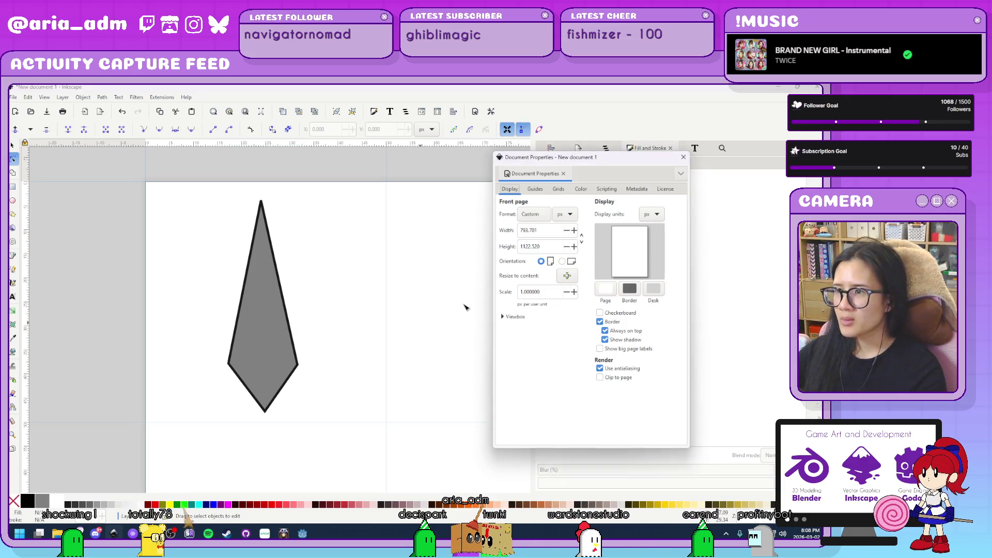
pyautogui.click(684, 157)
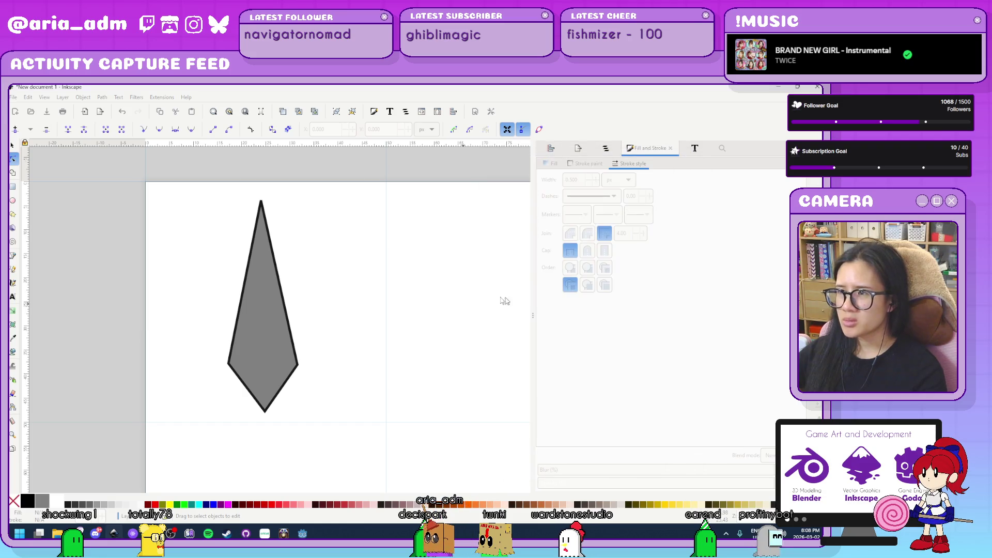
pyautogui.click(272, 355)
pyautogui.moveTo(327, 440)
pyautogui.mouseDown()
pyautogui.moveTo(169, 290)
pyautogui.moveTo(175, 193)
pyautogui.moveTo(355, 348)
pyautogui.moveTo(178, 361)
pyautogui.moveTo(436, 467)
pyautogui.moveTo(437, 419)
pyautogui.moveTo(333, 346)
pyautogui.moveTo(212, 380)
pyautogui.mouseUp()
pyautogui.click(606, 149)
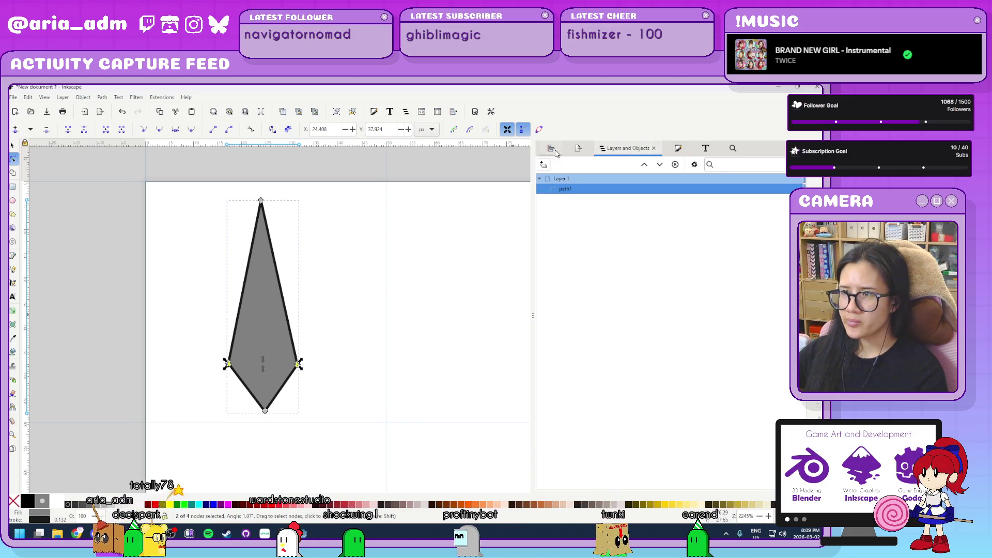
# - Align the kite's top and bottom tip nodes vertically
pyautogui.click(551, 149)
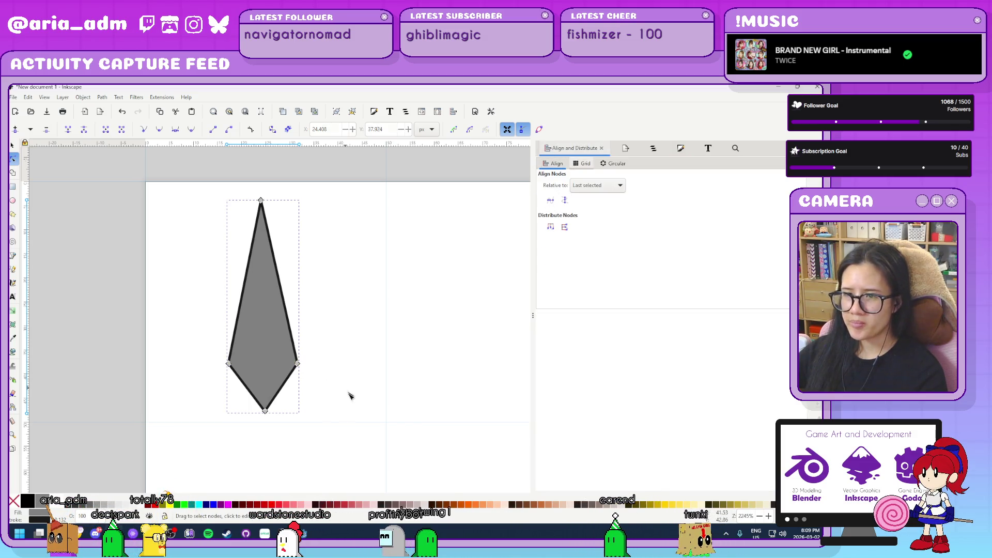
pyautogui.moveTo(342, 449); pyautogui.dragTo(220, 362)
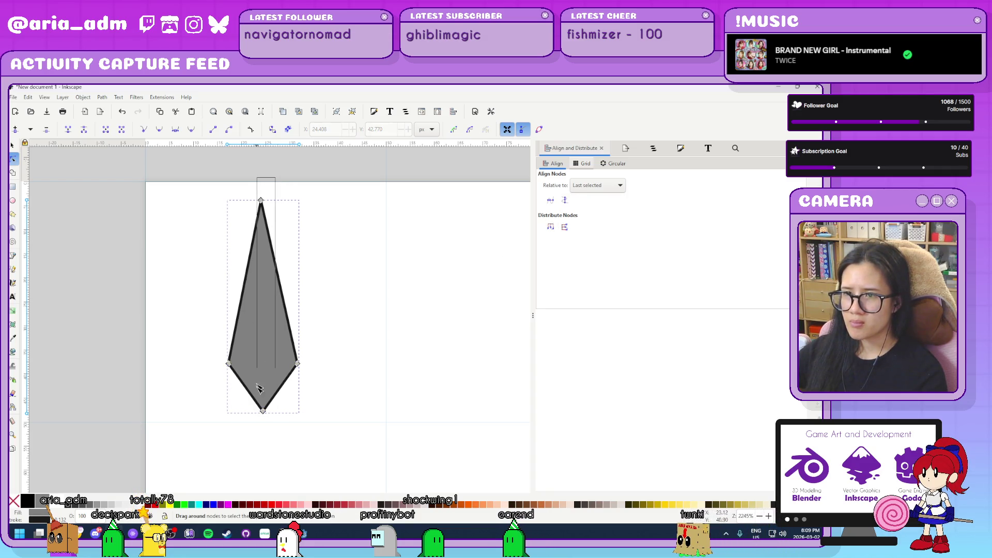
pyautogui.moveTo(260, 383); pyautogui.dragTo(257, 448)
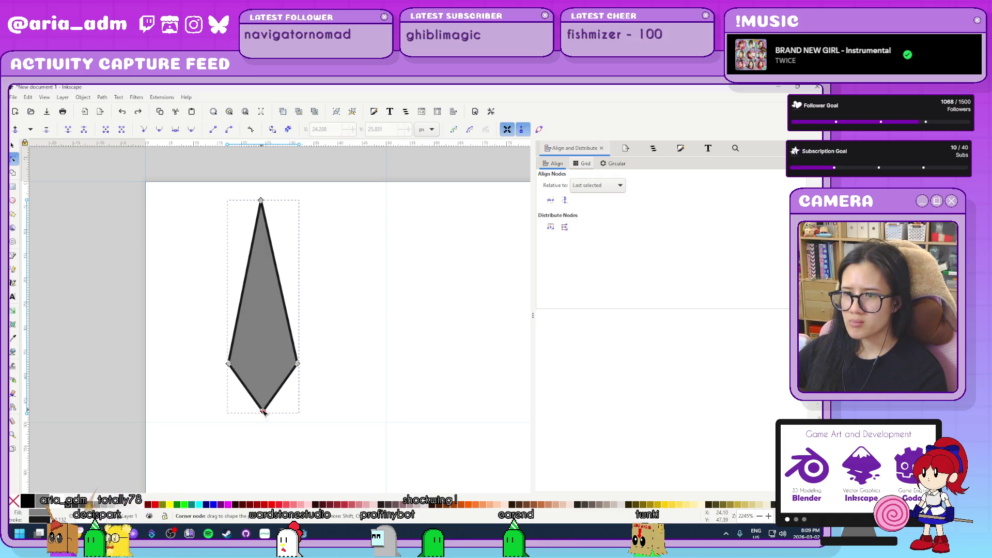
pyautogui.click(261, 201)
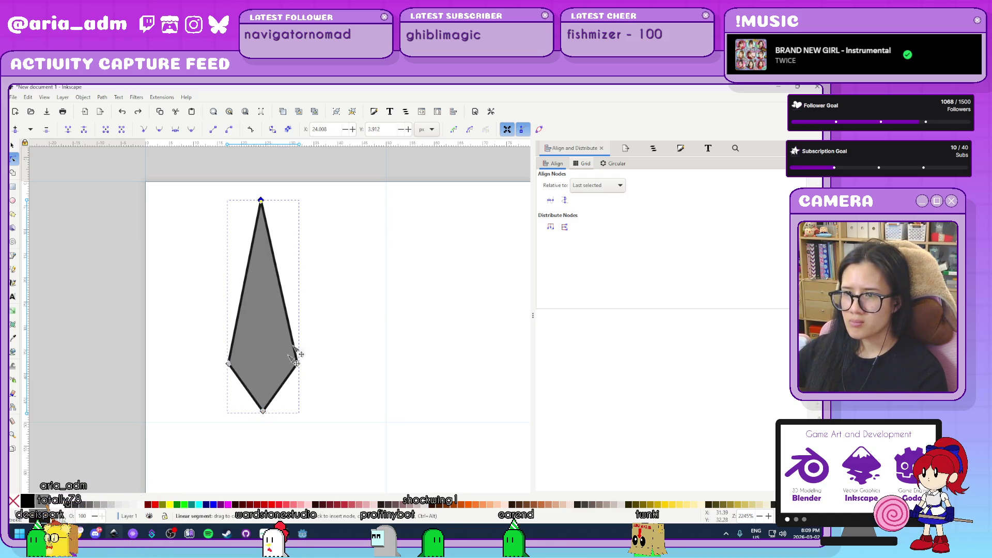
pyautogui.keyDown('shift'); pyautogui.click(264, 411); pyautogui.keyUp('shift')
pyautogui.click(565, 201)
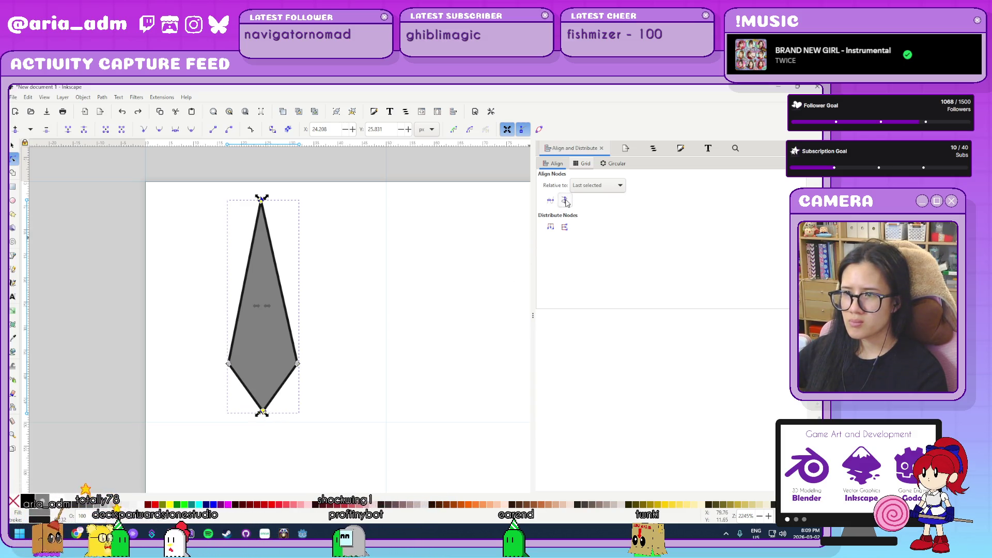
pyautogui.click(361, 351)
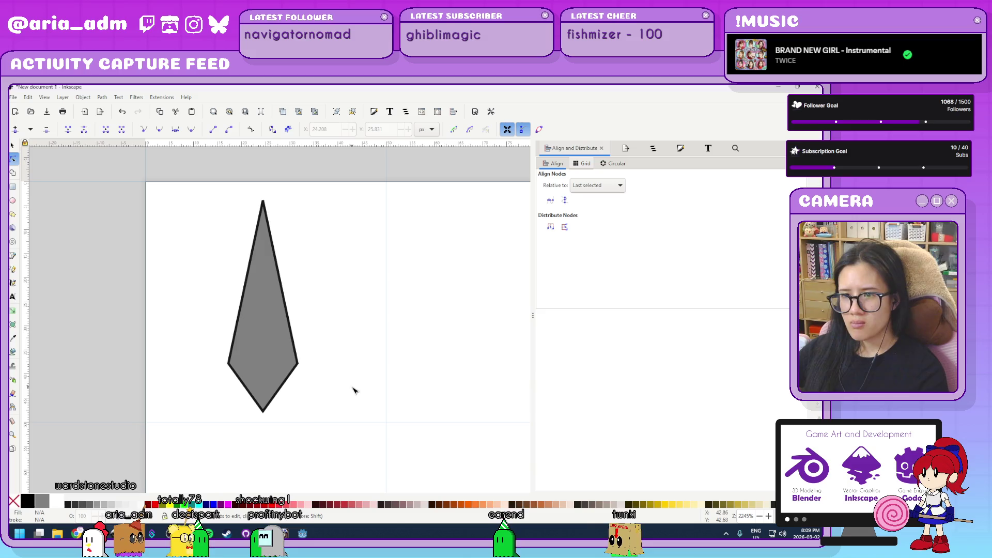
pyautogui.click(279, 392)
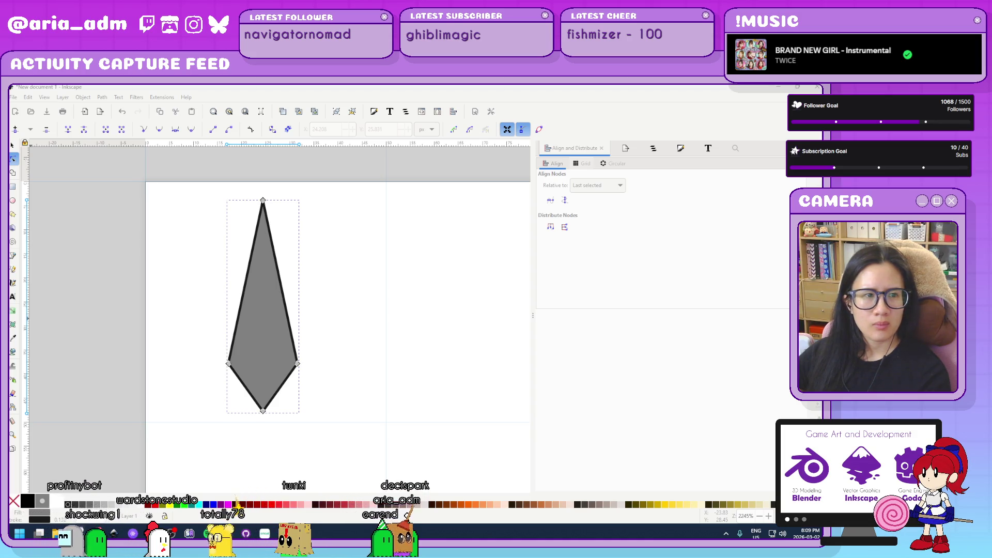
# - Paste the space-shooter reference image, shrink it and place it beside the shape
pyautogui.press('super')
pyautogui.press('Escape')
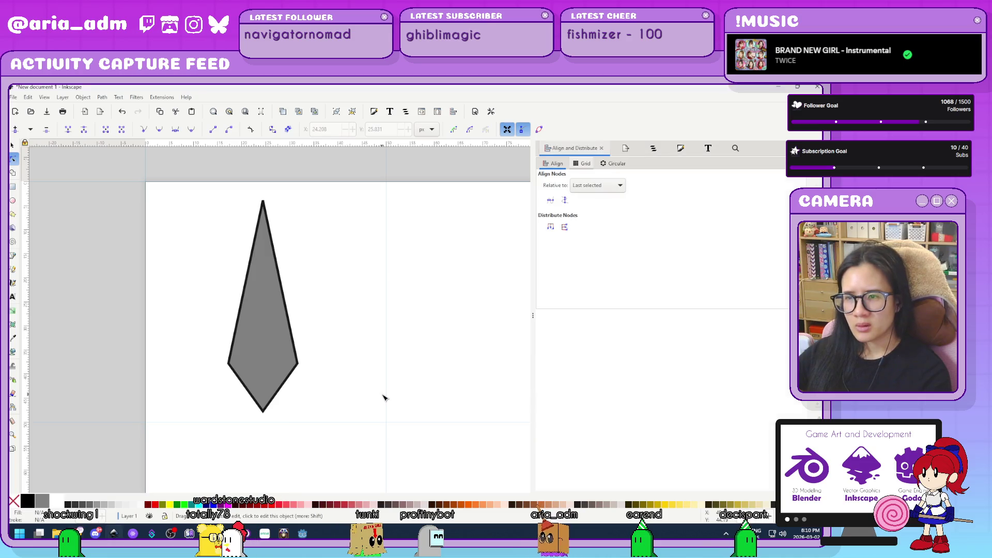
pyautogui.keyDown('ctrl'); pyautogui.scroll(-5, 383, 398); pyautogui.keyUp('ctrl')
pyautogui.hotkey('ctrl', 'v')
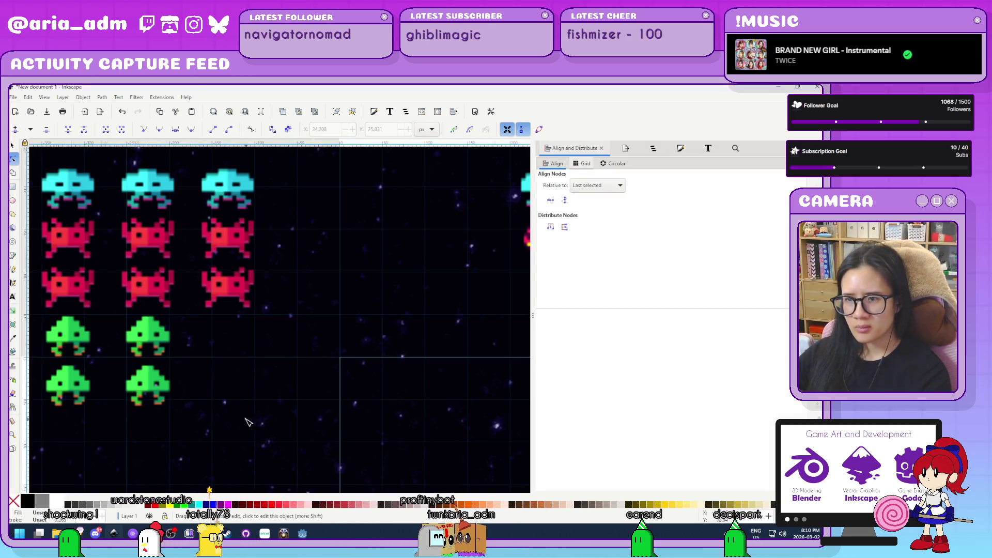
pyautogui.keyDown('ctrl'); pyautogui.scroll(-5, 249, 422); pyautogui.keyUp('ctrl')
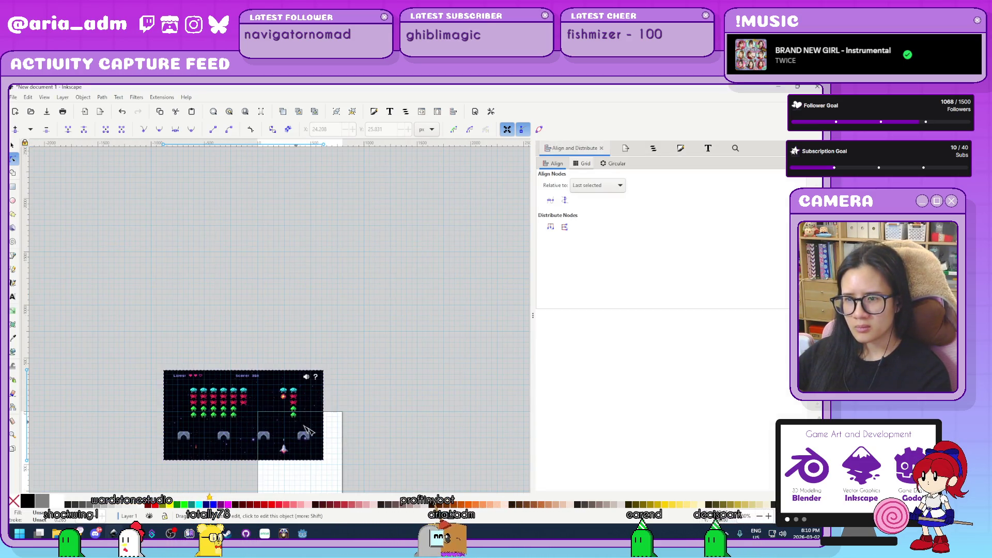
pyautogui.click(13, 145)
pyautogui.moveTo(327, 466); pyautogui.dragTo(238, 413)
pyautogui.keyDown('ctrl'); pyautogui.scroll(4, 238, 408); pyautogui.keyUp('ctrl')
pyautogui.moveTo(141, 286)
pyautogui.mouseDown()
pyautogui.moveTo(208, 316)
pyautogui.moveTo(246, 266)
pyautogui.moveTo(250, 224)
pyautogui.moveTo(212, 244)
pyautogui.moveTo(232, 254)
pyautogui.mouseUp()
pyautogui.keyDown('ctrl'); pyautogui.scroll(4, 208, 316); pyautogui.keyUp('ctrl')
# - Adjust the bottom nodes so the kite becomes a tall triangle with a flat base
pyautogui.click(395, 223)
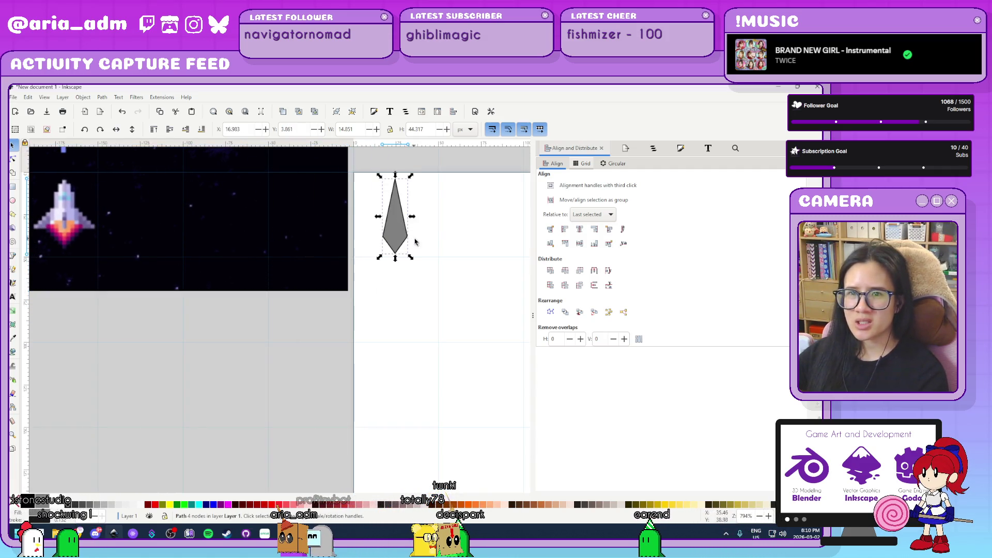
pyautogui.moveTo(465, 277); pyautogui.dragTo(485, 369)
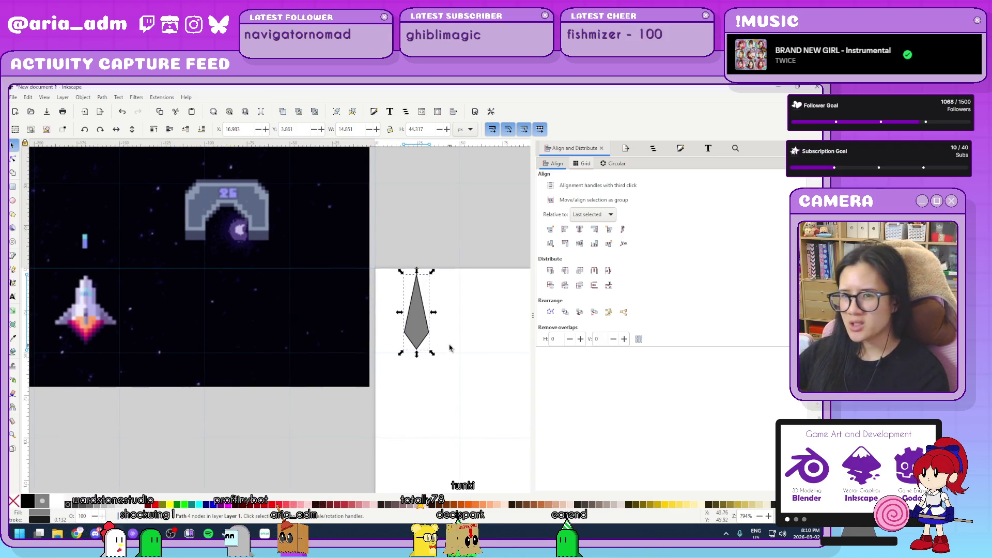
pyautogui.doubleClick(414, 335)
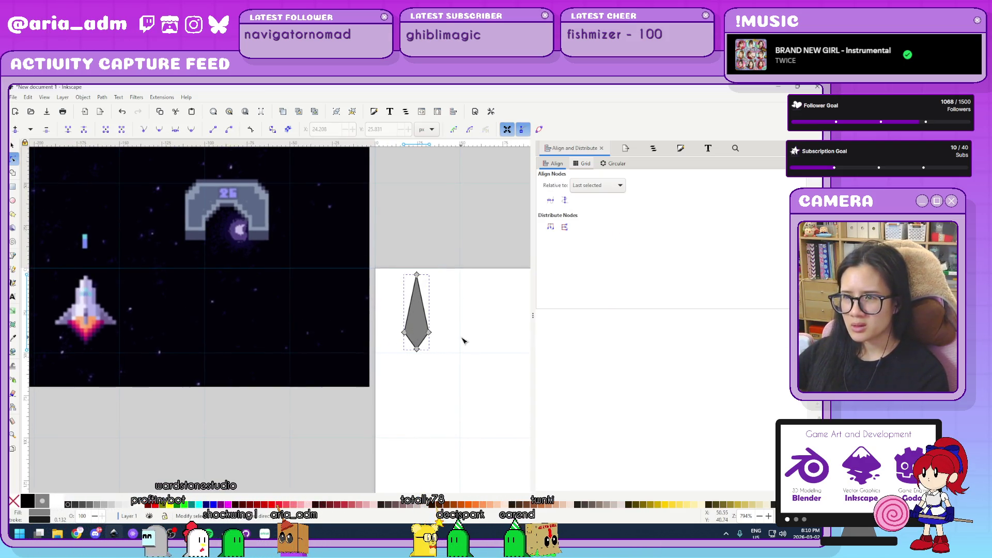
pyautogui.moveTo(461, 338); pyautogui.dragTo(505, 363)
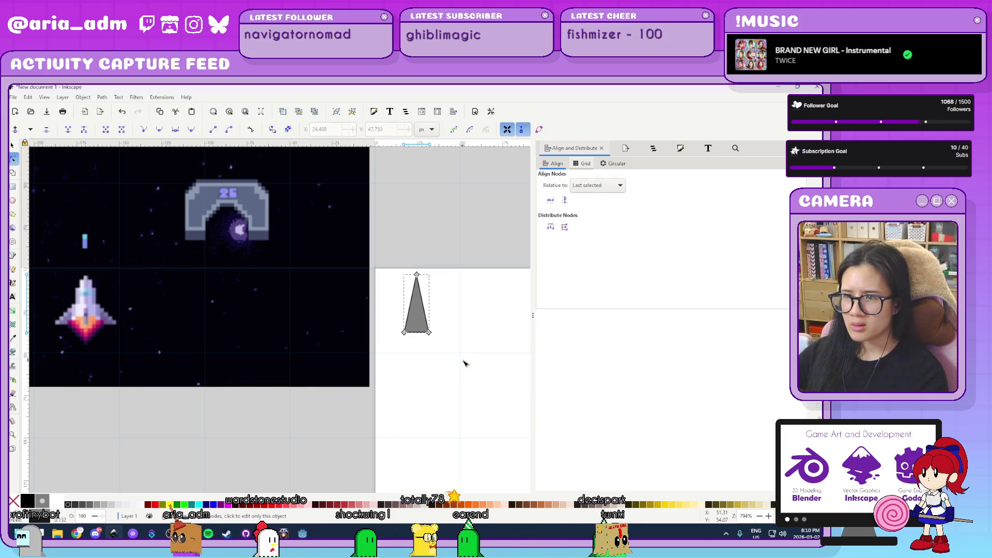
pyautogui.moveTo(464, 363); pyautogui.dragTo(390, 325)
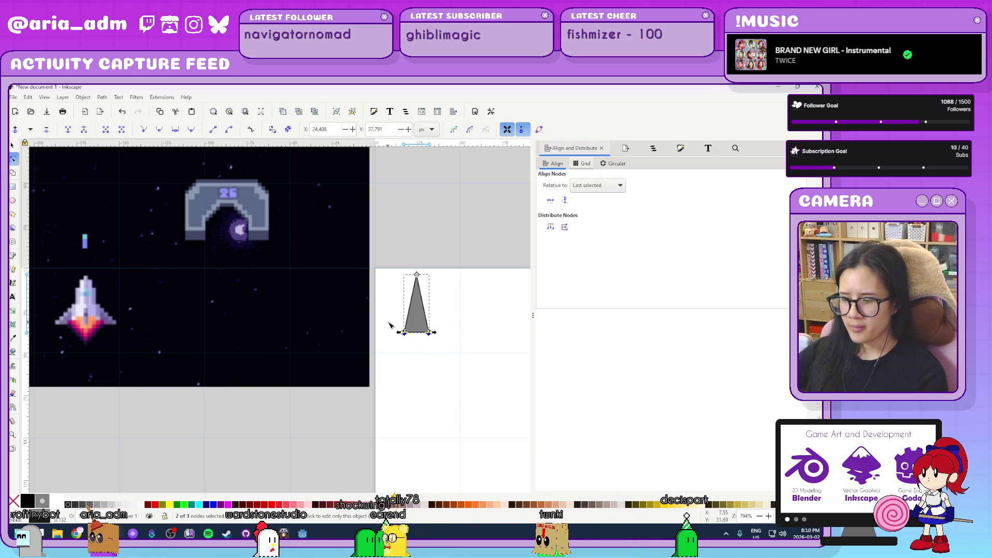
pyautogui.press('Down')
pyautogui.press('Up')
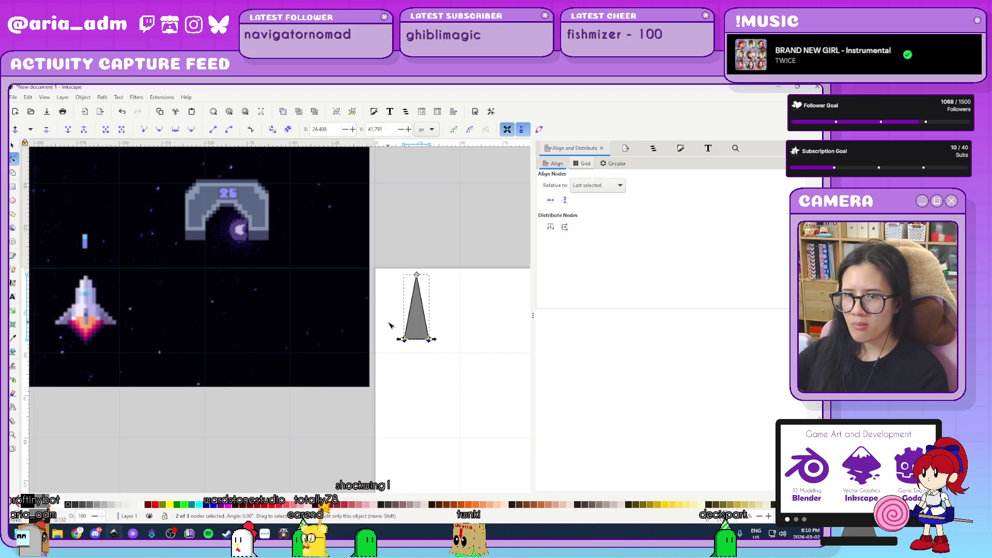
pyautogui.click(442, 290)
pyautogui.click(417, 275)
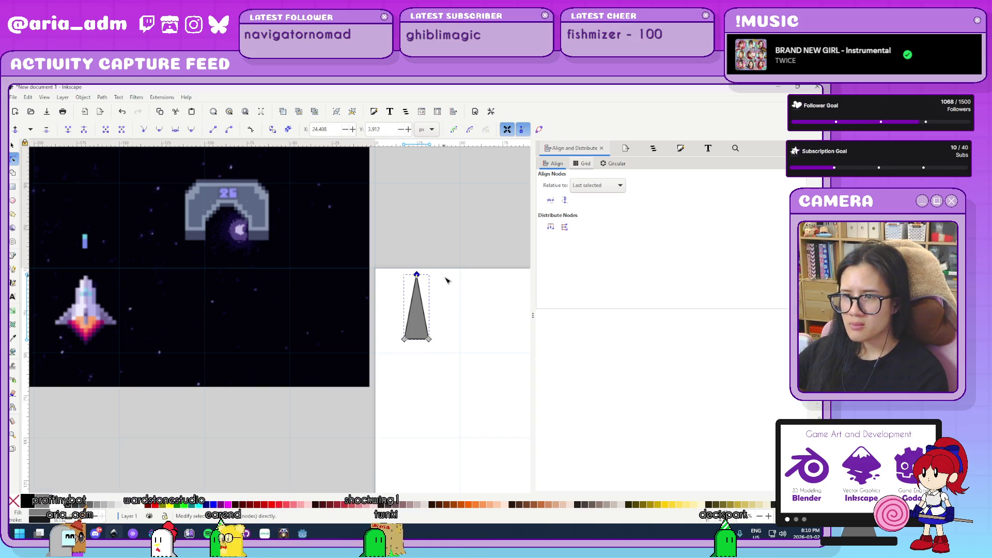
pyautogui.keyDown('ctrl'); pyautogui.scroll(3, 448, 279); pyautogui.keyUp('ctrl')
pyautogui.click(159, 130)
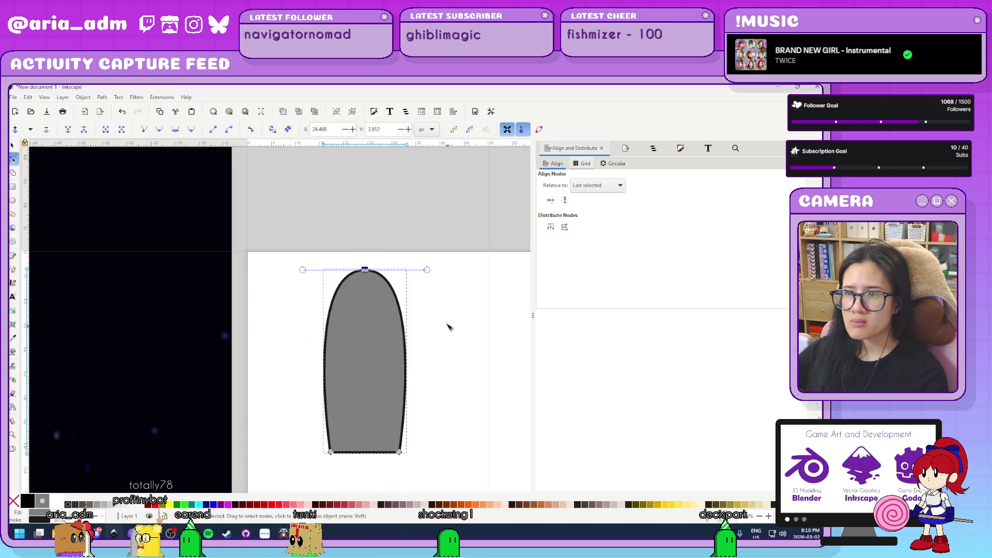
pyautogui.click(189, 131)
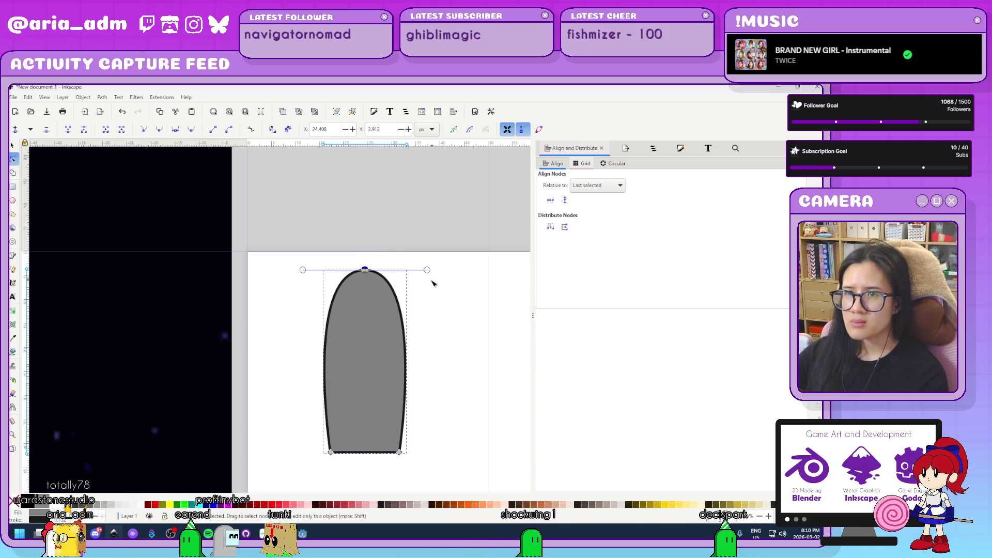
pyautogui.keyDown('ctrl'); pyautogui.scroll(1, 436, 284); pyautogui.keyUp('ctrl')
pyautogui.moveTo(411, 261); pyautogui.dragTo(370, 255)
pyautogui.hotkey('ctrl', 'z')
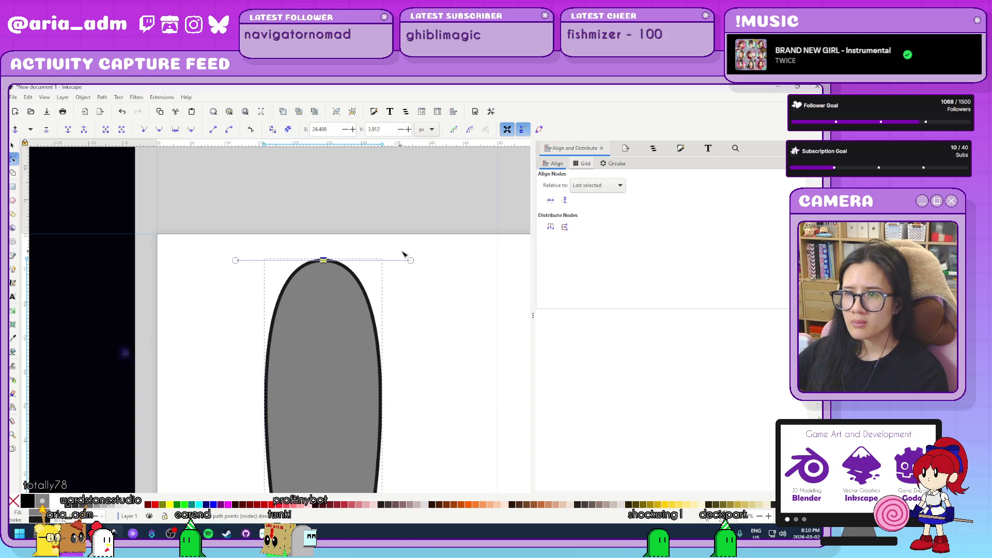
pyautogui.moveTo(414, 263); pyautogui.dragTo(347, 265)
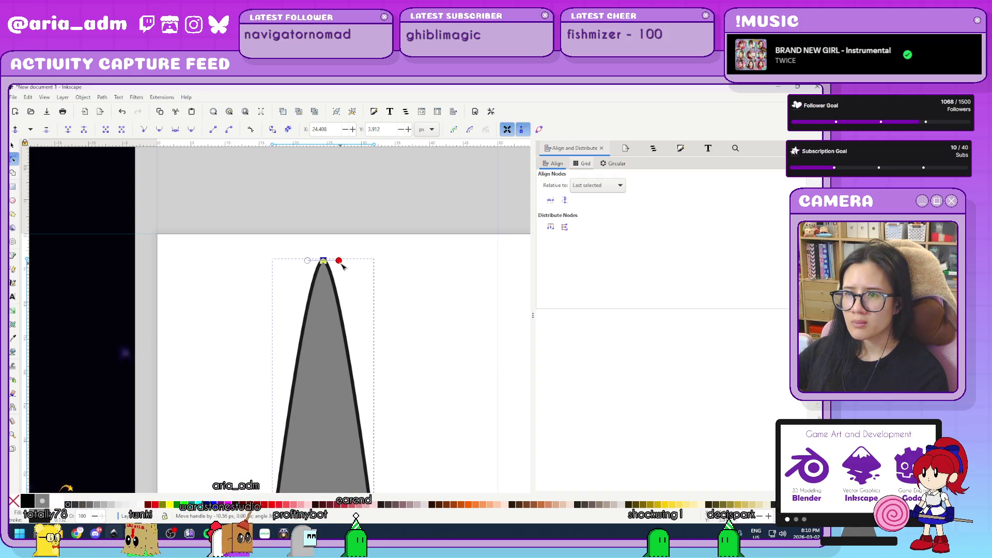
pyautogui.scroll(5, 342, 266)
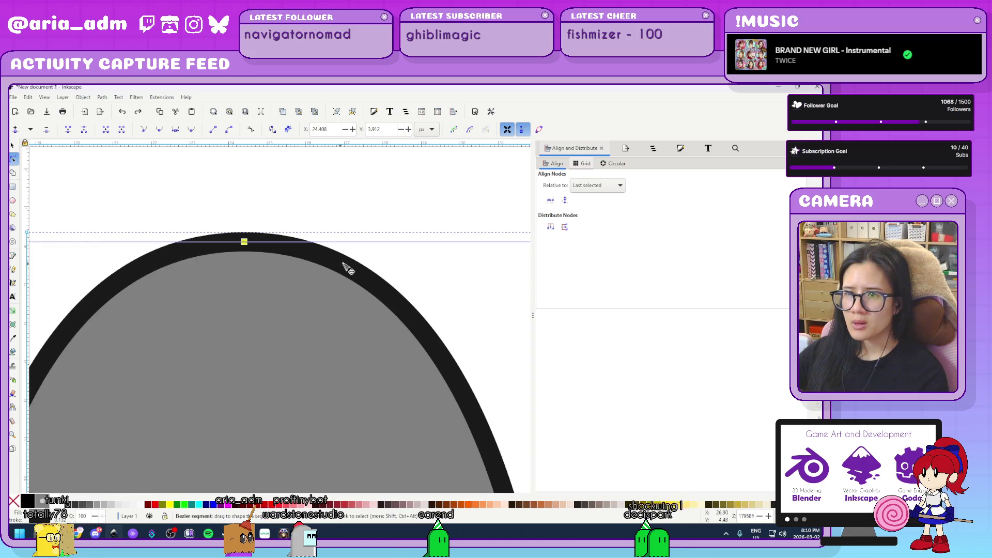
pyautogui.scroll(-5, 377, 275)
pyautogui.moveTo(505, 262); pyautogui.dragTo(392, 265)
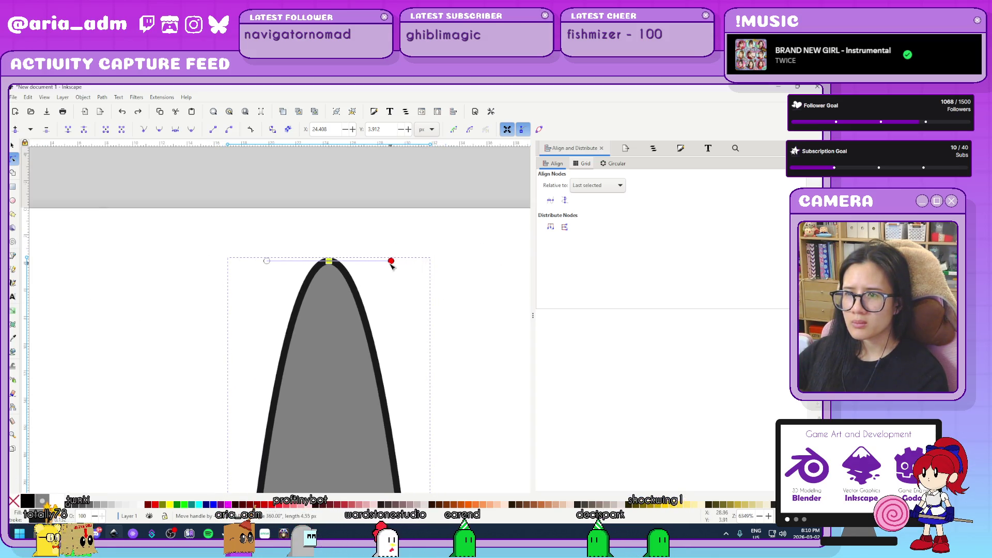
pyautogui.scroll(3, 390, 269)
pyautogui.moveTo(398, 231); pyautogui.dragTo(277, 233)
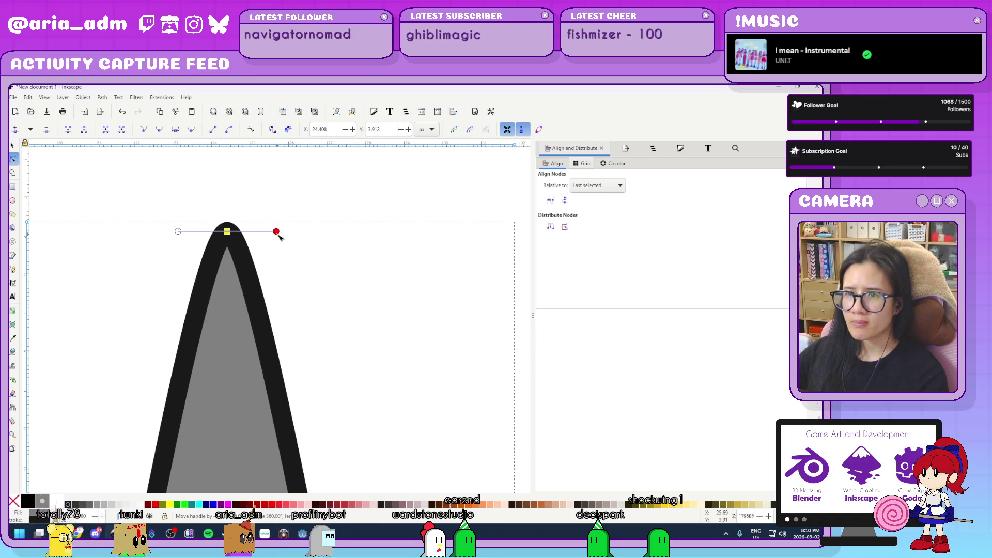
pyautogui.scroll(-5, 419, 286)
pyautogui.scroll(1, 493, 362)
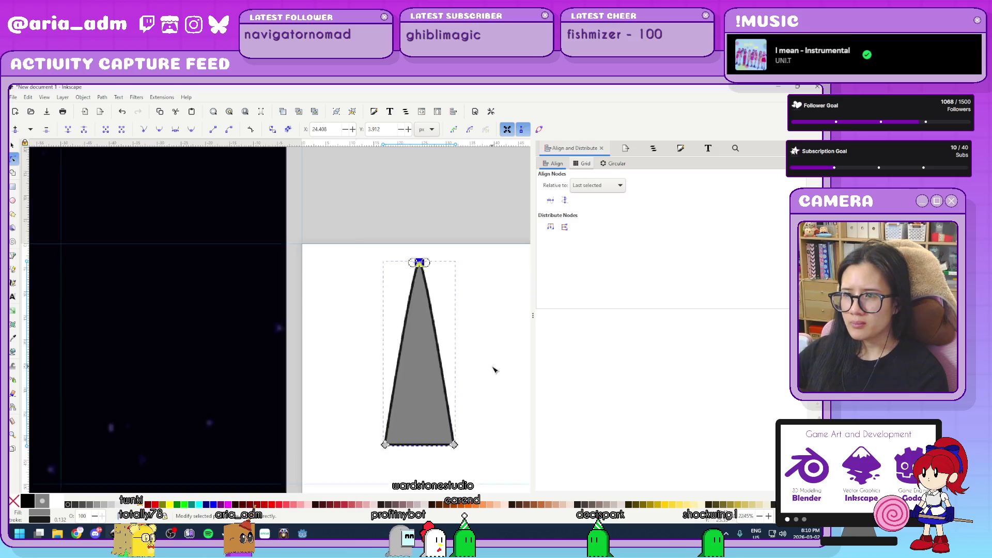
pyautogui.scroll(-2, 483, 365)
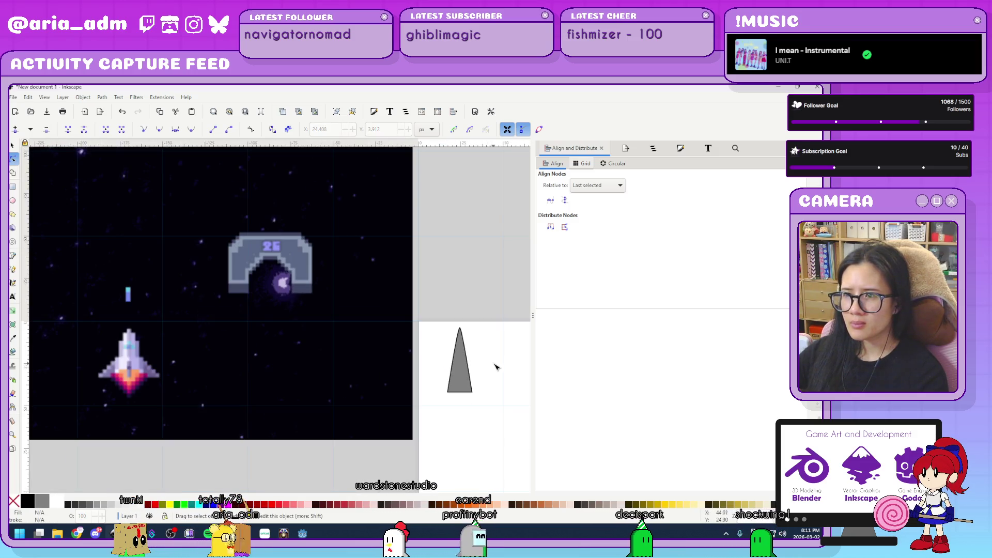
pyautogui.scroll(-1, 459, 279)
pyautogui.scroll(3, 374, 320)
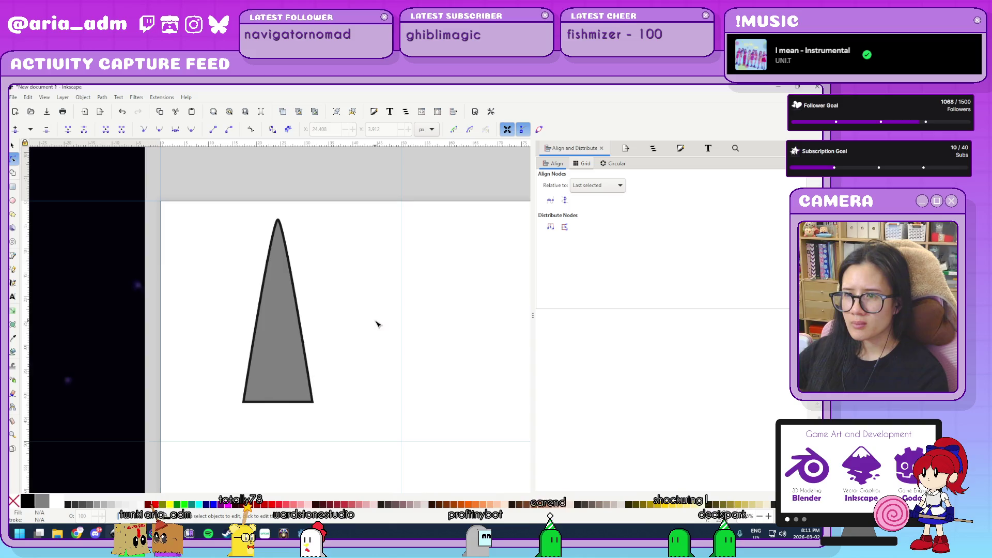
# - Draw a triangular wing at the fuselage's lower right and nudge it slightly up
pyautogui.click(13, 255)
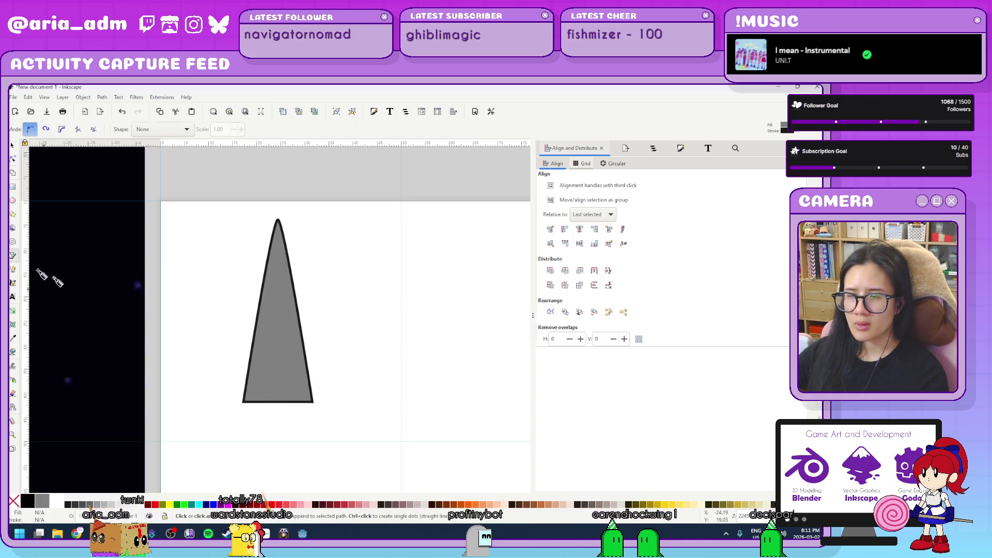
pyautogui.click(313, 402)
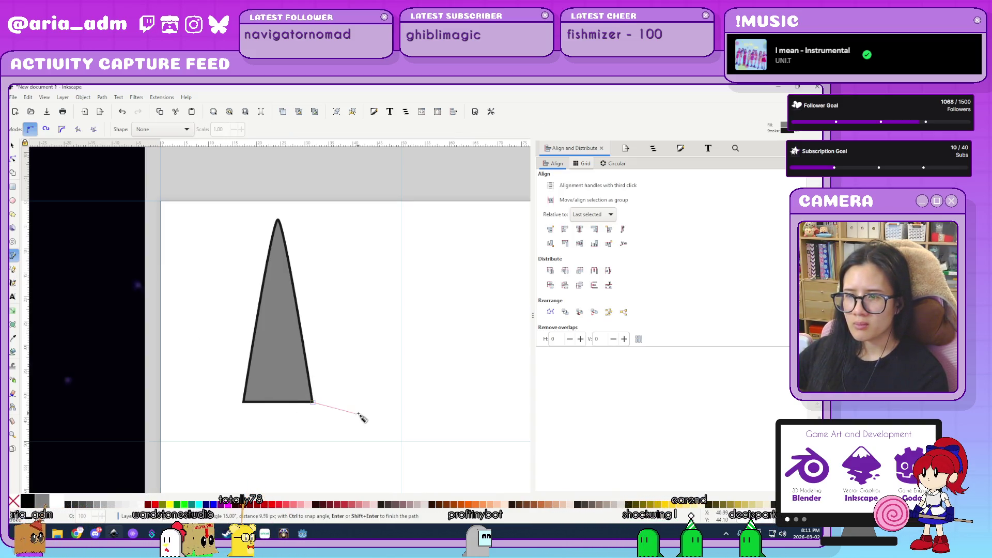
pyautogui.click(387, 422)
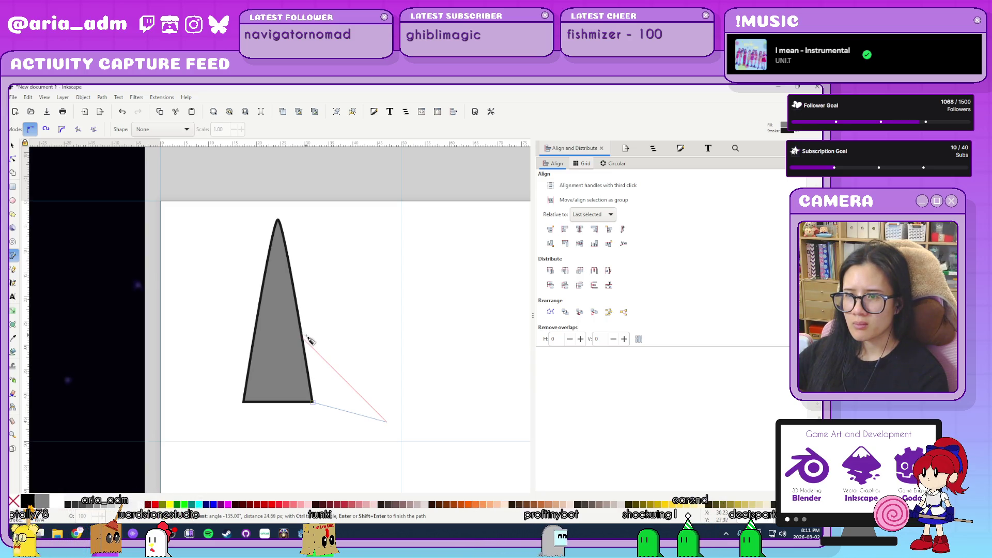
pyautogui.click(305, 339)
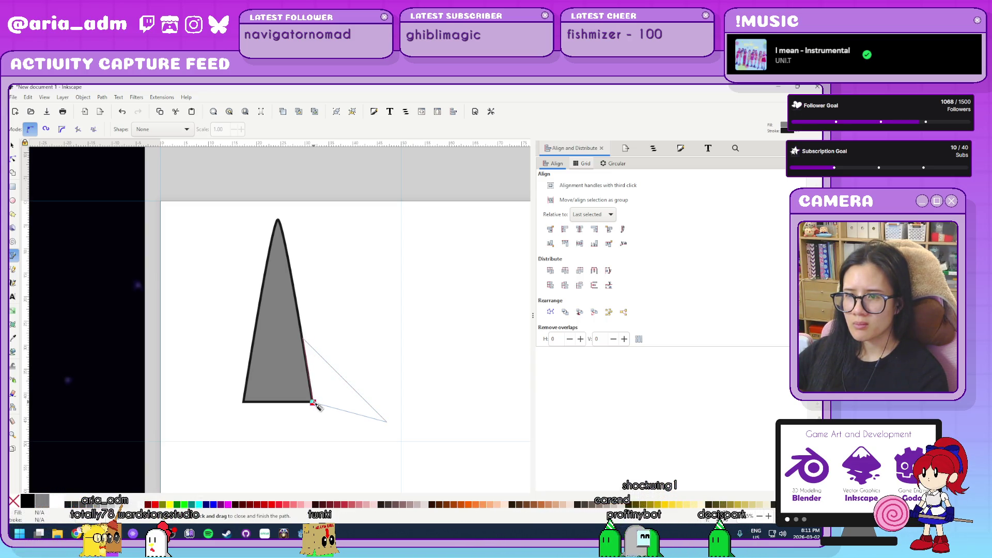
pyautogui.click(313, 403)
pyautogui.scroll(3, 292, 428)
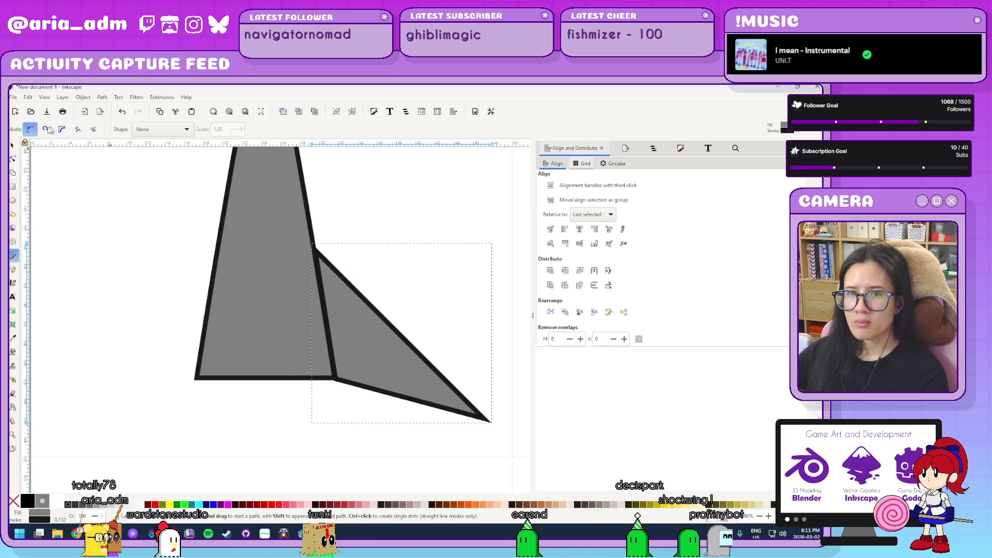
pyautogui.press('s')
pyautogui.moveTo(377, 348); pyautogui.dragTo(370, 323)
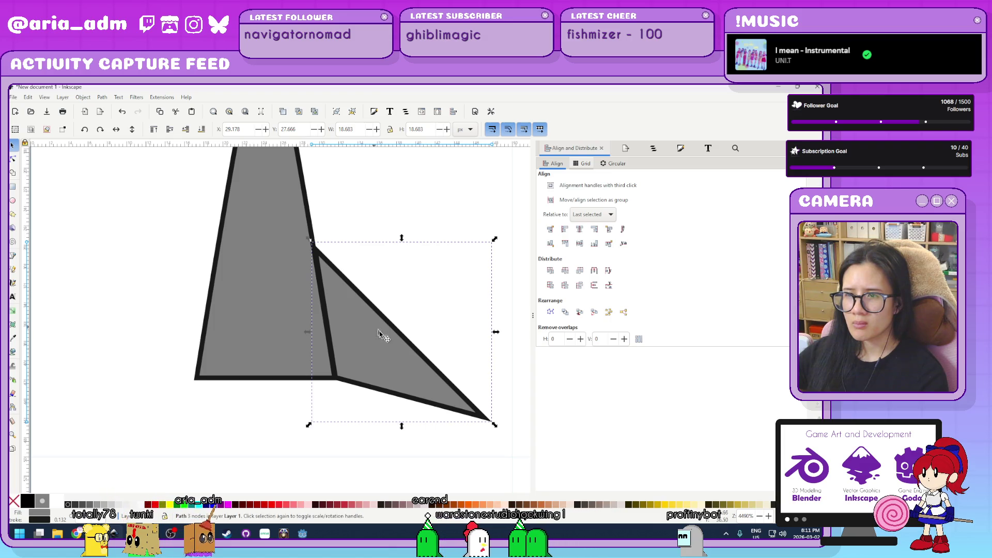
# - Duplicate the wing, flip it horizontally, and place the copy as the left wing
pyautogui.hotkey('ctrl', 'd')
pyautogui.press('h')
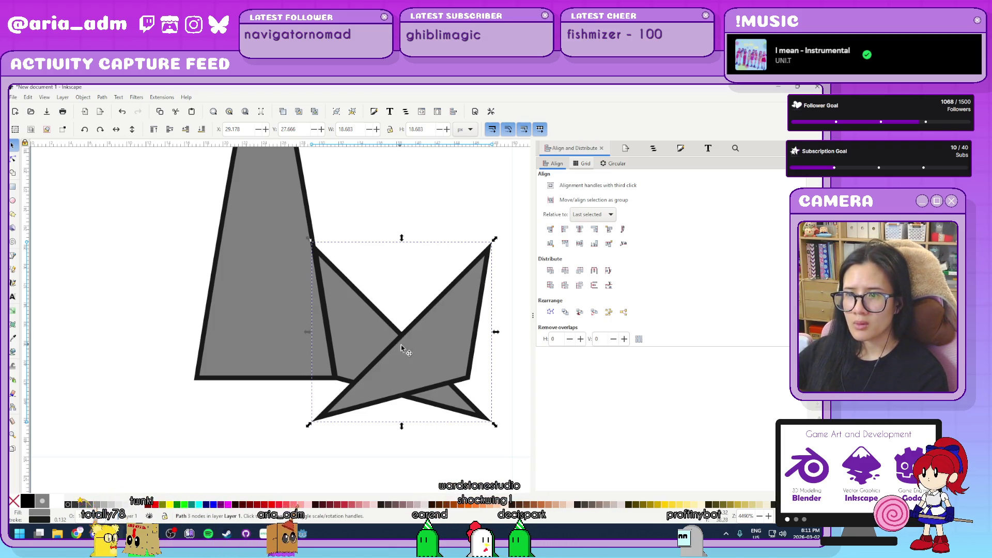
pyautogui.moveTo(426, 336); pyautogui.dragTo(158, 309)
pyautogui.click(364, 348)
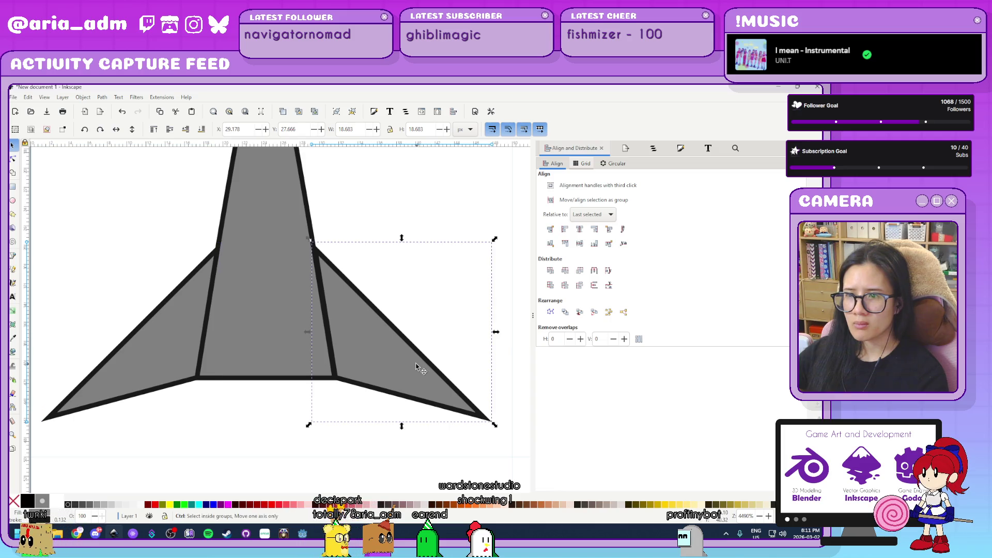
# - Shift the right wing slightly left and up against the fuselage, then zoom out to check
pyautogui.moveTo(395, 364); pyautogui.dragTo(398, 380)
pyautogui.hotkey('ctrl', 'z')
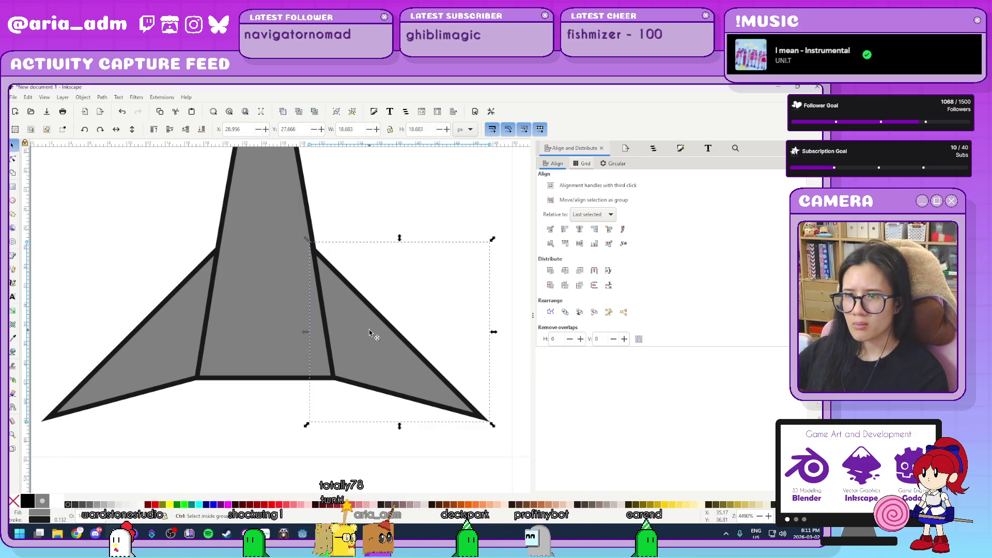
pyautogui.moveTo(376, 331)
pyautogui.mouseDown()
pyautogui.moveTo(398, 336)
pyautogui.moveTo(388, 335)
pyautogui.mouseUp()
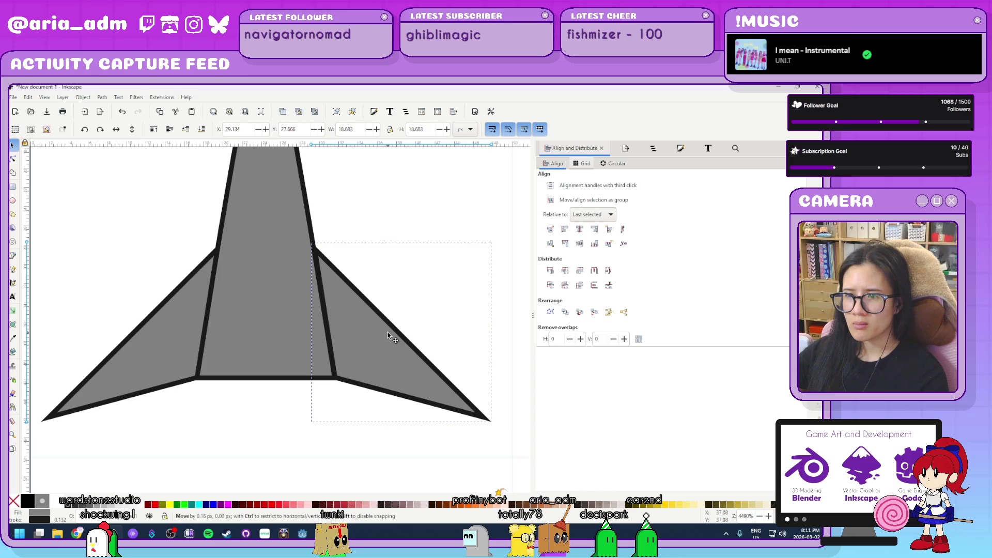
pyautogui.click(396, 195)
pyautogui.scroll(-5, 433, 327)
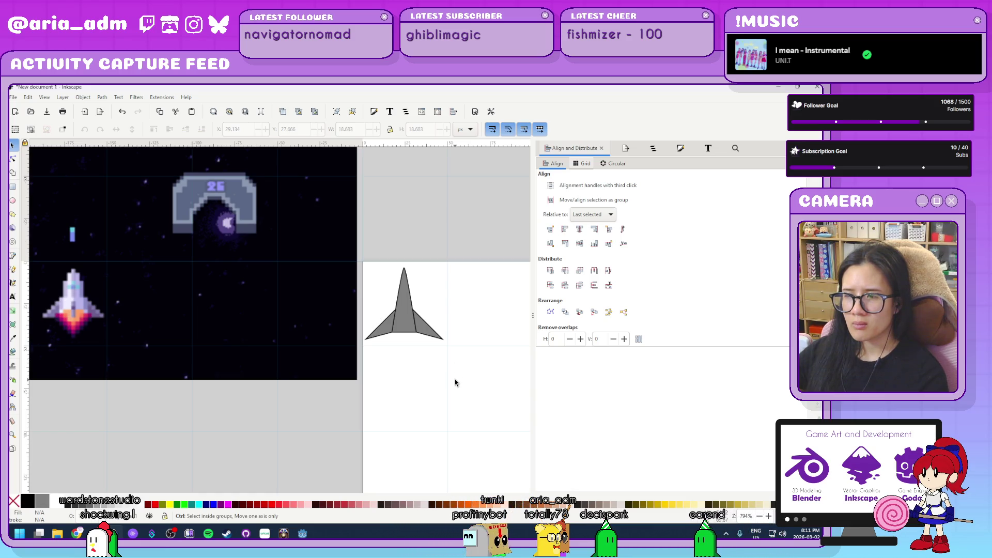
pyautogui.scroll(3, 455, 383)
pyautogui.scroll(-1, 456, 383)
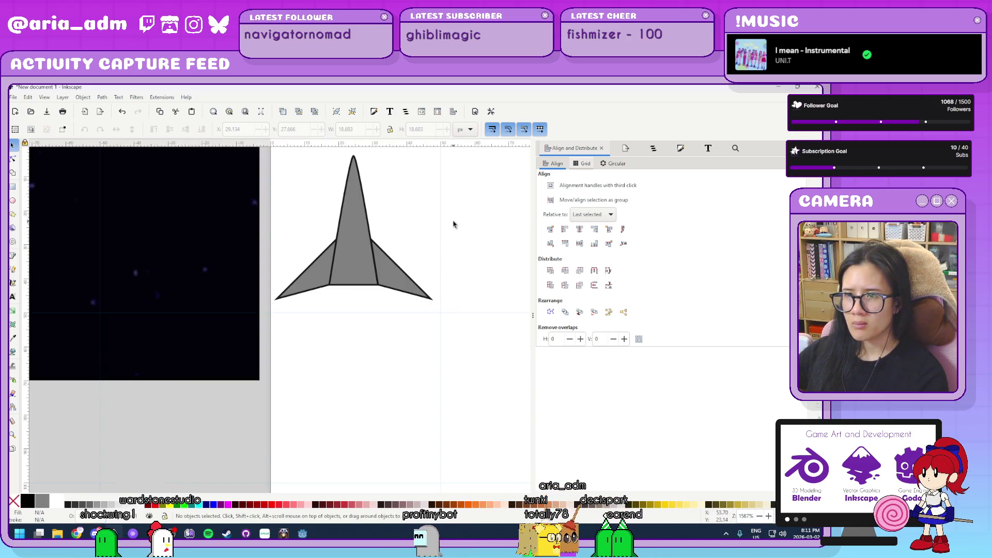
pyautogui.scroll(5, 432, 359)
pyautogui.scroll(3, 367, 381)
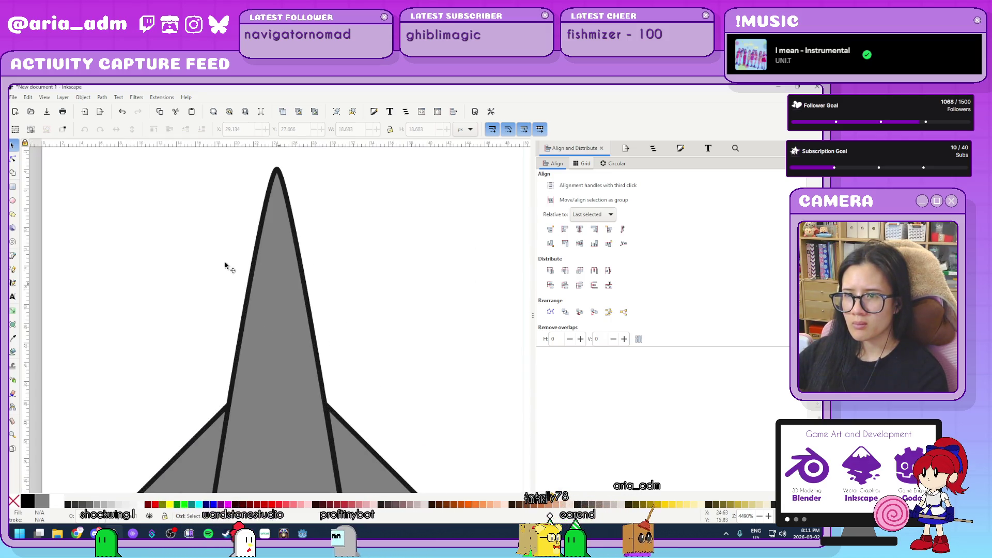
# - Draw a closed four-sided cockpit outline across the upper fuselage
pyautogui.press('b')
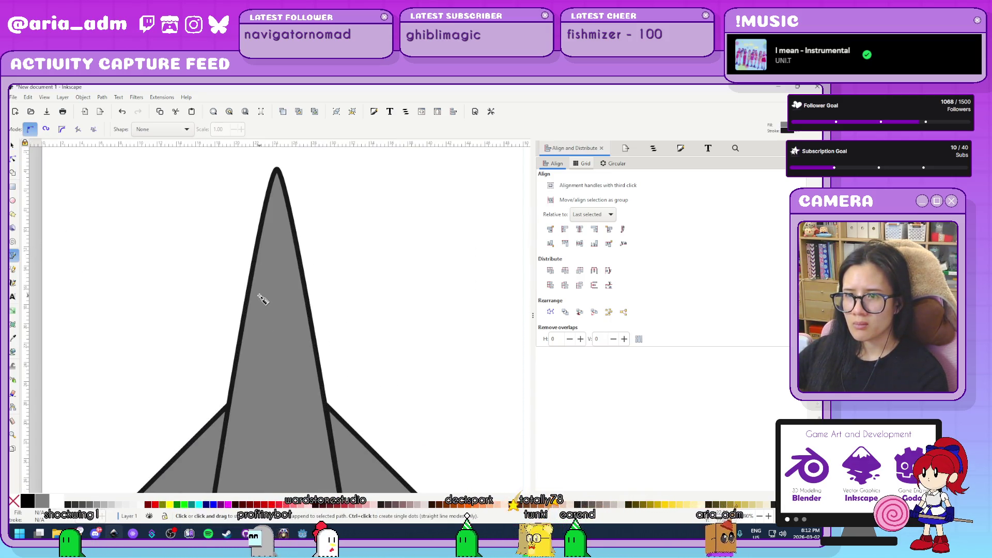
pyautogui.click(259, 296)
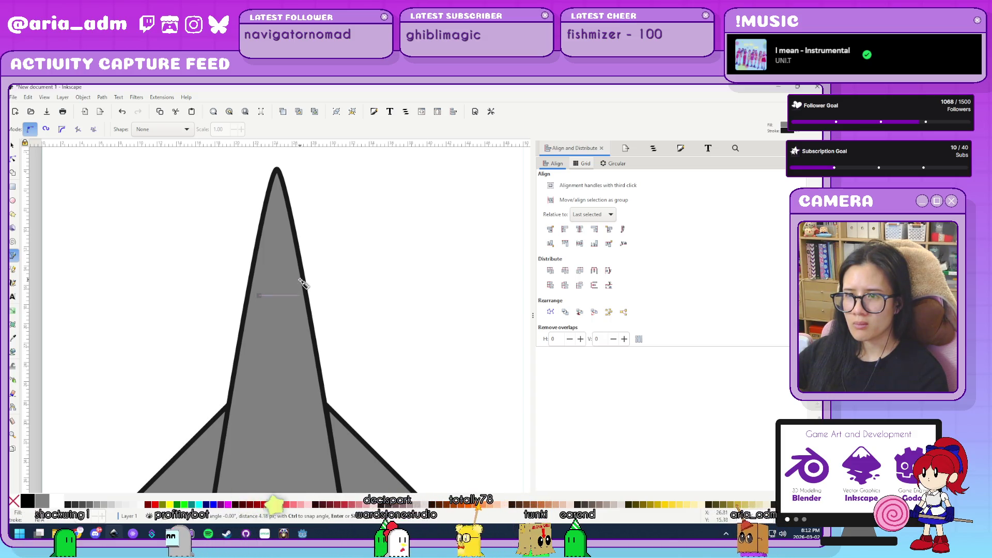
pyautogui.keyDown('ctrl'); pyautogui.click(301, 285); pyautogui.keyUp('ctrl')
pyautogui.scroll(3, 283, 279)
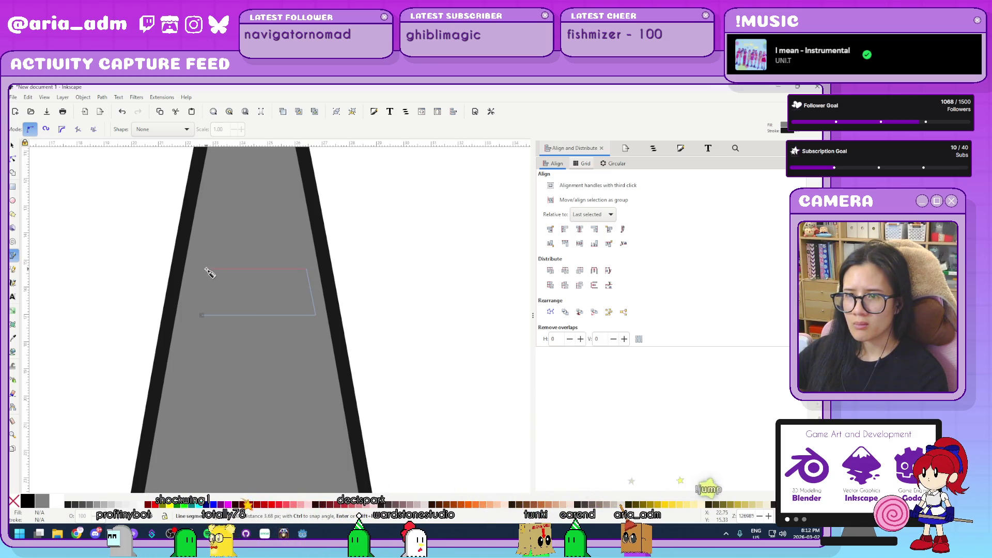
pyautogui.click(201, 317)
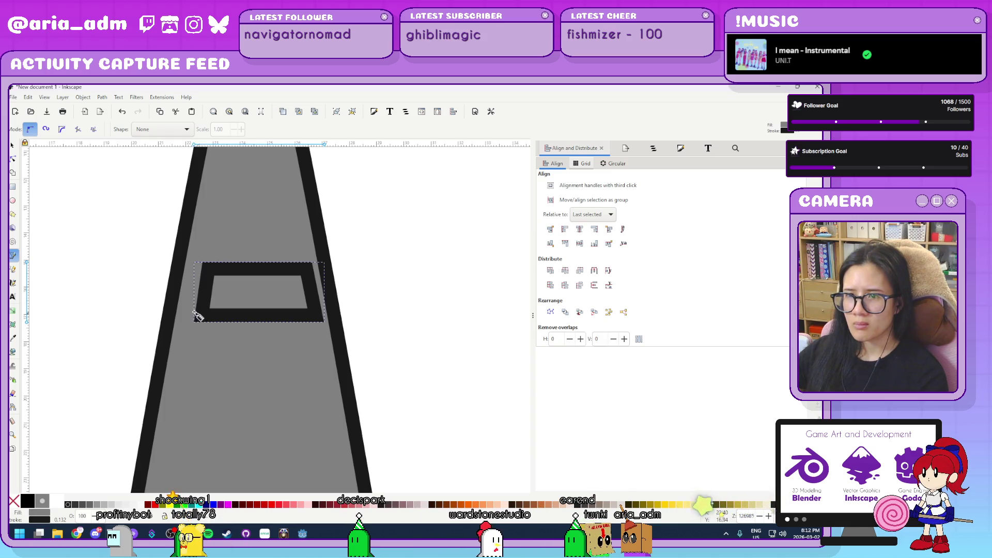
# - Move the cockpit's left corner nodes so they follow the fuselage edge
pyautogui.click(13, 160)
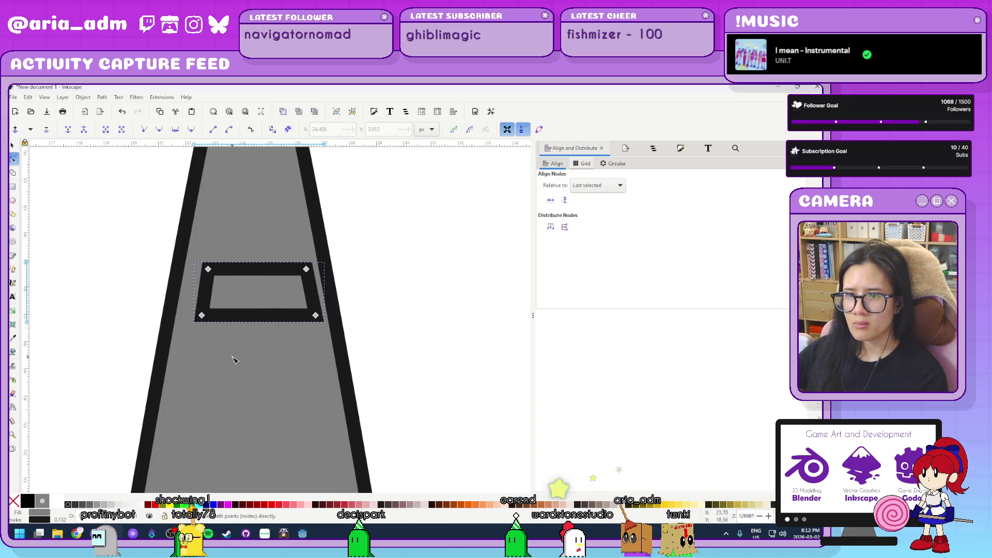
pyautogui.click(208, 269)
pyautogui.moveTo(204, 316)
pyautogui.mouseDown()
pyautogui.moveTo(147, 316)
pyautogui.moveTo(209, 316)
pyautogui.moveTo(161, 315)
pyautogui.moveTo(189, 316)
pyautogui.mouseUp()
pyautogui.hotkey('ctrl', 'z')
pyautogui.keyDown('shift'); pyautogui.click(201, 316); pyautogui.keyUp('shift')
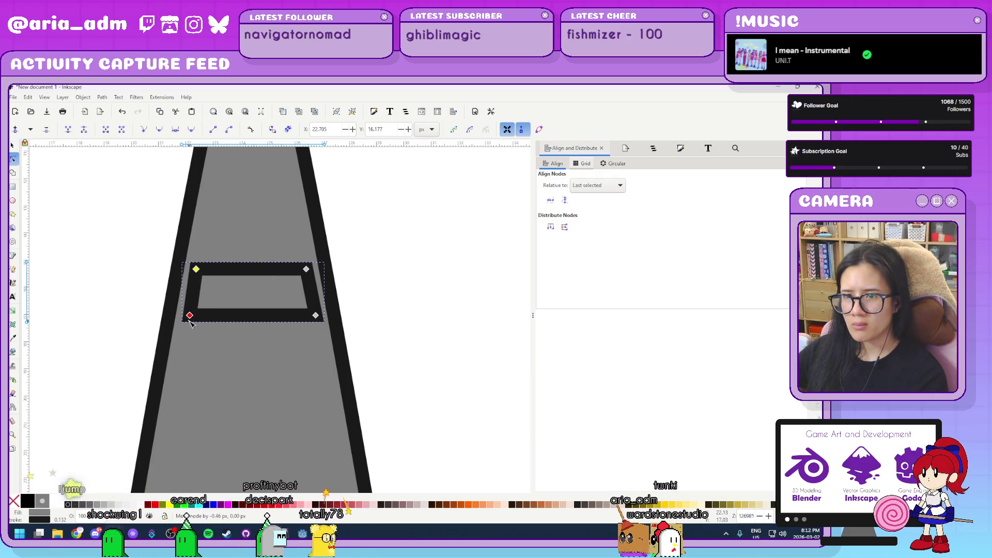
pyautogui.click(189, 316)
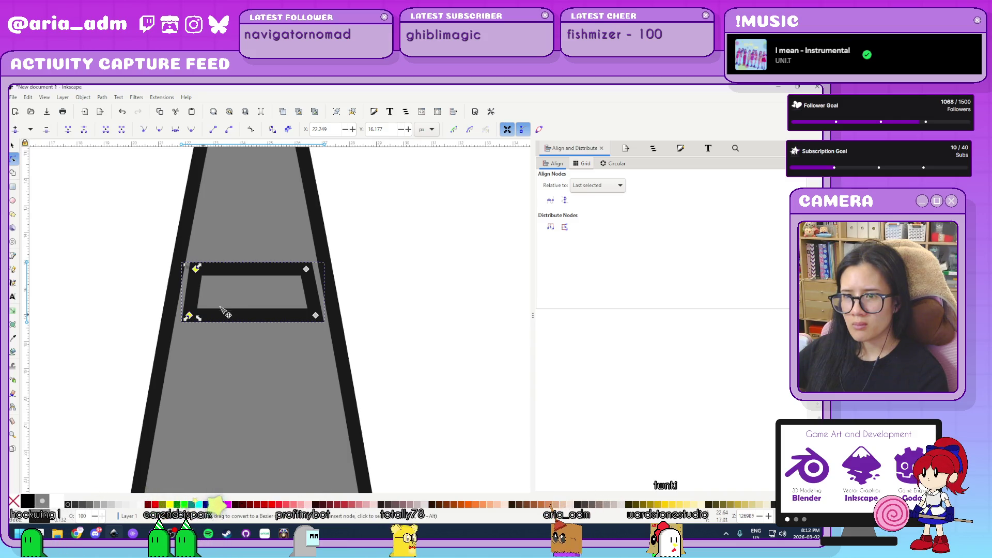
pyautogui.click(189, 316)
pyautogui.moveTo(190, 316); pyautogui.dragTo(190, 314)
pyautogui.moveTo(186, 313); pyautogui.dragTo(190, 318)
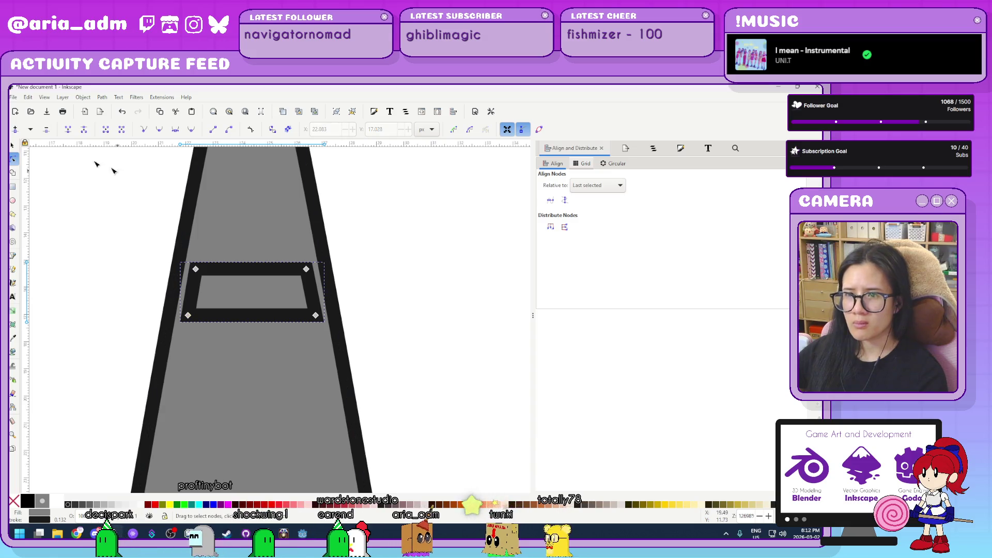
pyautogui.click(14, 146)
# - Fill the cockpit with a flat light blue and remove its outline
pyautogui.hotkey('ctrl', 'shift', 'f')
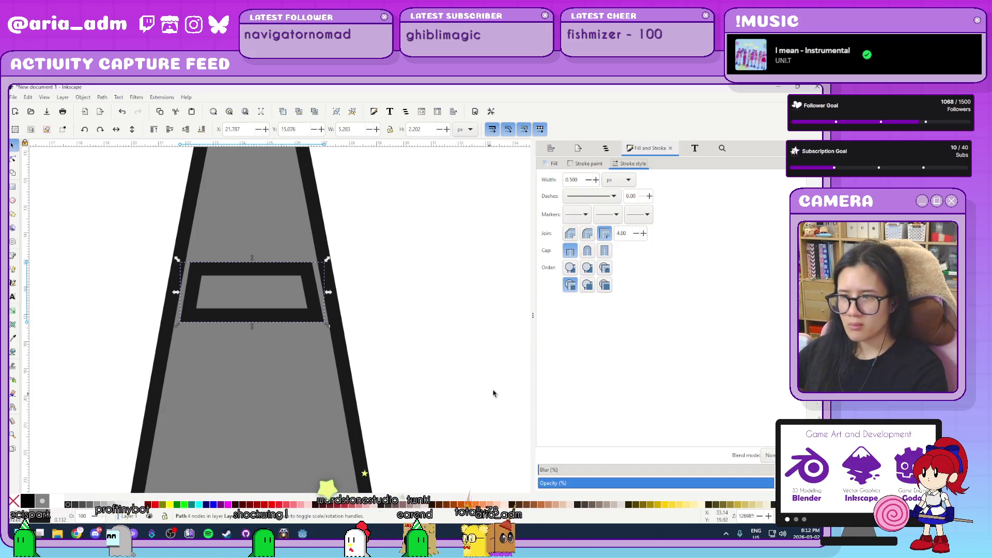
pyautogui.click(553, 163)
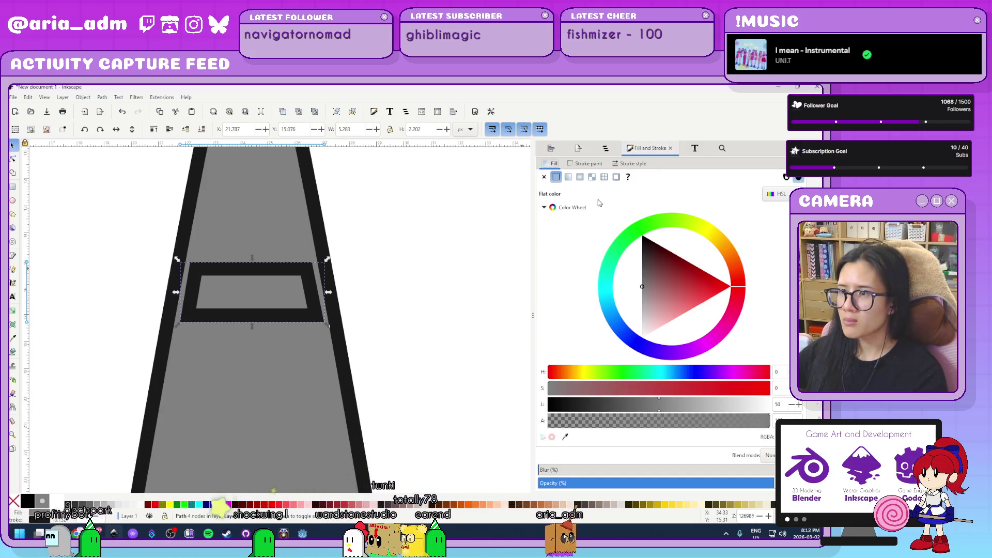
pyautogui.click(622, 320)
pyautogui.moveTo(632, 324)
pyautogui.mouseDown()
pyautogui.moveTo(584, 324)
pyautogui.moveTo(641, 295)
pyautogui.moveTo(645, 278)
pyautogui.moveTo(607, 320)
pyautogui.moveTo(597, 307)
pyautogui.mouseUp()
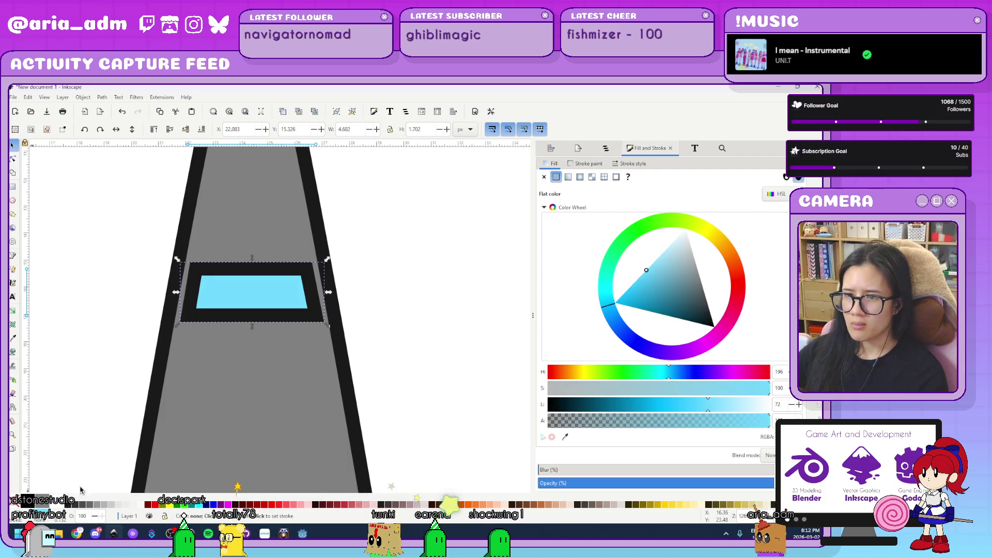
pyautogui.keyDown('shift'); pyautogui.click(14, 500); pyautogui.keyUp('shift')
# - Drag the cockpit's top edge upward into an arc
pyautogui.click(365, 333)
pyautogui.click(252, 313)
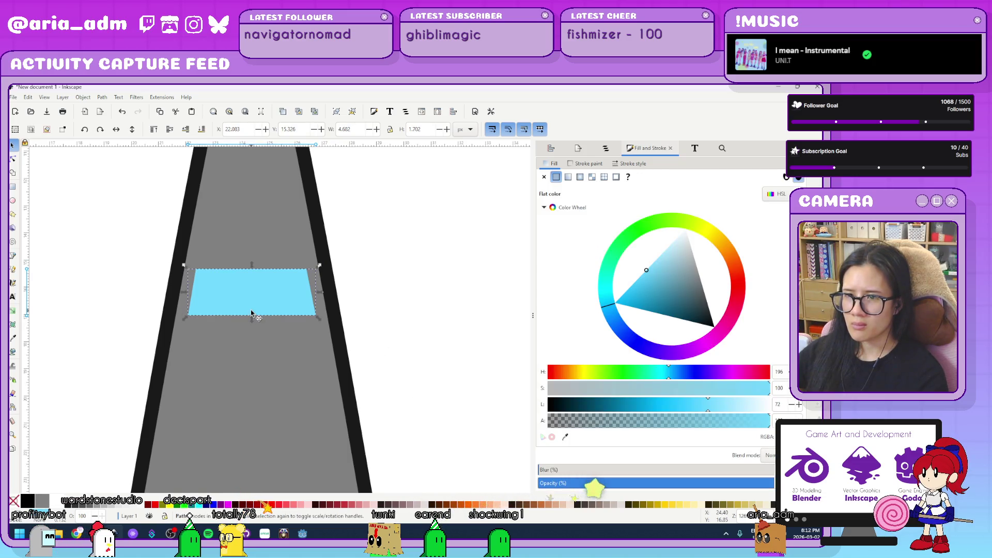
pyautogui.doubleClick(259, 309)
pyautogui.moveTo(253, 314); pyautogui.dragTo(254, 253)
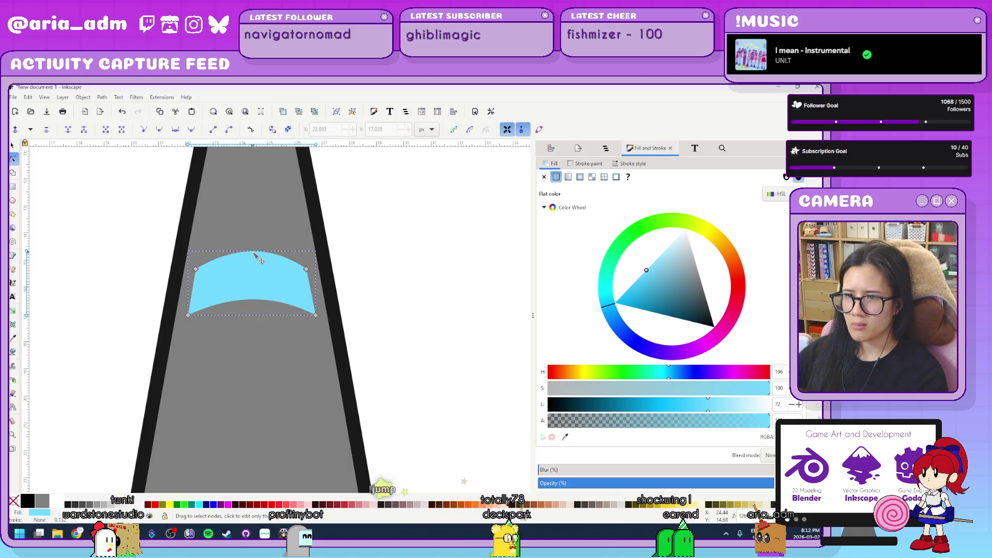
pyautogui.click(398, 296)
pyautogui.scroll(-5, 430, 338)
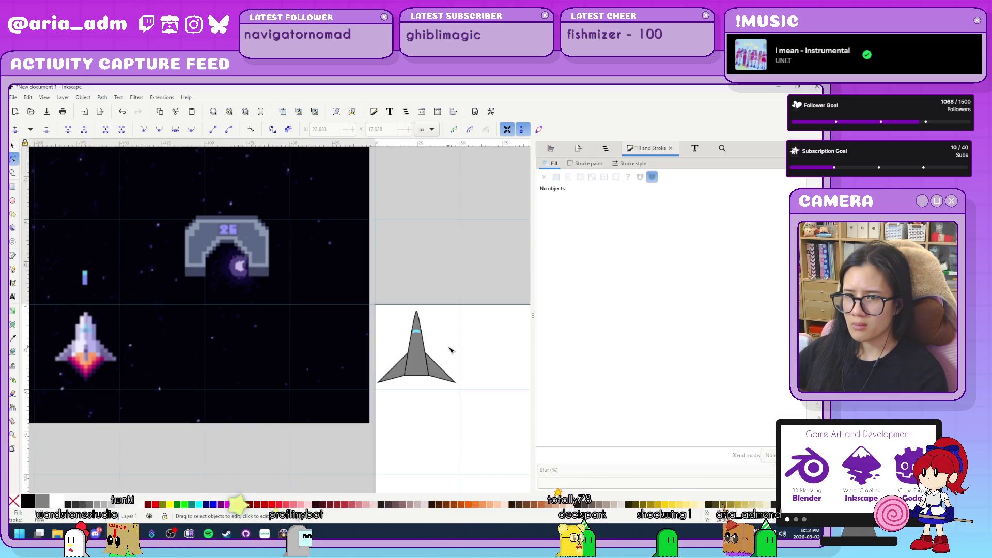
pyautogui.scroll(4, 449, 351)
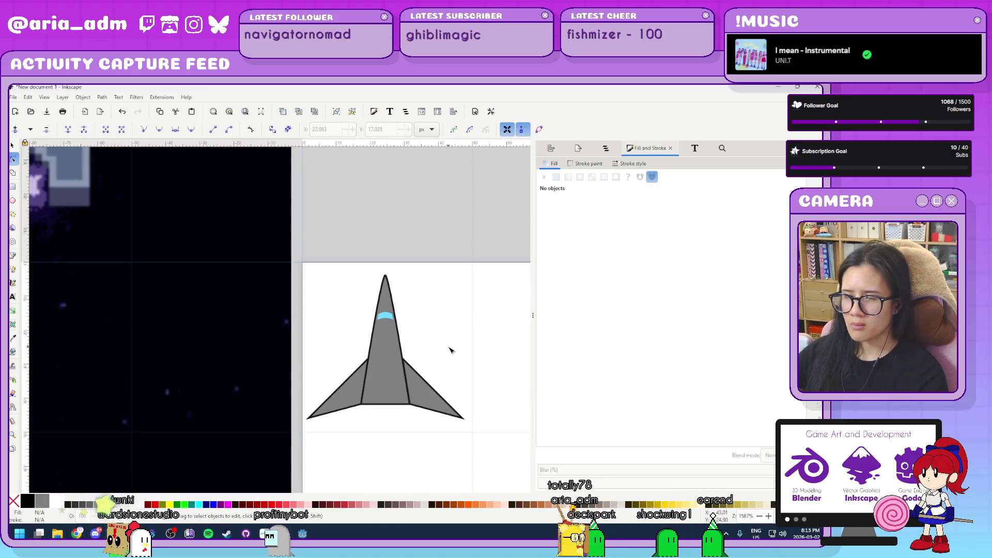
pyautogui.scroll(2, 449, 348)
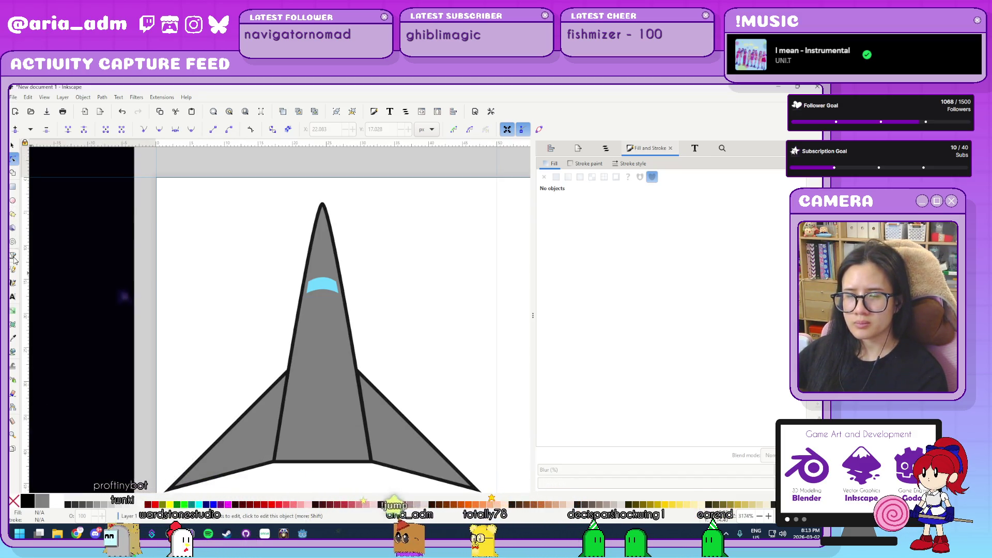
pyautogui.click(14, 256)
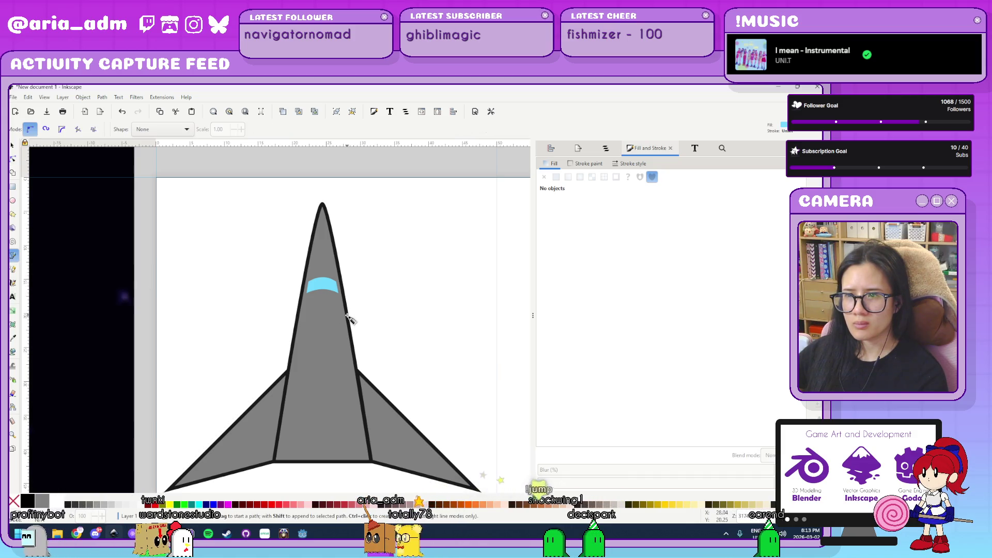
pyautogui.click(346, 315)
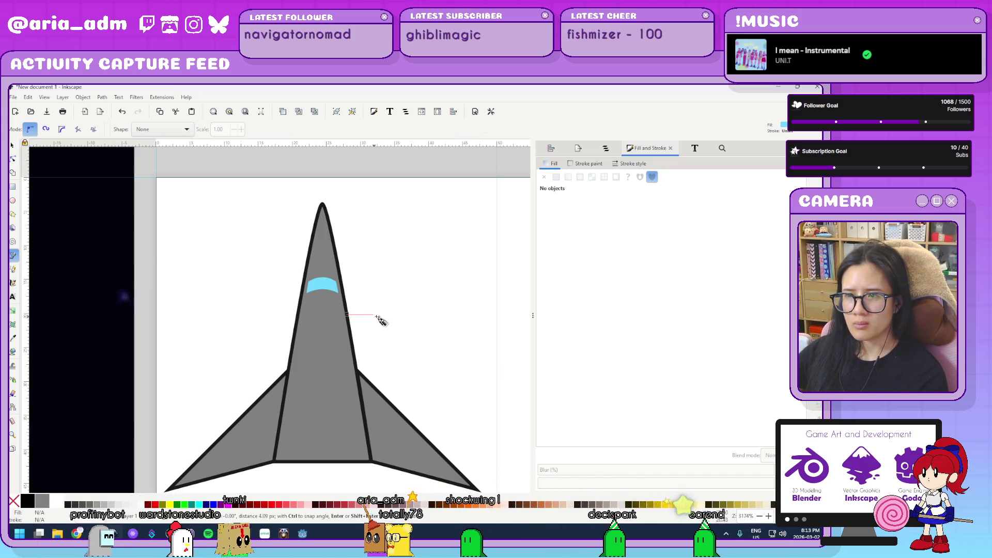
pyautogui.click(372, 314)
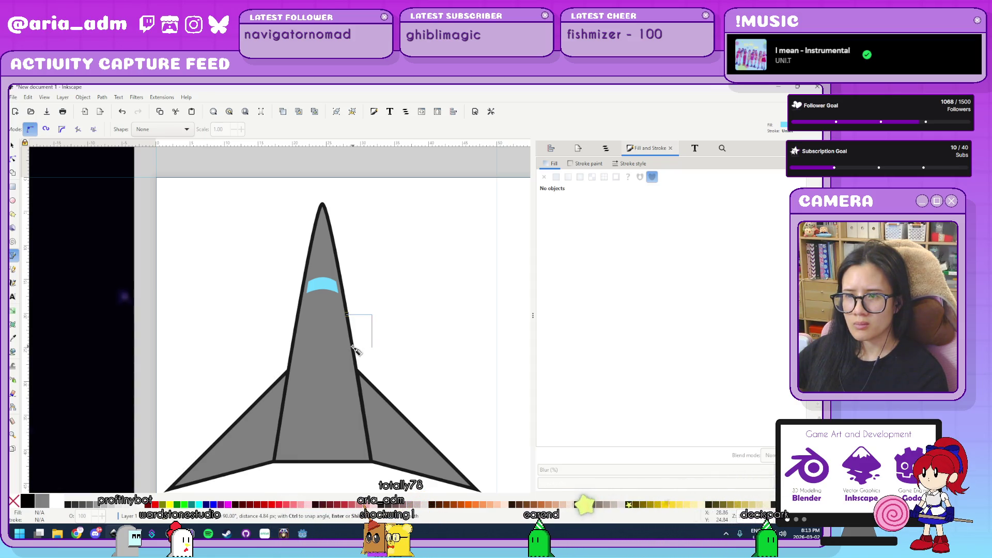
pyautogui.click(356, 351)
pyautogui.click(347, 314)
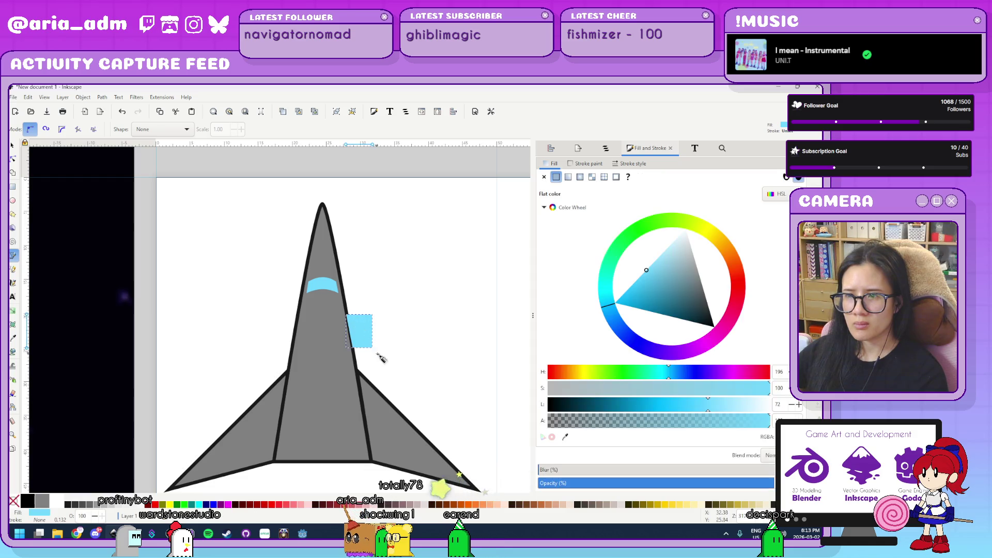
pyautogui.scroll(2, 383, 352)
pyautogui.press('d')
pyautogui.click(270, 390)
pyautogui.click(588, 163)
pyautogui.click(556, 177)
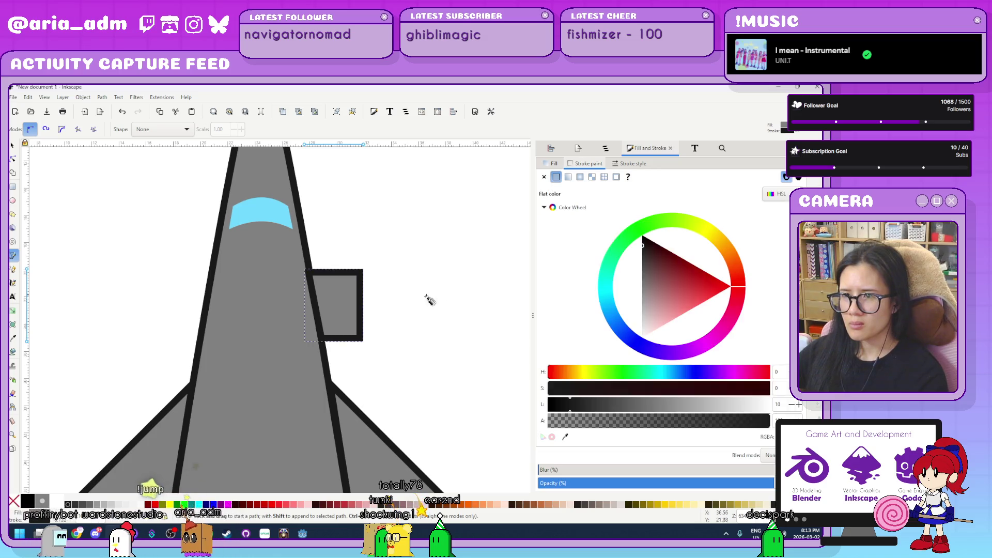
pyautogui.click(12, 146)
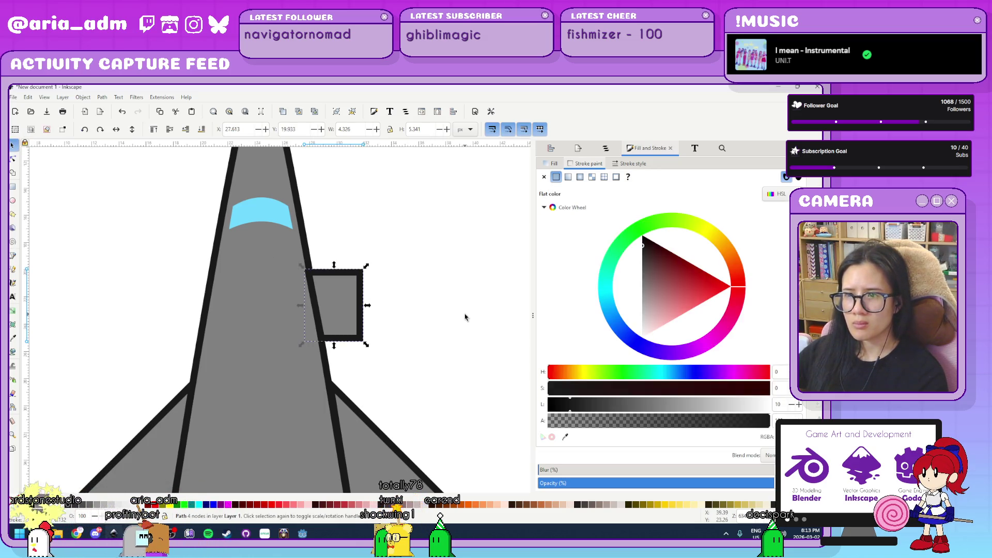
pyautogui.click(396, 316)
pyautogui.moveTo(371, 317); pyautogui.dragTo(372, 312)
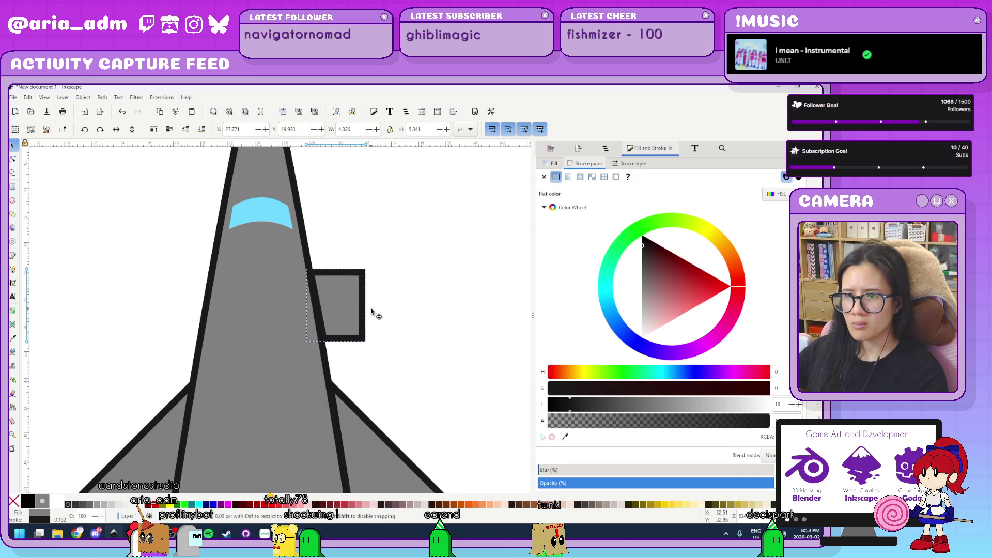
pyautogui.click(436, 319)
pyautogui.keyDown('ctrl'); pyautogui.scroll(-5, 436, 319); pyautogui.keyUp('ctrl')
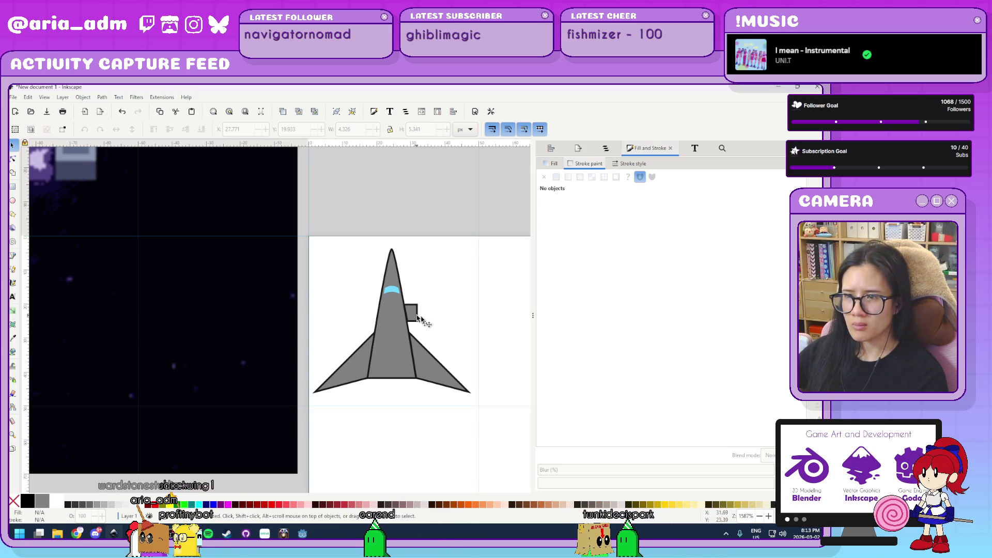
pyautogui.click(417, 317)
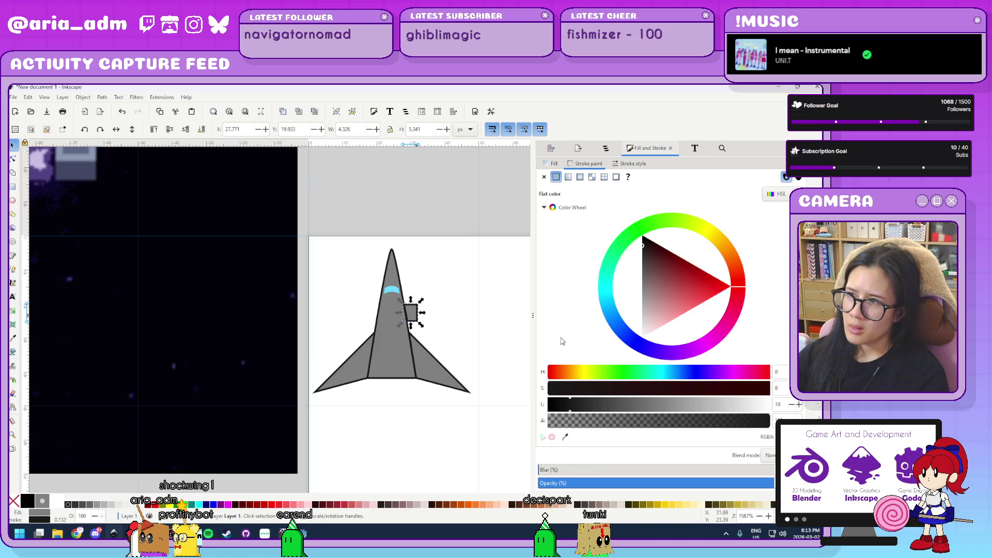
pyautogui.press('Escape')
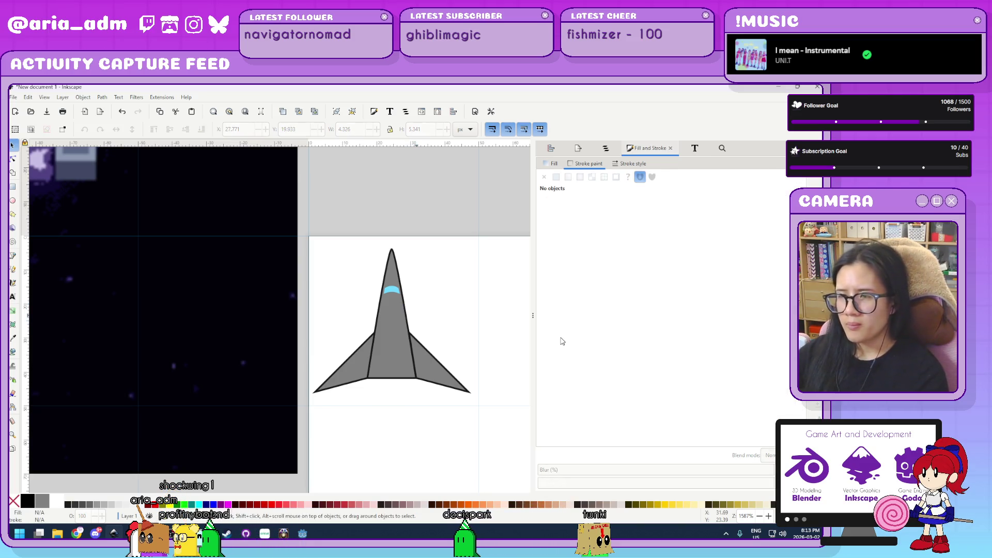
pyautogui.scroll(-3, 435, 375)
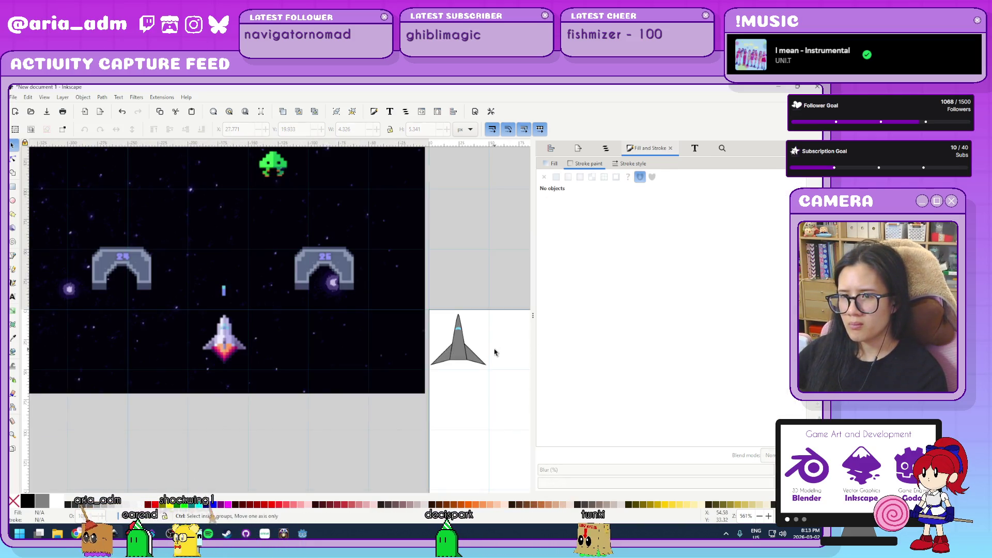
# - Delete the ship's left wing
pyautogui.scroll(4, 494, 352)
pyautogui.click(291, 380)
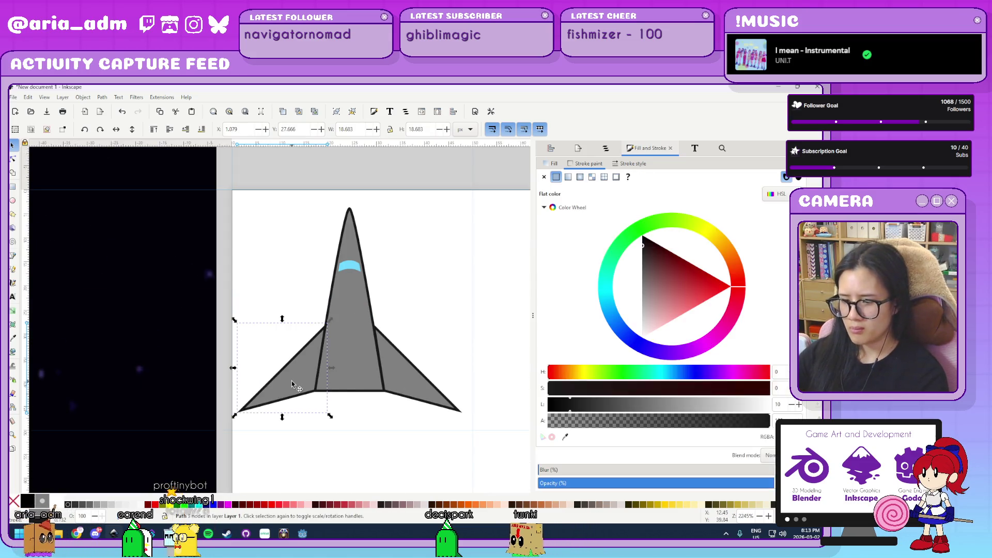
pyautogui.press('Delete')
# - Drag the right wing's top corner up the hull, then undo that move
pyautogui.doubleClick(396, 368)
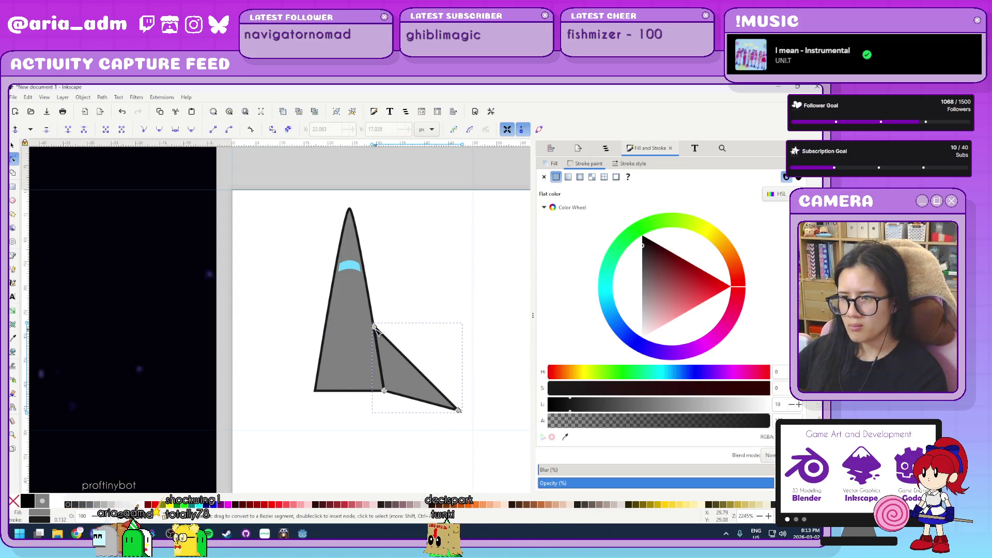
pyautogui.moveTo(374, 326)
pyautogui.mouseDown()
pyautogui.moveTo(377, 268)
pyautogui.moveTo(373, 296)
pyautogui.mouseUp()
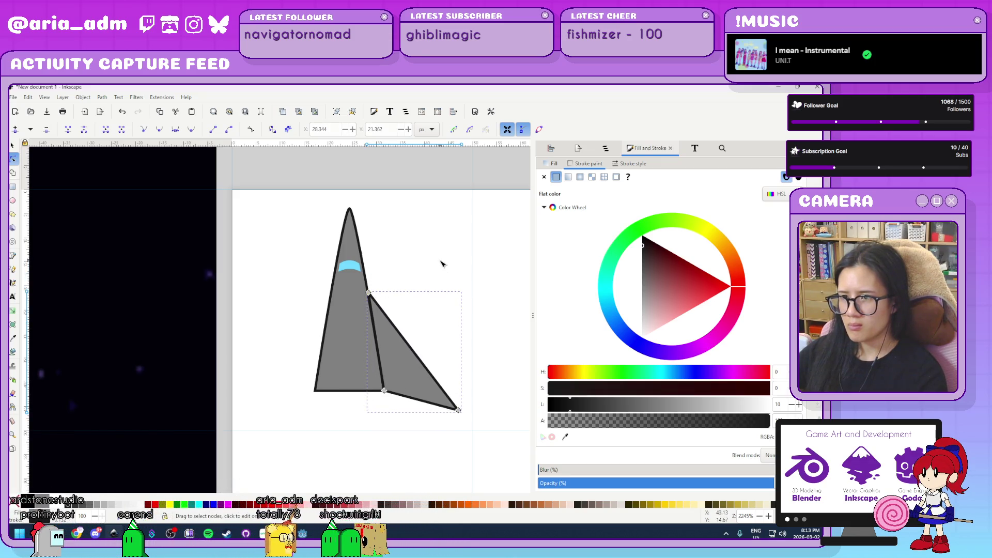
pyautogui.click(509, 370)
pyautogui.keyDown('ctrl'); pyautogui.scroll(-3, 511, 370); pyautogui.keyUp('ctrl')
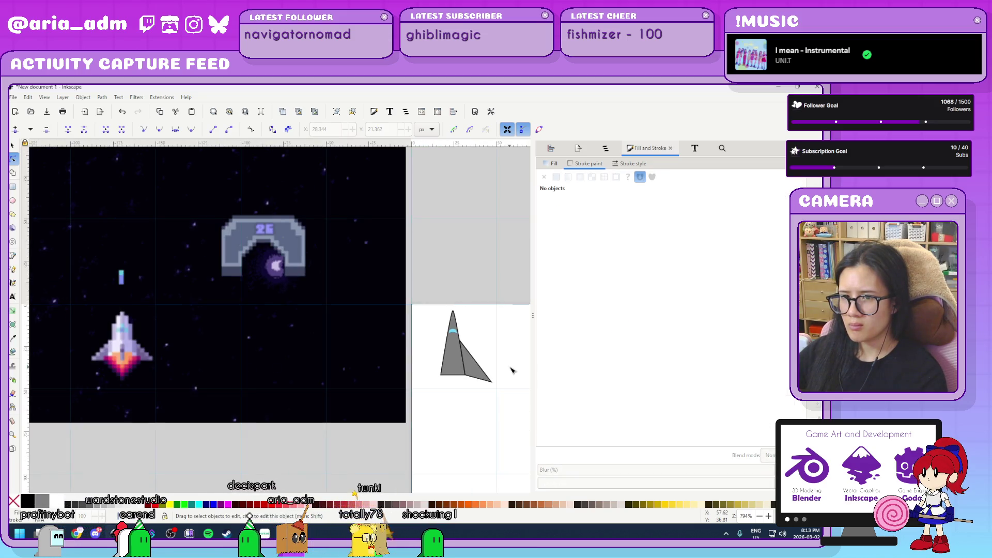
pyautogui.hotkey('ctrl', 'z')
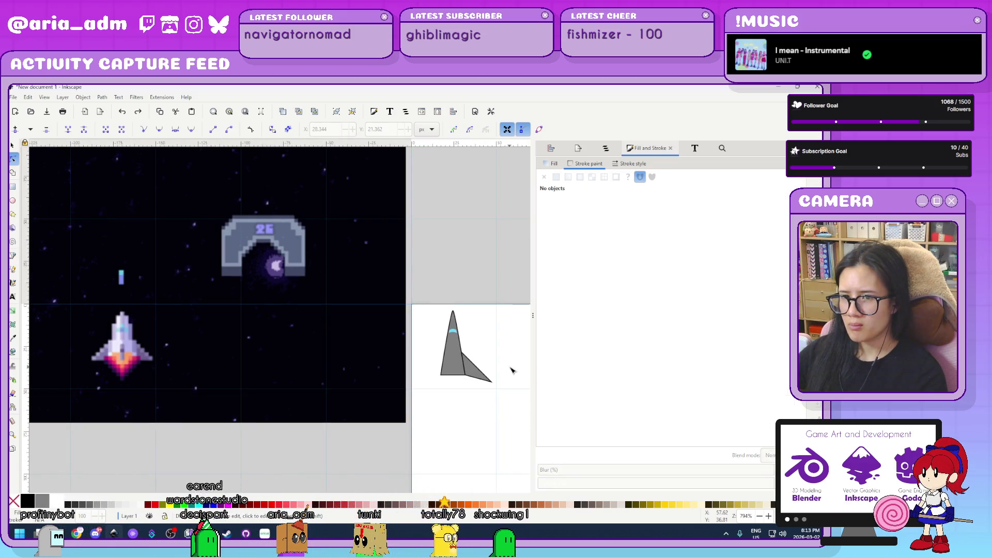
# - Raise the right wing's top corner higher so it sits flush along the hull
pyautogui.keyDown('ctrl'); pyautogui.scroll(4, 512, 370); pyautogui.keyUp('ctrl')
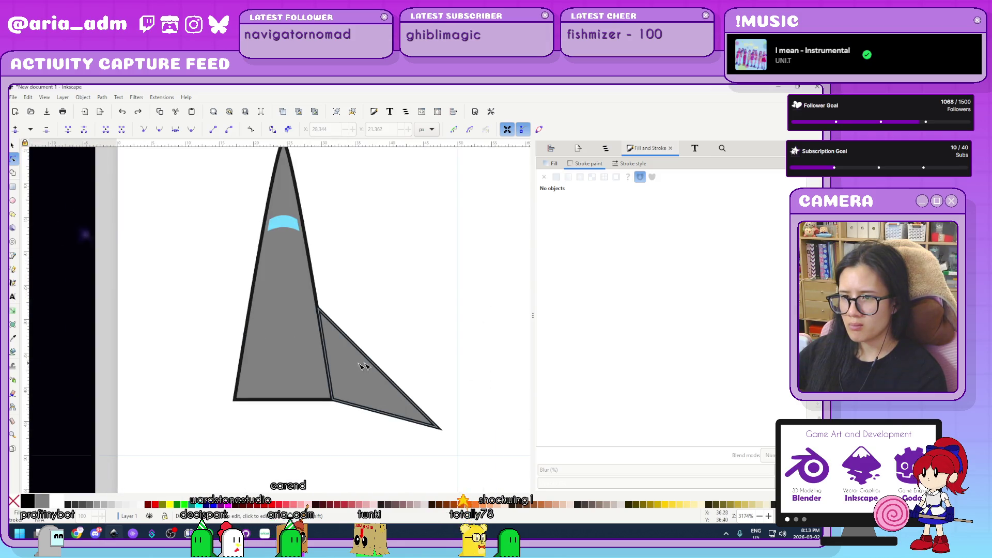
pyautogui.keyDown('ctrl'); pyautogui.scroll(2, 352, 356); pyautogui.keyUp('ctrl')
pyautogui.click(299, 253)
pyautogui.moveTo(303, 258)
pyautogui.mouseDown()
pyautogui.moveTo(295, 192)
pyautogui.moveTo(296, 212)
pyautogui.mouseUp()
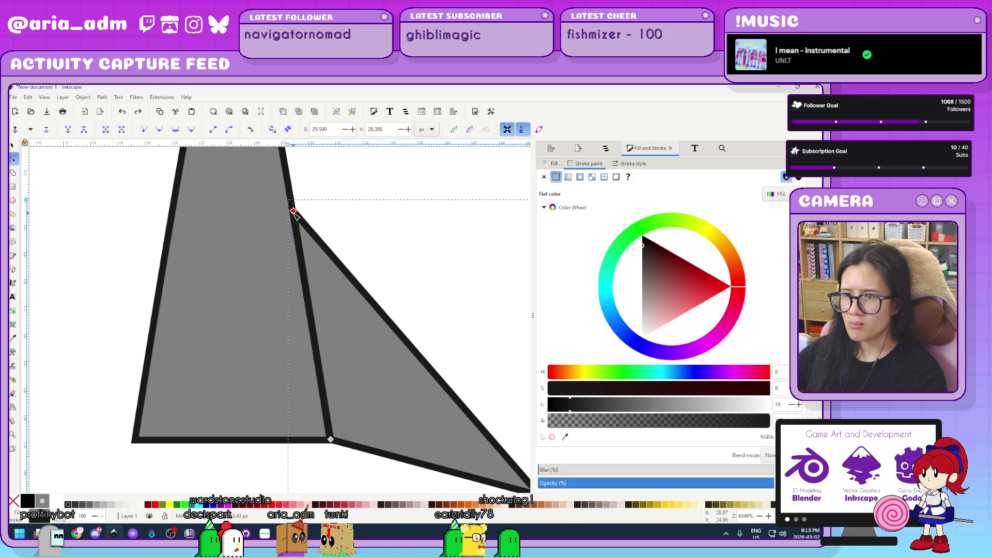
pyautogui.click(444, 259)
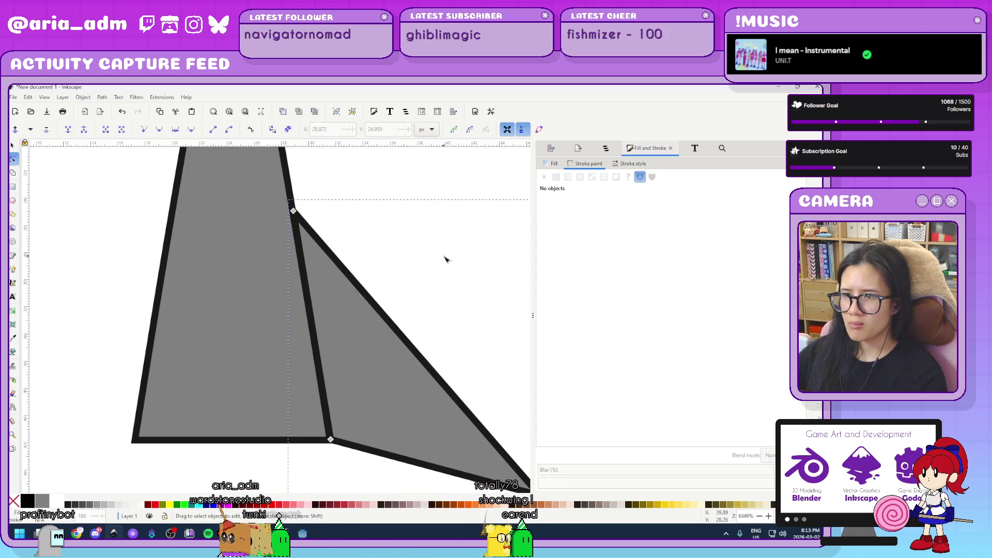
pyautogui.keyDown('ctrl'); pyautogui.scroll(-4, 448, 274); pyautogui.keyUp('ctrl')
pyautogui.keyDown('ctrl'); pyautogui.scroll(-3, 483, 281); pyautogui.keyUp('ctrl')
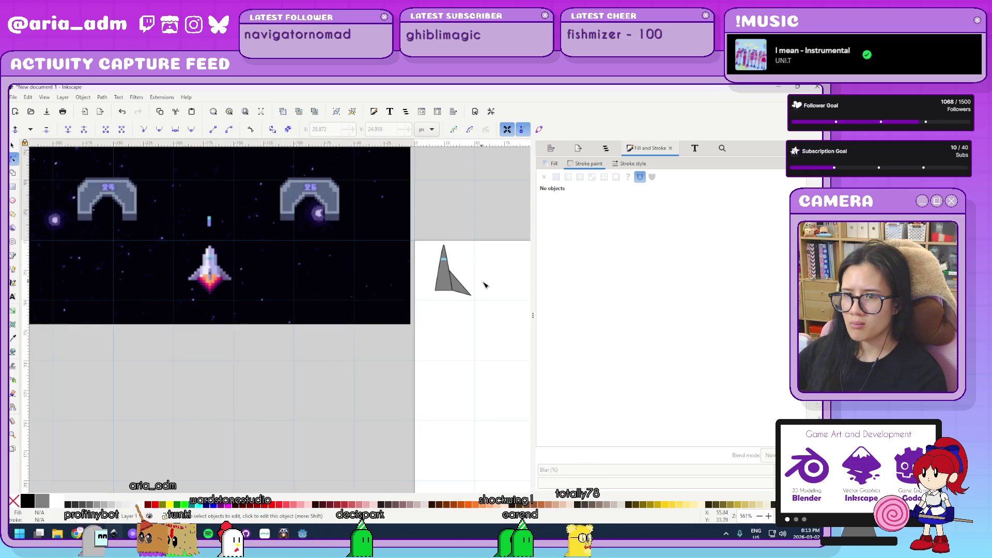
# - Make the right wing's tip node smooth and symmetric and tighten its curve
pyautogui.keyDown('ctrl'); pyautogui.scroll(3, 479, 290); pyautogui.keyUp('ctrl')
pyautogui.keyDown('ctrl'); pyautogui.scroll(4, 384, 338); pyautogui.keyUp('ctrl')
pyautogui.click(362, 403)
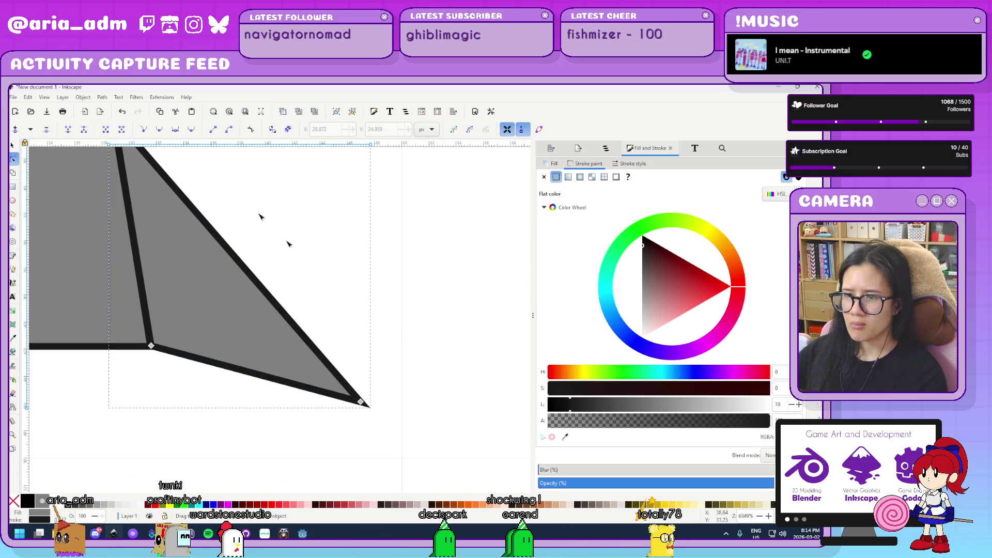
pyautogui.click(361, 403)
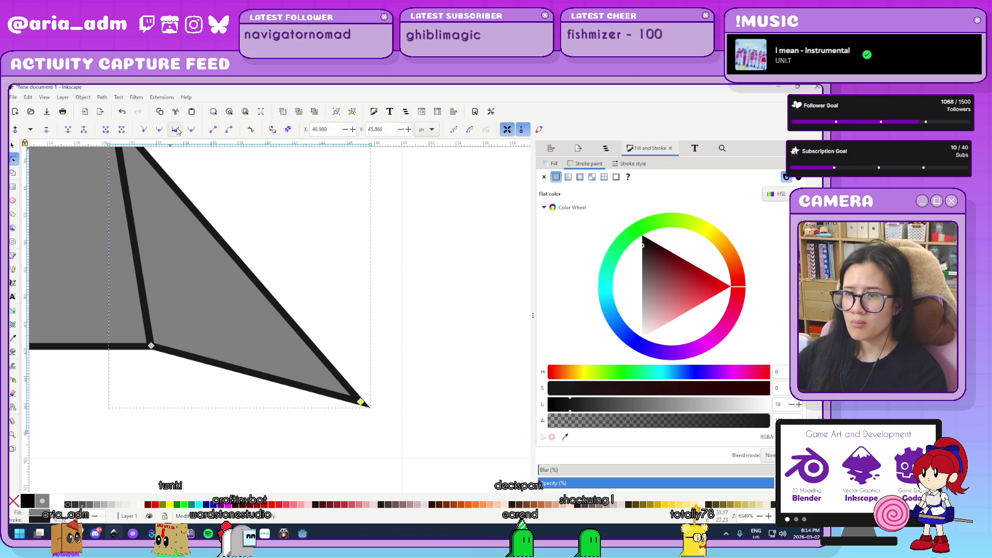
pyautogui.click(177, 131)
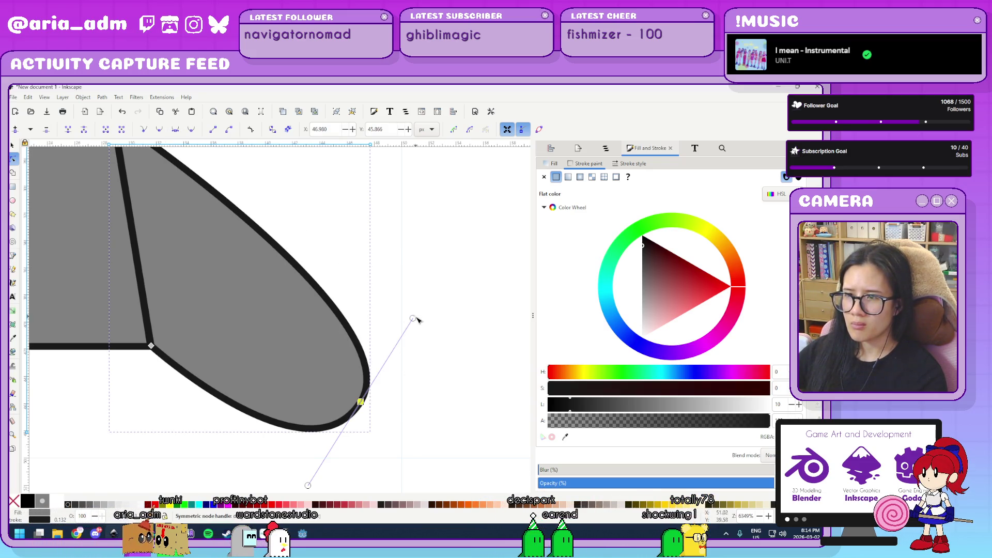
pyautogui.moveTo(412, 321)
pyautogui.mouseDown()
pyautogui.moveTo(374, 362)
pyautogui.moveTo(385, 360)
pyautogui.mouseUp()
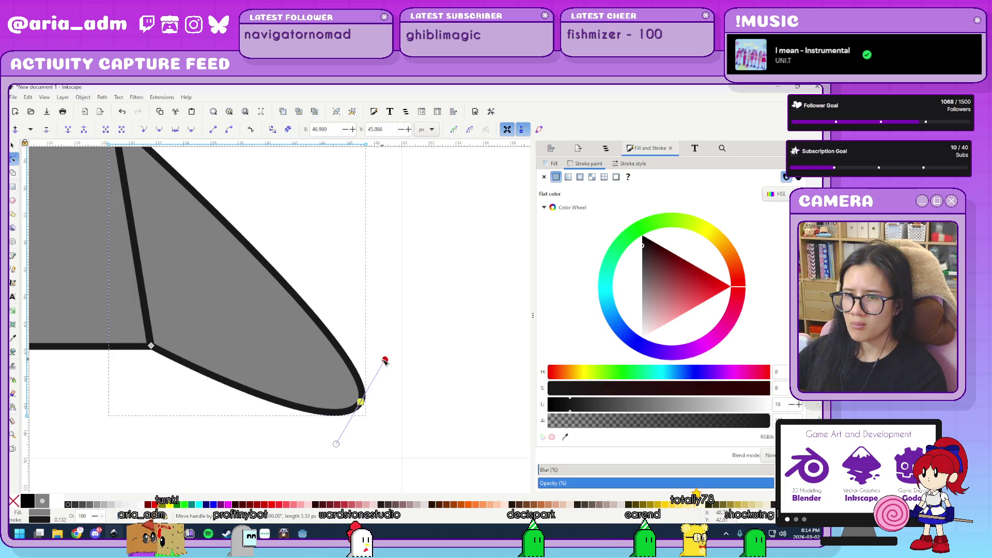
# - Refine the wing tip into a curved, swept-back point, then deselect the path
pyautogui.keyDown('ctrl'); pyautogui.scroll(1, 383, 421); pyautogui.keyUp('ctrl')
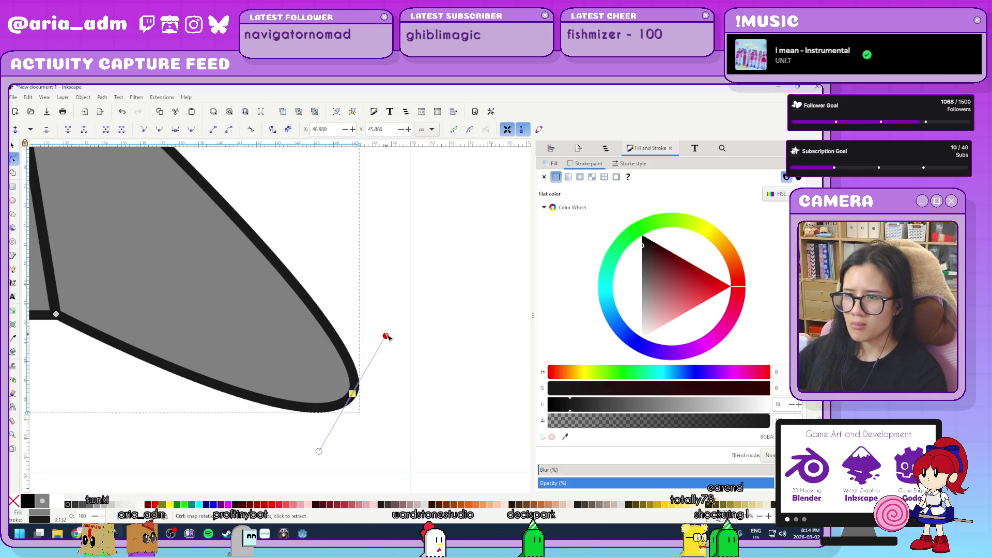
pyautogui.moveTo(386, 337); pyautogui.dragTo(362, 376)
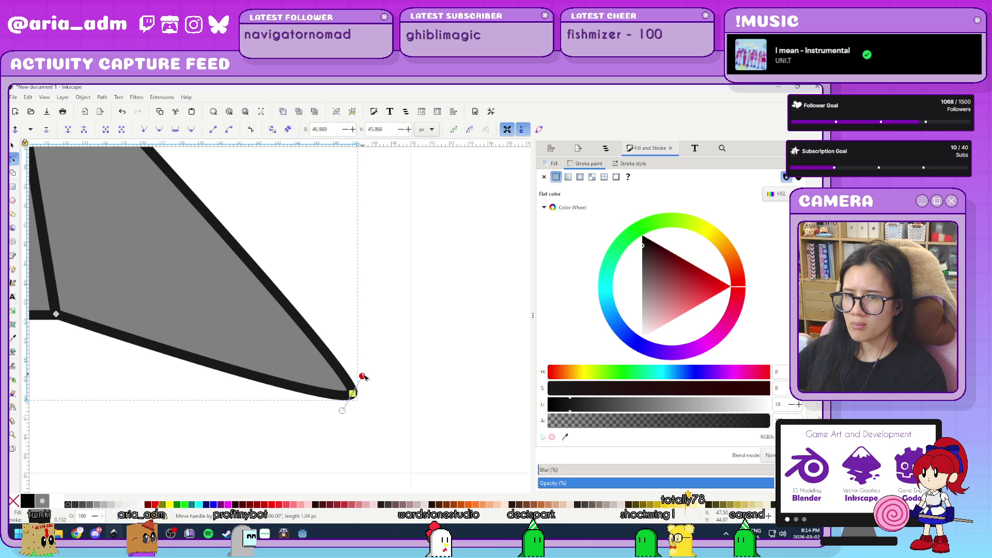
pyautogui.hotkey('ctrl', 'z')
pyautogui.moveTo(386, 336); pyautogui.dragTo(368, 367)
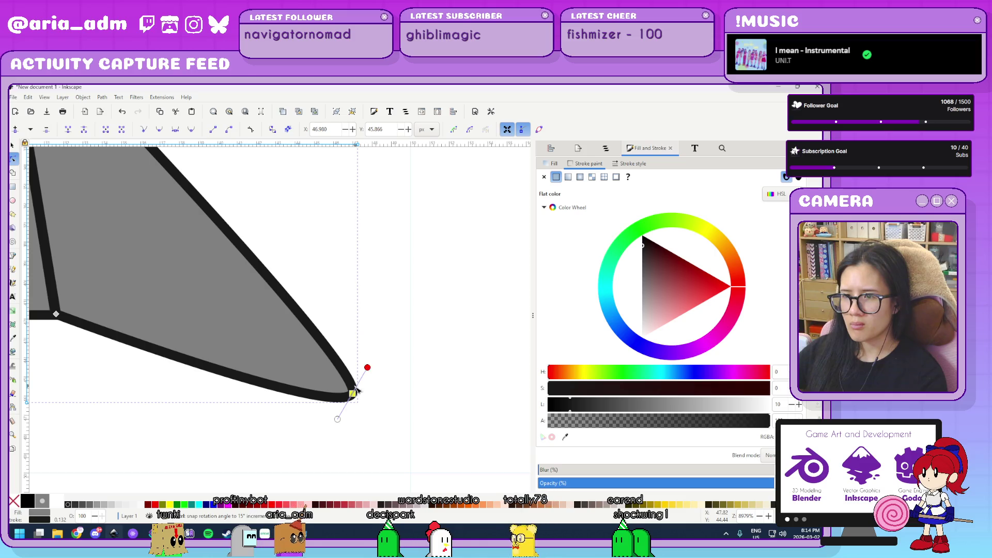
pyautogui.hotkey('ctrl', 'z')
pyautogui.scroll(2, 375, 424)
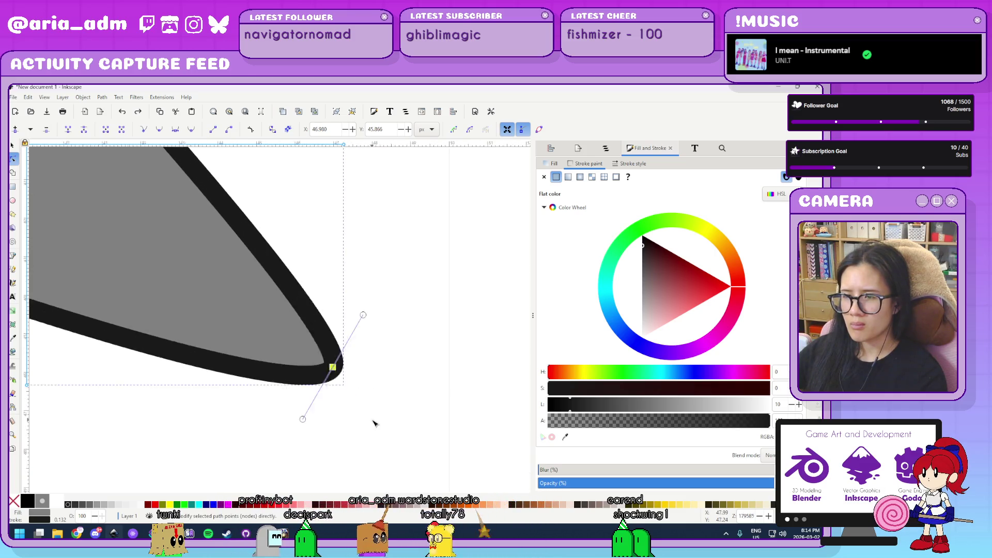
pyautogui.scroll(1, 375, 424)
pyautogui.moveTo(360, 272); pyautogui.dragTo(344, 301)
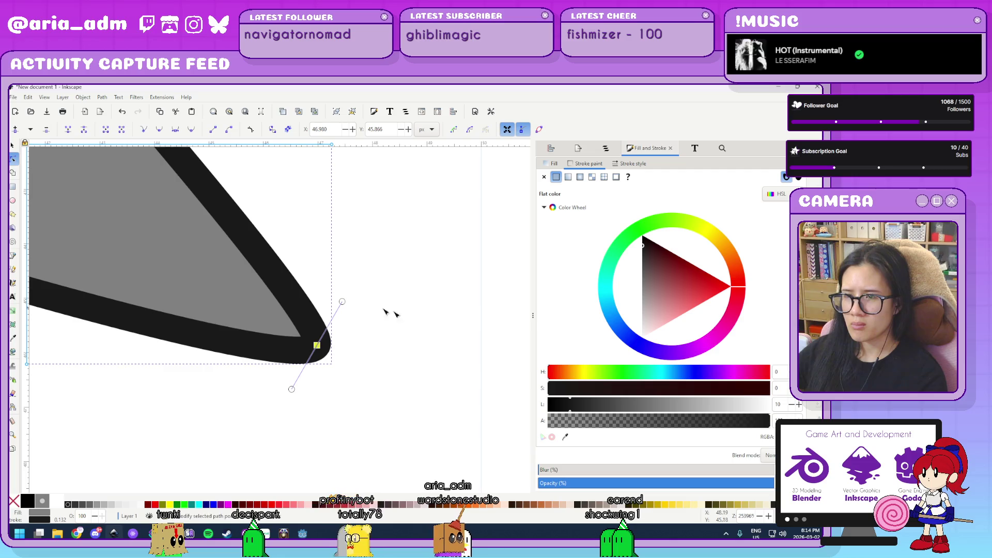
pyautogui.scroll(-15, 377, 310)
pyautogui.press('Escape')
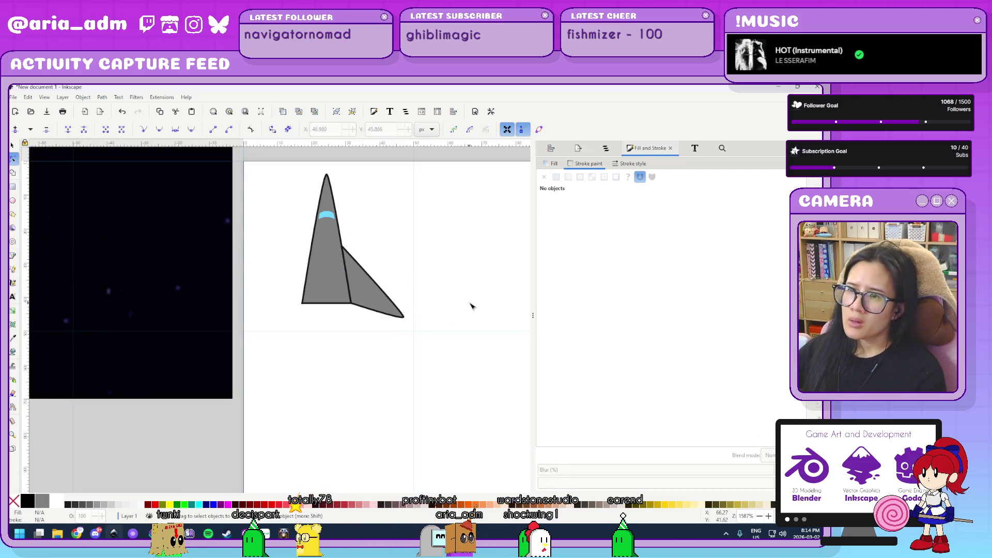
pyautogui.scroll(-2, 471, 306)
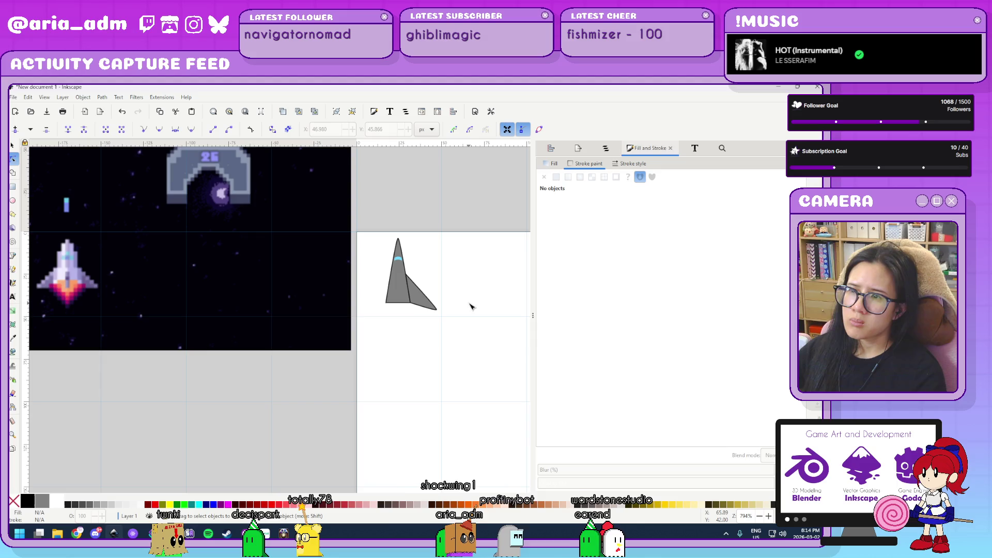
# - Zoom into the fuselage and draw a closed, narrow downward-pointing triangle below the cockpit with the Pen tool
pyautogui.scroll(1, 471, 306)
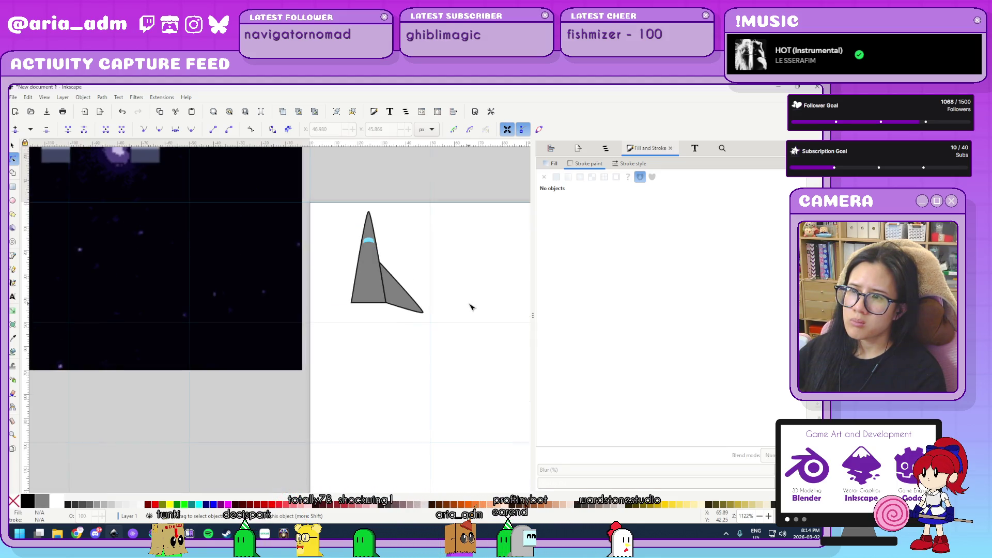
pyautogui.scroll(1, 470, 306)
pyautogui.scroll(-3, 444, 444)
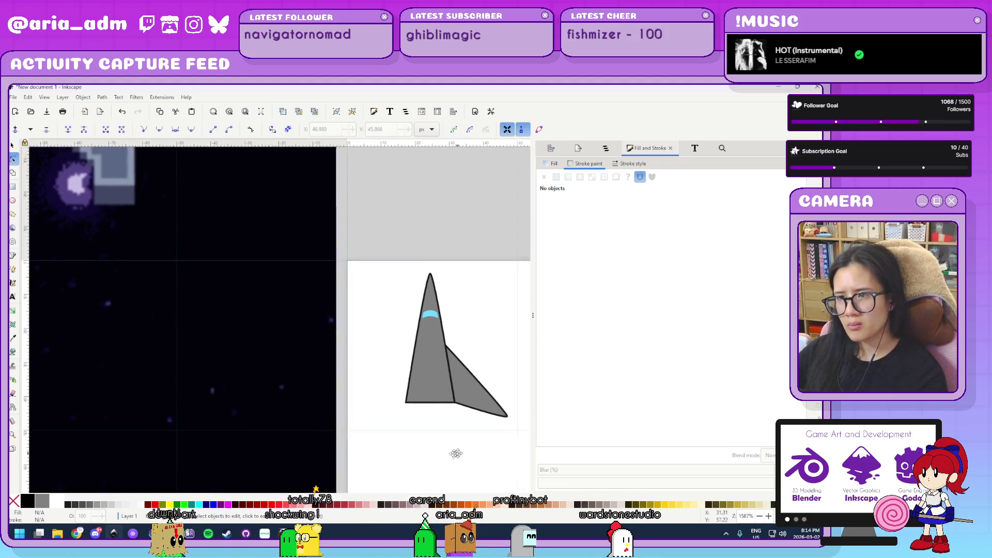
pyautogui.scroll(3, 413, 450)
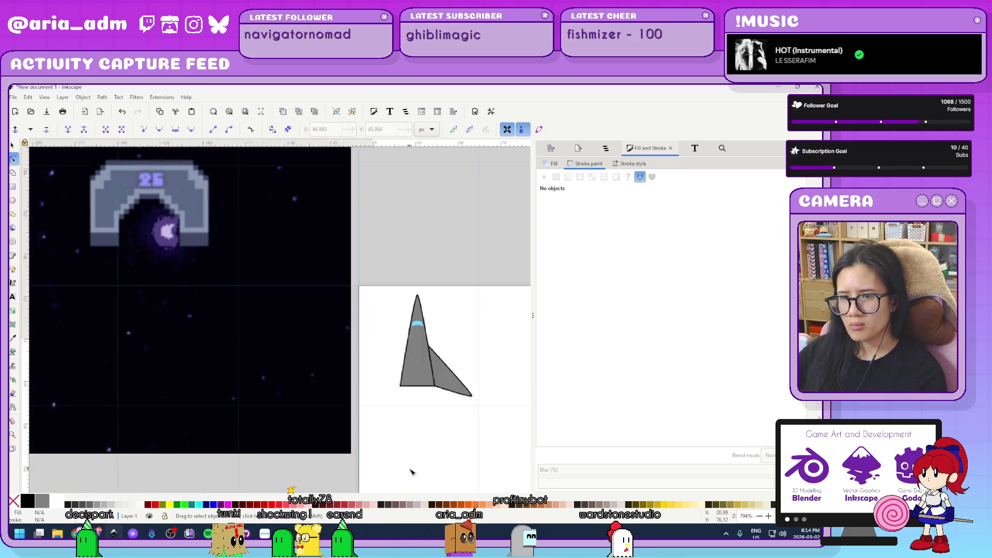
pyautogui.hscroll(5, 438, 424)
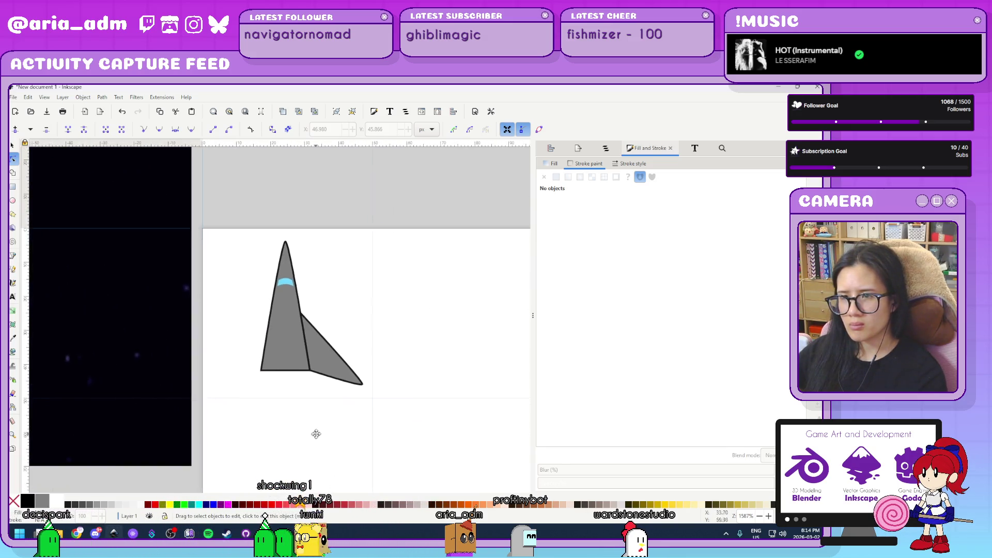
pyautogui.scroll(2, 305, 414)
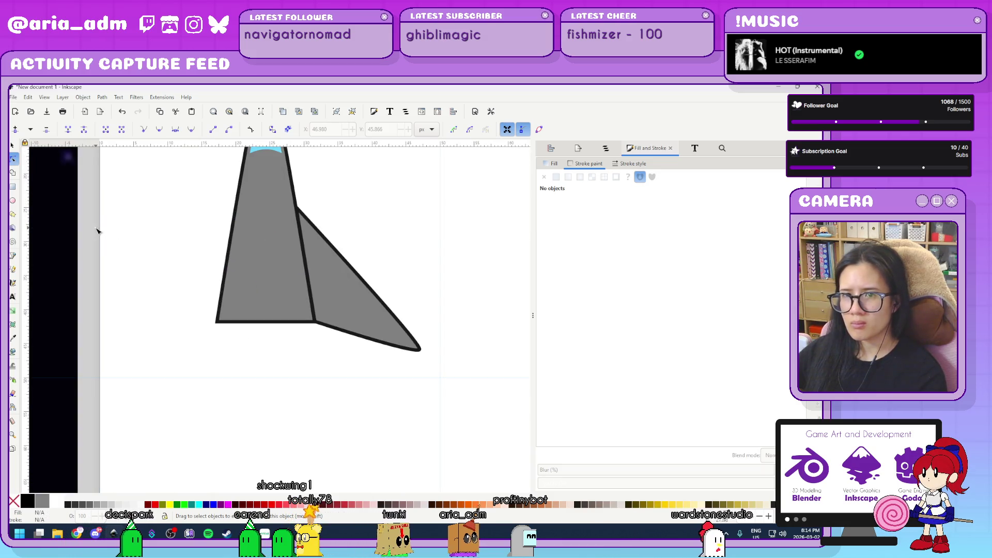
pyautogui.press('b')
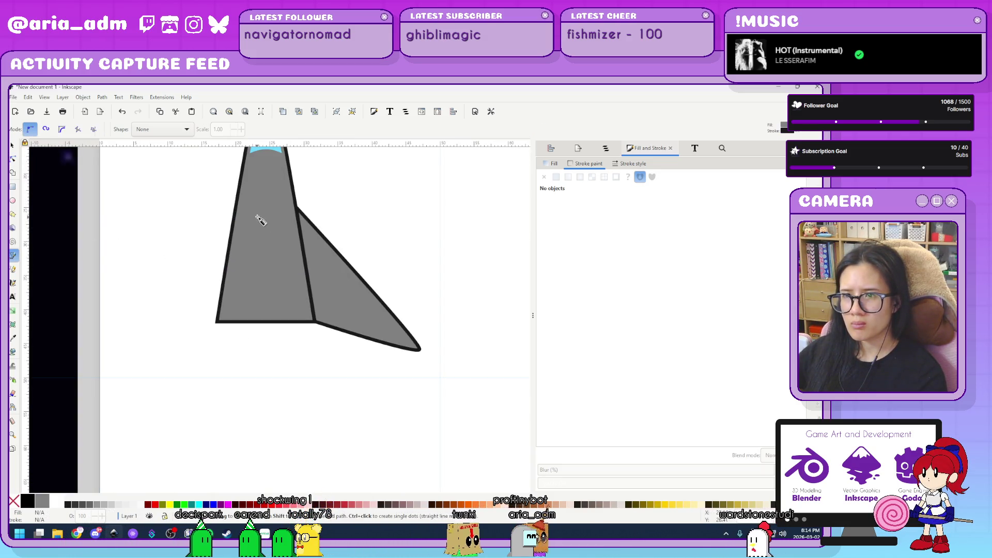
pyautogui.click(258, 216)
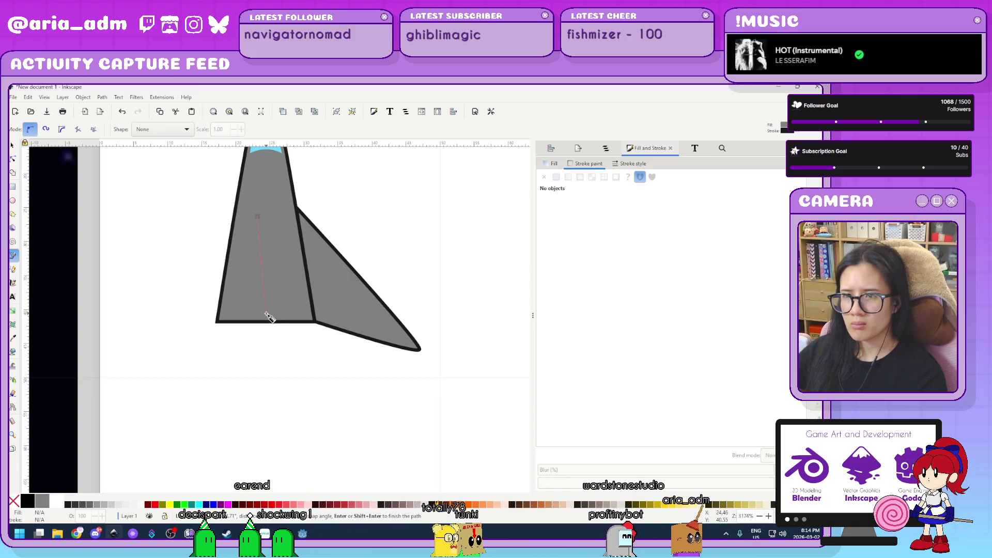
pyautogui.click(267, 313)
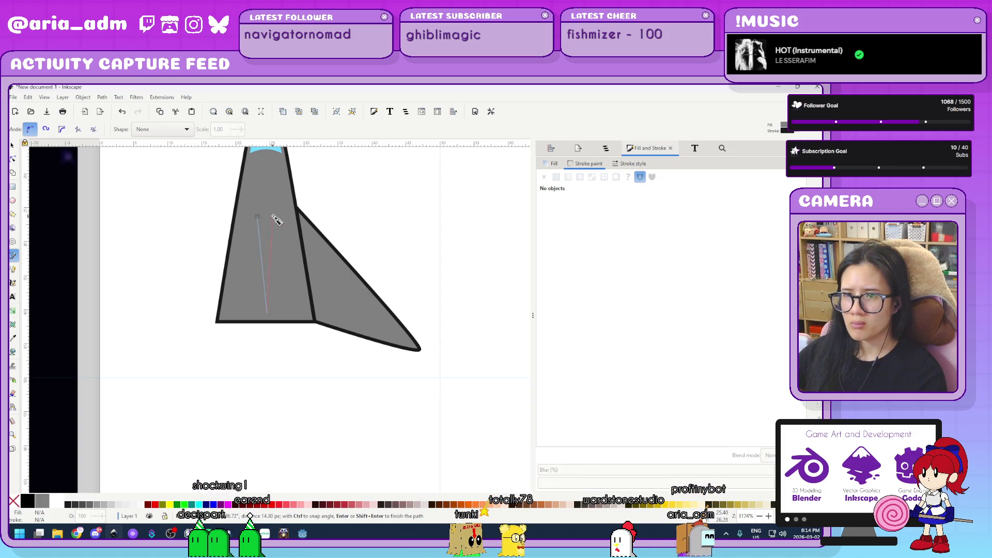
pyautogui.click(277, 217)
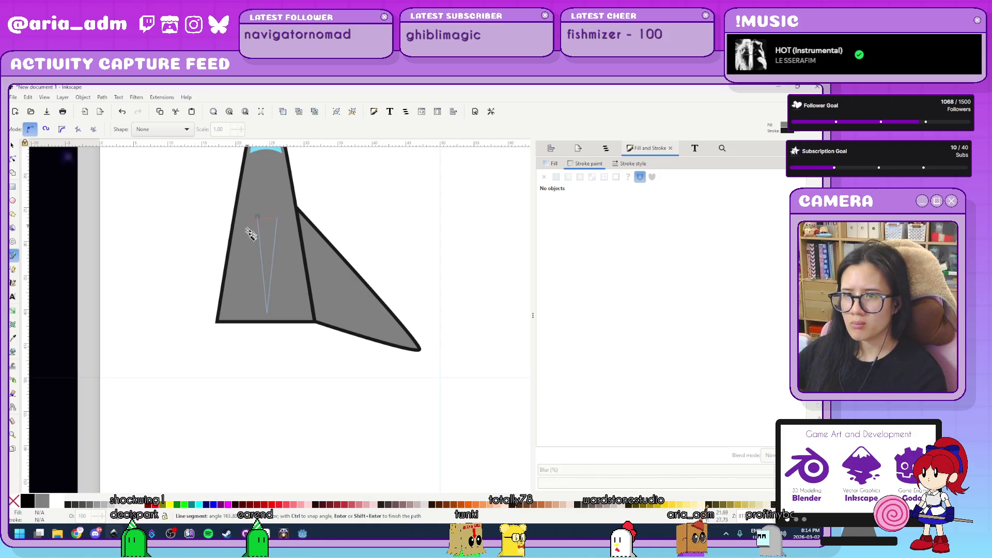
pyautogui.click(257, 218)
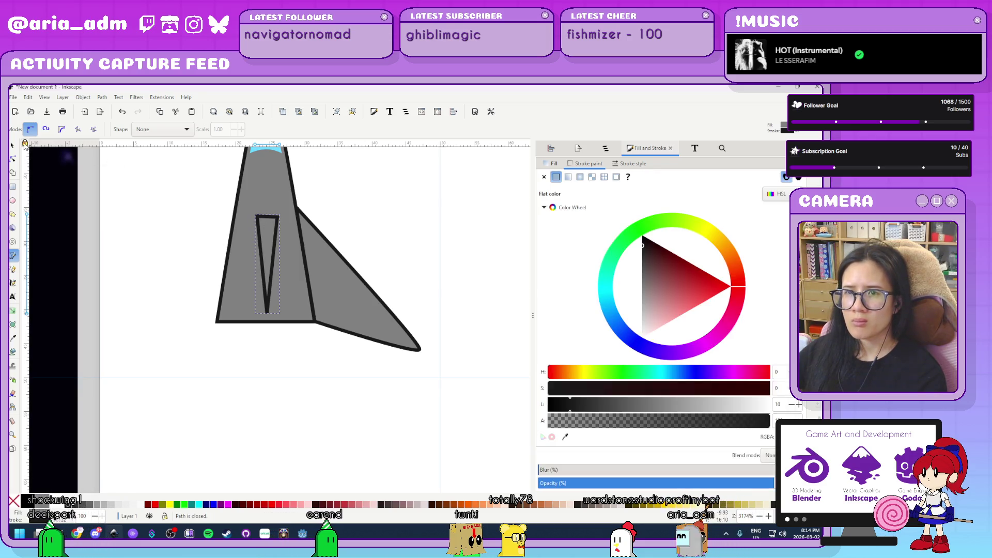
pyautogui.click(12, 159)
pyautogui.scroll(1, 324, 201)
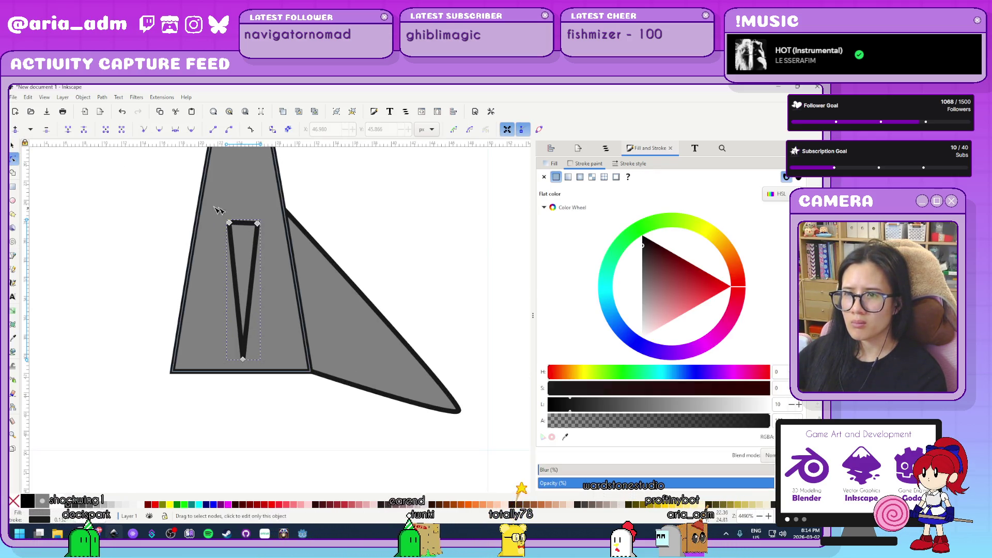
# - Centre the inner triangle horizontally on the ship's main body
pyautogui.moveTo(155, 199); pyautogui.dragTo(381, 243)
pyautogui.hotkey('ctrl', 'shift', 'a')
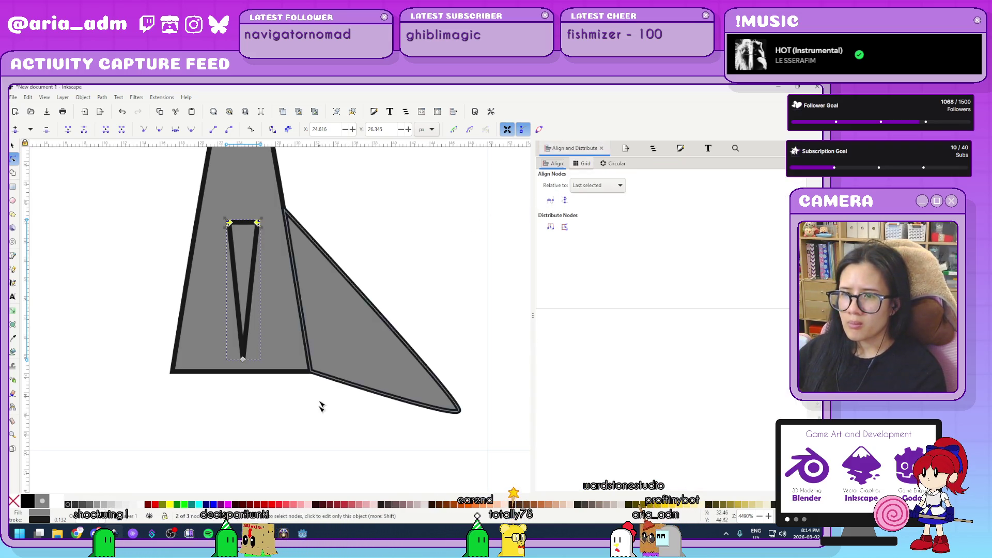
pyautogui.moveTo(201, 191); pyautogui.dragTo(201, 191)
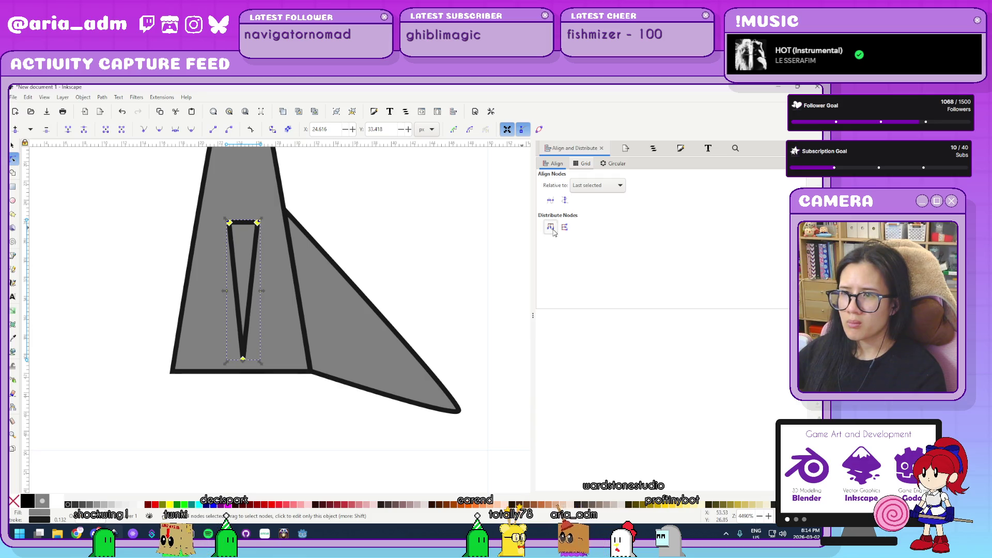
pyautogui.click(13, 146)
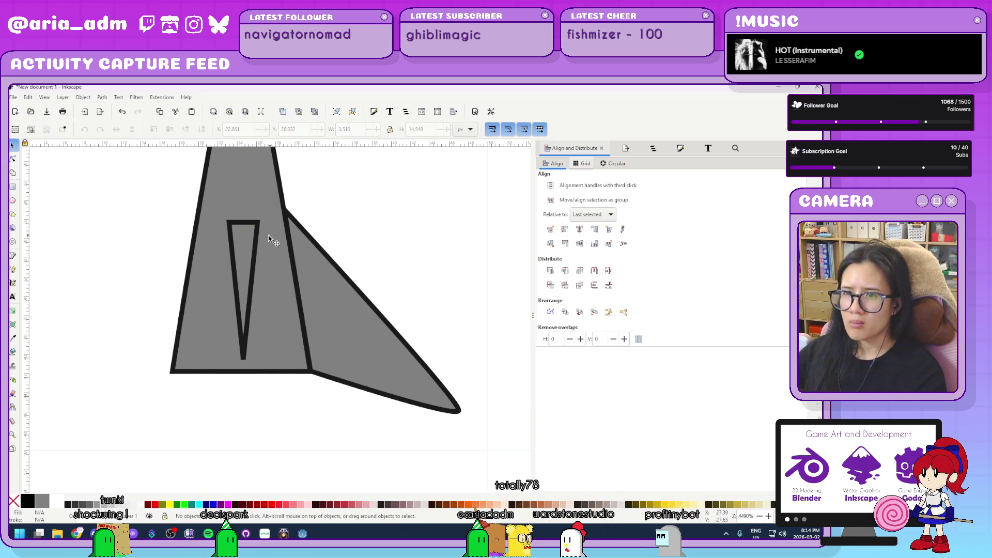
pyautogui.keyDown('shift'); pyautogui.click(196, 242); pyautogui.keyUp('shift')
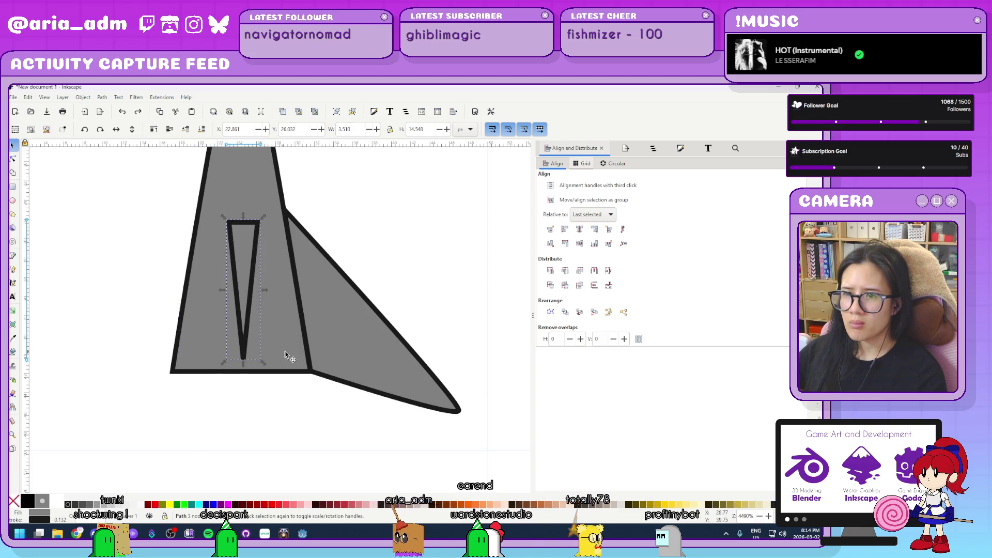
pyautogui.click(580, 229)
# - Make the triangle's bottom node smooth and symmetric, narrowing it into a rounded bottom
pyautogui.press('n')
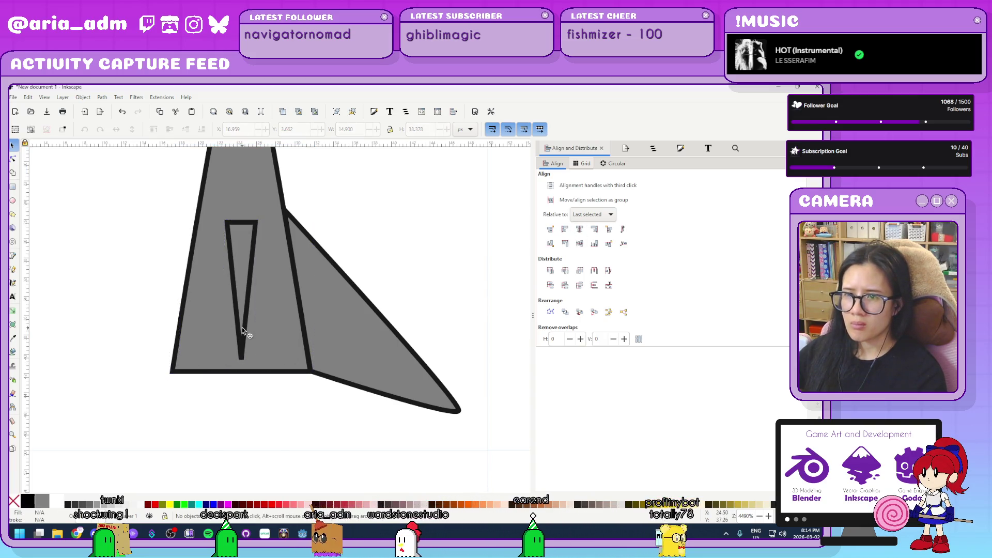
pyautogui.click(245, 341)
pyautogui.scroll(4, 243, 357)
pyautogui.click(249, 279)
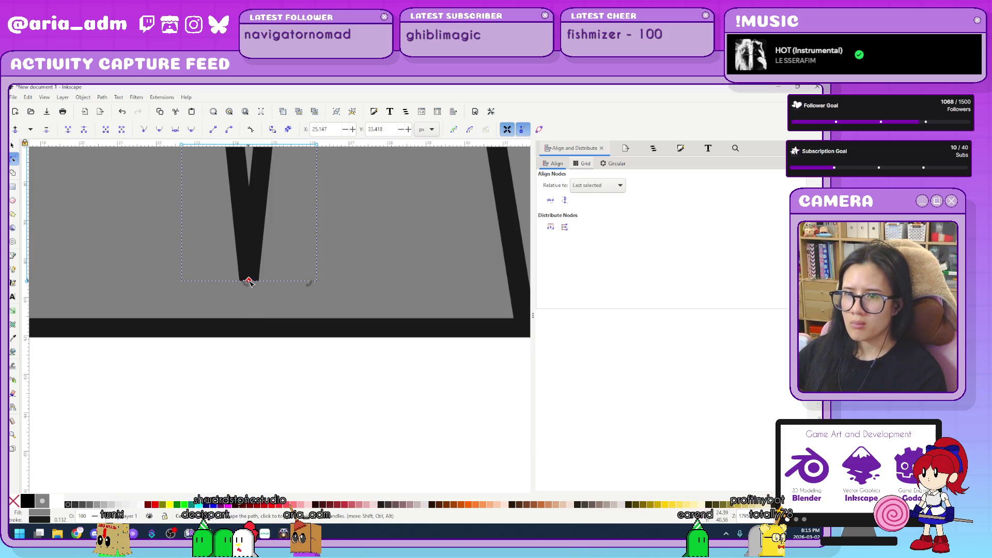
pyautogui.press('Escape')
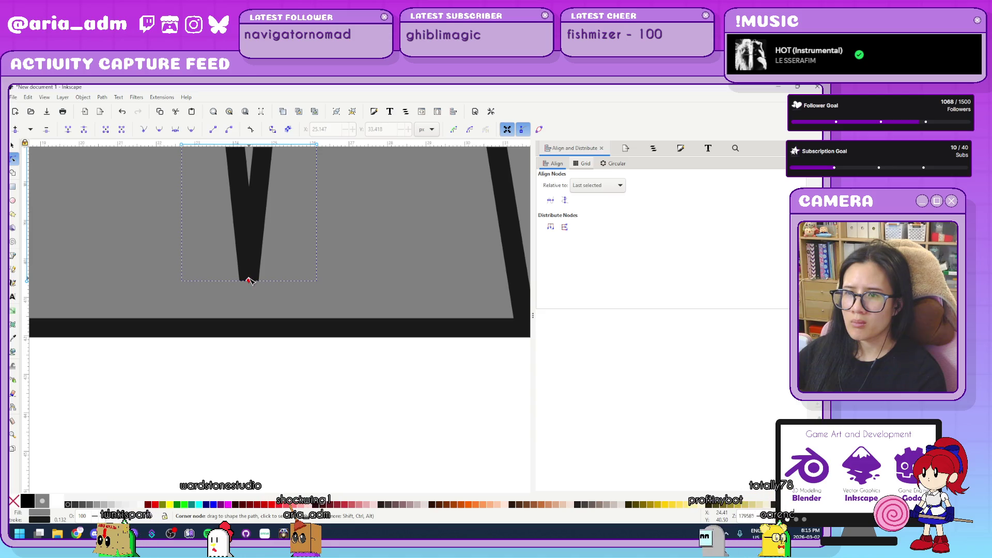
pyautogui.click(249, 280)
pyautogui.click(176, 130)
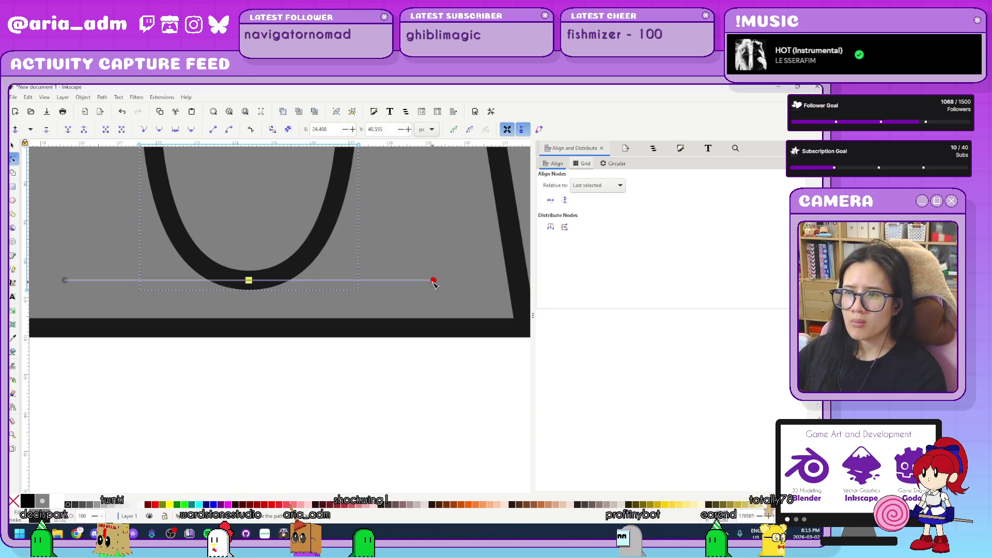
pyautogui.moveTo(433, 280); pyautogui.dragTo(298, 280)
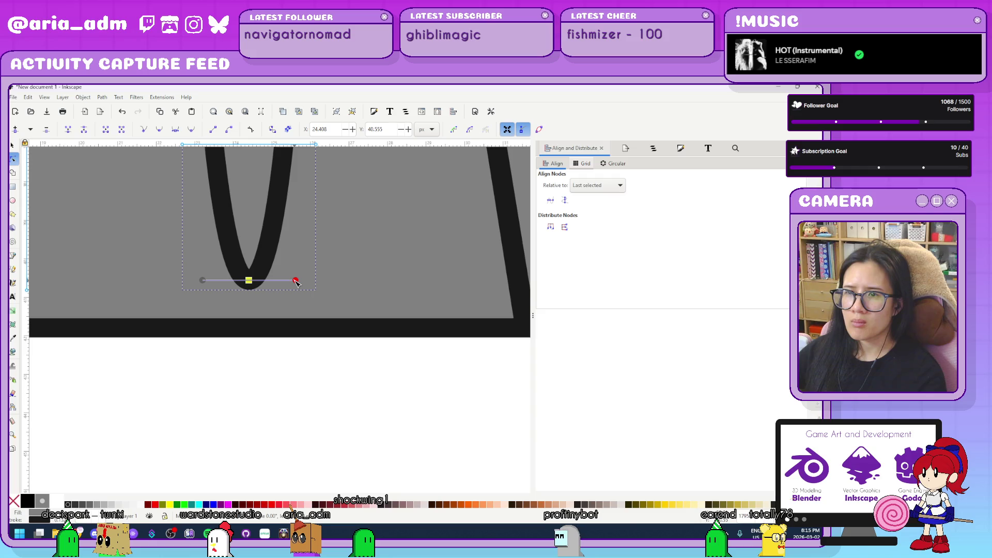
# - Pull the slot's top up into a tapered point
pyautogui.scroll(-4, 347, 400)
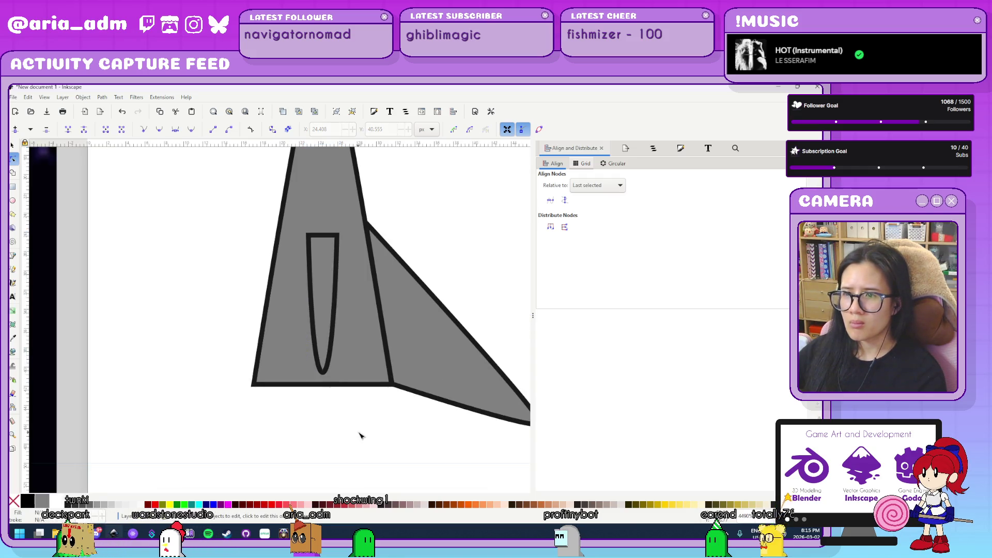
pyautogui.scroll(-5, 361, 435)
pyautogui.scroll(5, 363, 456)
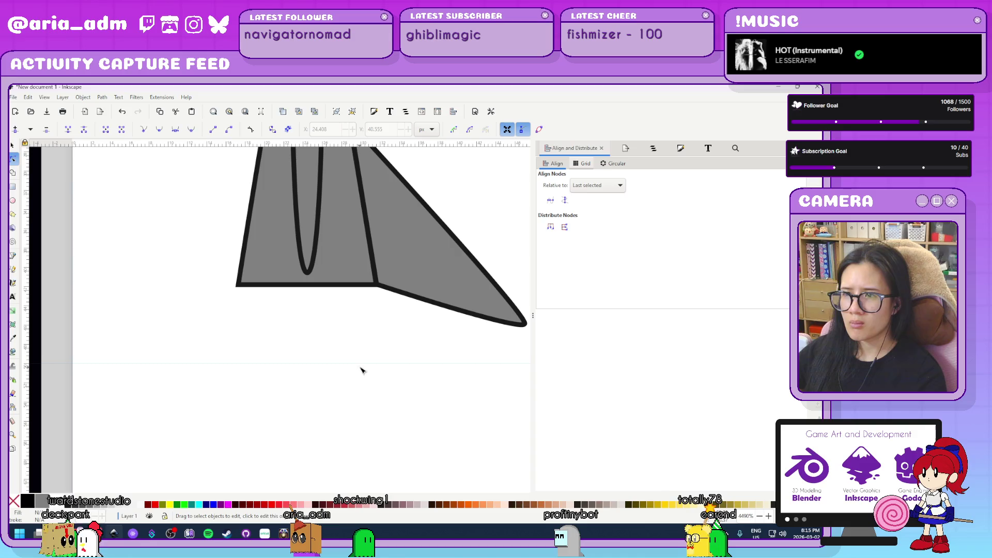
pyautogui.scroll(6, 356, 381)
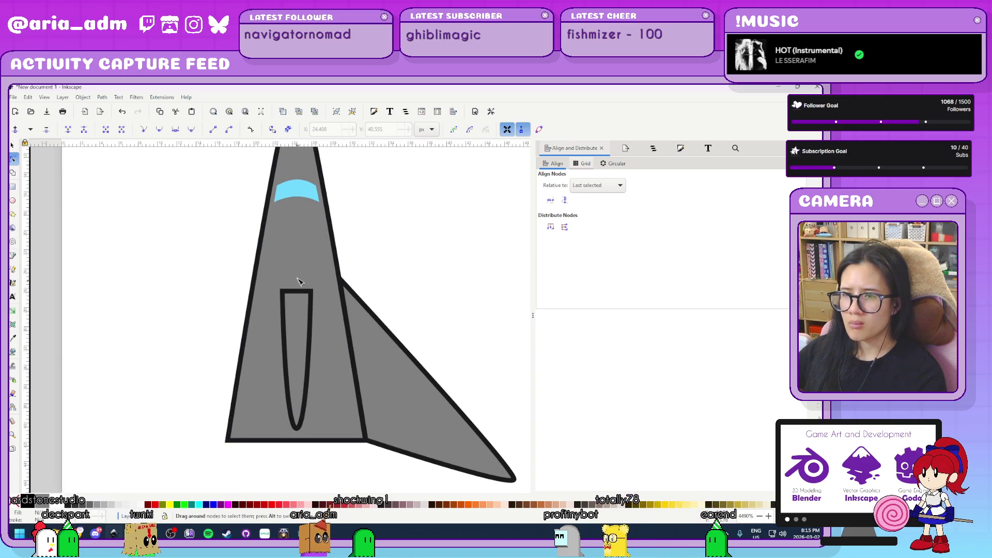
pyautogui.moveTo(297, 291)
pyautogui.mouseDown()
pyautogui.moveTo(296, 266)
pyautogui.moveTo(303, 286)
pyautogui.mouseUp()
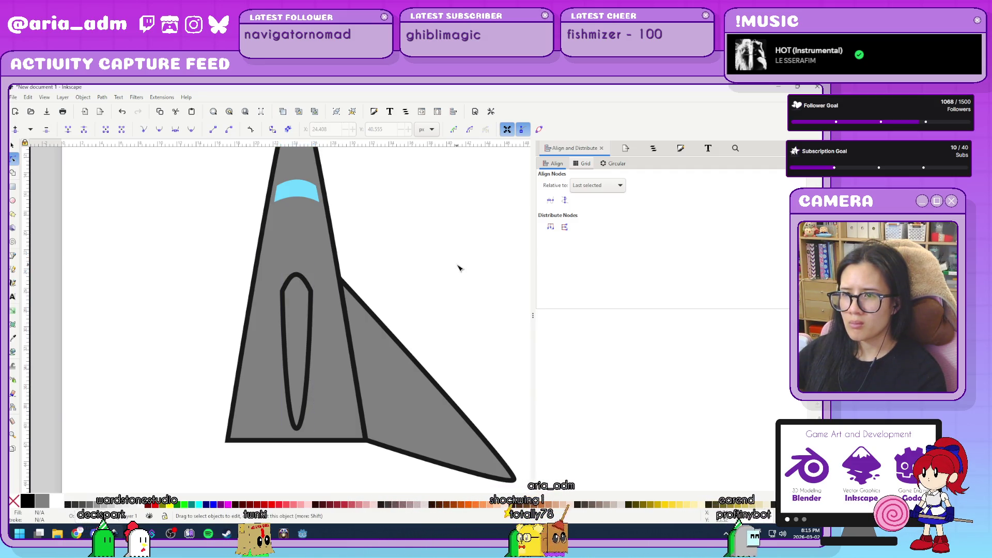
pyautogui.scroll(-6, 460, 268)
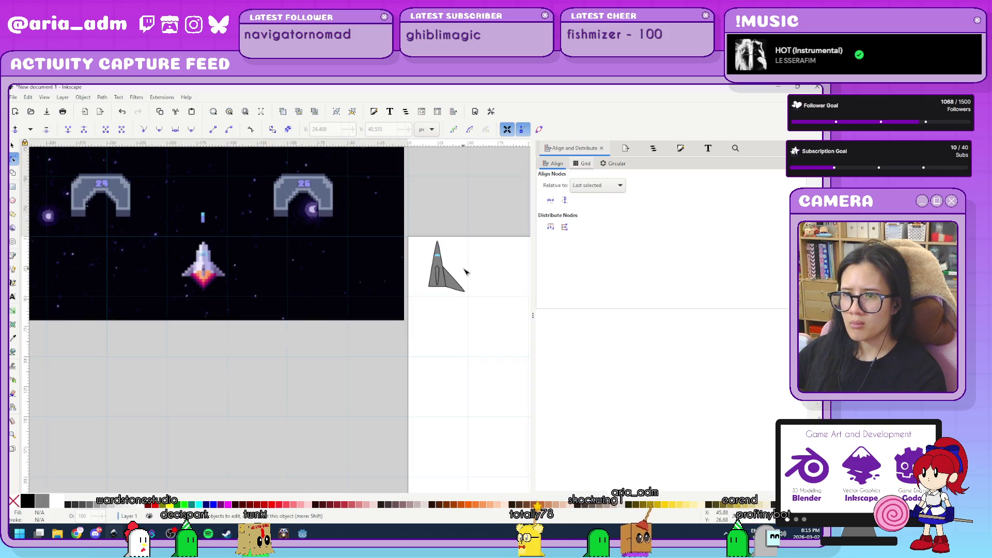
pyautogui.scroll(5, 464, 271)
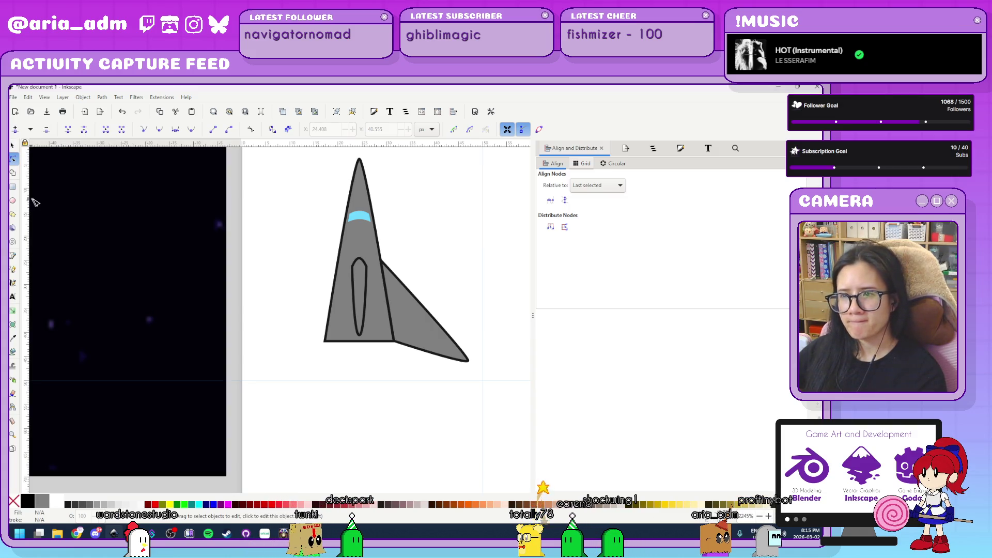
pyautogui.scroll(-4, 451, 250)
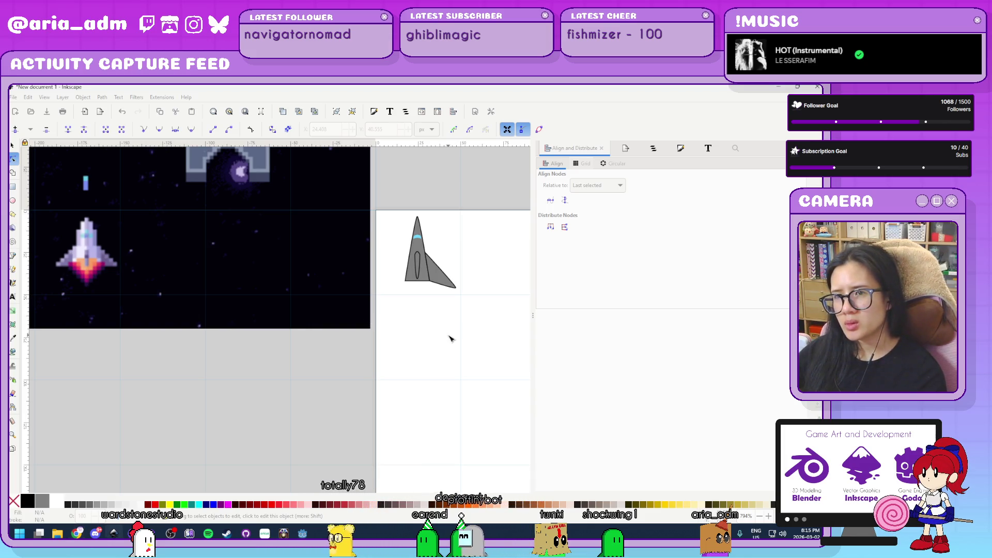
pyautogui.scroll(2, 476, 272)
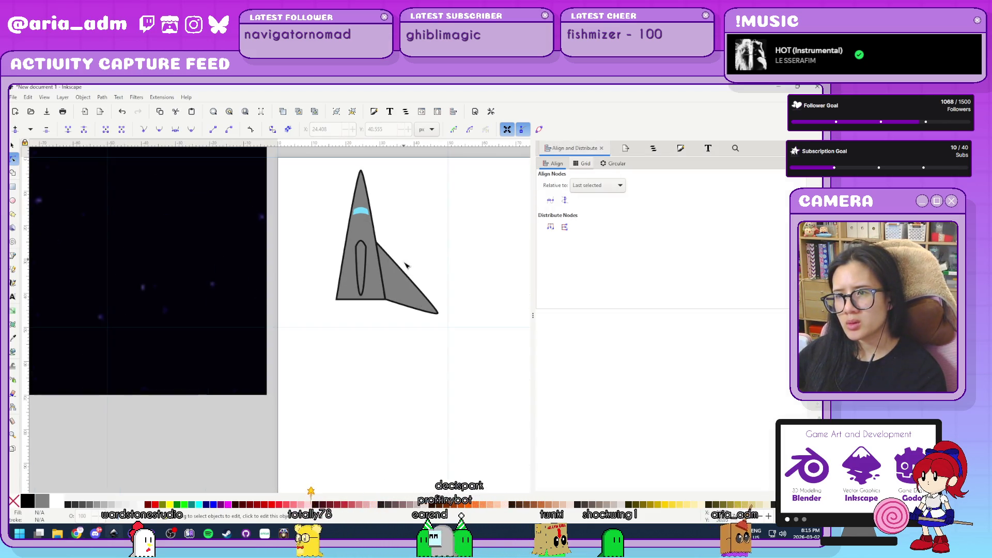
pyautogui.click(14, 146)
pyautogui.click(376, 293)
pyautogui.keyDown('shift'); pyautogui.click(390, 296); pyautogui.keyUp('shift')
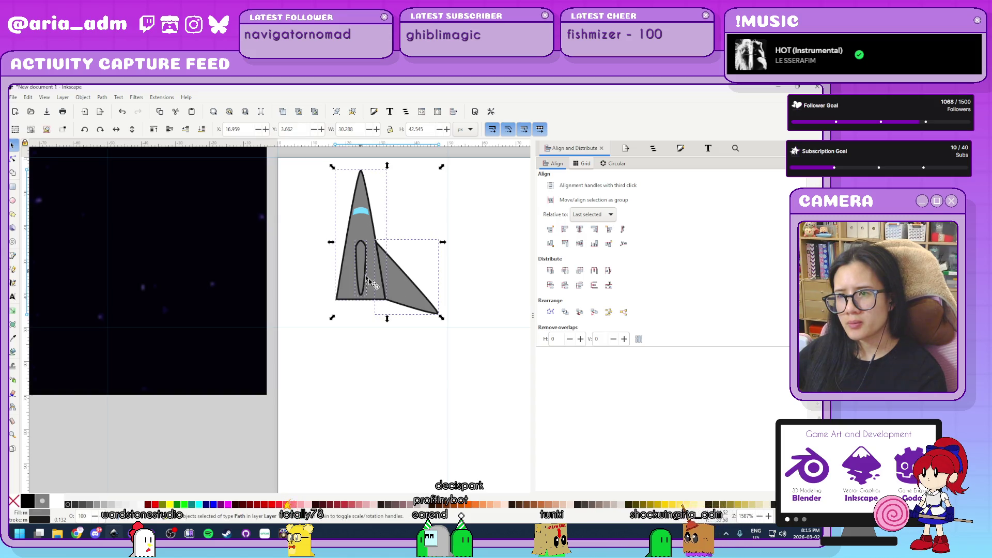
# - Give the selected ship paths a light-grey fill, lightness about 87
pyautogui.click(680, 149)
pyautogui.click(635, 305)
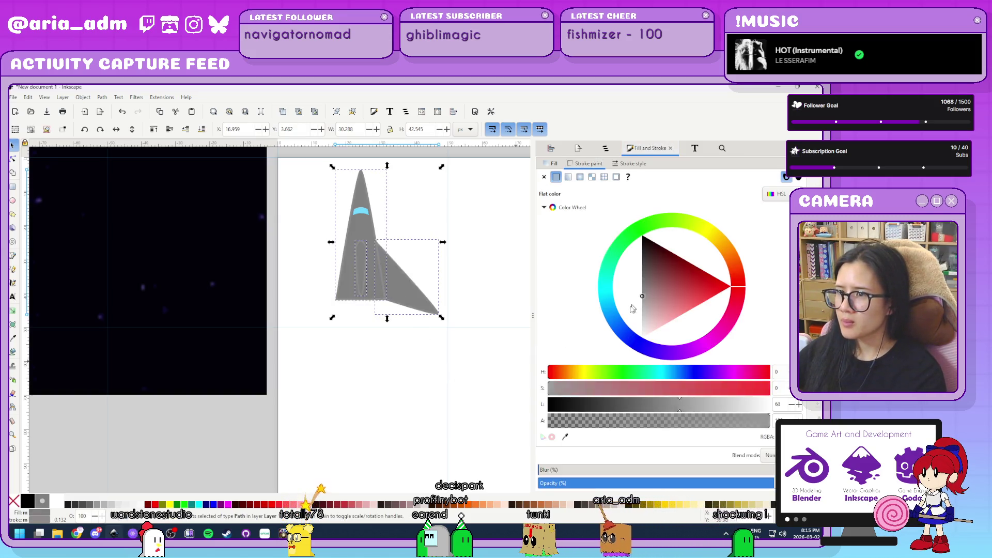
pyautogui.click(639, 287)
pyautogui.moveTo(644, 299); pyautogui.dragTo(631, 327)
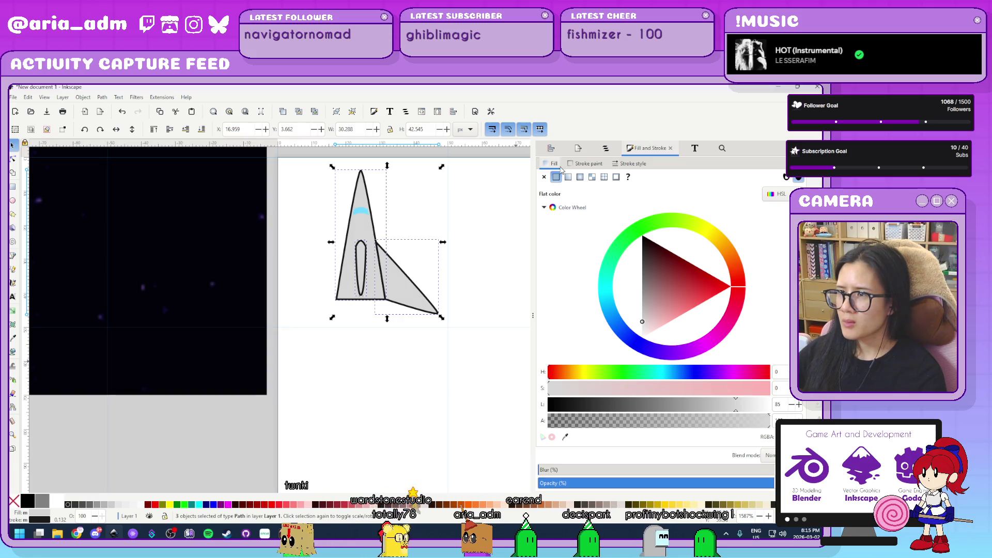
# - Set the ship's outline to a softer mid-grey palette swatch, then select the body alone
pyautogui.click(585, 163)
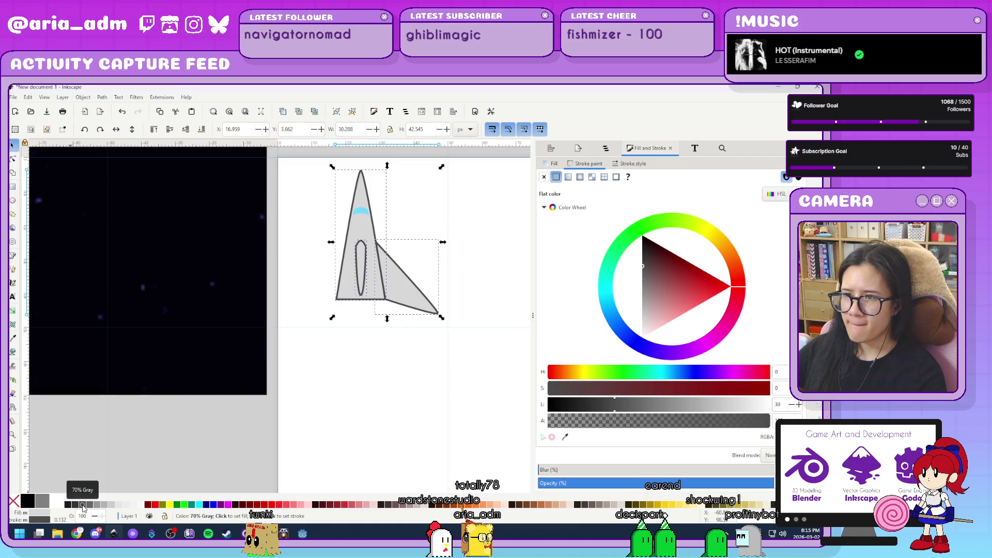
pyautogui.keyDown('shift'); pyautogui.click(89, 505); pyautogui.keyUp('shift')
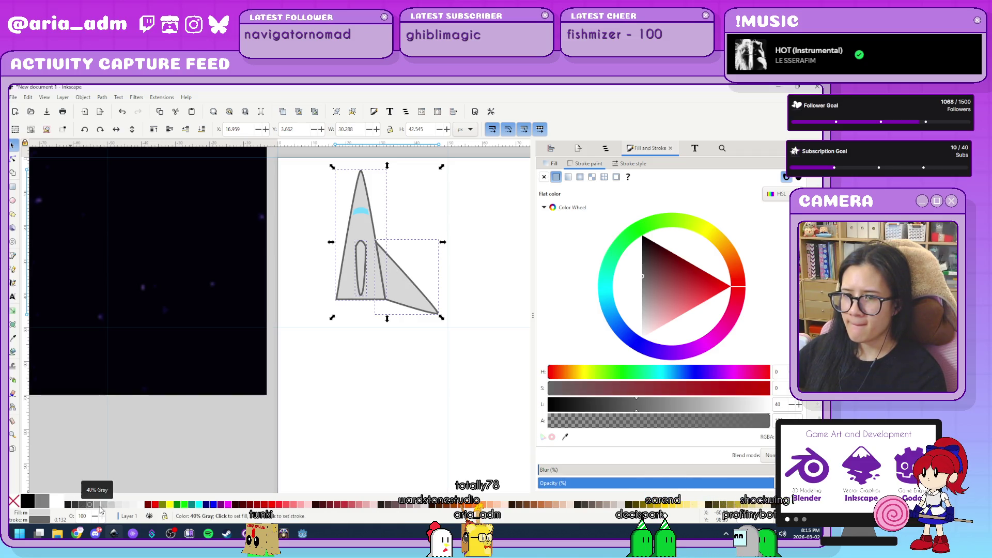
pyautogui.keyDown('shift'); pyautogui.click(98, 506); pyautogui.keyUp('shift')
pyautogui.click(381, 410)
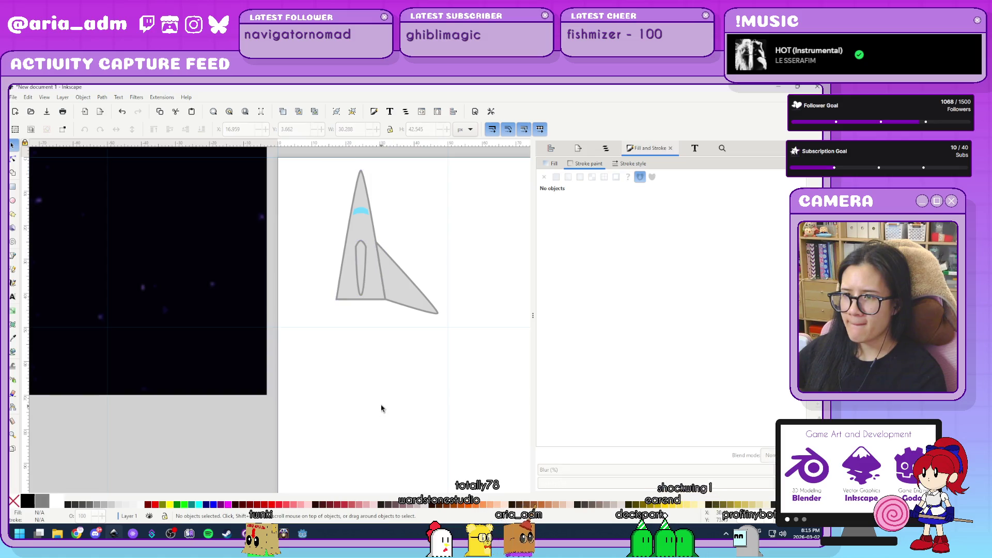
pyautogui.keyDown('ctrl'); pyautogui.scroll(1, 383, 406); pyautogui.keyUp('ctrl')
pyautogui.click(374, 241)
pyautogui.scroll(5, 379, 408)
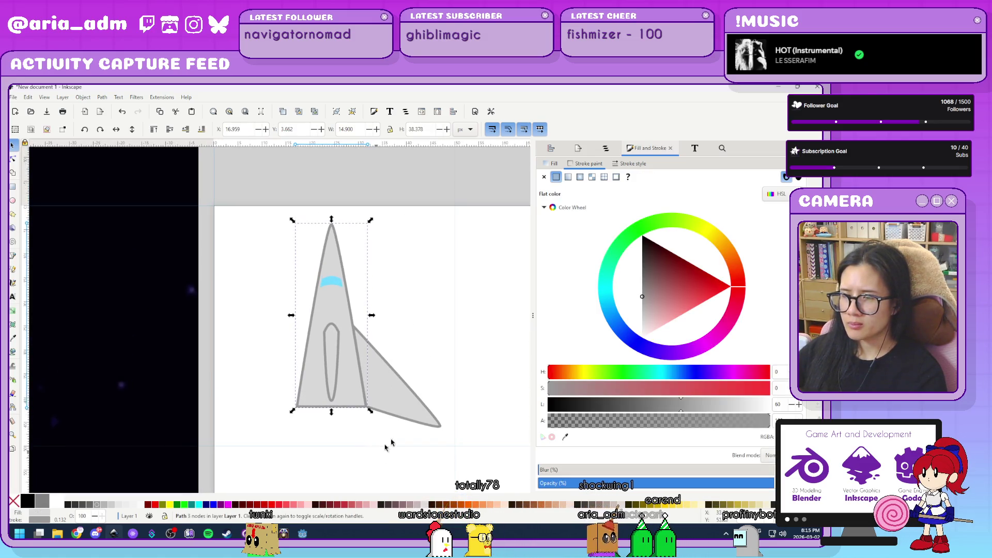
# - Change the body's fill to a linear gradient ending in opaque white
pyautogui.click(569, 178)
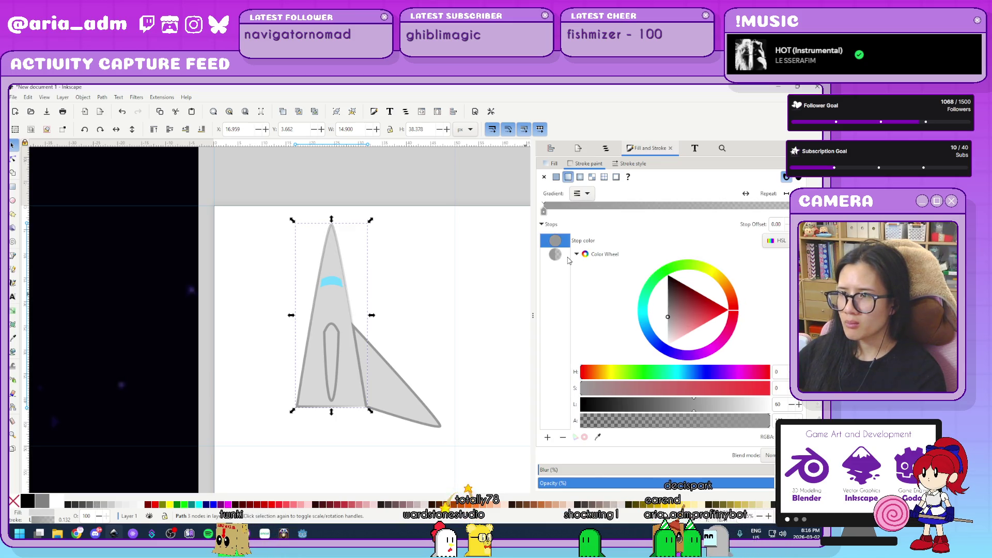
pyautogui.hotkey('ctrl', 'z')
pyautogui.click(562, 164)
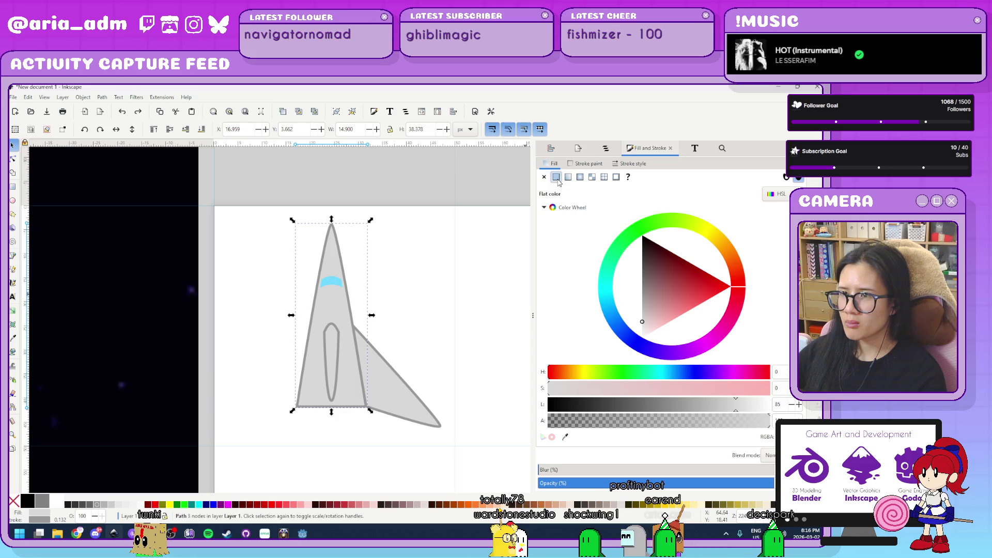
pyautogui.click(568, 177)
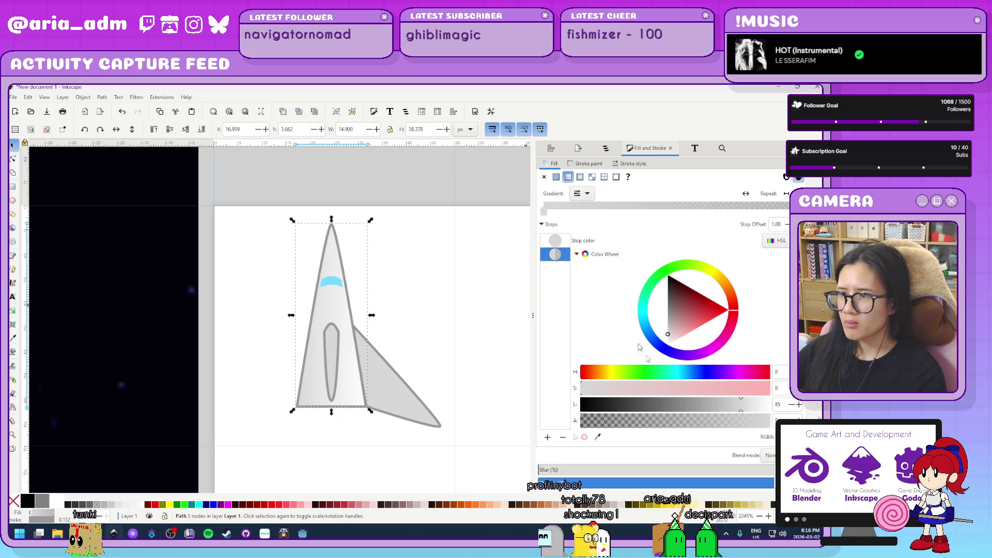
pyautogui.click(769, 421)
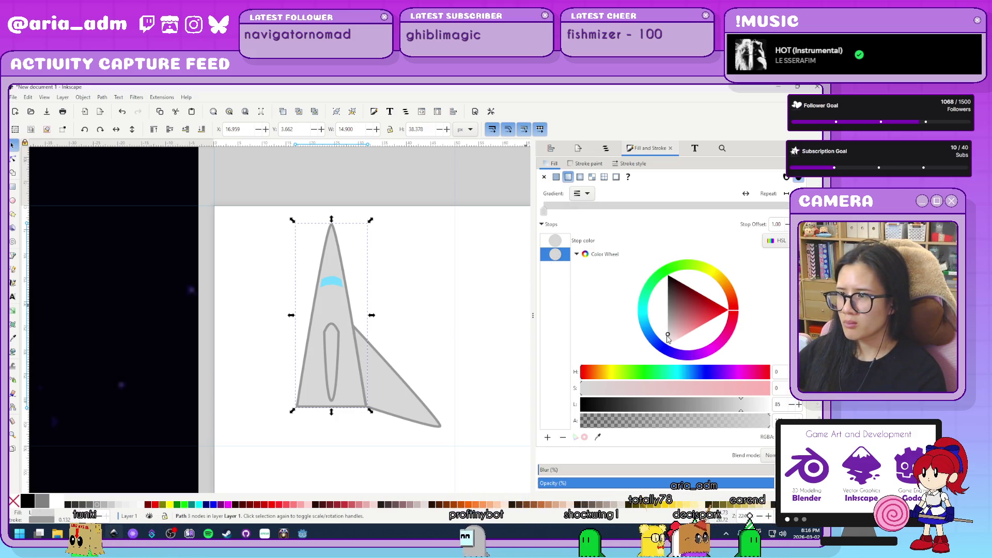
pyautogui.moveTo(669, 339); pyautogui.dragTo(667, 345)
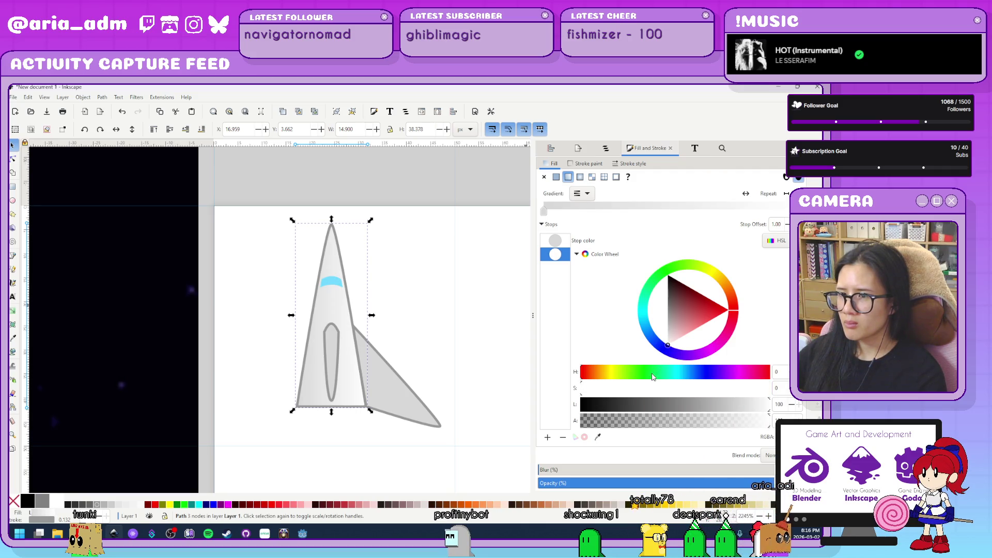
# - Add a darker grey middle stop to the gradient
pyautogui.keyDown('ctrl'); pyautogui.scroll(2, 383, 336); pyautogui.keyUp('ctrl')
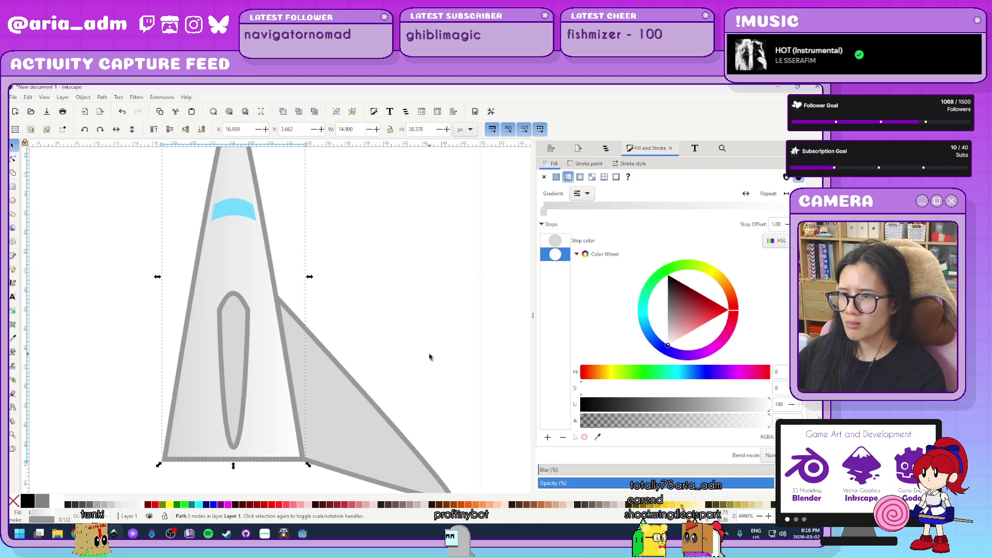
pyautogui.hscroll(-3, 467, 222)
pyautogui.click(547, 437)
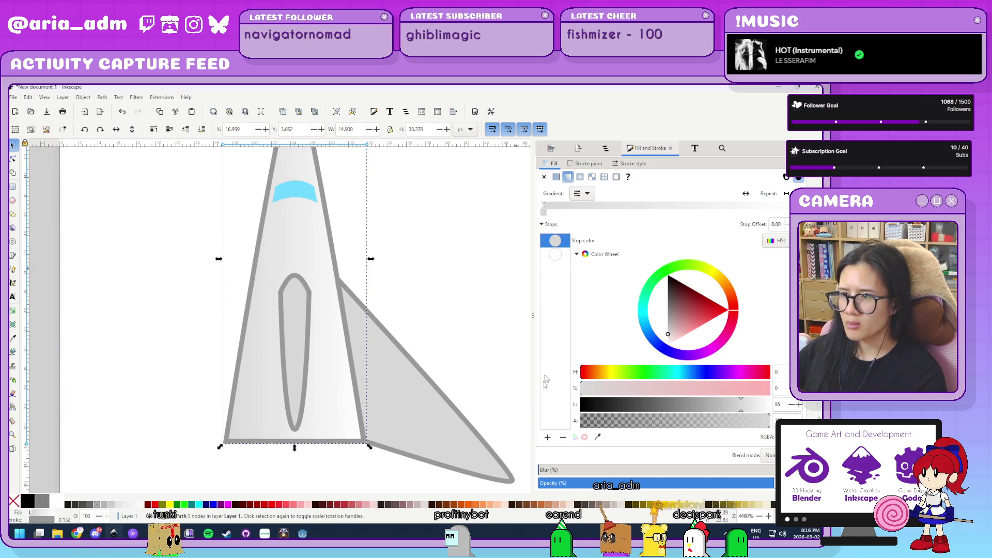
pyautogui.click(667, 331)
pyautogui.moveTo(667, 331); pyautogui.dragTo(667, 327)
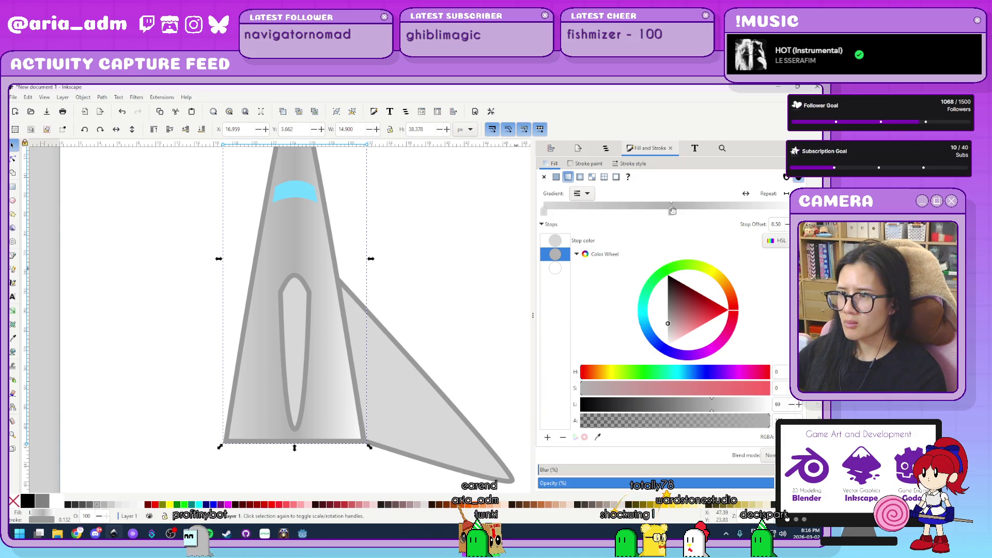
# - Move the gradient stops to offsets 0.69, 0.74 and 0.90
pyautogui.moveTo(760, 214); pyautogui.dragTo(766, 214)
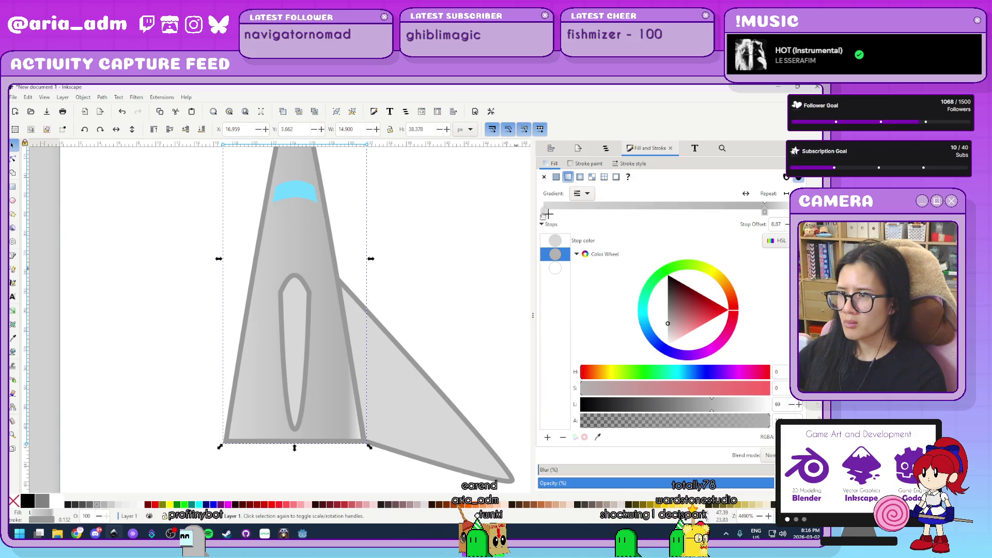
pyautogui.moveTo(674, 212); pyautogui.dragTo(721, 215)
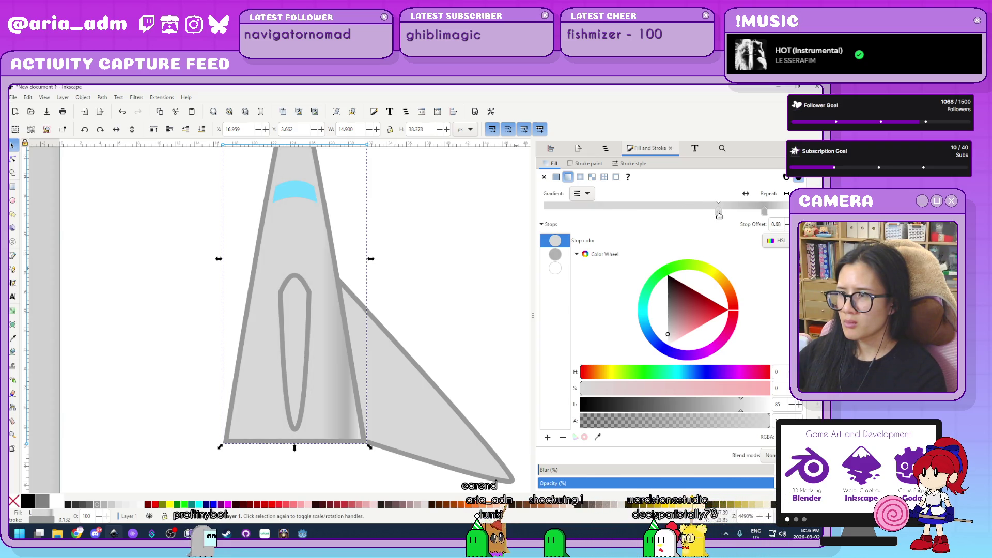
pyautogui.click(765, 212)
pyautogui.moveTo(765, 212); pyautogui.dragTo(734, 212)
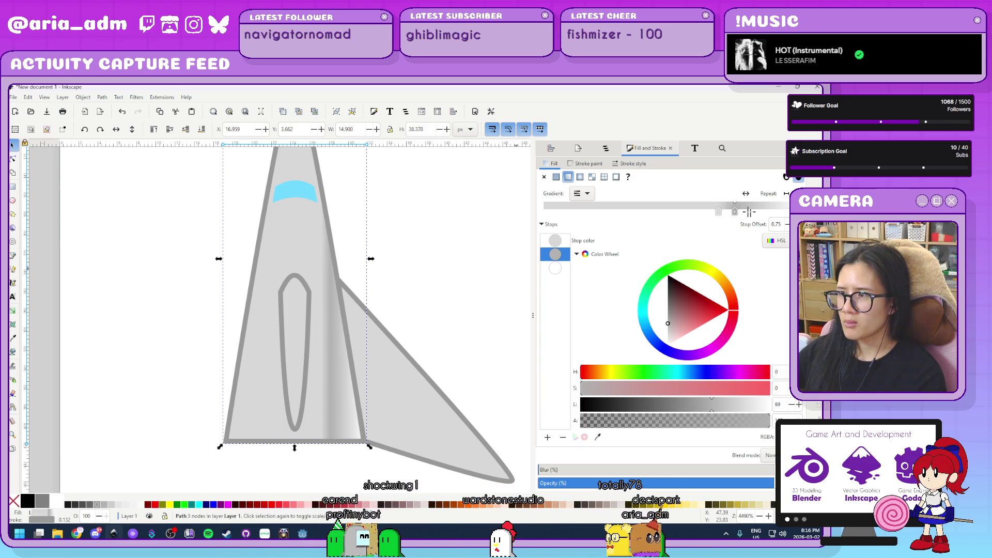
pyautogui.click(783, 212)
pyautogui.moveTo(783, 211); pyautogui.dragTo(773, 212)
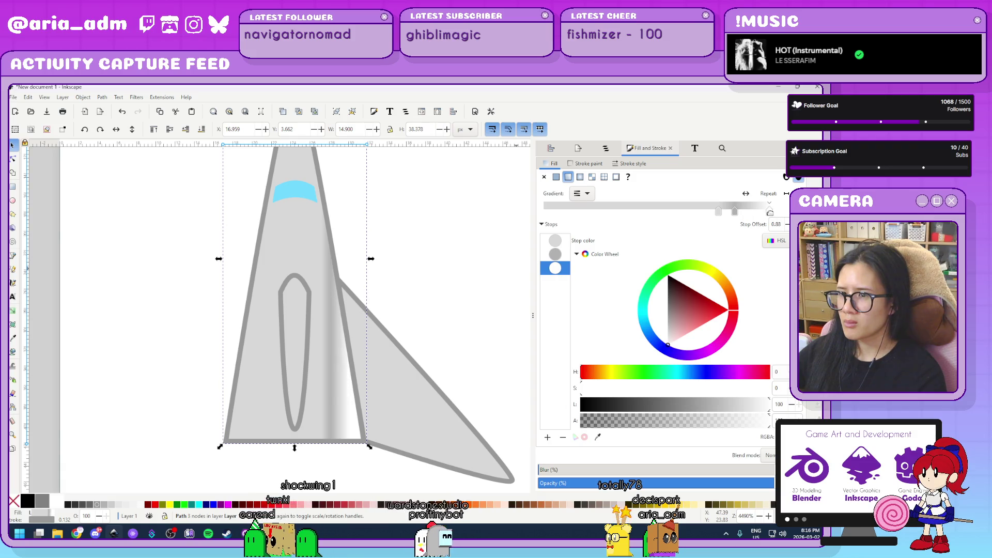
pyautogui.keyDown('ctrl'); pyautogui.scroll(-2, 384, 353); pyautogui.keyUp('ctrl')
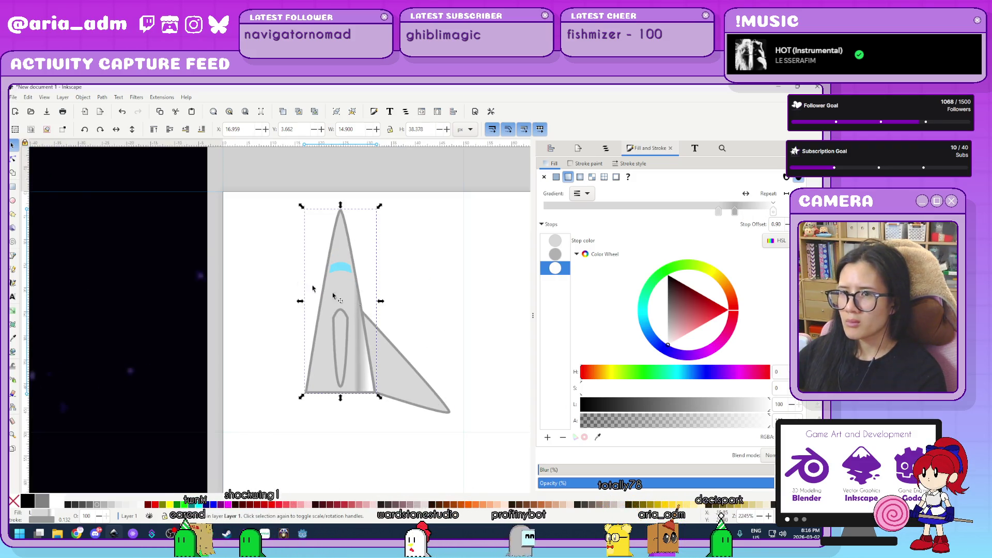
pyautogui.click(12, 312)
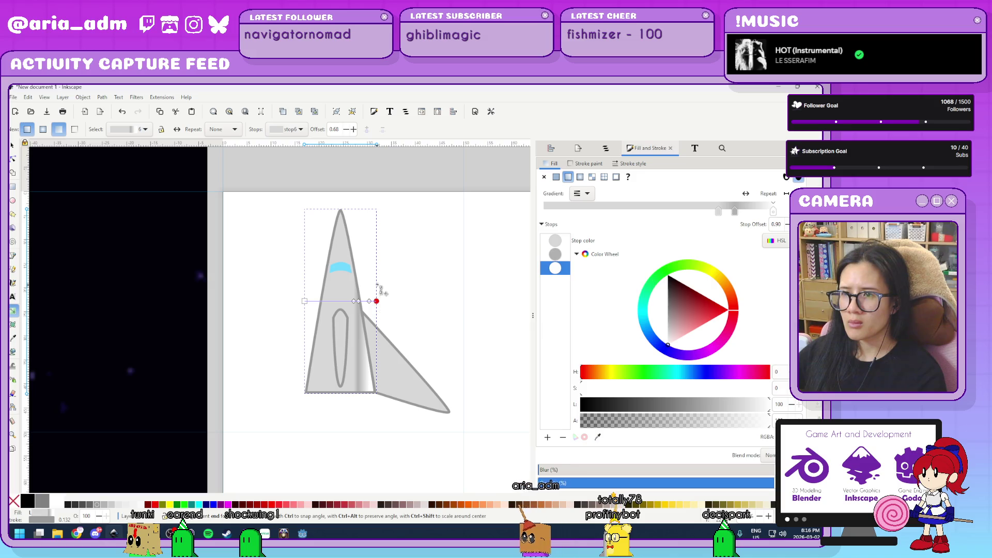
# - Level the body's gradient line horizontally across the fuselage
pyautogui.moveTo(383, 253); pyautogui.dragTo(370, 296)
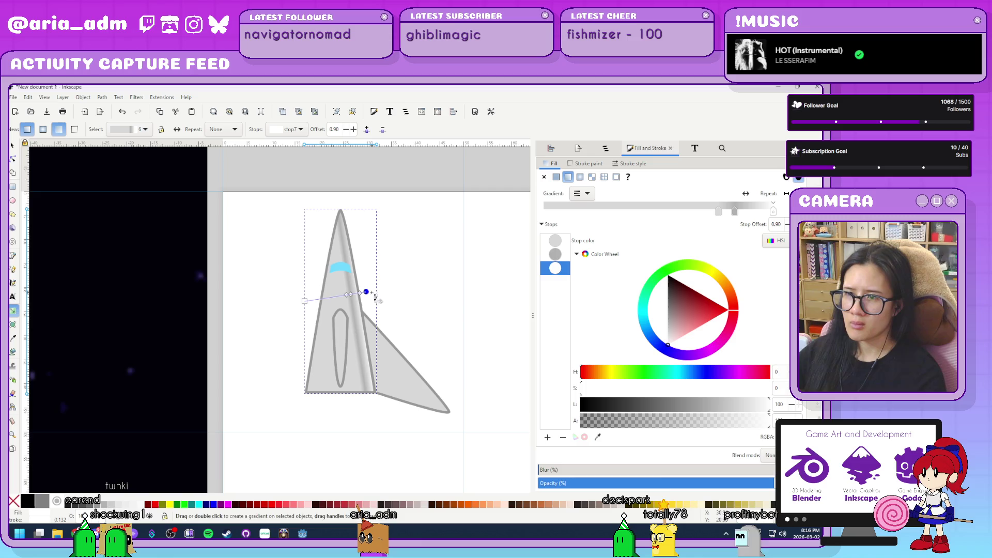
pyautogui.scroll(2, 397, 298)
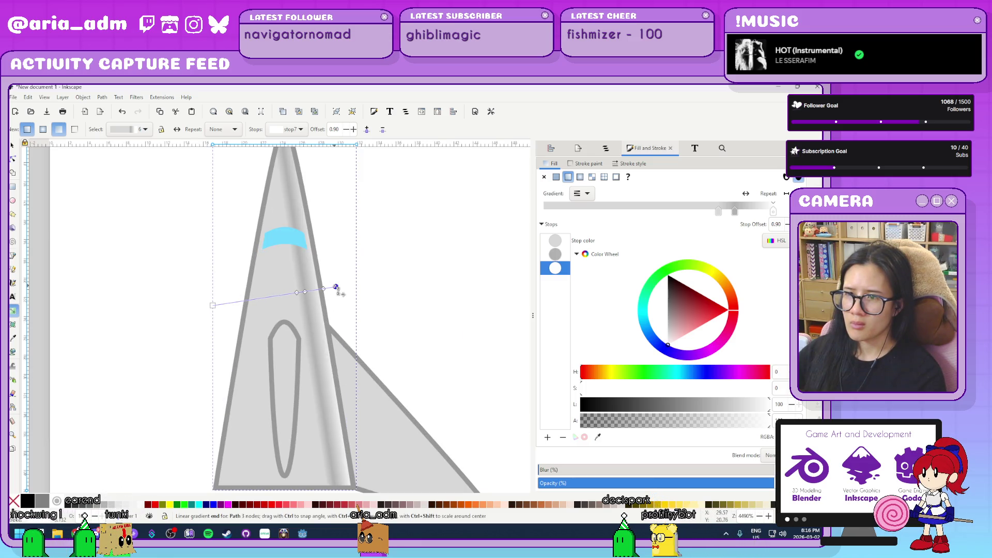
pyautogui.moveTo(338, 306)
pyautogui.mouseDown()
pyautogui.moveTo(336, 279)
pyautogui.moveTo(343, 294)
pyautogui.mouseUp()
pyautogui.scroll(-2, 406, 299)
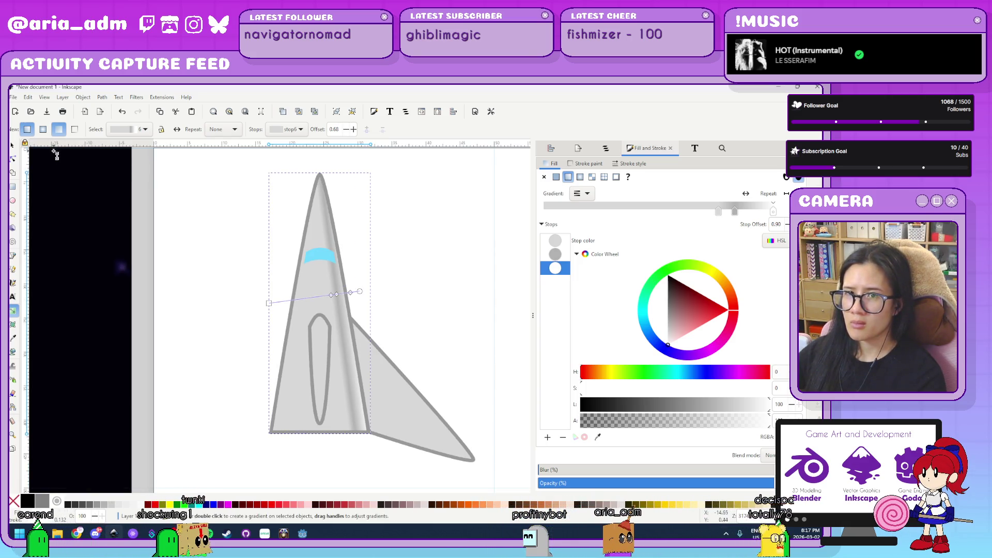
# - Select the ship's wing to inspect it, then clear the selection
pyautogui.press('s')
pyautogui.click(405, 424)
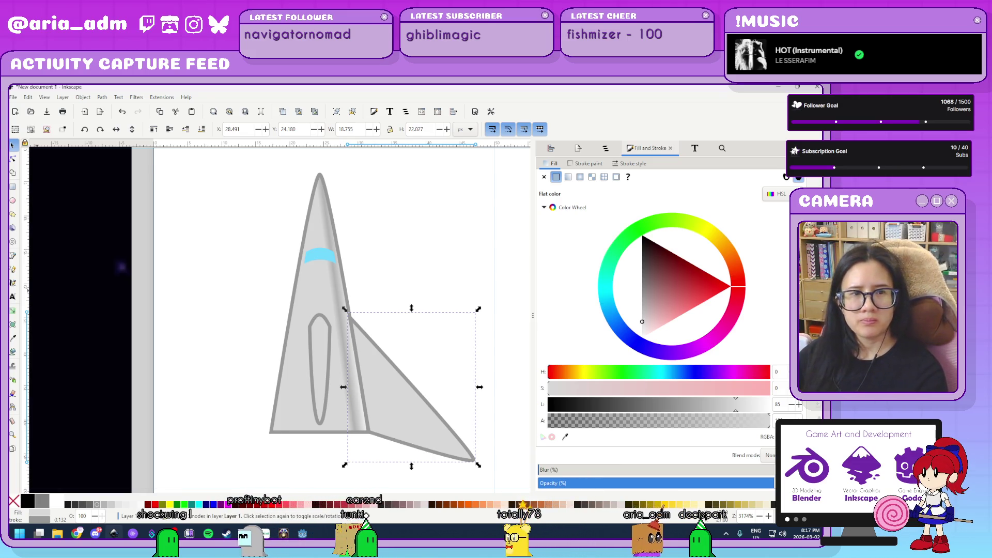
pyautogui.scroll(-5, 137, 258)
pyautogui.hscroll(-5, 483, 211)
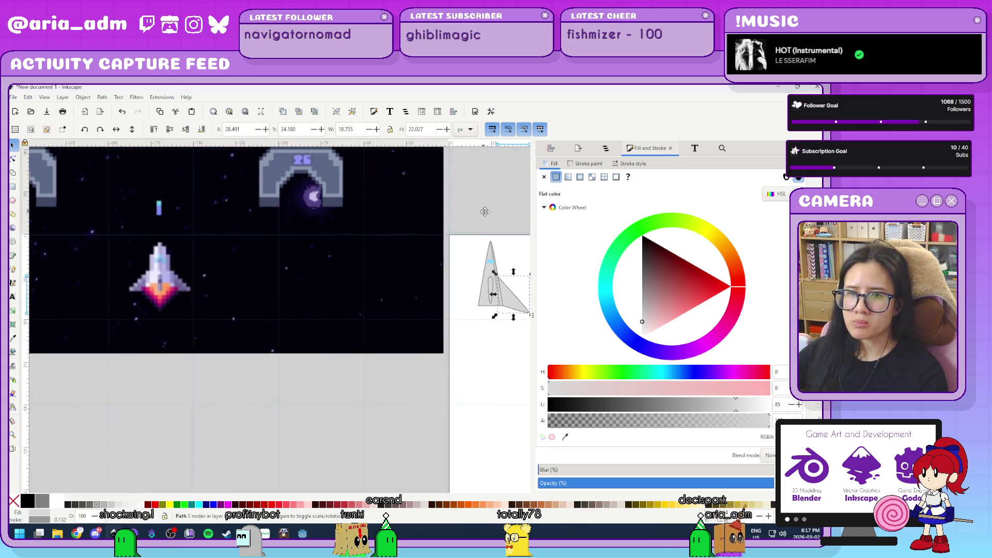
pyautogui.hscroll(-1, 483, 211)
pyautogui.hscroll(10, 484, 212)
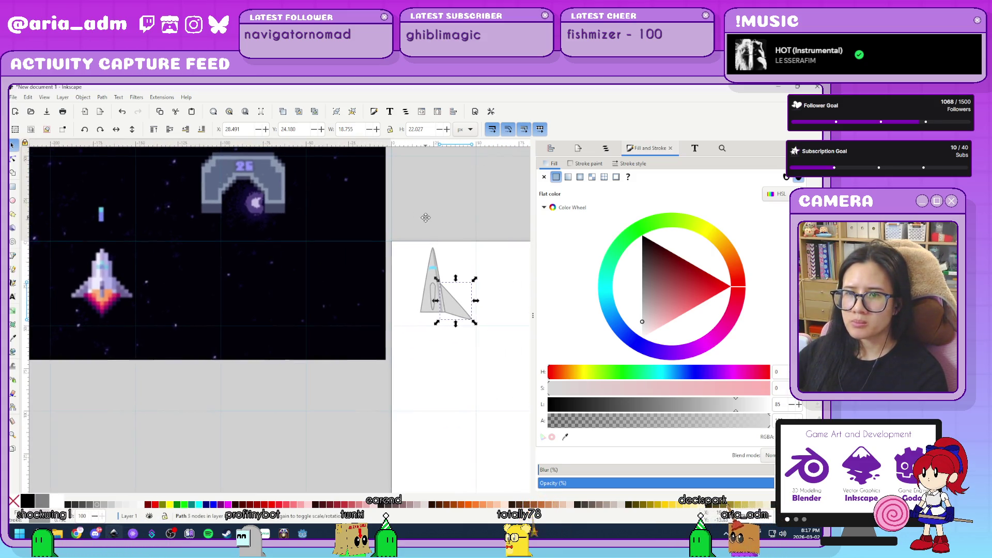
pyautogui.hscroll(10, 419, 218)
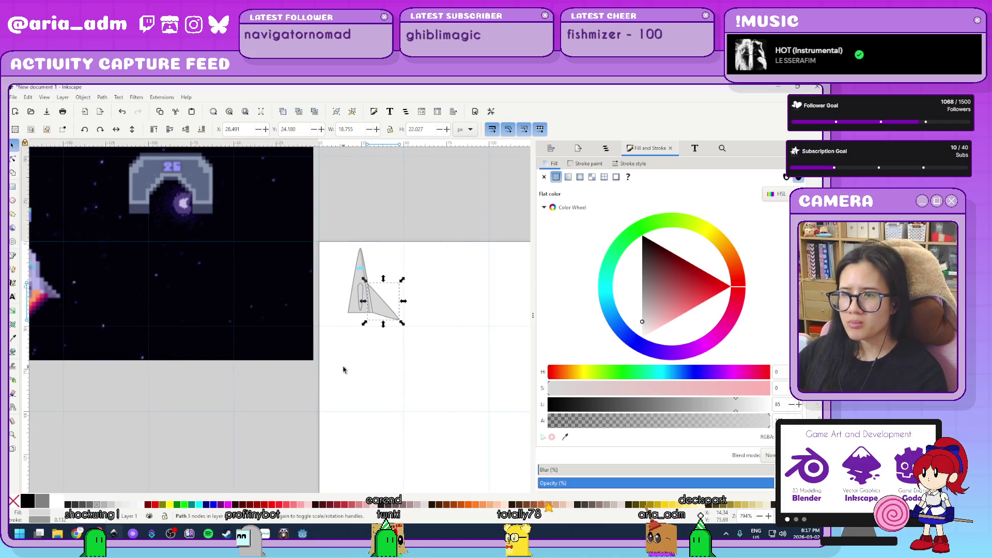
pyautogui.click(344, 370)
# - Bring the ship back into view and select the fuselage path for node editing
pyautogui.hscroll(-5, 419, 372)
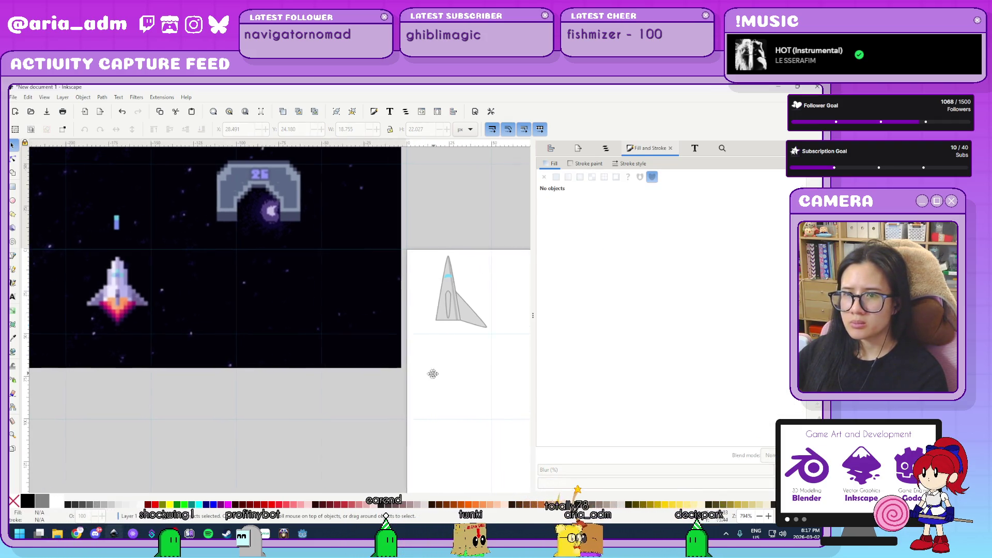
pyautogui.keyDown('ctrl'); pyautogui.scroll(1, 436, 372); pyautogui.keyUp('ctrl')
pyautogui.keyDown('ctrl'); pyautogui.scroll(2, 380, 331); pyautogui.keyUp('ctrl')
pyautogui.moveTo(377, 284); pyautogui.dragTo(354, 399)
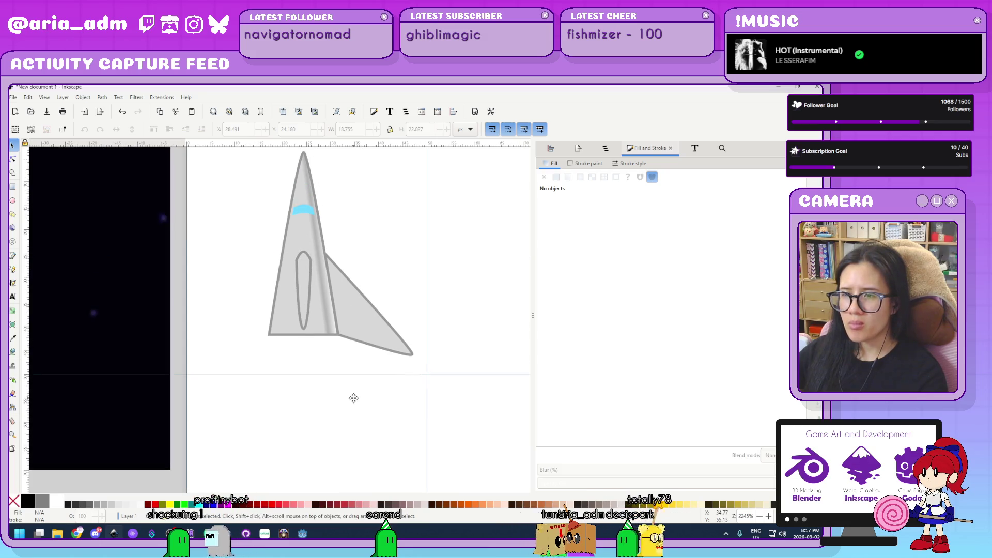
pyautogui.keyDown('ctrl'); pyautogui.scroll(2, 353, 402); pyautogui.keyUp('ctrl')
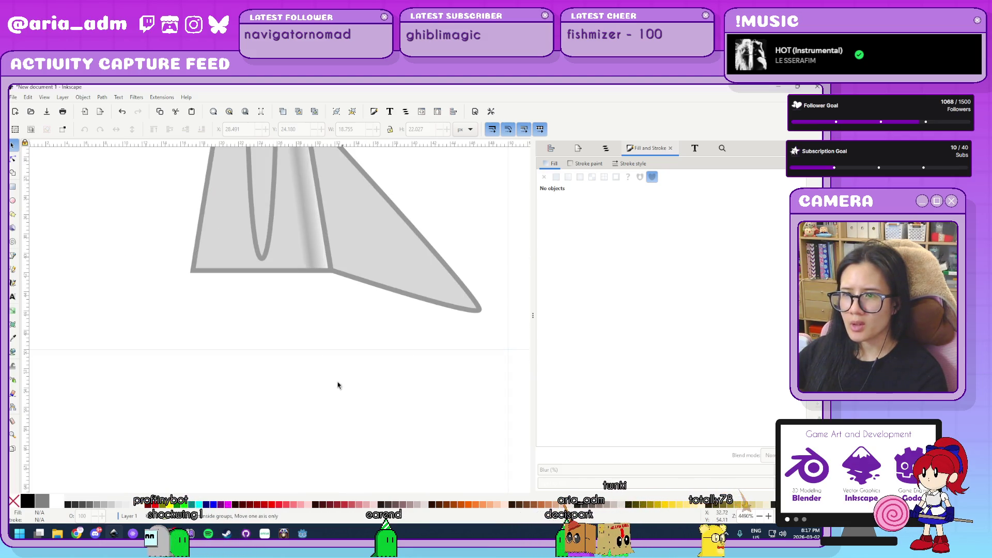
pyautogui.press('n')
pyautogui.click(269, 272)
# - Align the fuselage's two bottom nodes horizontally to flatten its base, then recentre the view
pyautogui.moveTo(124, 303); pyautogui.dragTo(362, 267)
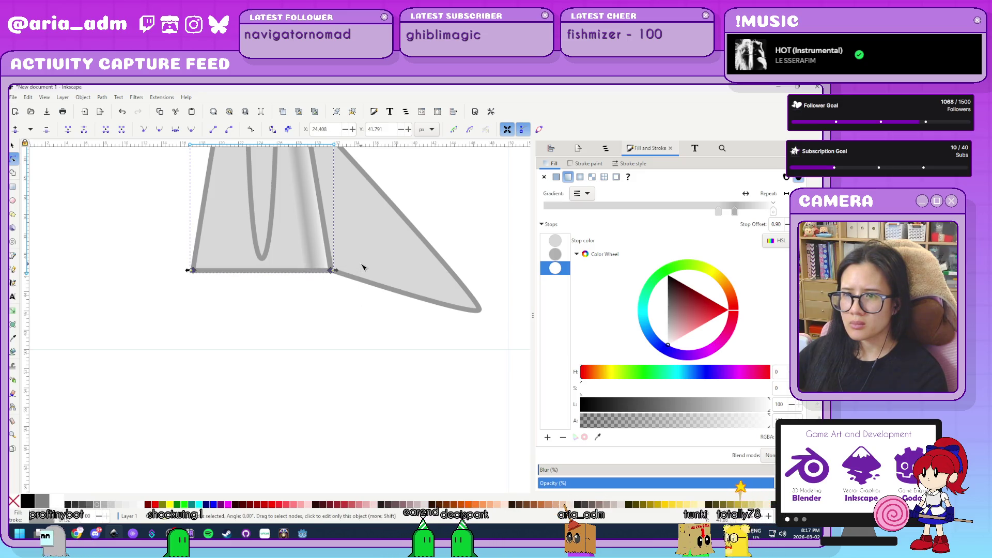
pyautogui.hotkey('ctrl', 'shift', 'a')
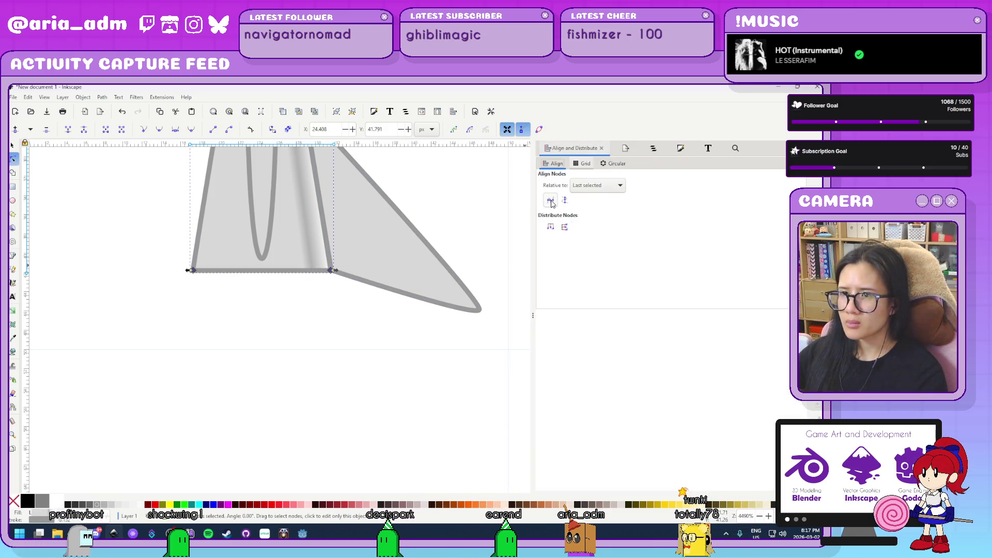
pyautogui.click(250, 337)
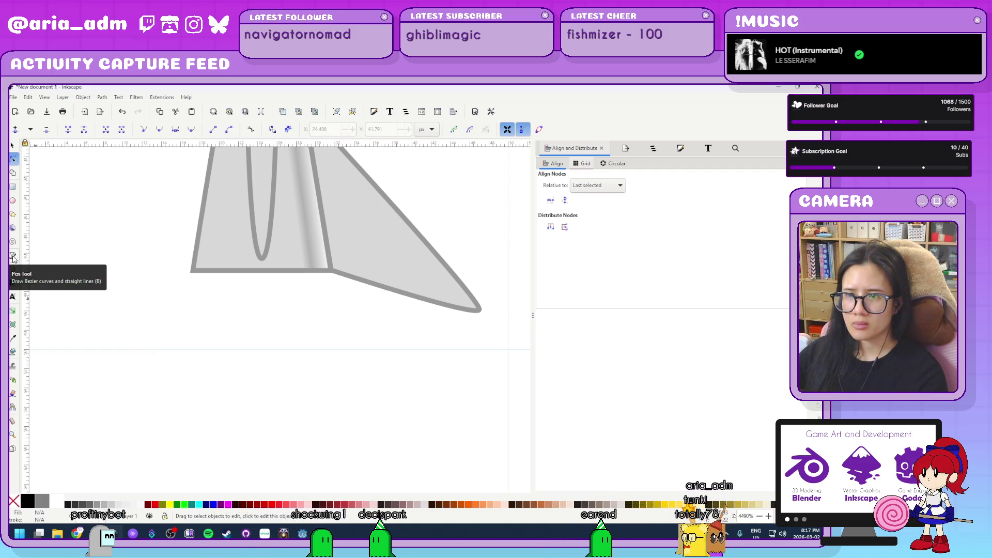
pyautogui.click(13, 255)
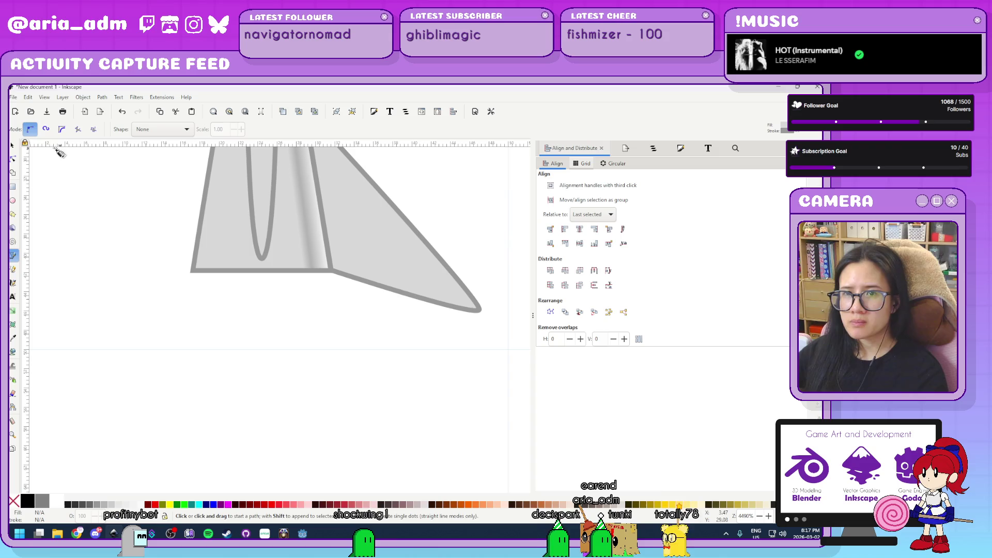
pyautogui.scroll(-2, 191, 333)
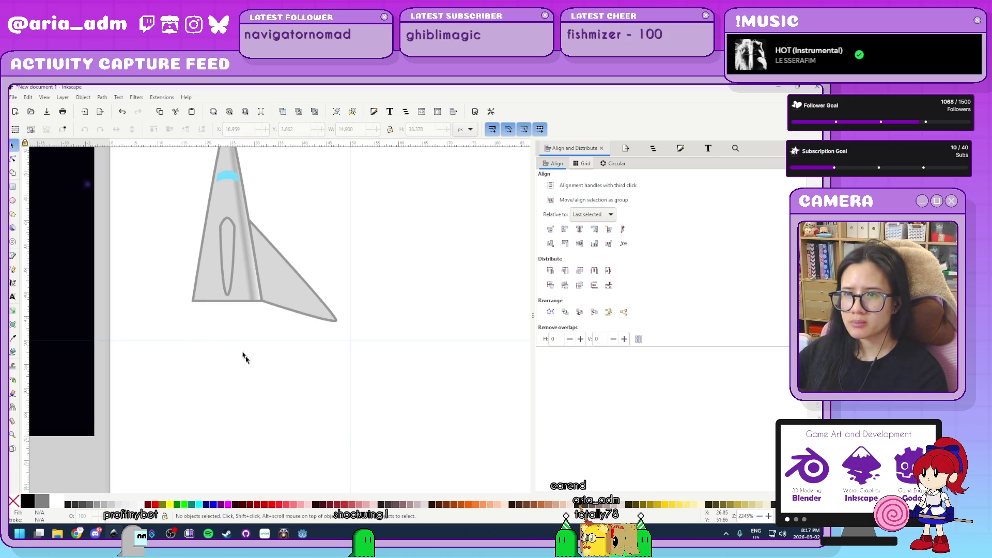
pyautogui.scroll(-5, 305, 440)
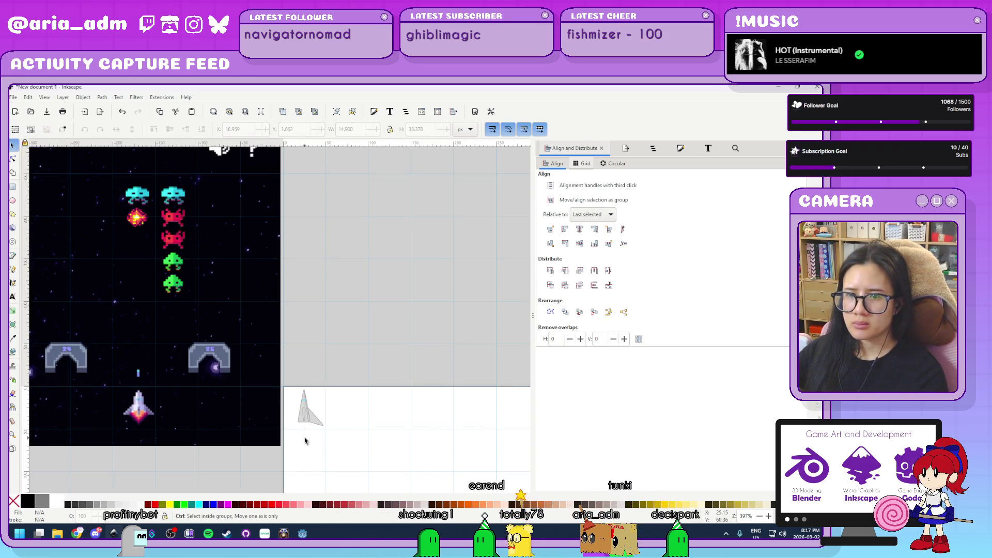
pyautogui.scroll(3, 305, 441)
pyautogui.scroll(3, 305, 440)
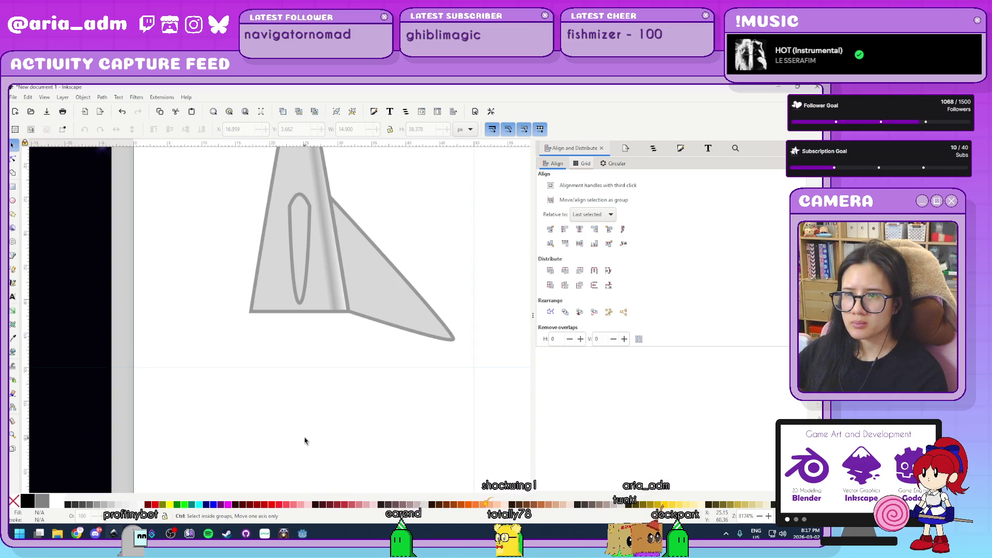
pyautogui.scroll(5, 435, 378)
pyautogui.moveTo(434, 379); pyautogui.dragTo(434, 335)
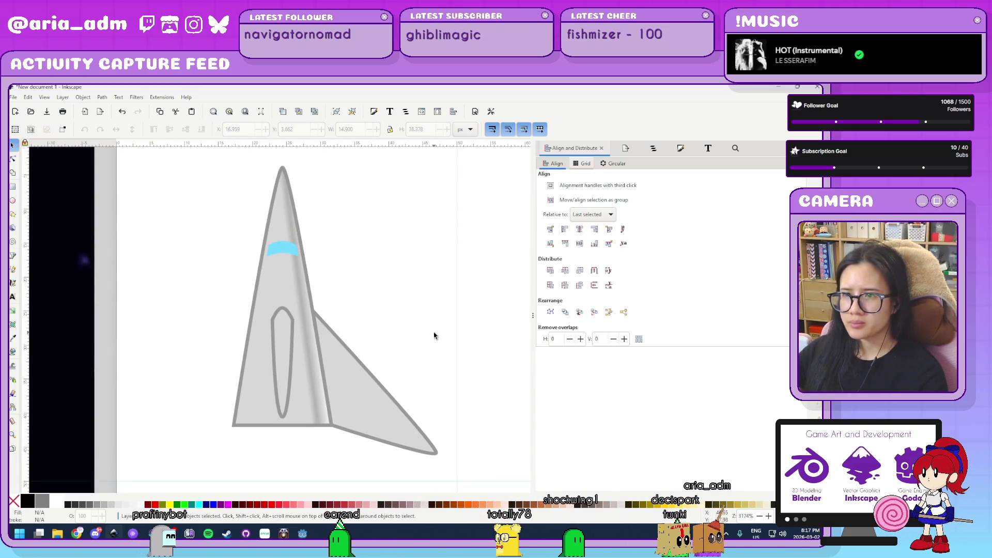
# - Mirror the wing with H and move the copy to the fuselage's left side
pyautogui.click(381, 411)
pyautogui.press('h')
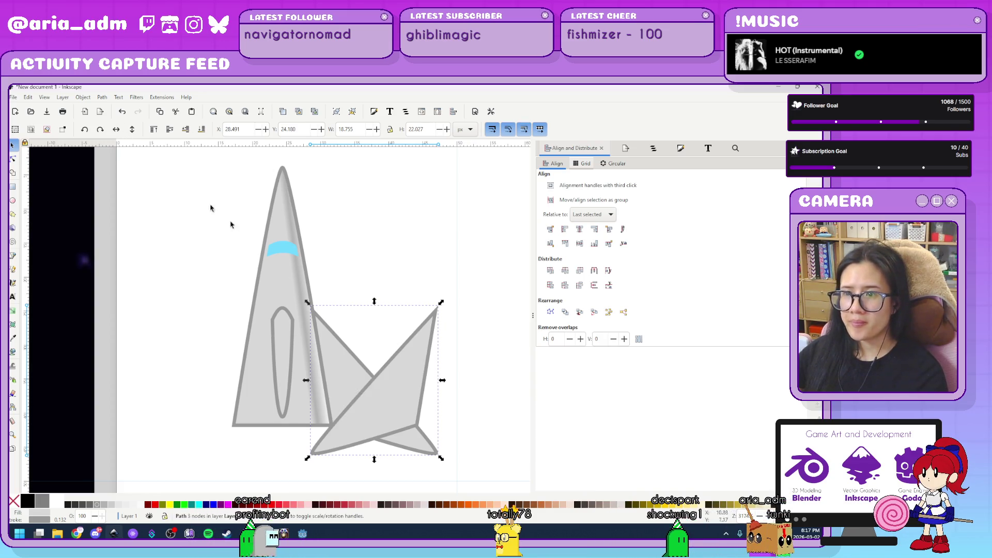
pyautogui.moveTo(307, 403); pyautogui.dragTo(197, 406)
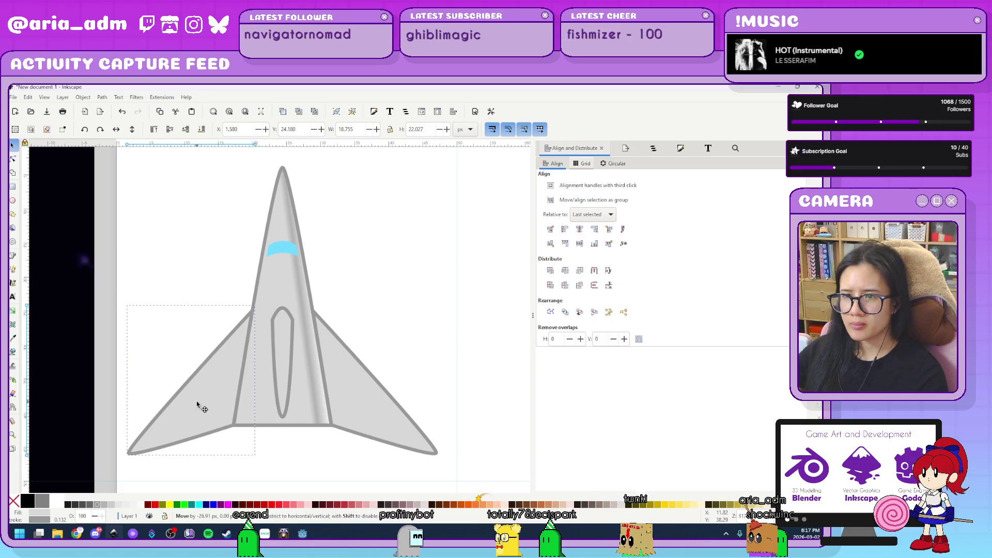
# - Try a darker fill swatch on the right wing, then undo it
pyautogui.click(419, 437)
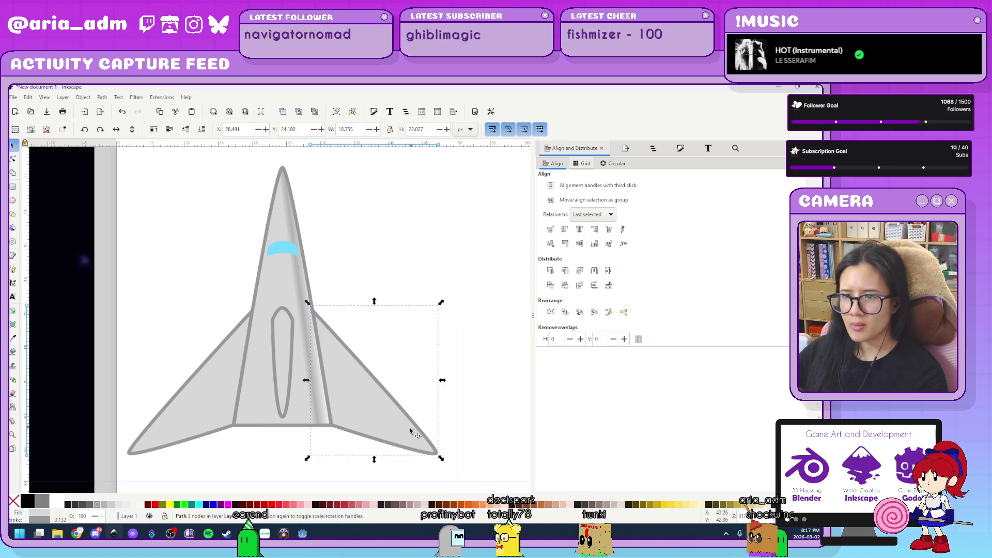
pyautogui.click(103, 508)
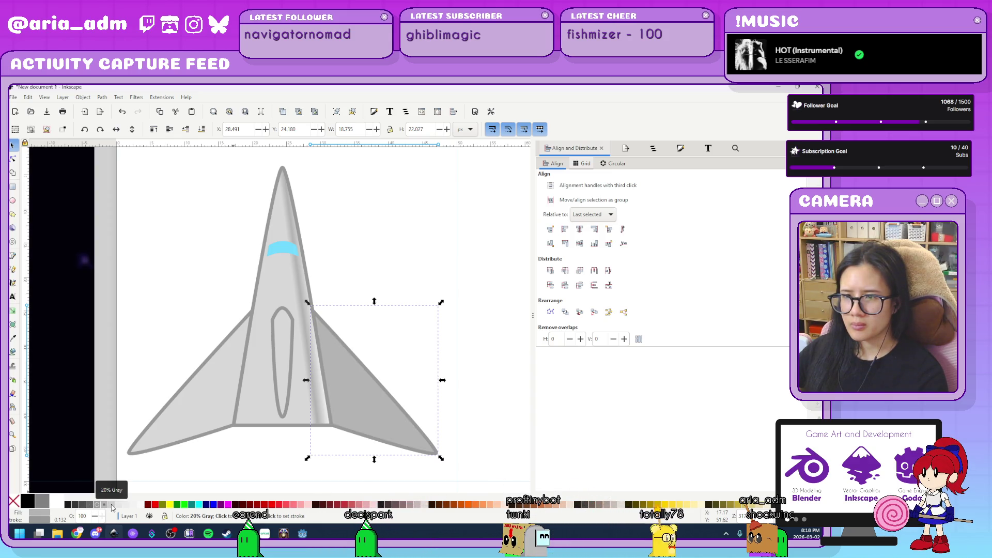
pyautogui.hotkey('ctrl', 'z')
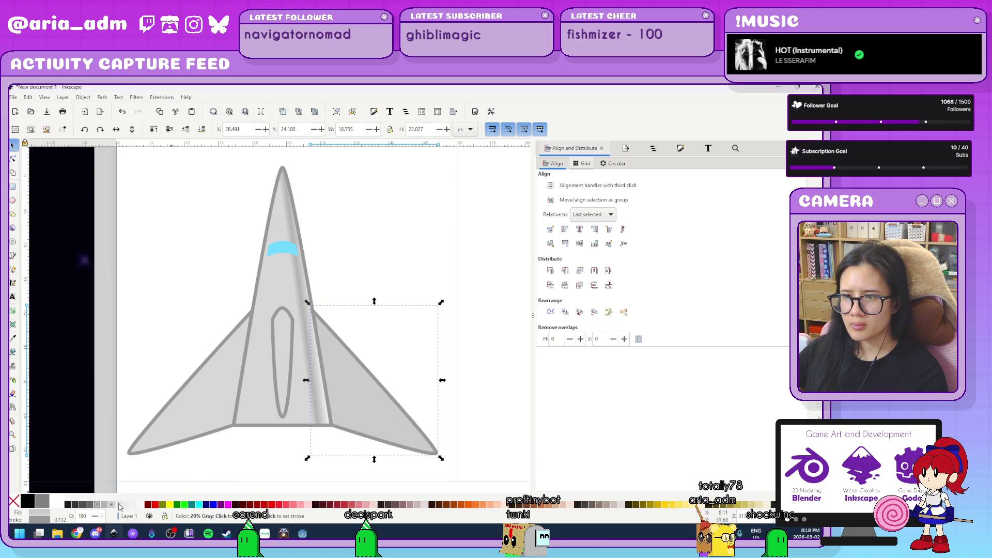
pyautogui.keyDown('ctrl'); pyautogui.scroll(-4, 485, 427); pyautogui.keyUp('ctrl')
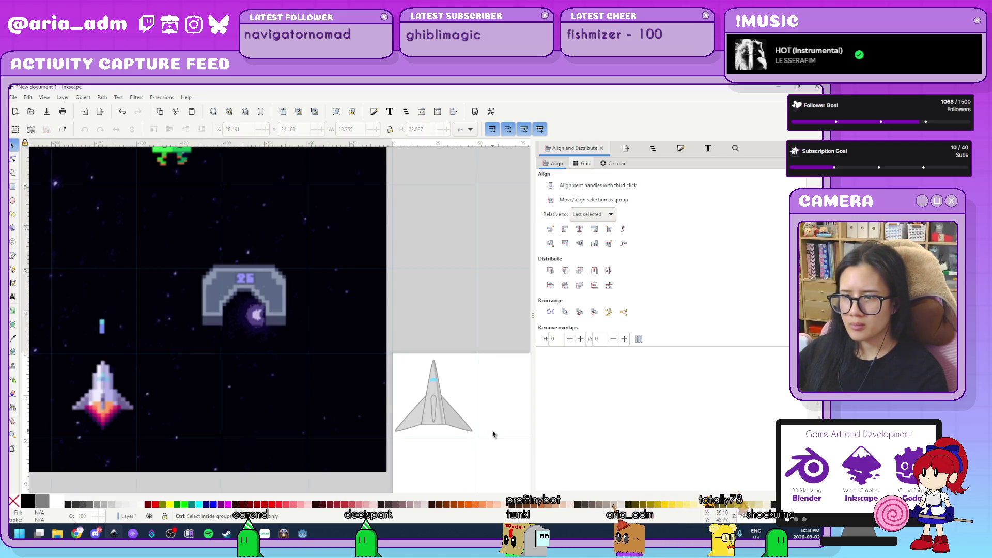
pyautogui.keyDown('ctrl'); pyautogui.scroll(3, 499, 444); pyautogui.keyUp('ctrl')
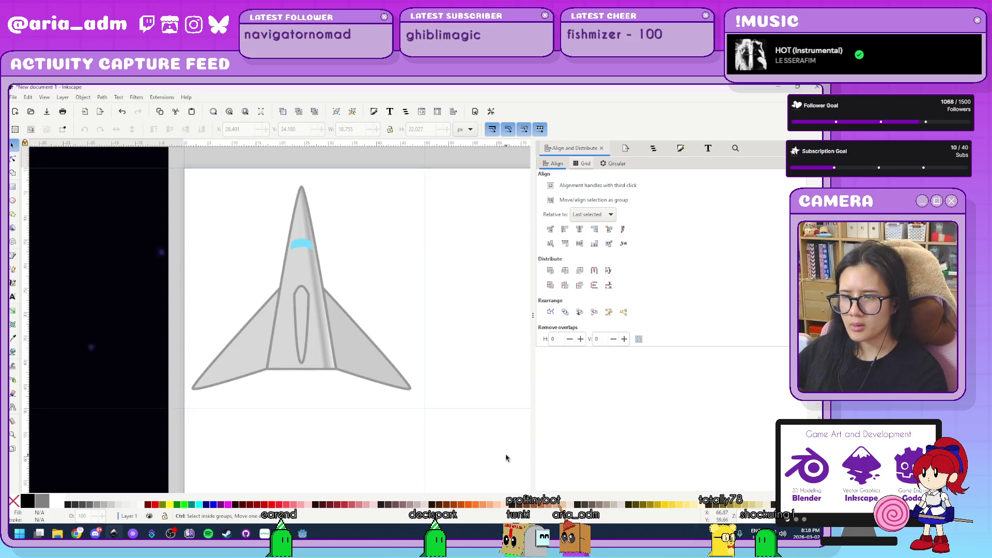
# - Give the left wing a grey fill and the right wing a lighter grey swatch
pyautogui.click(254, 363)
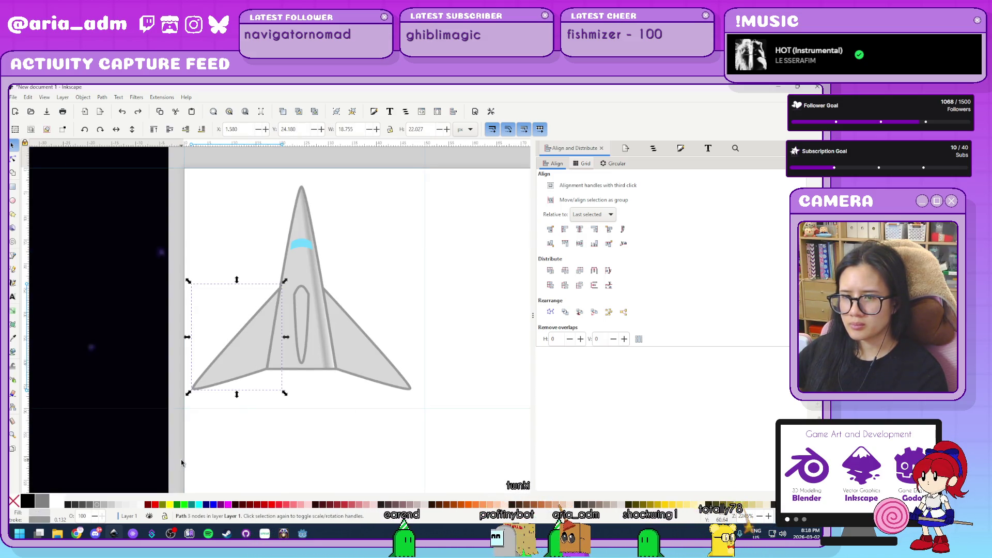
pyautogui.click(103, 506)
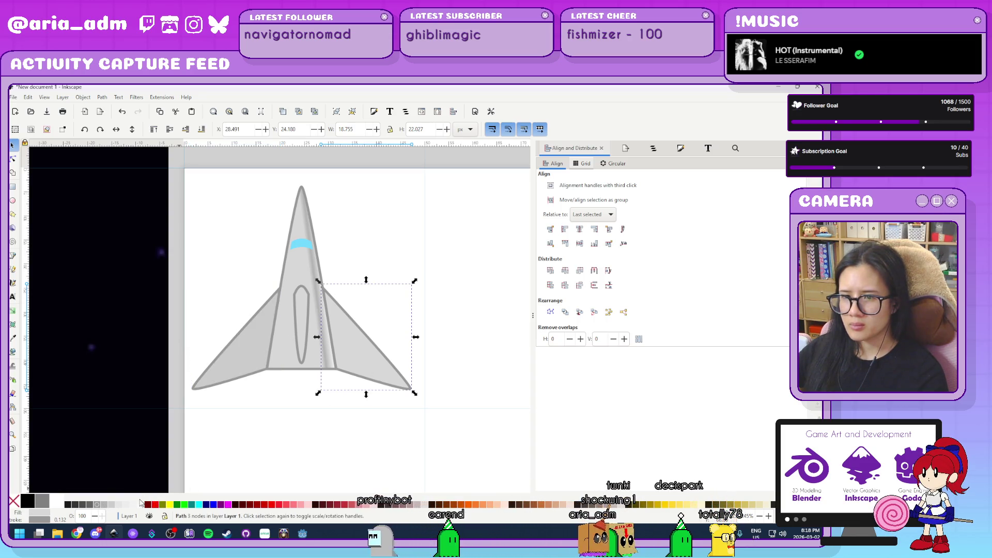
pyautogui.click(126, 504)
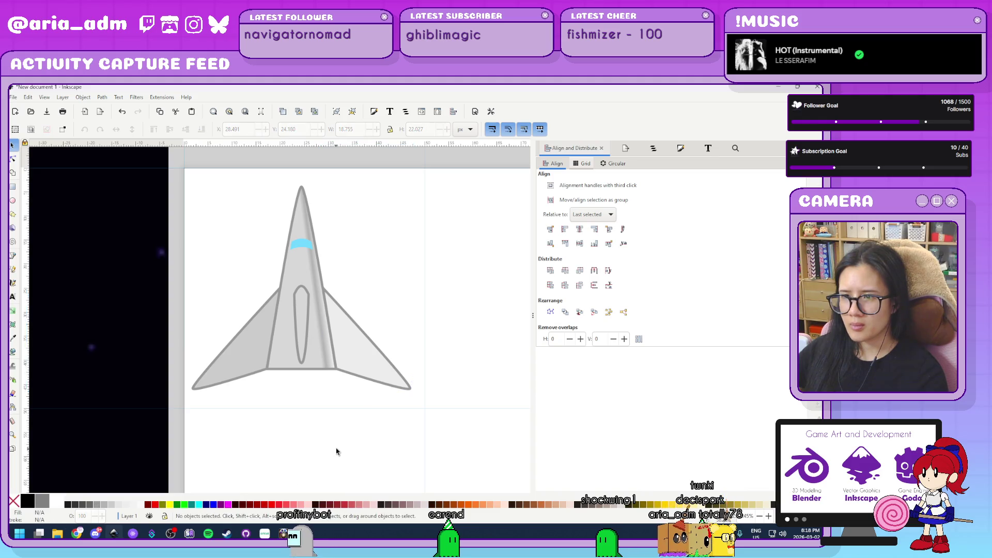
pyautogui.keyDown('ctrl'); pyautogui.scroll(-6, 336, 452); pyautogui.keyUp('ctrl')
pyautogui.keyDown('ctrl'); pyautogui.scroll(1, 372, 458); pyautogui.keyUp('ctrl')
pyautogui.keyDown('ctrl'); pyautogui.scroll(3, 404, 474); pyautogui.keyUp('ctrl')
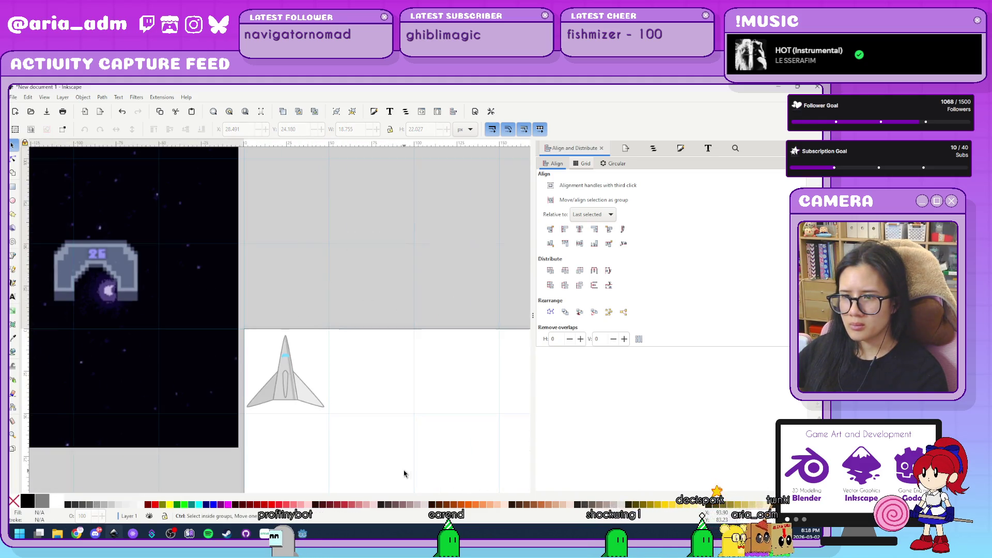
pyautogui.keyDown('ctrl'); pyautogui.scroll(1, 360, 368); pyautogui.keyUp('ctrl')
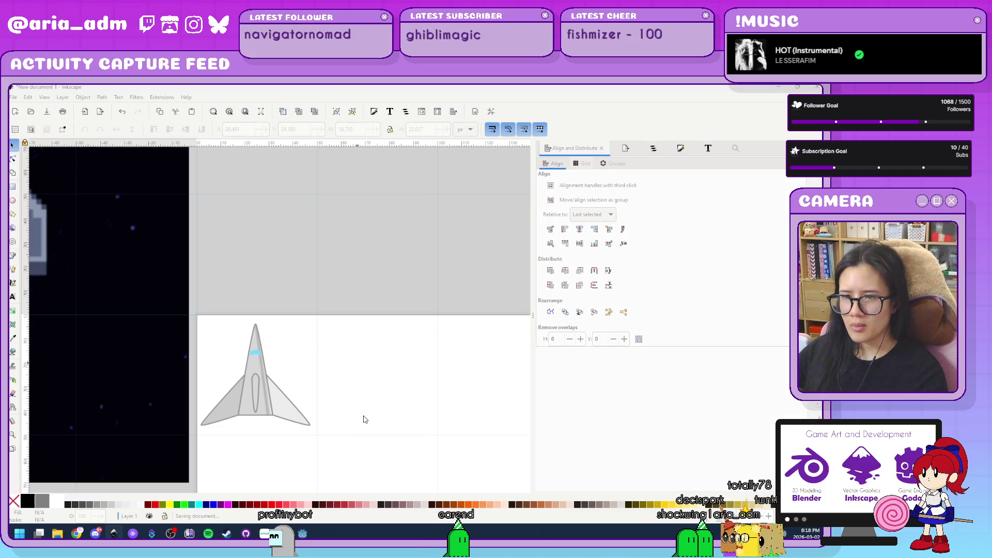
# - Save the drawing as sprites.svg in the Documents/ctech-demo-4 folder
pyautogui.hotkey('ctrl', 's')
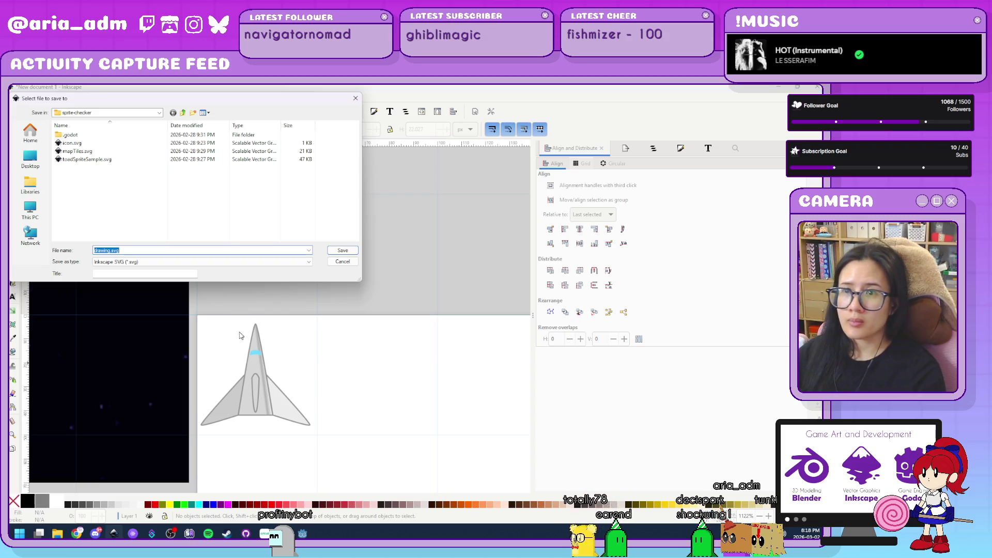
pyautogui.click(183, 115)
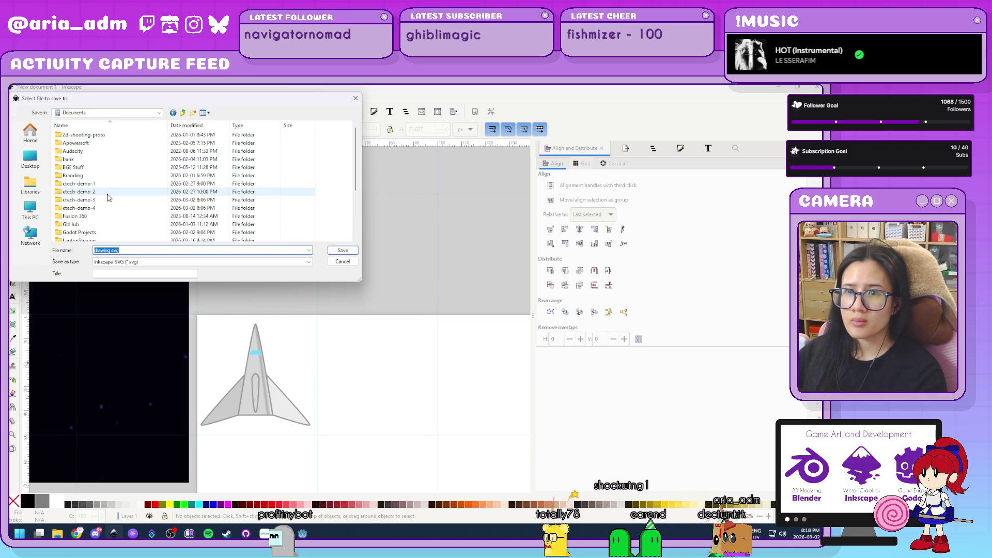
pyautogui.doubleClick(98, 208)
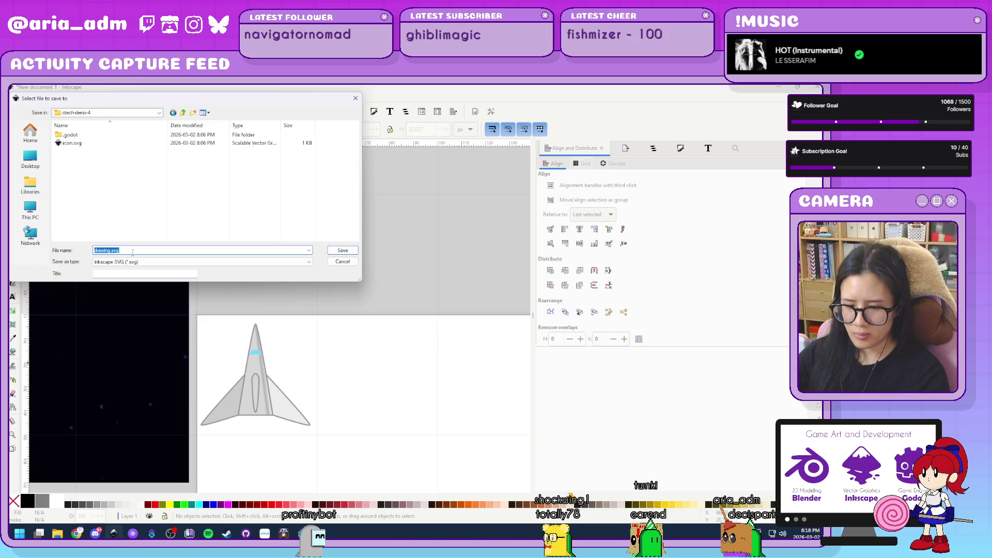
pyautogui.write('spr')
pyautogui.press('Return')
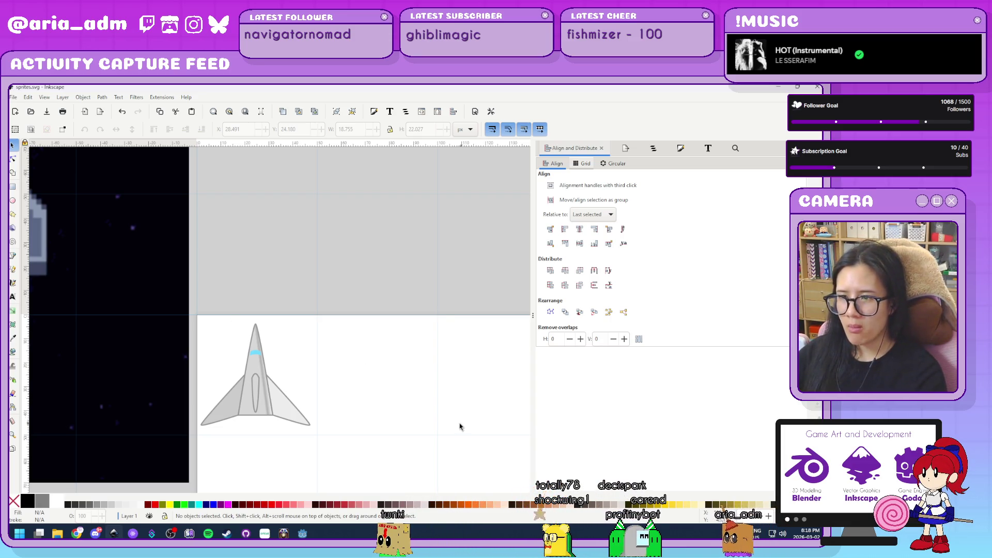
# - Draw a thin upright bullet rectangle to the right of the ship
pyautogui.scroll(1, 455, 428)
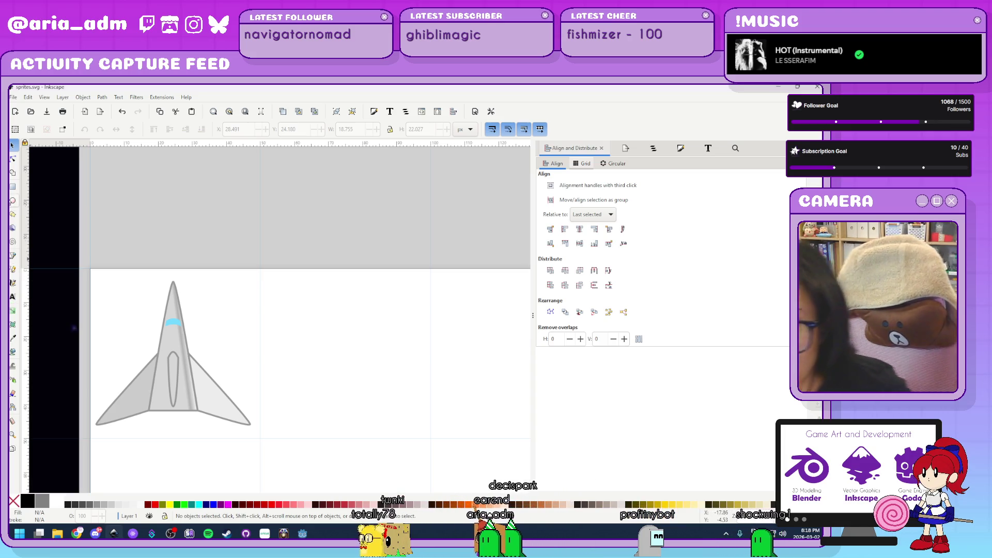
pyautogui.click(12, 187)
pyautogui.moveTo(340, 329)
pyautogui.mouseDown()
pyautogui.moveTo(353, 377)
pyautogui.moveTo(347, 360)
pyautogui.mouseUp()
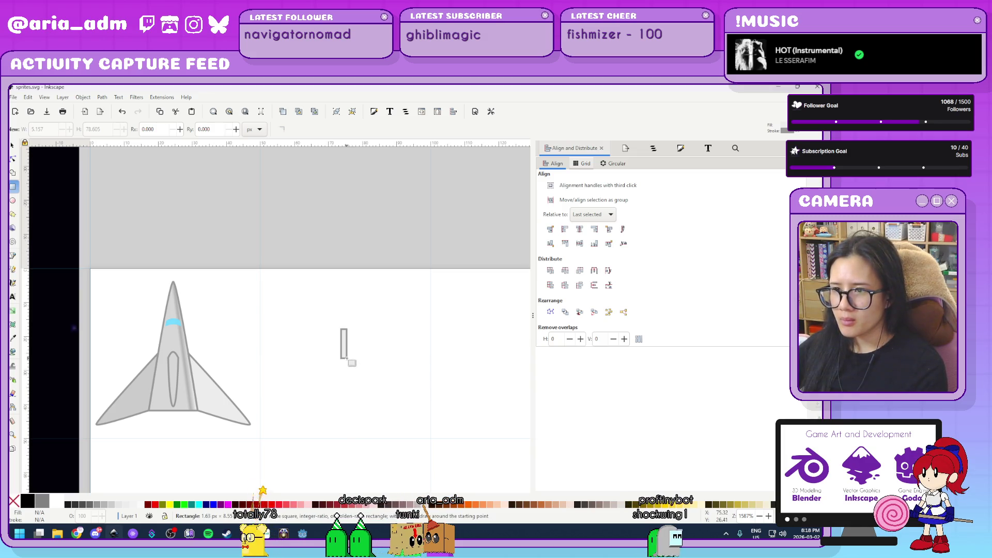
pyautogui.click(15, 148)
pyautogui.moveTo(441, 355)
pyautogui.mouseDown()
pyautogui.moveTo(335, 269)
pyautogui.moveTo(383, 307)
pyautogui.mouseUp()
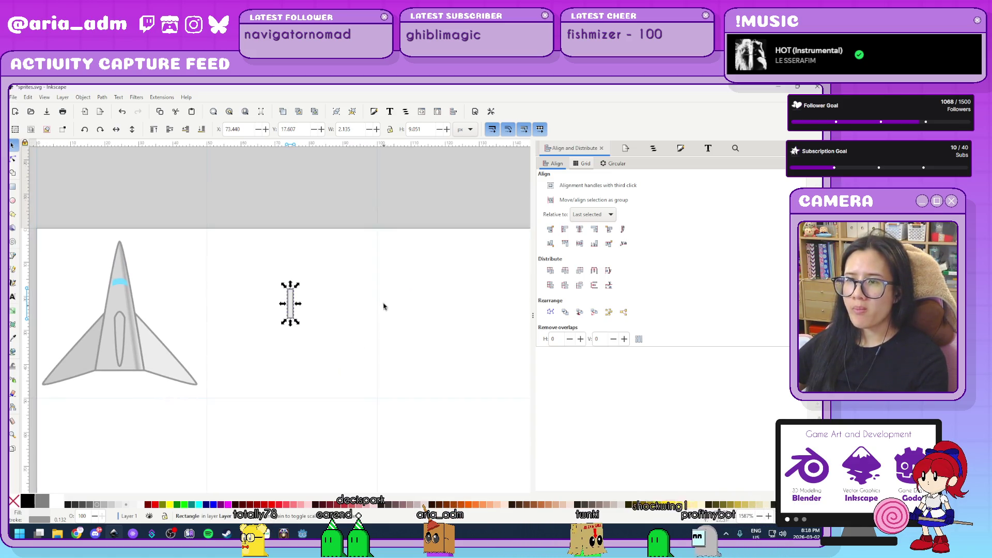
# - Position the bullet rectangle at X 75, Y 25
pyautogui.doubleClick(245, 129)
pyautogui.write('75')
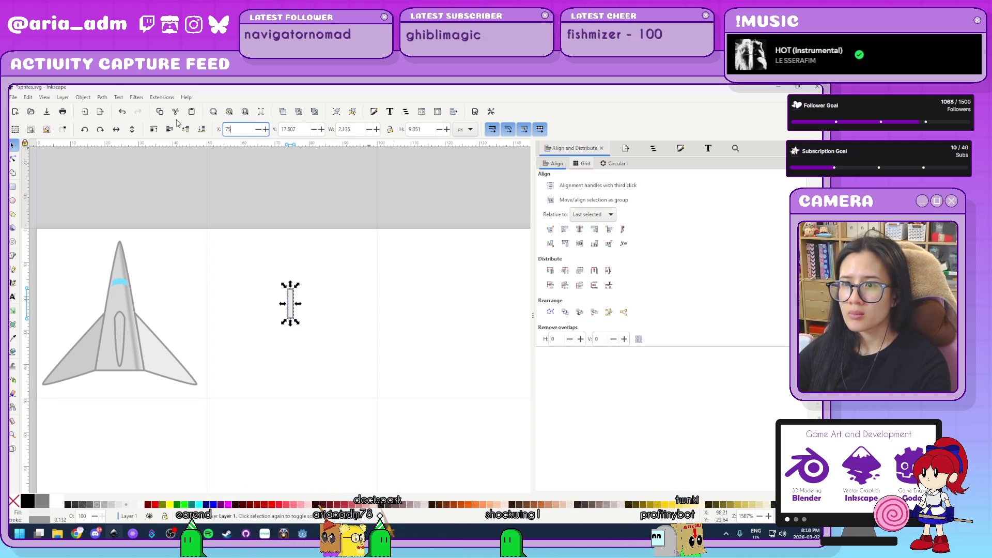
pyautogui.press('Tab')
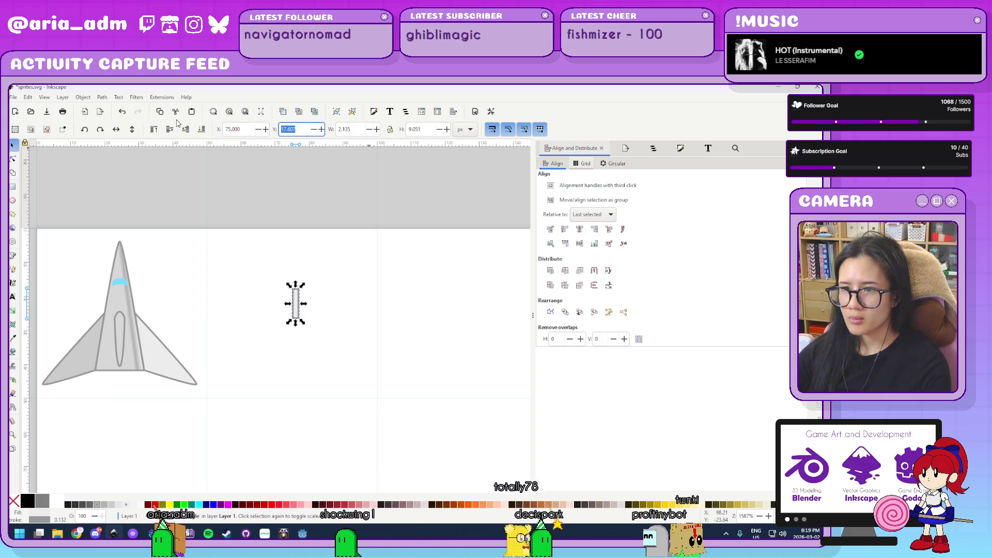
pyautogui.write('25')
pyautogui.press('Return')
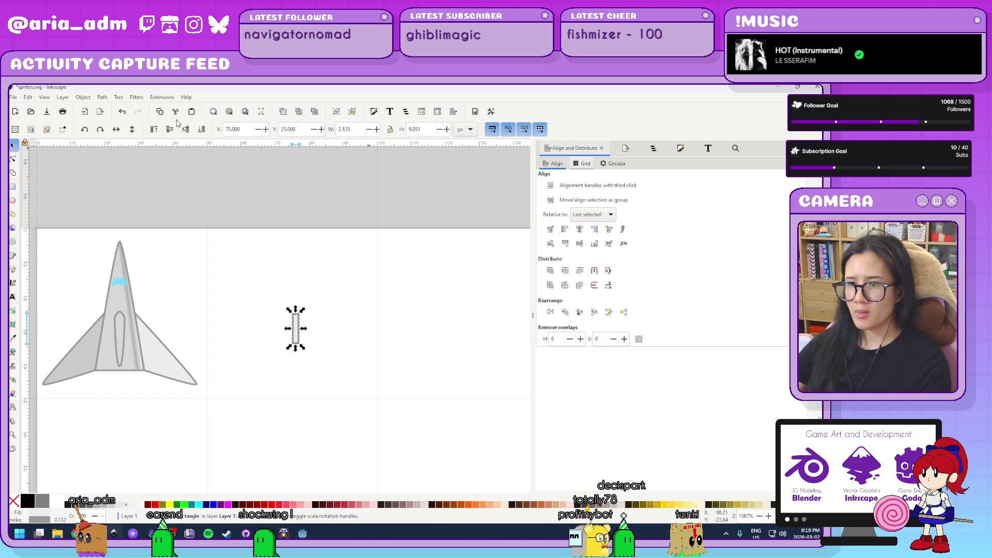
pyautogui.click(401, 390)
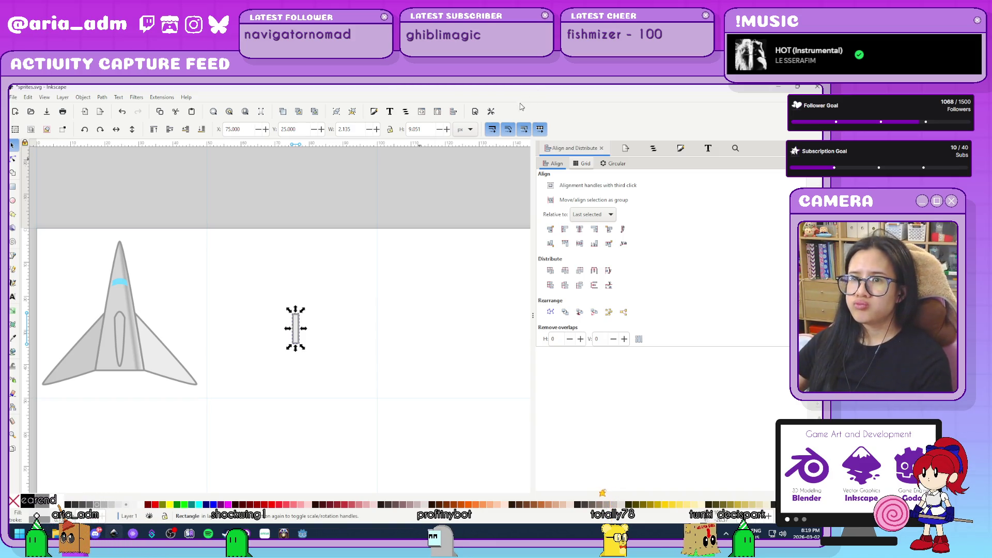
# - Move the bullet up to Y 20, undoing a trial drag downward
pyautogui.click(298, 341)
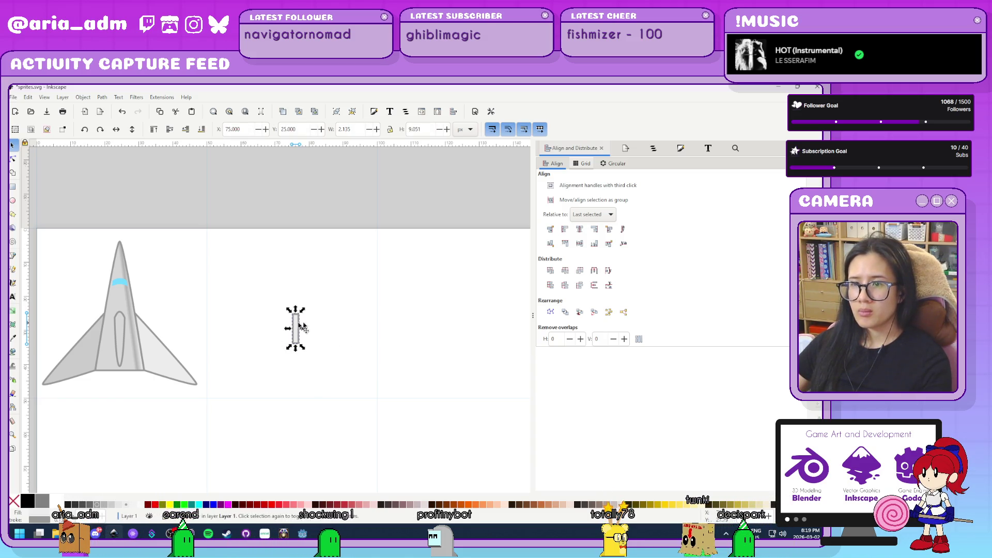
pyautogui.moveTo(303, 325); pyautogui.dragTo(303, 410)
pyautogui.hotkey('ctrl', 'z')
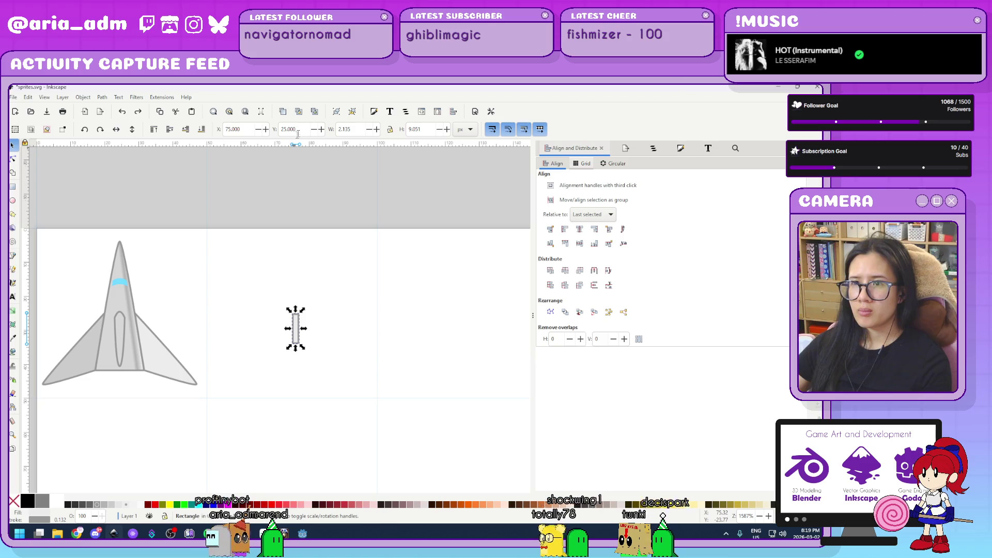
pyautogui.doubleClick(292, 129)
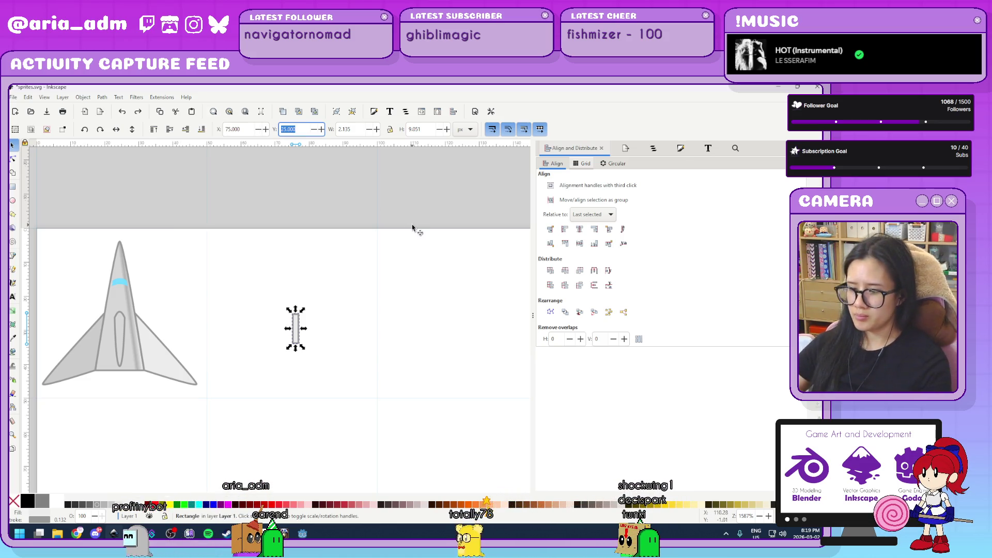
pyautogui.write('20')
pyautogui.press('Return')
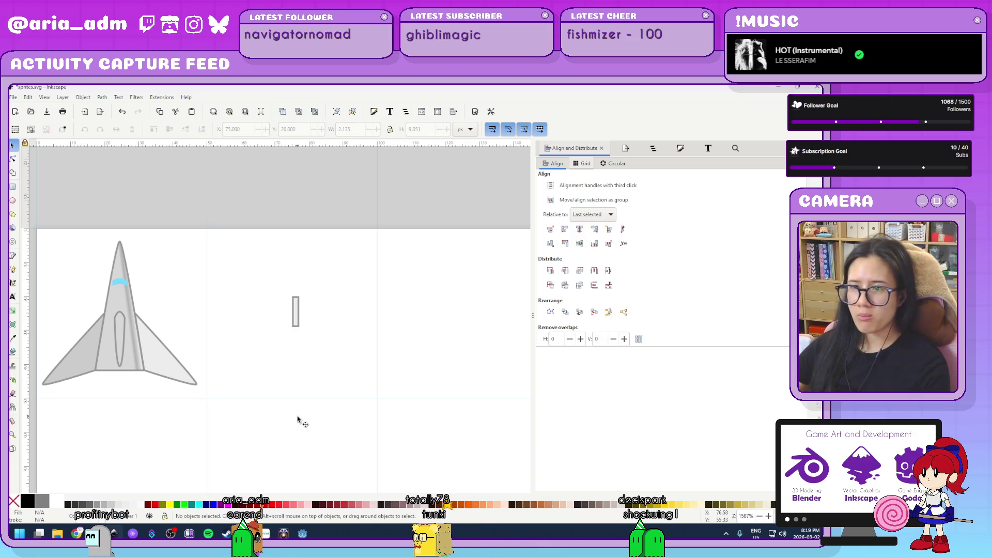
# - Fill the bullet rectangle red and remove its grey outline
pyautogui.click(147, 504)
pyautogui.scroll(4, 282, 336)
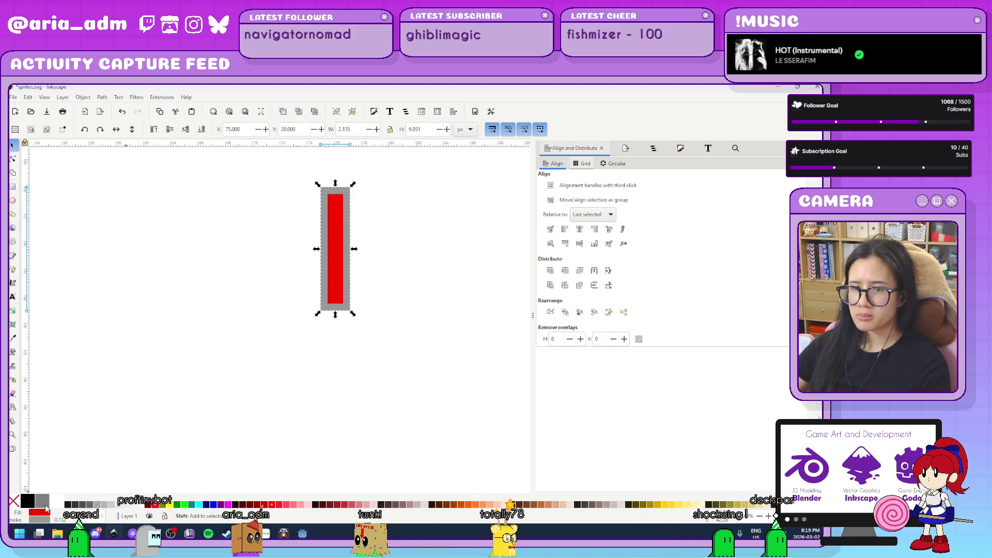
pyautogui.keyDown('shift'); pyautogui.click(14, 501); pyautogui.keyUp('shift')
pyautogui.scroll(-4, 261, 398)
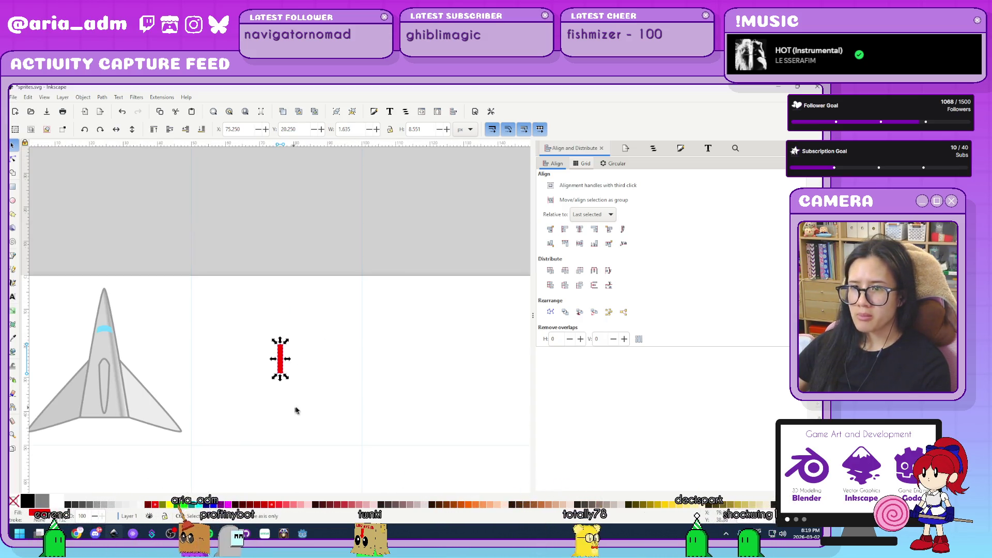
# - Change the bullet's fill to a linear gradient in Fill and Stroke
pyautogui.scroll(2, 294, 410)
pyautogui.scroll(2, 308, 314)
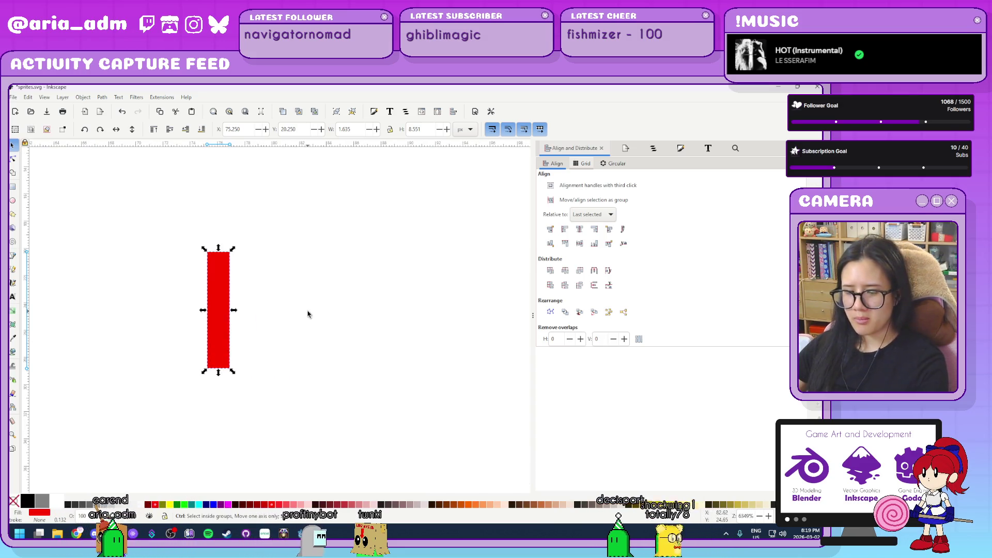
pyautogui.hotkey('ctrl', 'shift', 'f')
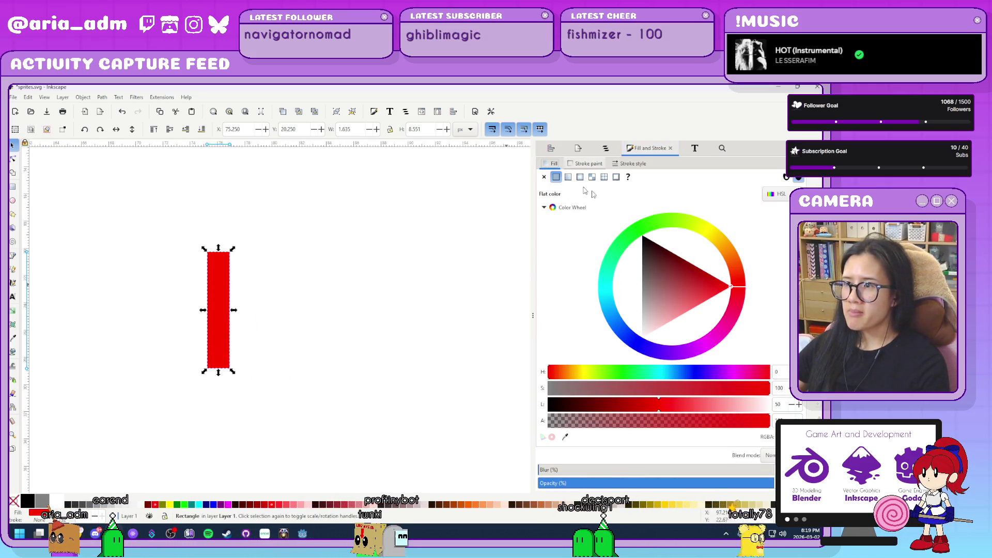
pyautogui.click(568, 178)
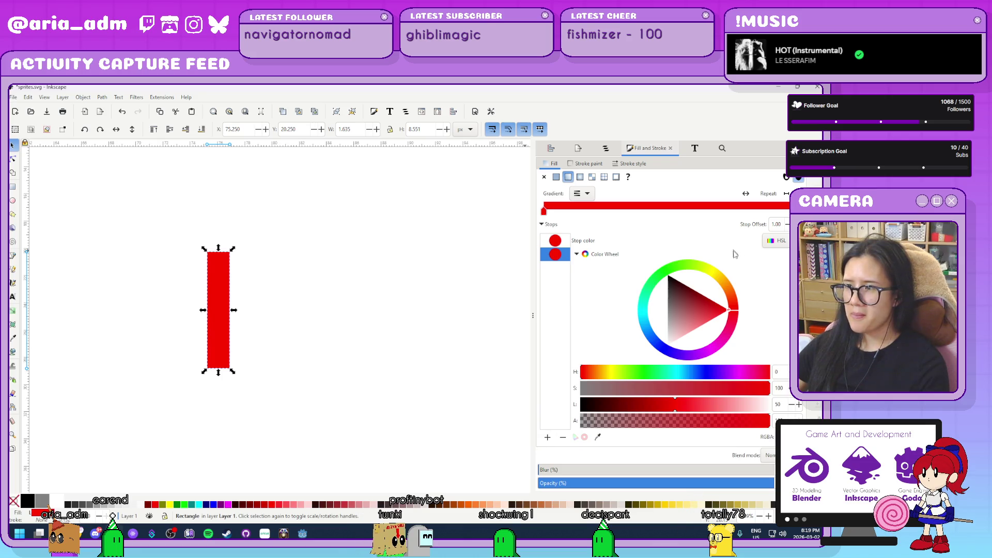
# - Make the gradient end yellow and run it vertically from the bullet's bottom to top
pyautogui.moveTo(726, 281); pyautogui.dragTo(726, 259)
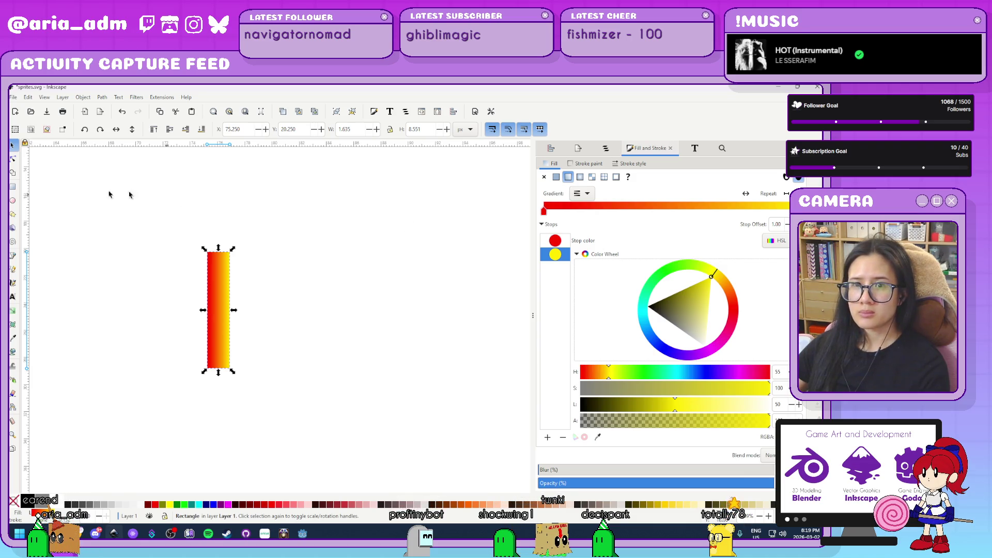
pyautogui.click(12, 311)
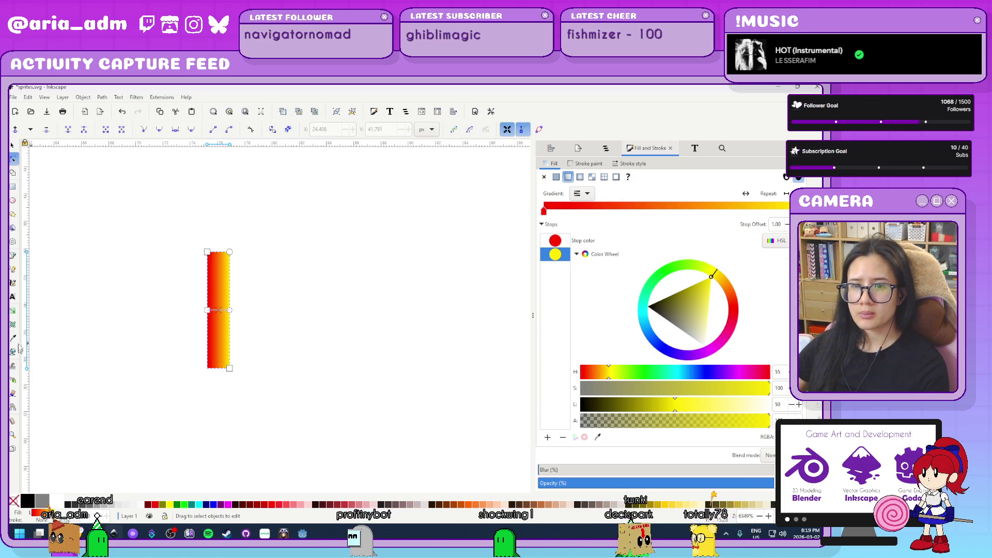
pyautogui.moveTo(207, 310); pyautogui.dragTo(221, 371)
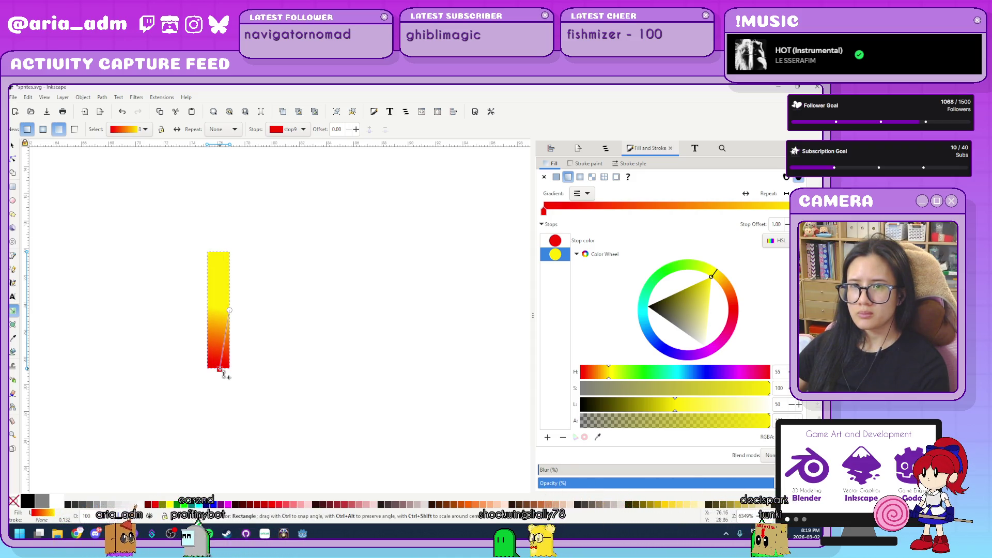
pyautogui.click(220, 370)
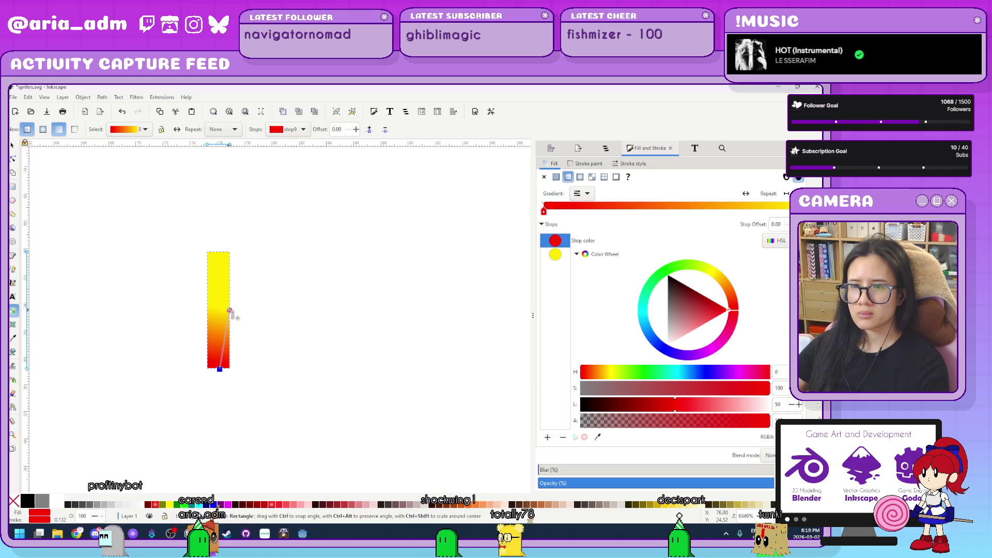
pyautogui.moveTo(230, 310)
pyautogui.mouseDown()
pyautogui.moveTo(210, 264)
pyautogui.moveTo(219, 253)
pyautogui.mouseUp()
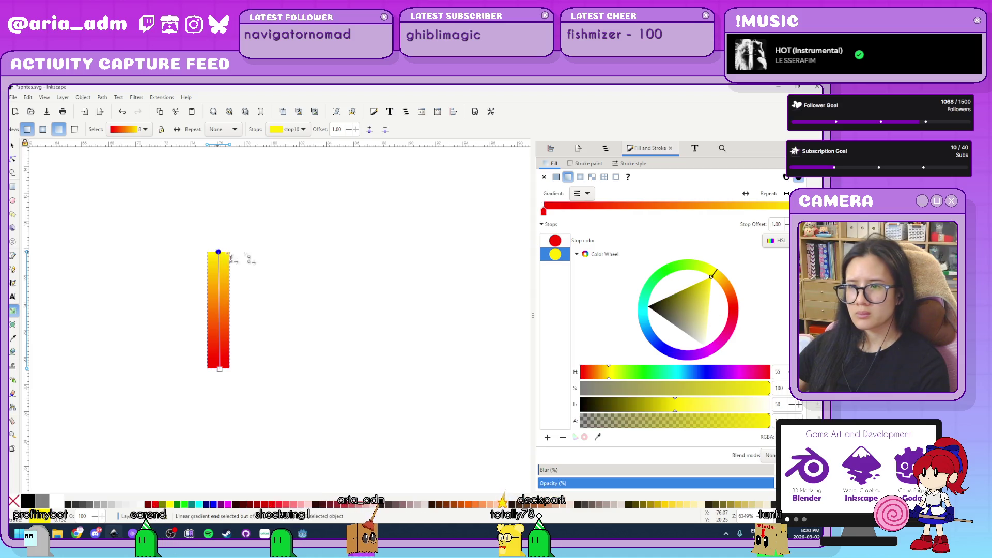
# - Add orange and yellow (0.75) intermediate stops and make the top stop white
pyautogui.click(219, 253)
pyautogui.click(547, 438)
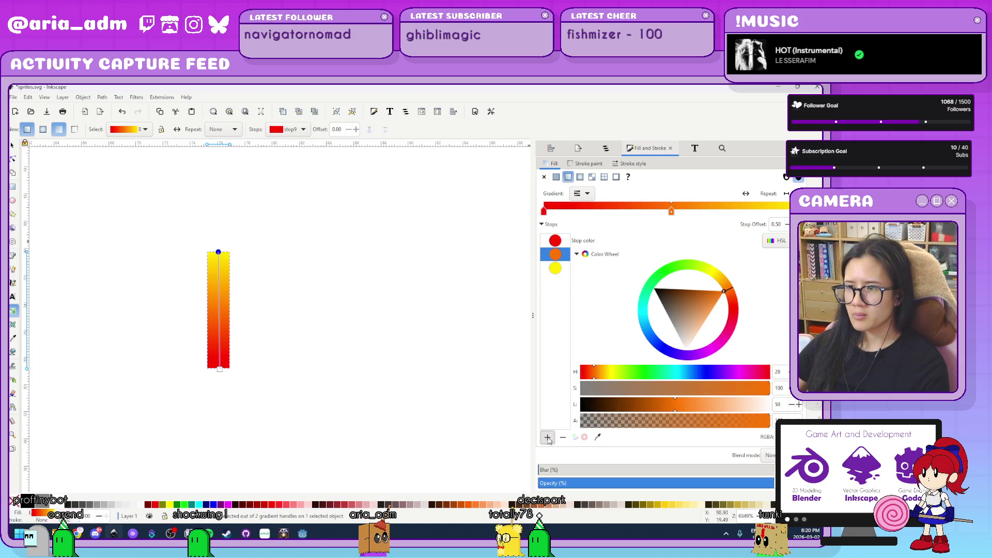
pyautogui.click(564, 274)
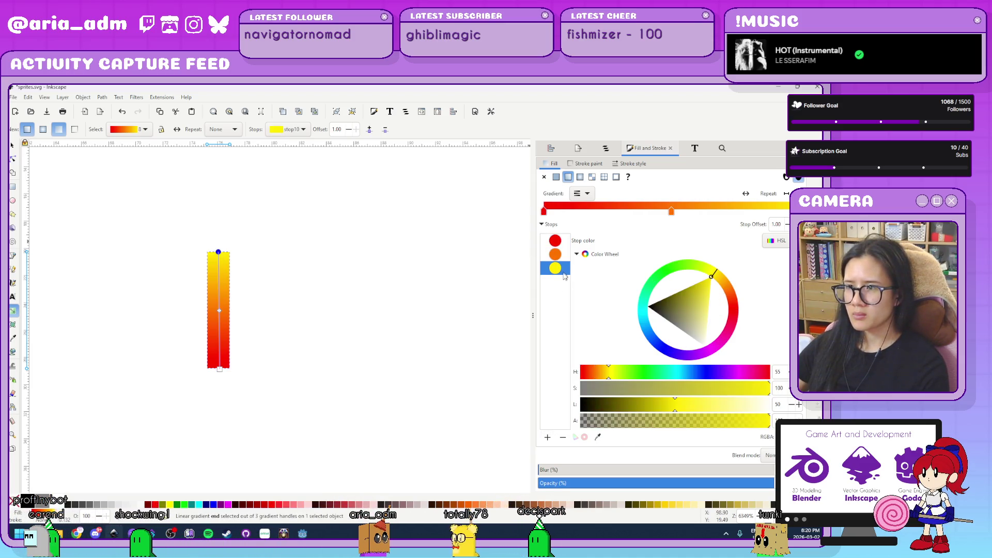
pyautogui.click(547, 437)
pyautogui.click(560, 283)
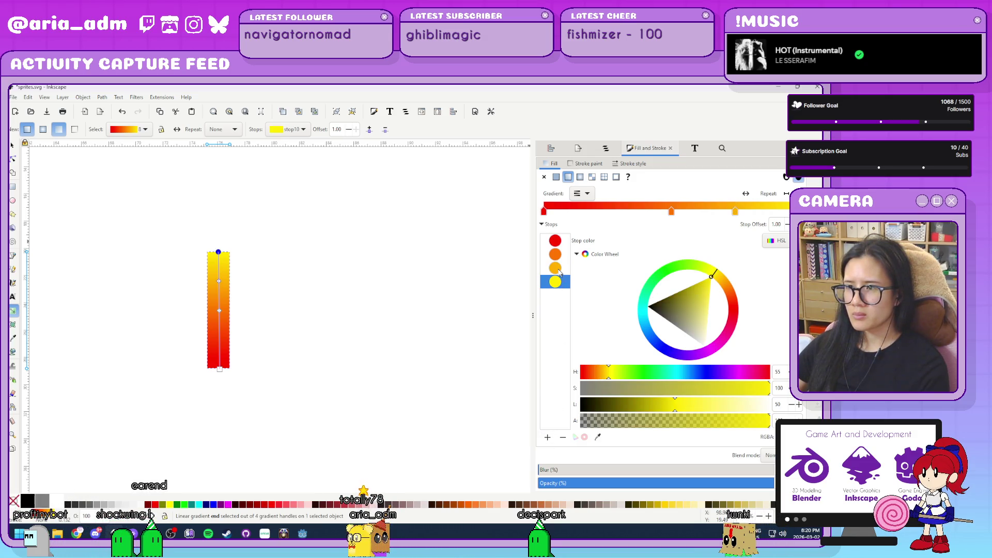
pyautogui.click(560, 273)
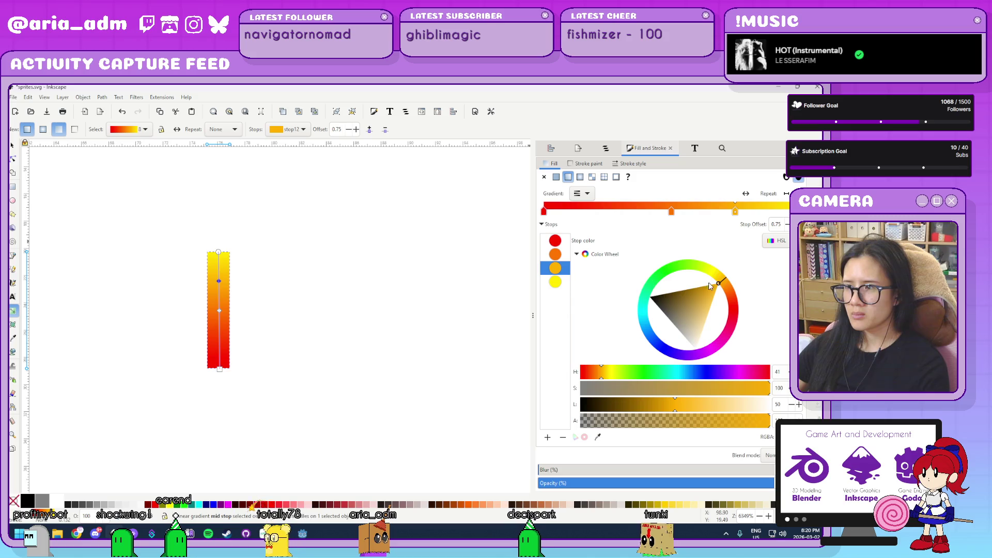
pyautogui.moveTo(717, 282); pyautogui.dragTo(723, 258)
pyautogui.press('Tab')
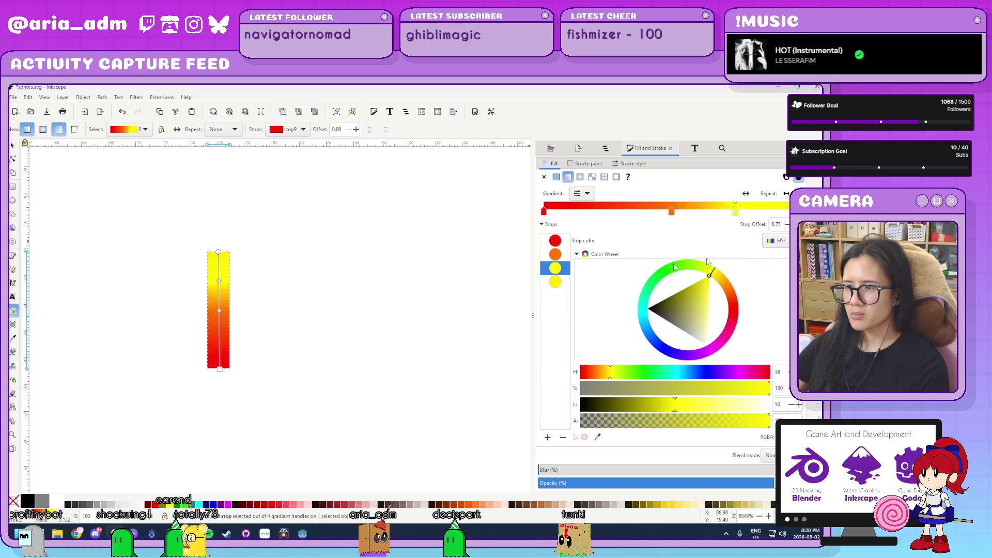
pyautogui.moveTo(706, 317); pyautogui.dragTo(706, 346)
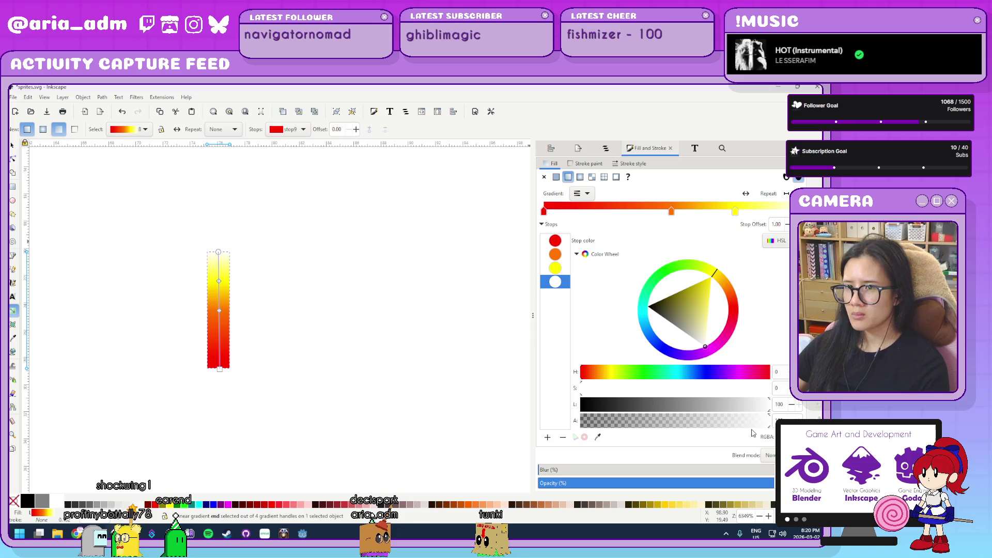
pyautogui.click(13, 146)
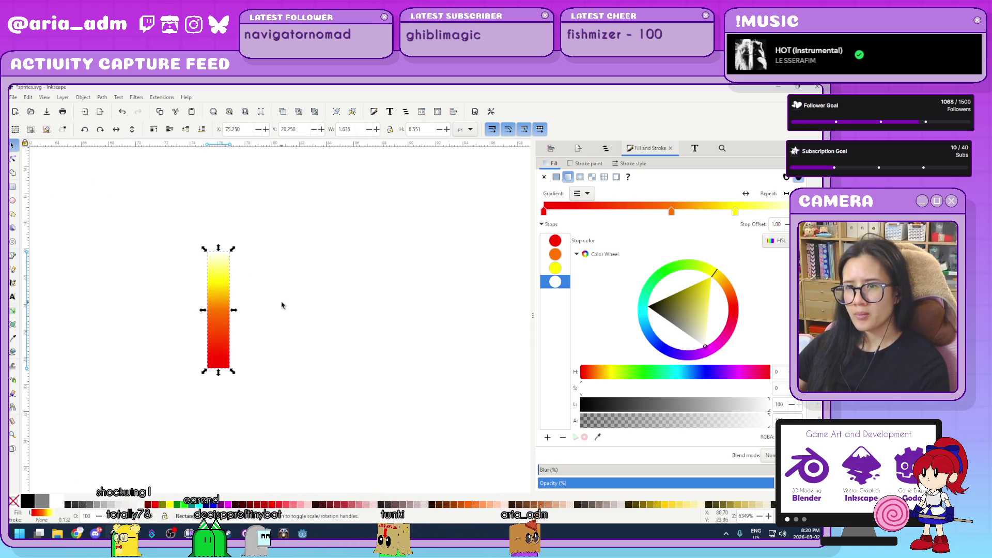
pyautogui.click(282, 305)
pyautogui.scroll(-5, 316, 309)
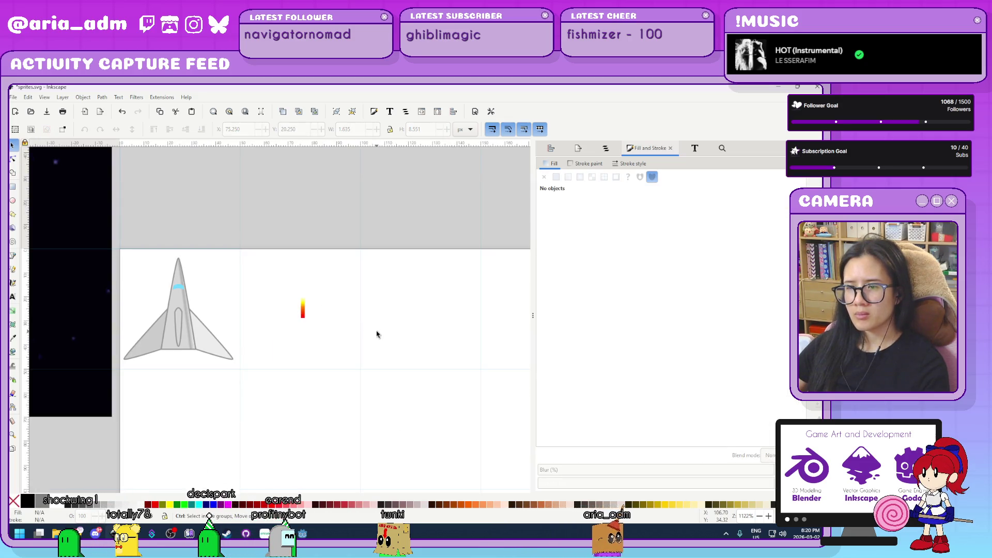
pyautogui.scroll(1, 376, 335)
pyautogui.scroll(2, 280, 338)
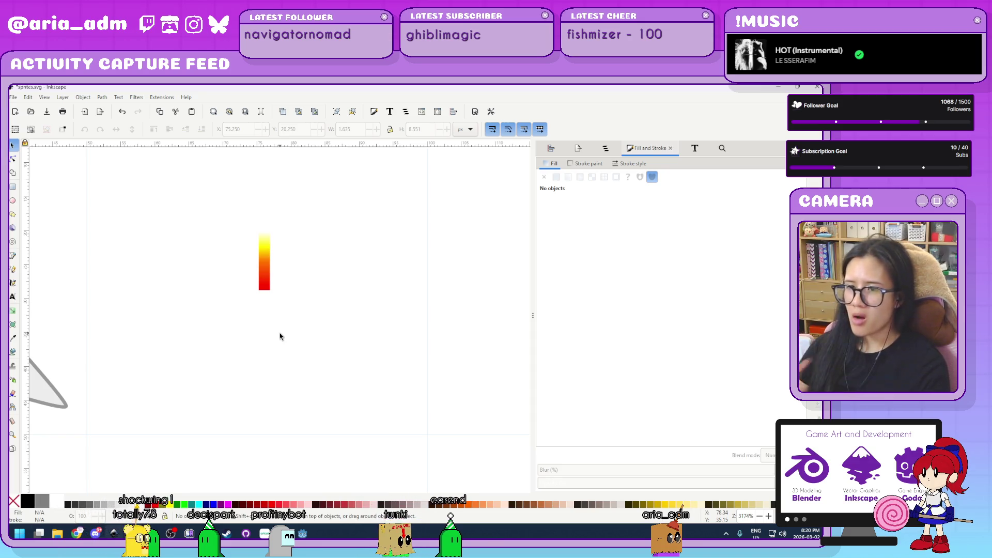
pyautogui.scroll(-6, 279, 336)
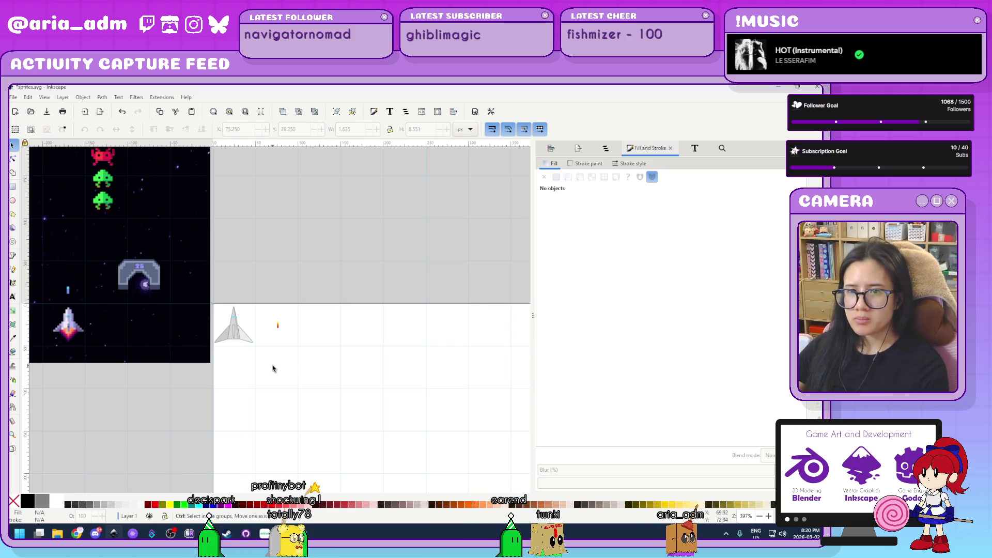
pyautogui.scroll(3, 273, 368)
pyautogui.scroll(2, 274, 366)
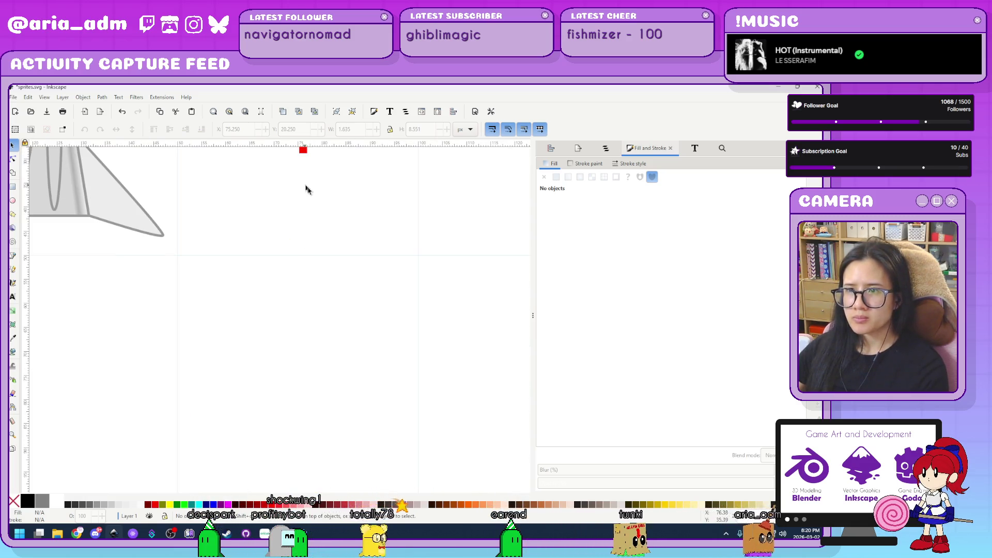
pyautogui.scroll(6, 350, 348)
pyautogui.click(280, 331)
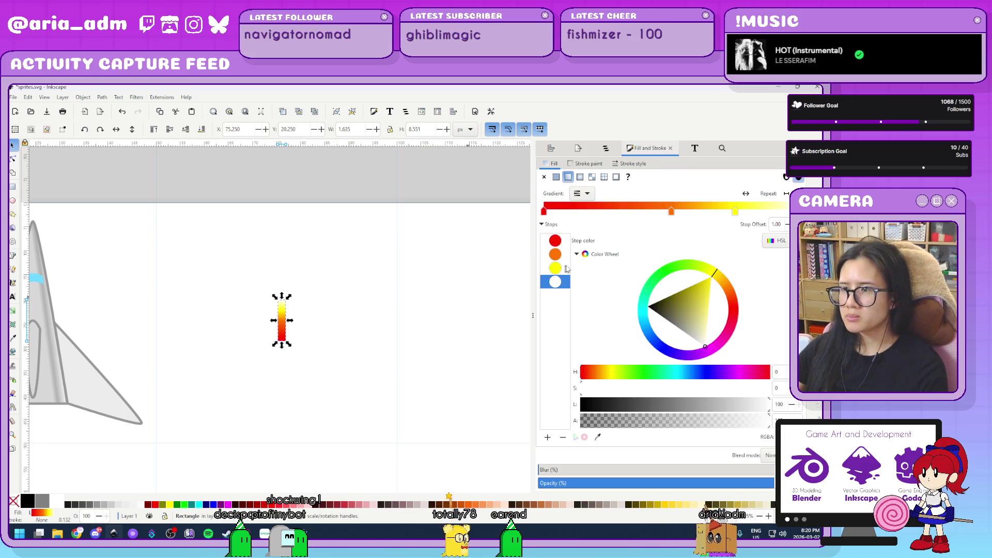
# - Recolour the gradient stops to light blue, green and sky blue
pyautogui.click(664, 348)
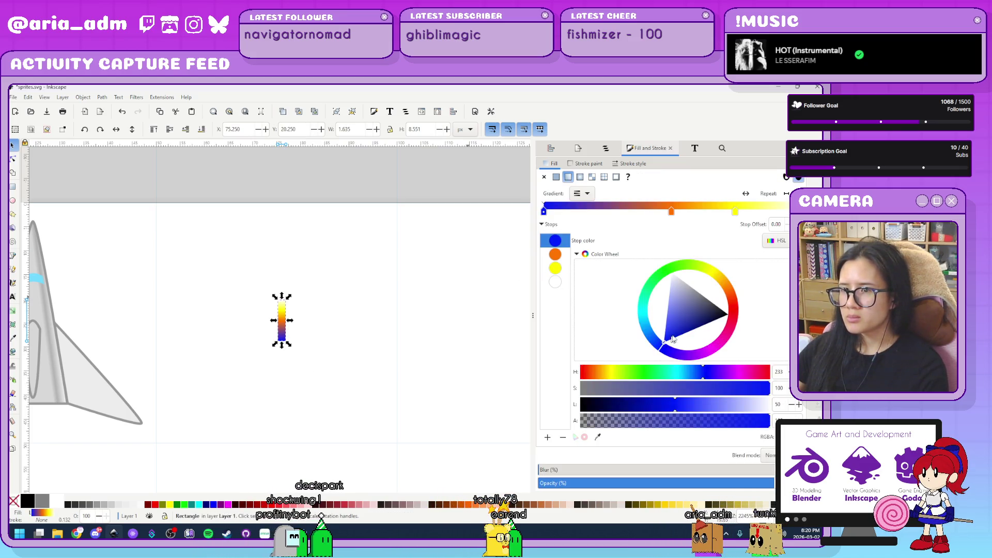
pyautogui.click(676, 329)
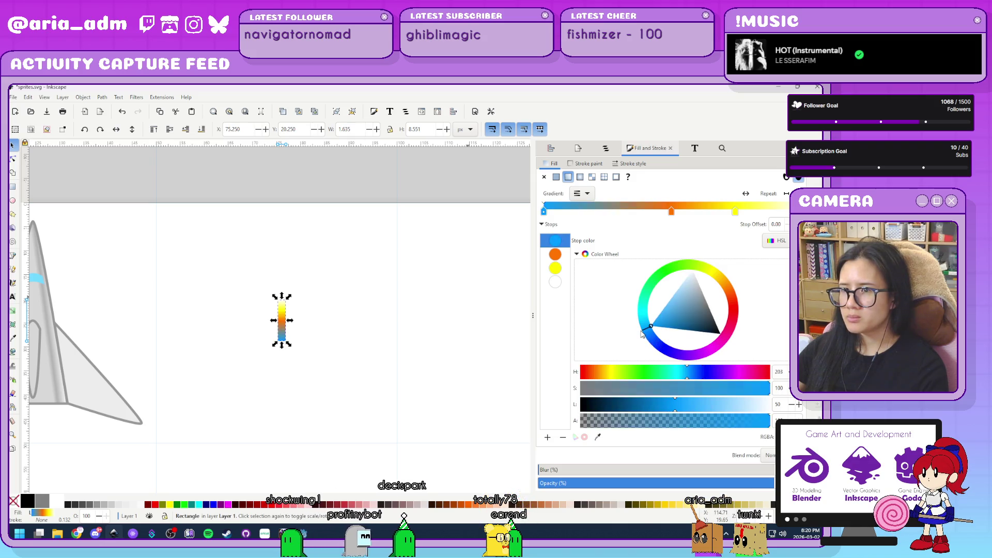
pyautogui.click(556, 255)
pyautogui.moveTo(709, 273)
pyautogui.mouseDown()
pyautogui.moveTo(660, 265)
pyautogui.moveTo(635, 315)
pyautogui.mouseUp()
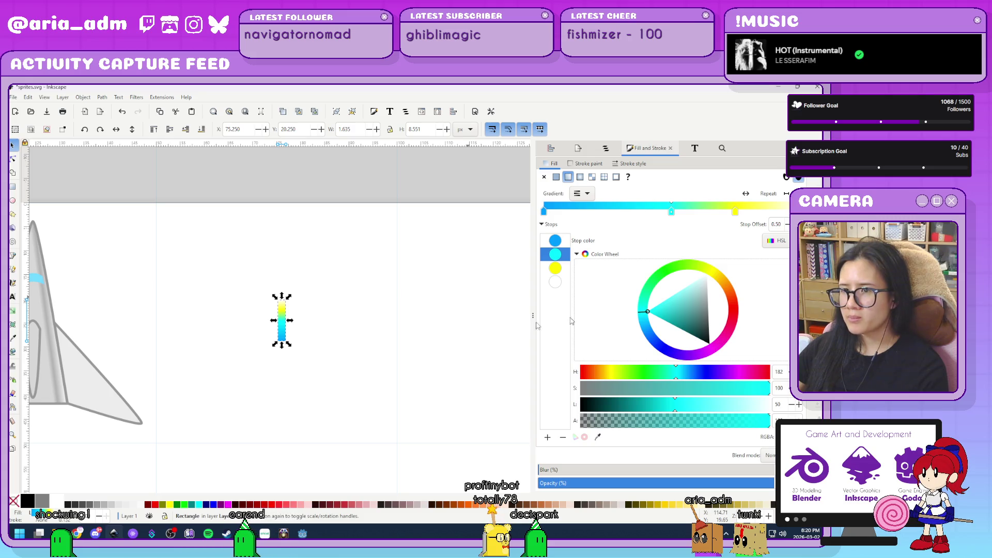
pyautogui.click(556, 269)
pyautogui.moveTo(713, 274)
pyautogui.mouseDown()
pyautogui.moveTo(690, 262)
pyautogui.moveTo(644, 280)
pyautogui.moveTo(641, 307)
pyautogui.mouseUp()
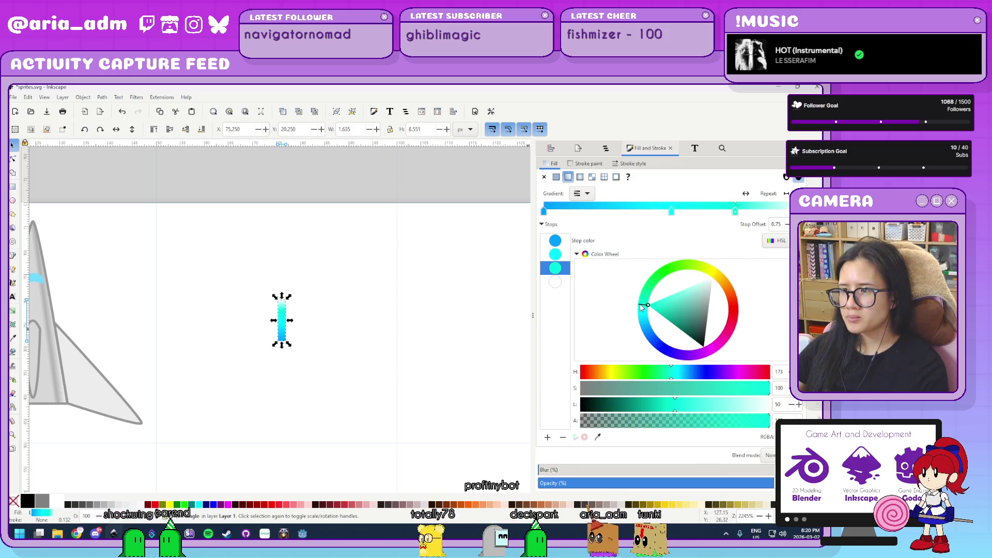
pyautogui.moveTo(642, 307); pyautogui.dragTo(641, 326)
# - Delete two extra stops, leaving a two-stop blue-to-white gradient
pyautogui.click(555, 240)
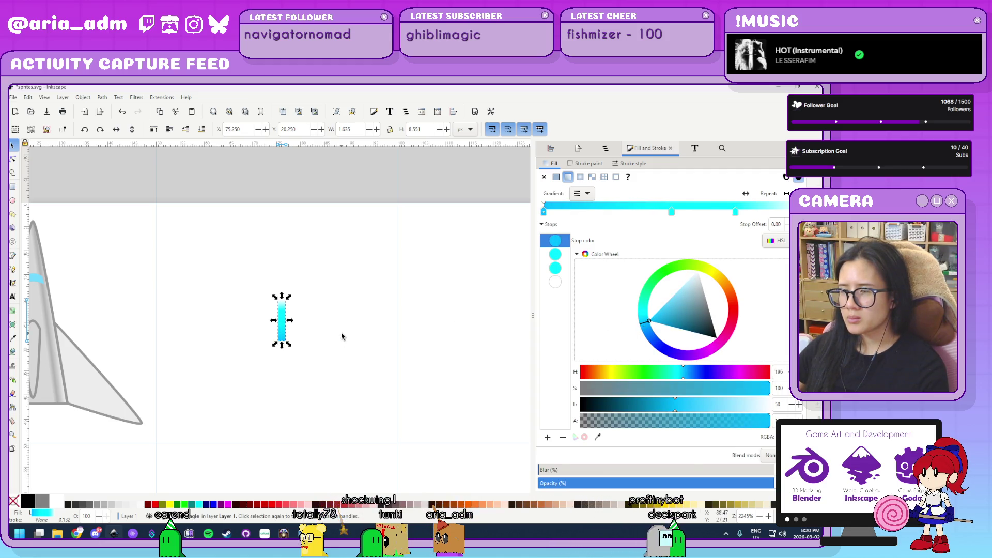
pyautogui.click(555, 268)
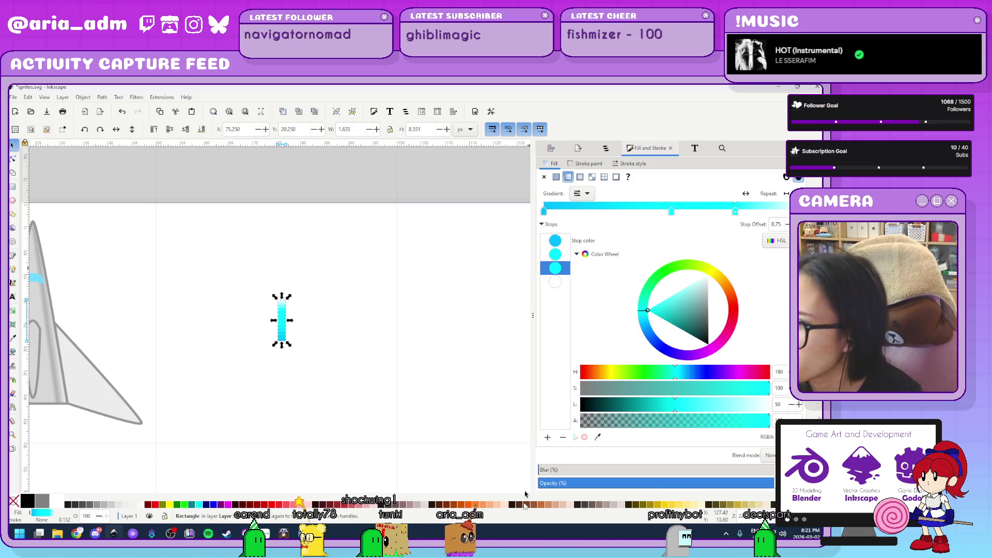
pyautogui.click(563, 438)
pyautogui.click(563, 437)
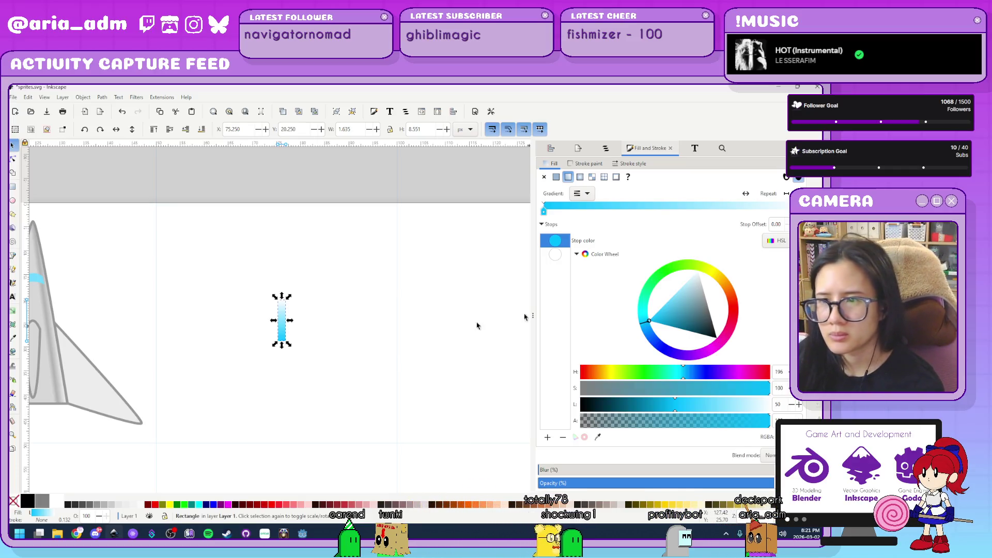
# - Add a middle gradient stop at offset 0.50, undoing a mistaken flat-fill colour pick
pyautogui.click(547, 437)
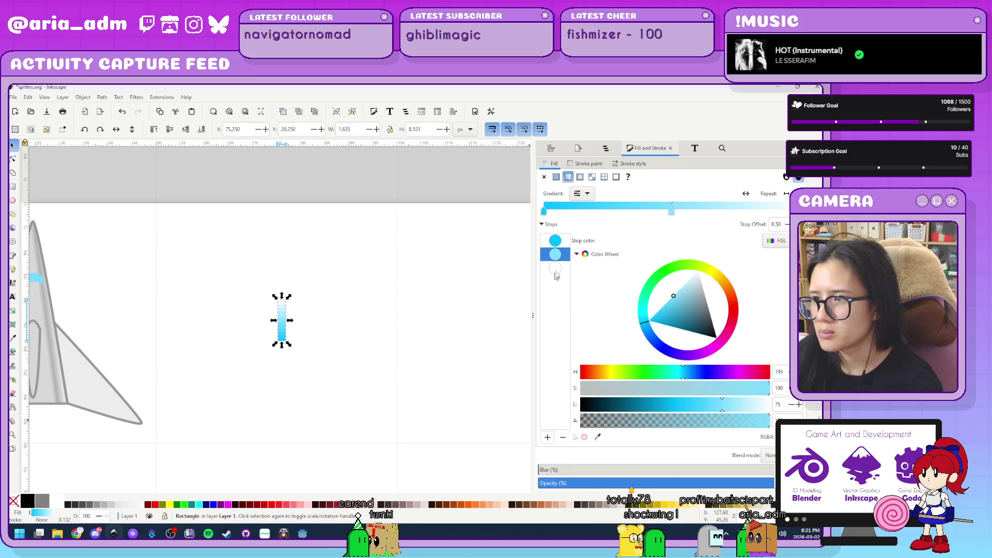
pyautogui.click(555, 240)
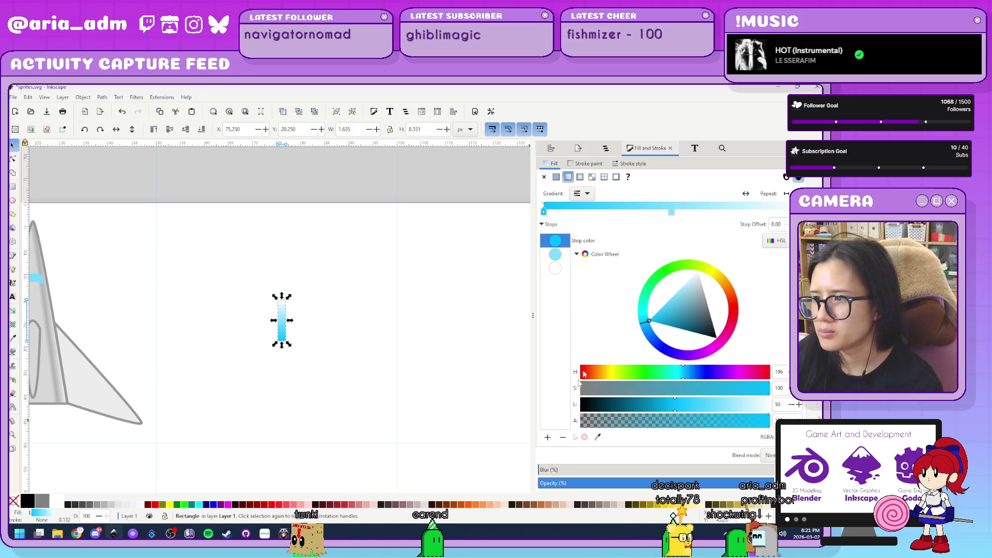
pyautogui.press('Down')
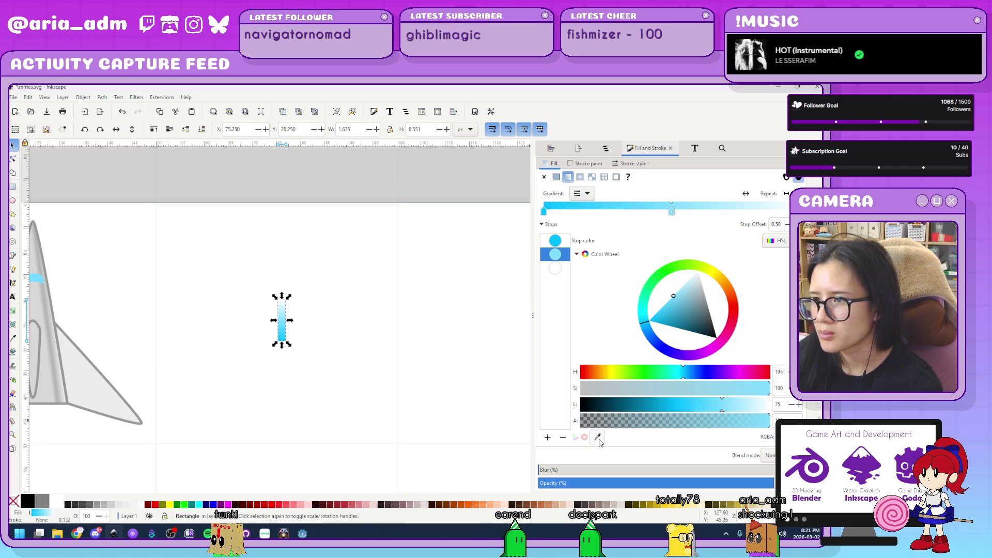
pyautogui.click(598, 437)
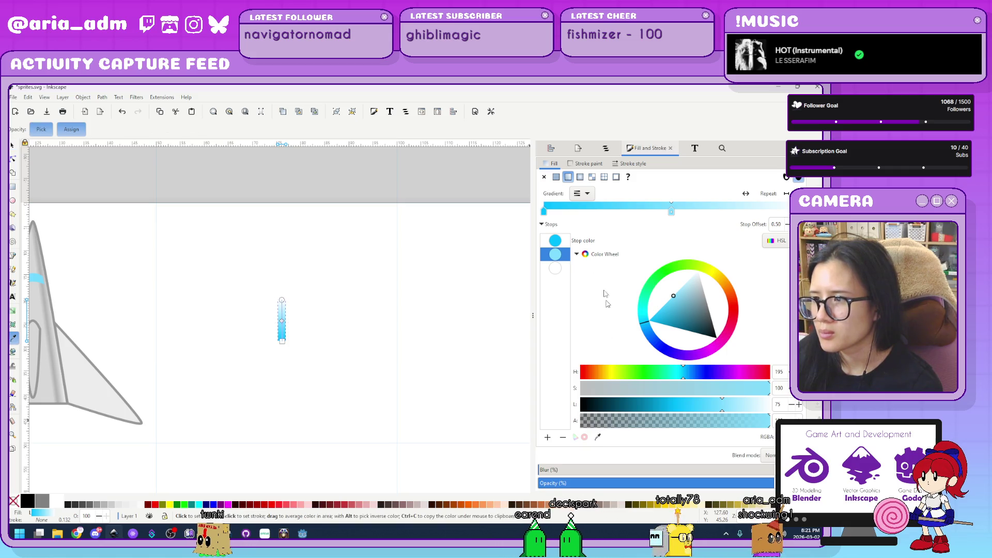
pyautogui.click(555, 241)
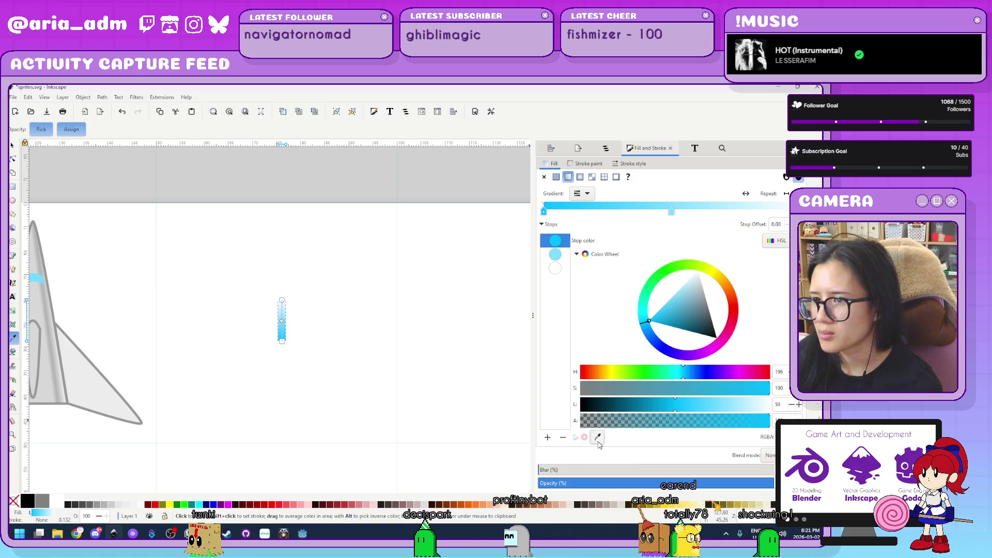
pyautogui.click(284, 338)
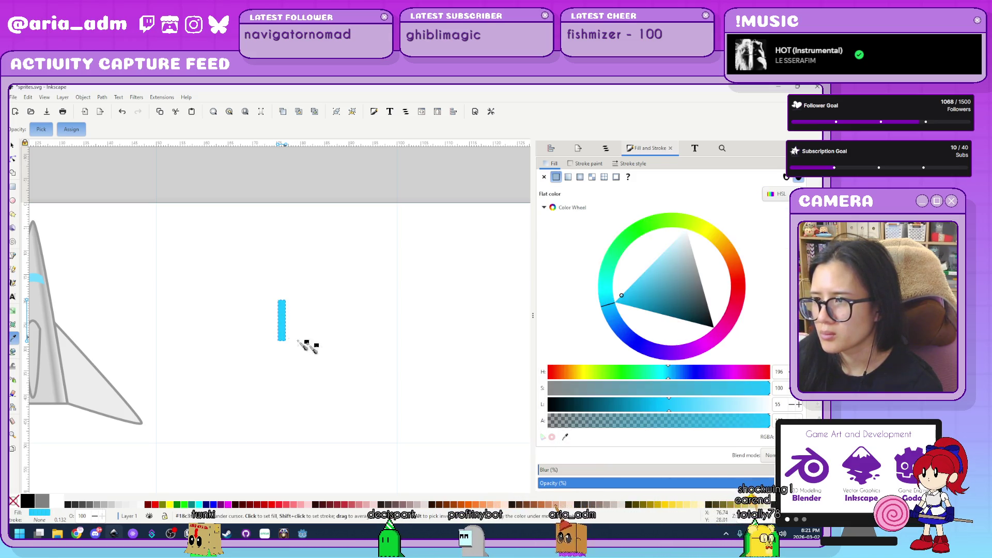
pyautogui.hotkey('ctrl', 'z')
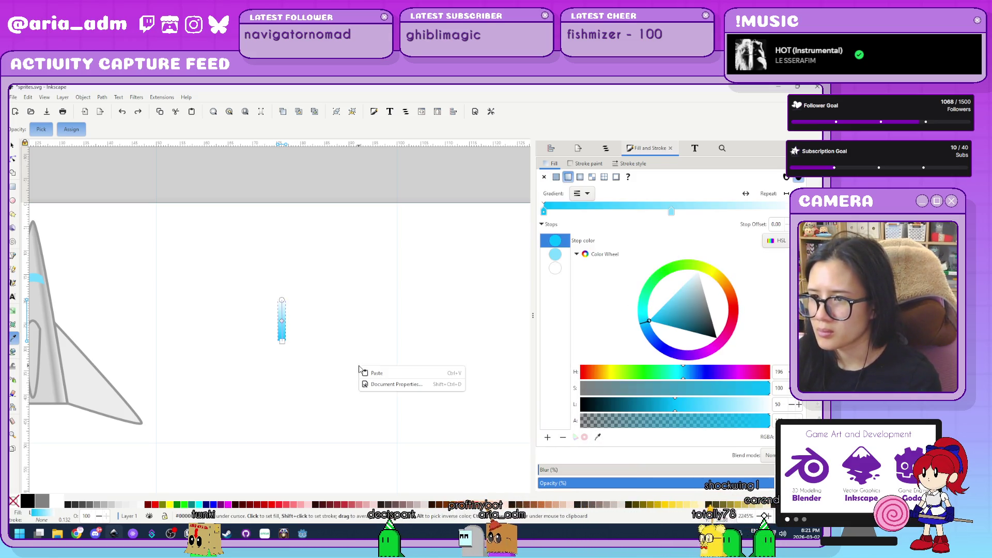
# - Give the middle stop the bullet's cyan using the Dropper (D)
pyautogui.press('s')
pyautogui.press('Escape')
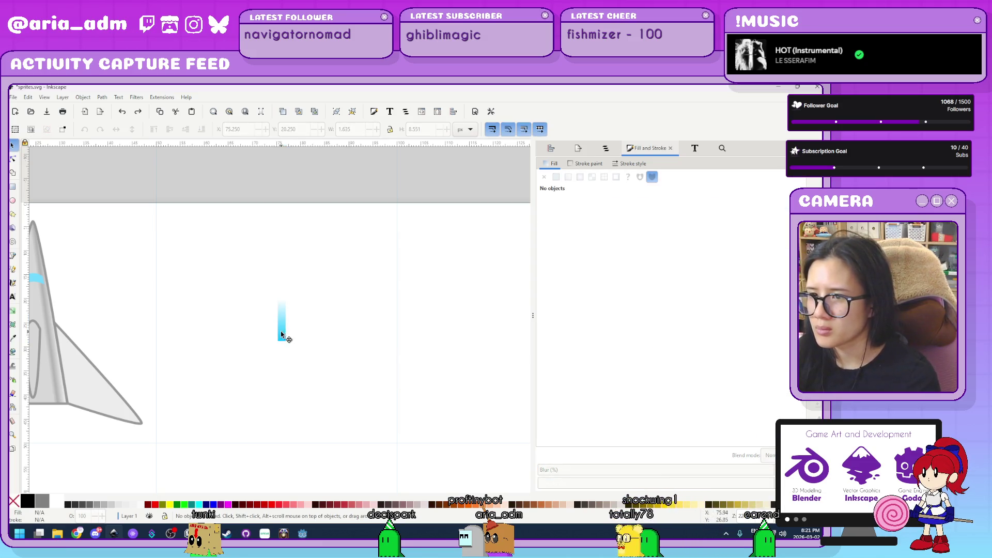
pyautogui.click(281, 335)
pyautogui.press('d')
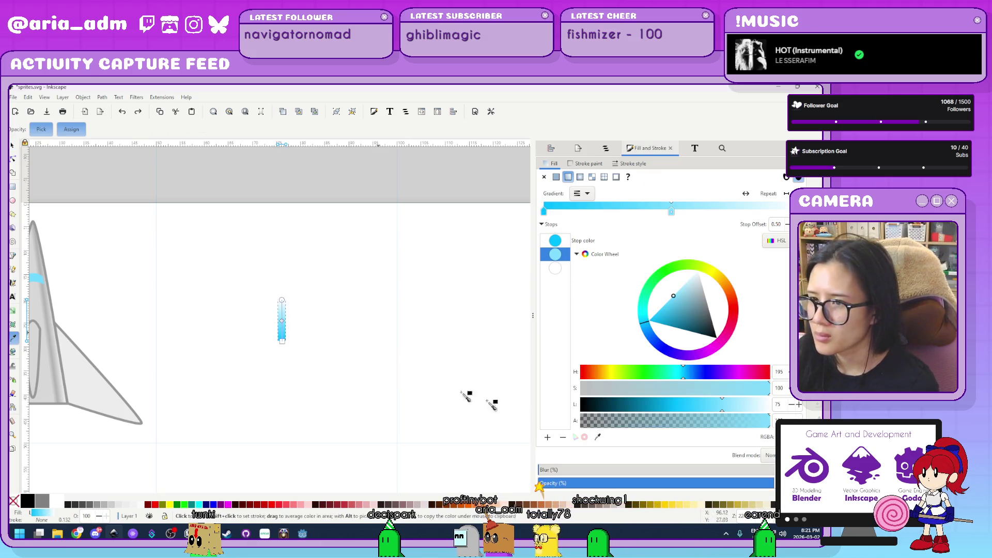
pyautogui.click(282, 341)
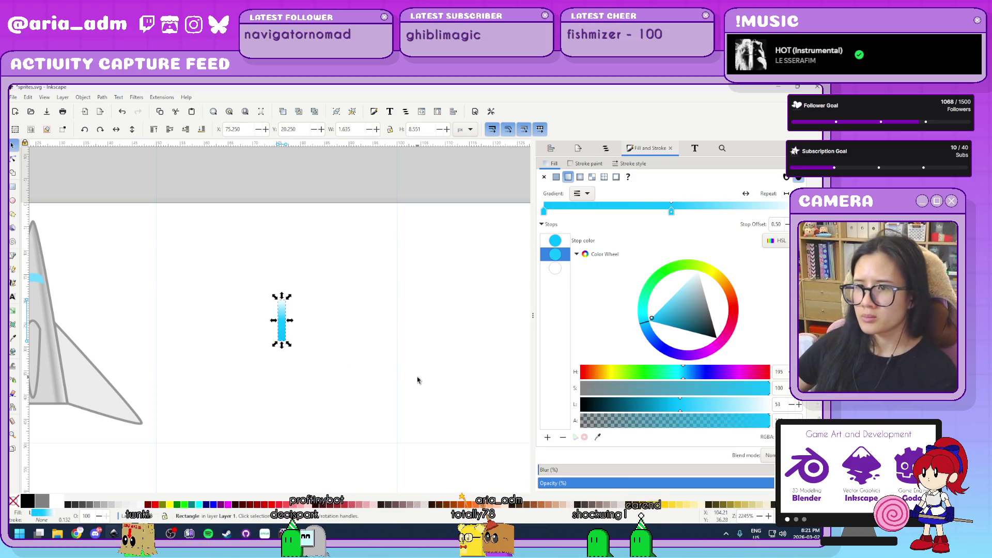
pyautogui.click(476, 381)
# - Delete the bullet gradient's middle stop, leaving cyan and white
pyautogui.scroll(-4, 476, 379)
pyautogui.scroll(4, 478, 369)
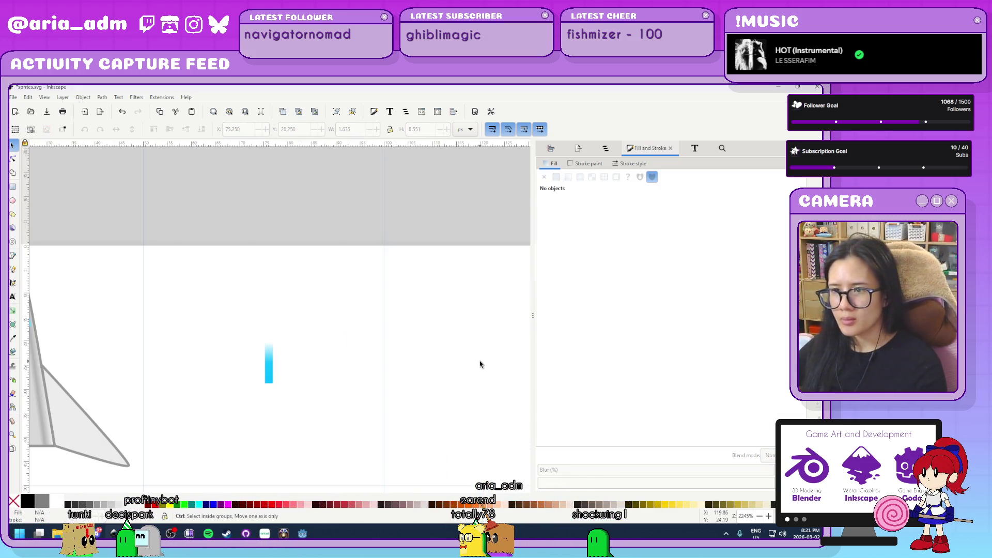
pyautogui.scroll(2, 304, 385)
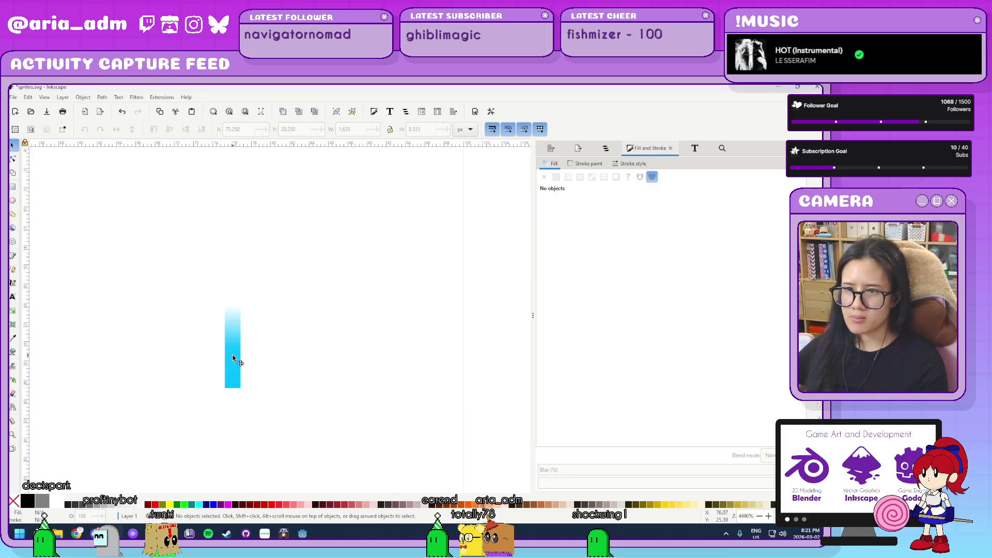
pyautogui.click(233, 357)
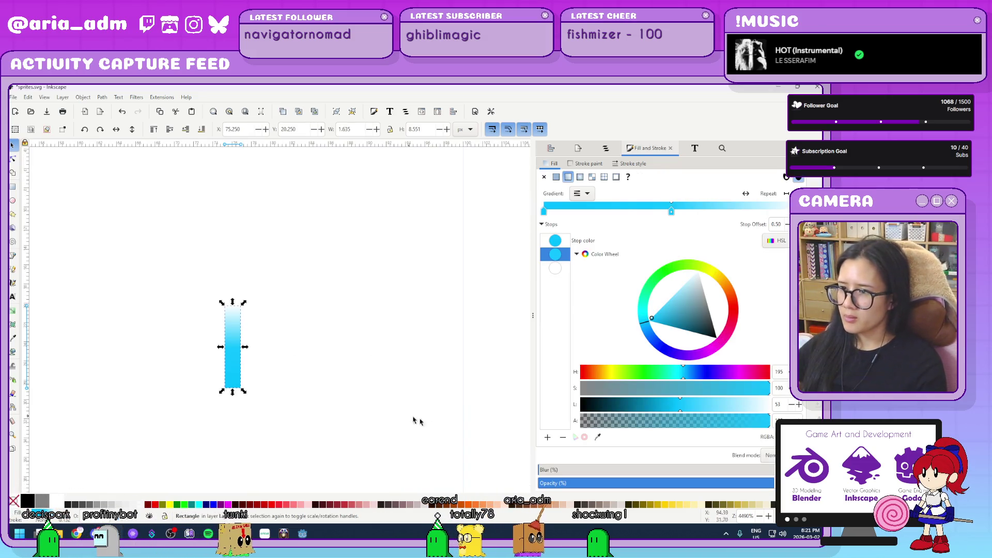
pyautogui.click(562, 438)
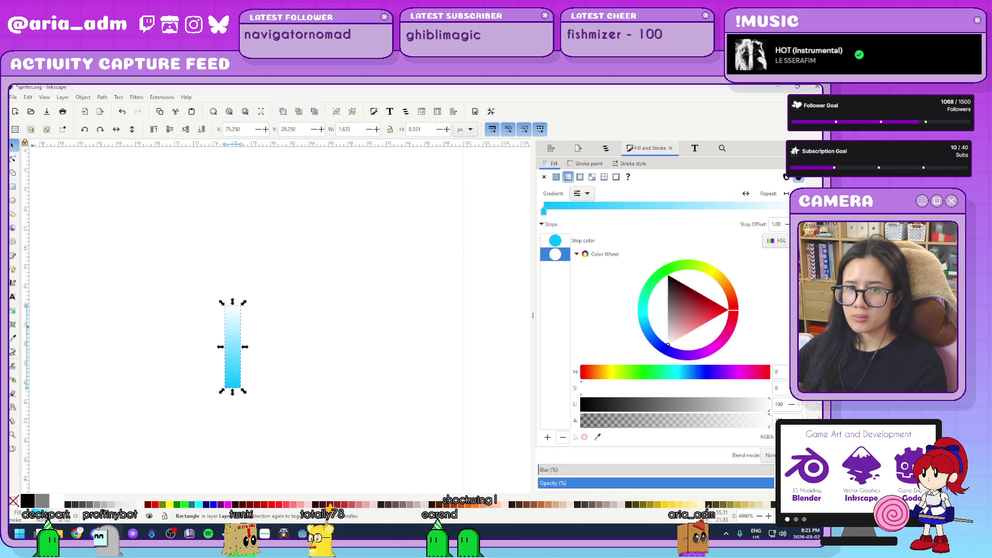
# - Stretch the gradient with the Gradient tool so cyan starts at the bullet's bottom end
pyautogui.press('g')
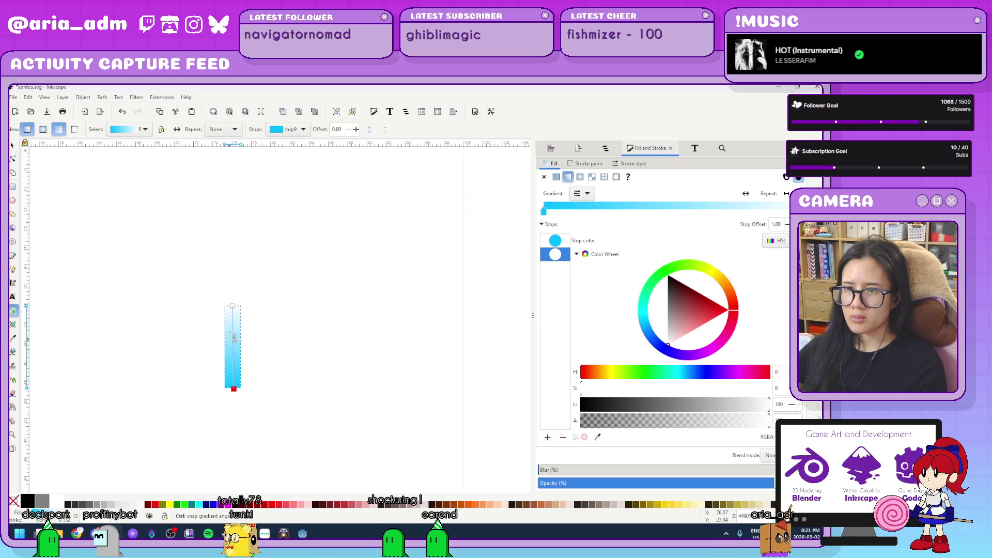
pyautogui.moveTo(232, 317); pyautogui.dragTo(232, 327)
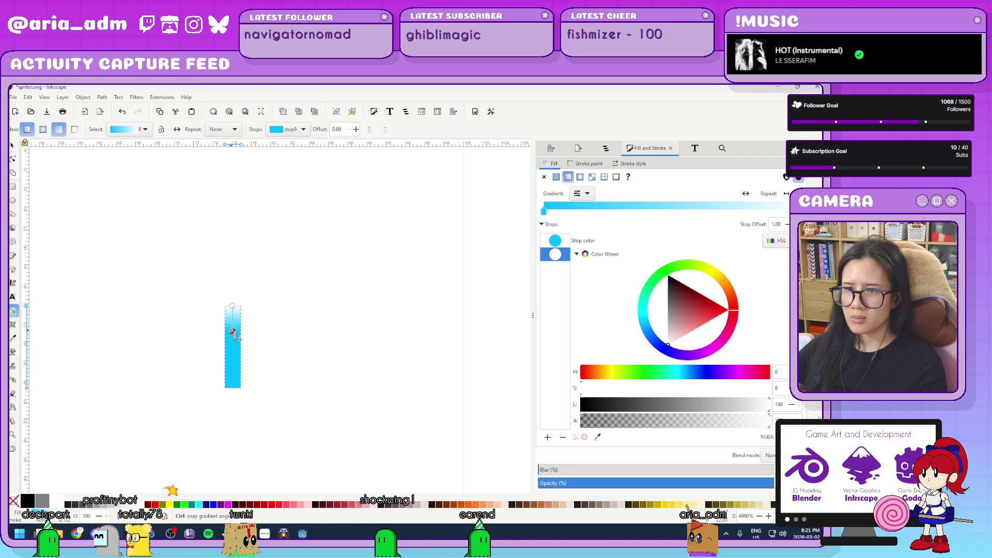
pyautogui.click(232, 332)
pyautogui.press('s')
pyautogui.press('Escape')
pyautogui.keyDown('ctrl'); pyautogui.scroll(-5, 387, 350); pyautogui.keyUp('ctrl')
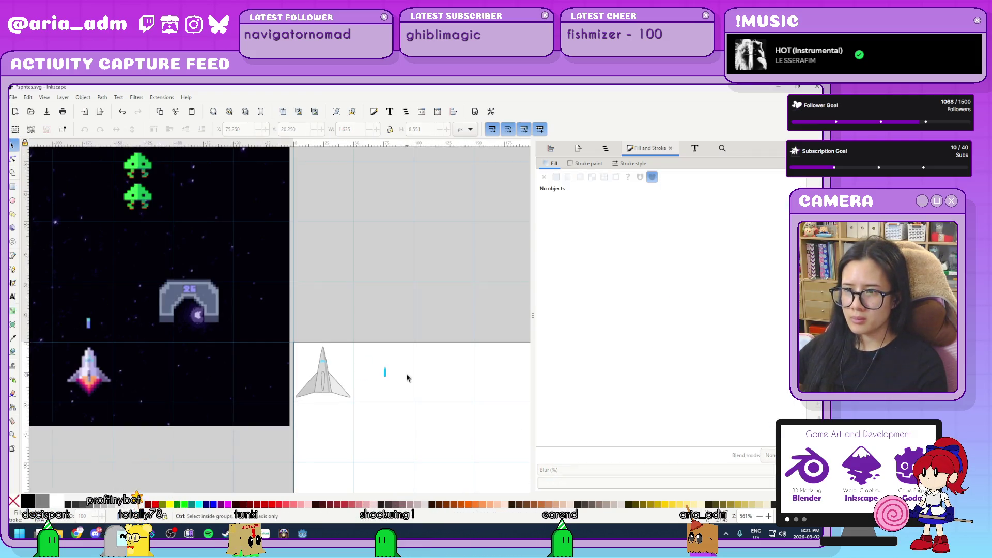
pyautogui.keyDown('ctrl'); pyautogui.scroll(1, 448, 428); pyautogui.keyUp('ctrl')
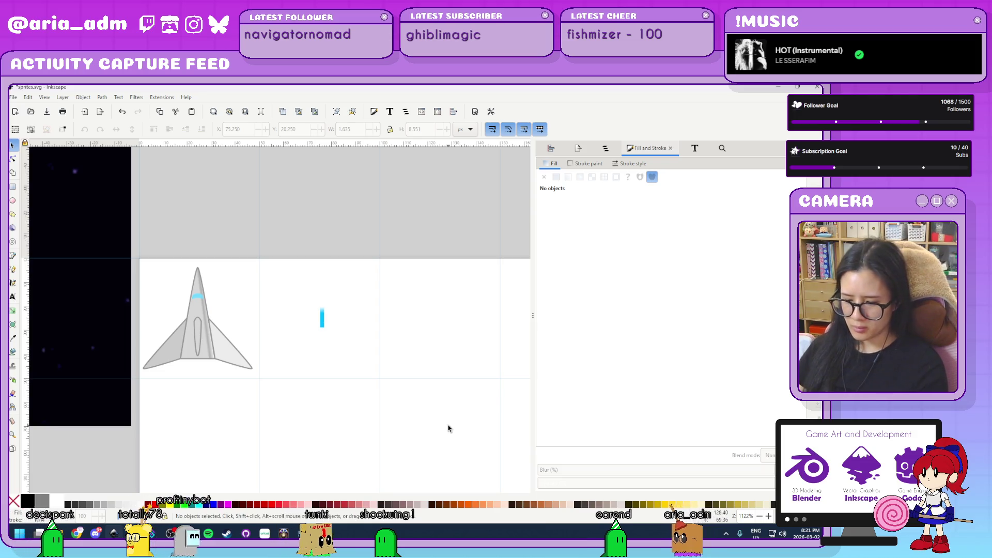
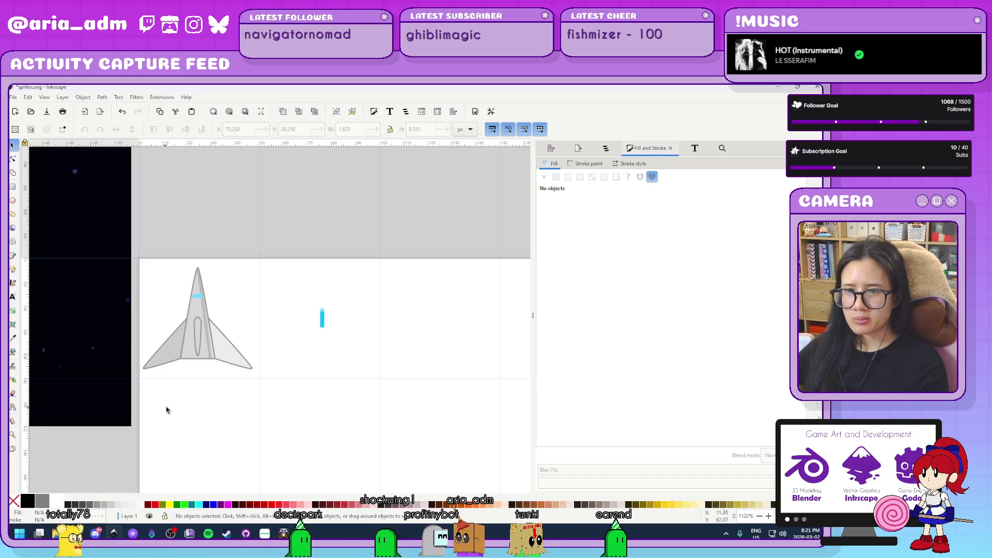
# - Draw a small circle at the ship's tail with a radial gradient fill
pyautogui.scroll(2, 165, 403)
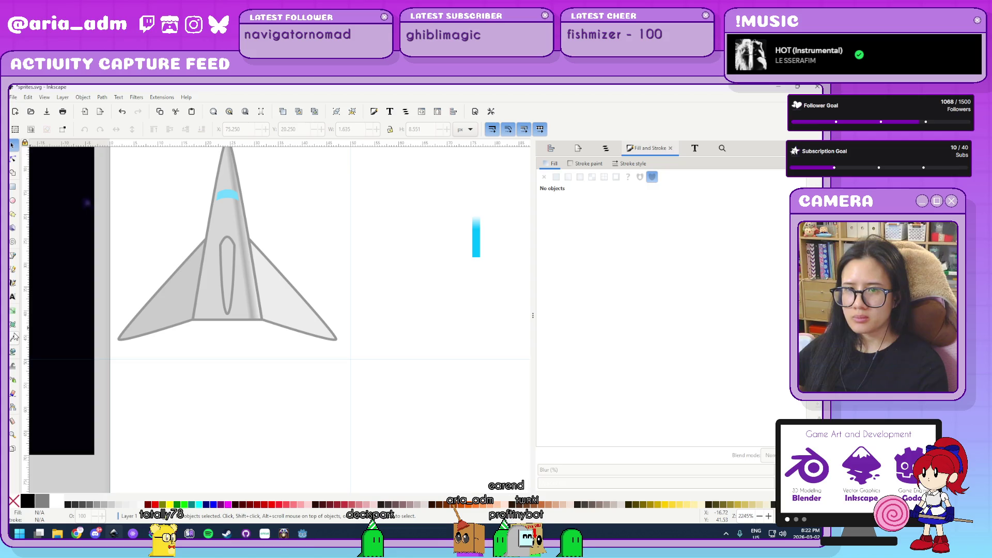
pyautogui.press('e')
pyautogui.moveTo(198, 330)
pyautogui.mouseDown()
pyautogui.moveTo(268, 394)
pyautogui.moveTo(229, 358)
pyautogui.mouseUp()
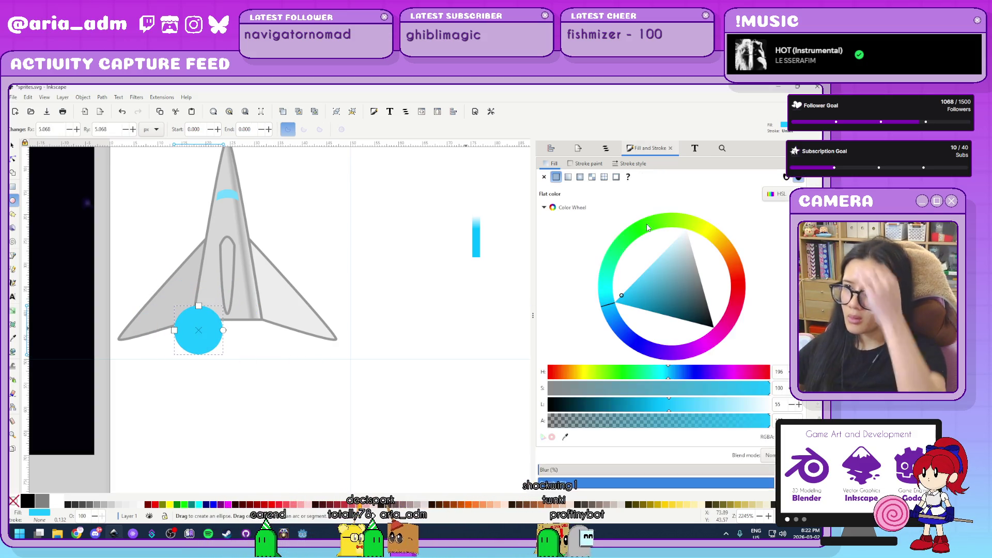
pyautogui.click(581, 178)
pyautogui.press('s')
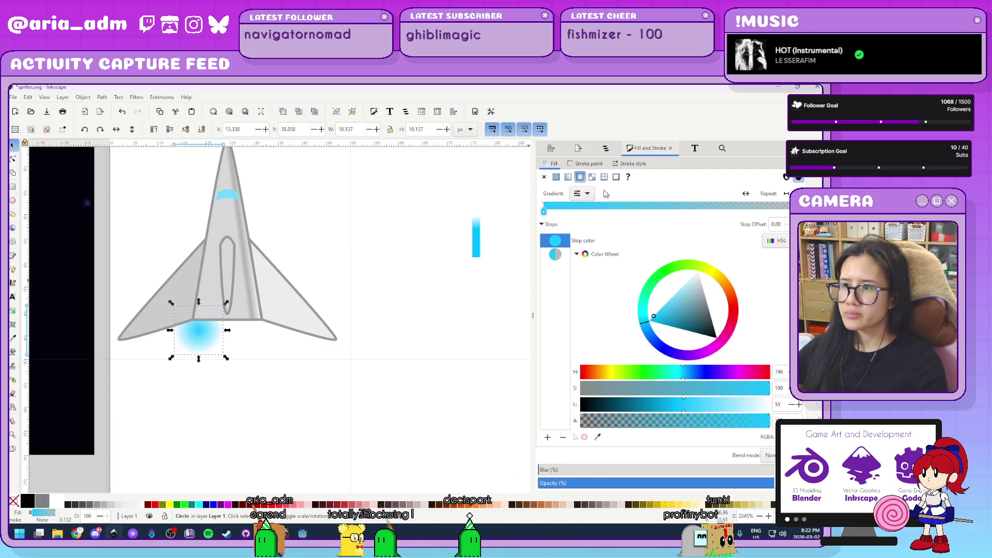
# - Make the outer stop opaque, then switch the circle to a flat orange fill
pyautogui.click(557, 255)
pyautogui.moveTo(685, 423); pyautogui.dragTo(770, 420)
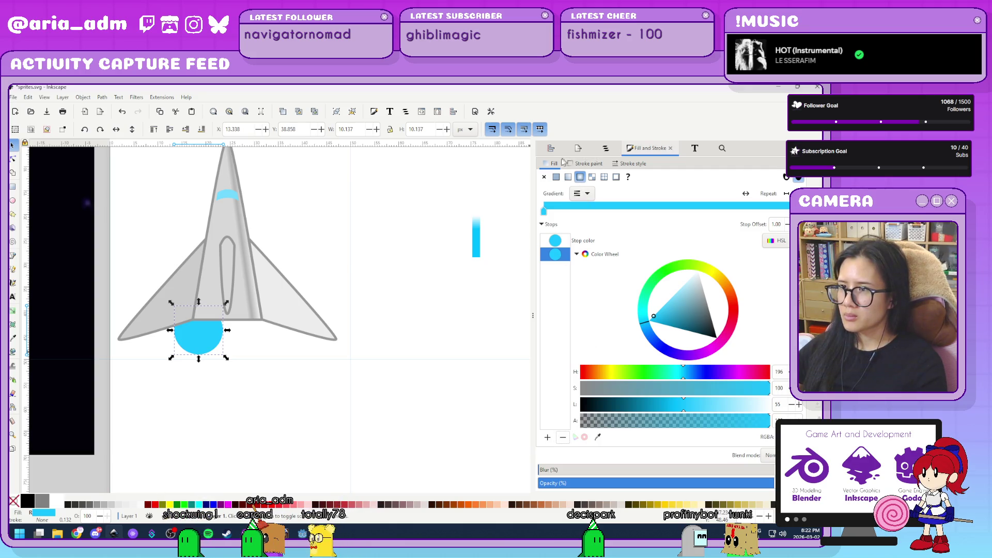
pyautogui.click(556, 177)
pyautogui.click(741, 291)
pyautogui.moveTo(740, 291); pyautogui.dragTo(728, 251)
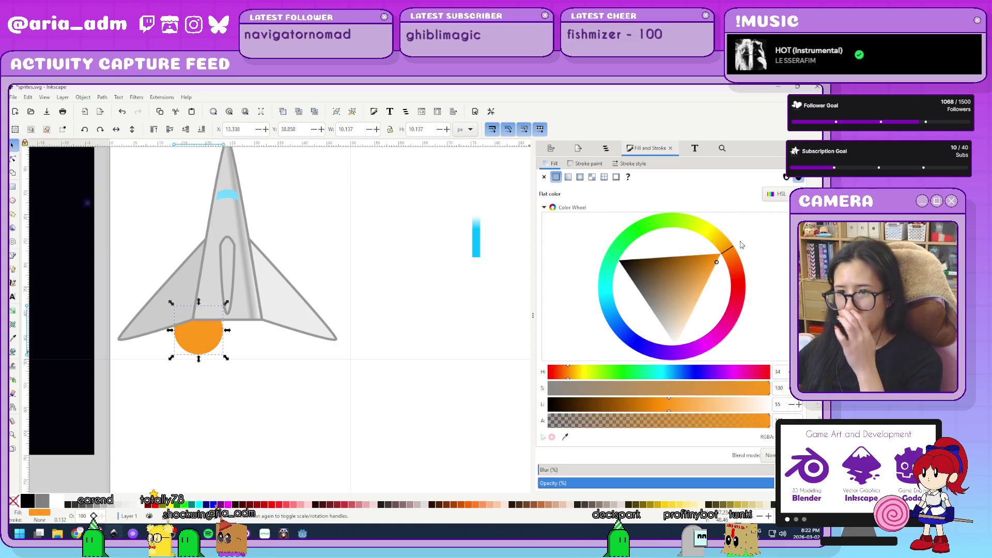
# - Reapply a radial gradient and turn its outer stop fully opaque yellow
pyautogui.click(580, 178)
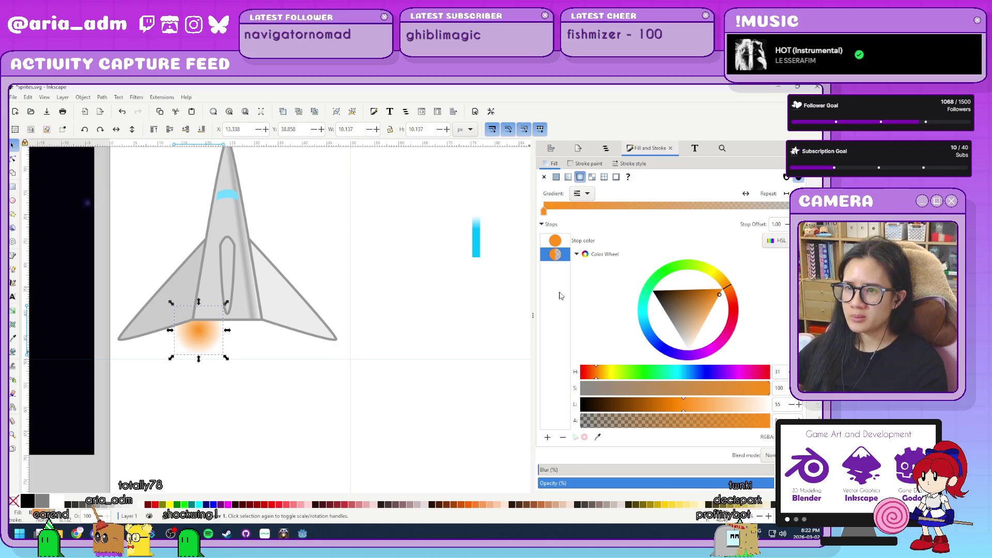
pyautogui.click(564, 243)
pyautogui.click(542, 255)
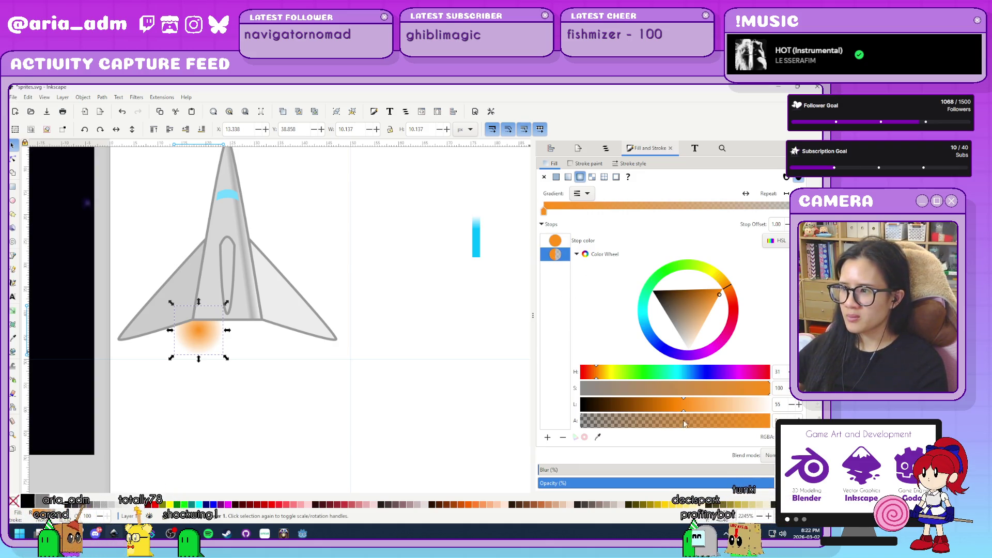
pyautogui.moveTo(685, 422); pyautogui.dragTo(771, 420)
pyautogui.moveTo(729, 282); pyautogui.dragTo(724, 260)
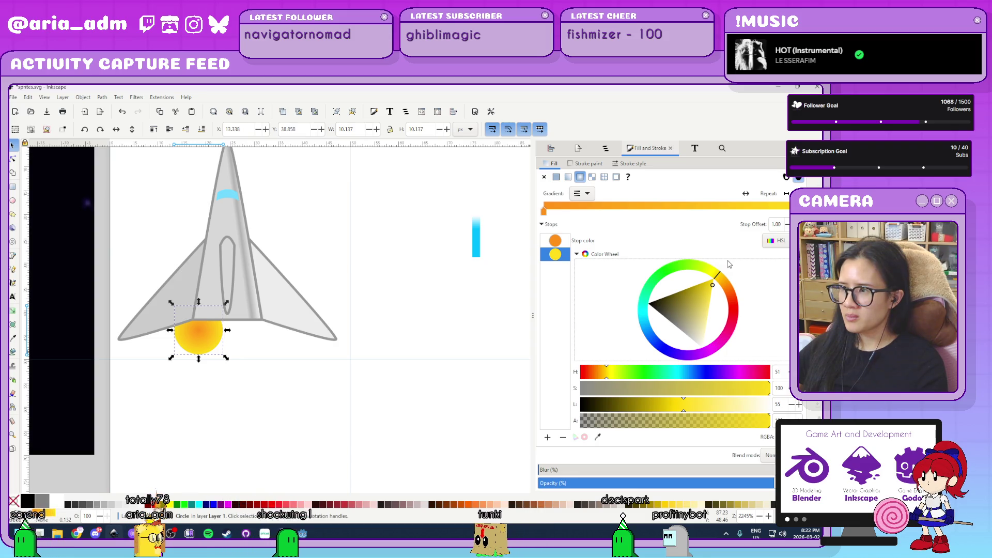
# - Add a middle stop and another stop at 0.75 to the gradient
pyautogui.click(547, 438)
pyautogui.click(556, 268)
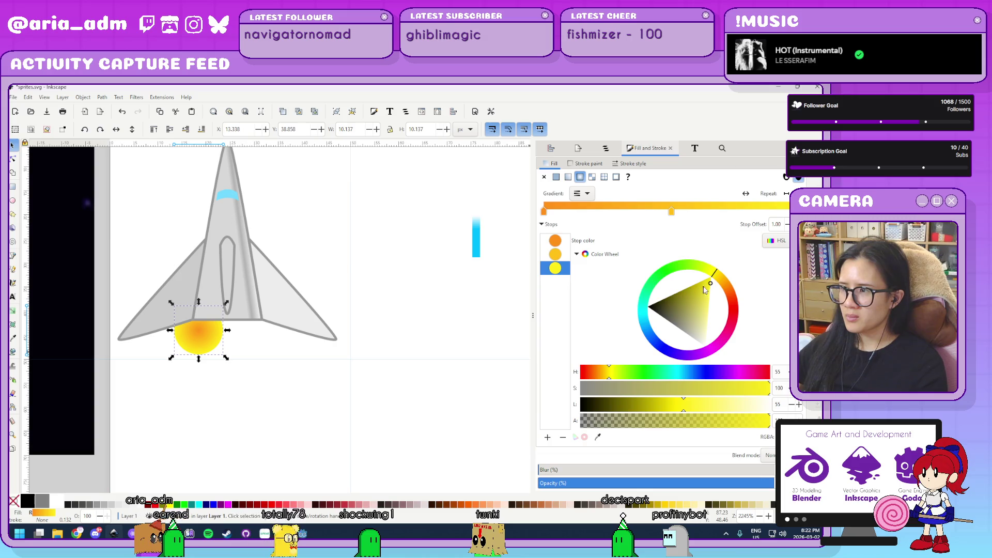
pyautogui.click(555, 254)
pyautogui.click(562, 269)
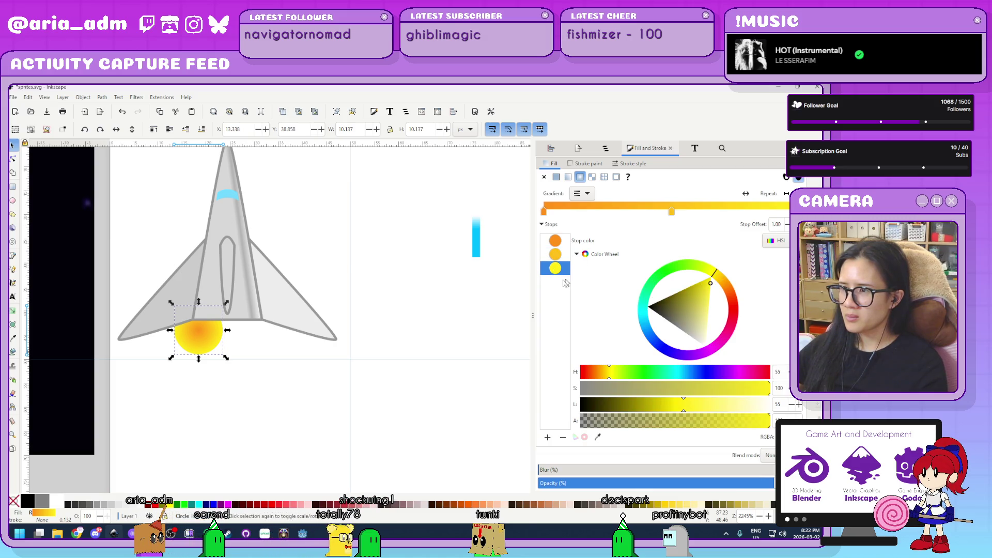
pyautogui.click(547, 437)
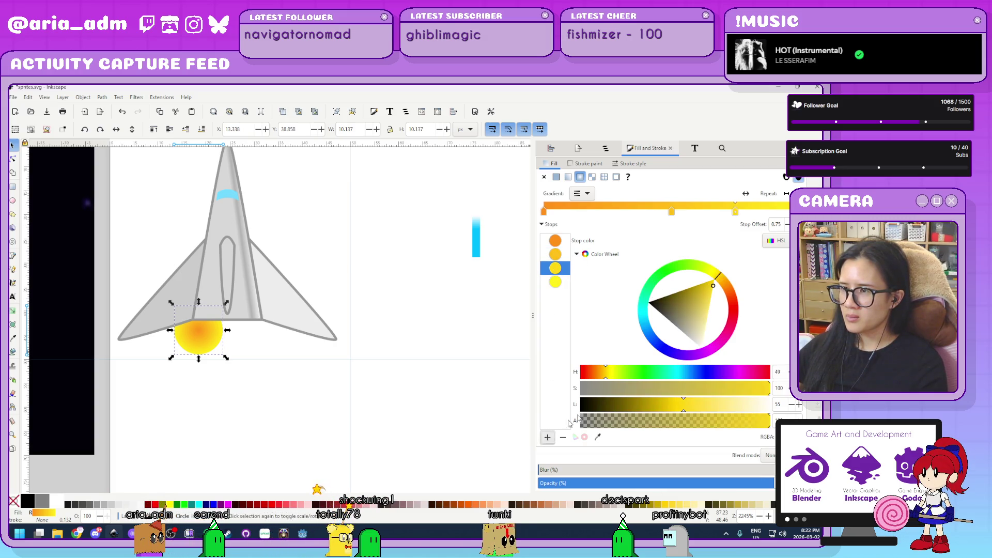
# - Make the last stop semi-transparent white and deepen the yellow stop at 0.75
pyautogui.click(555, 282)
pyautogui.moveTo(708, 311); pyautogui.dragTo(737, 428)
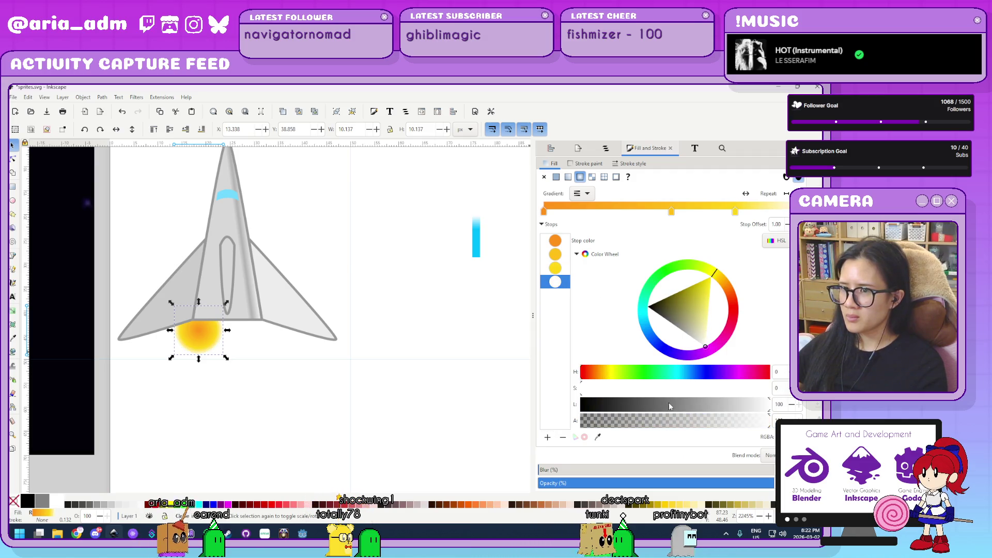
pyautogui.click(694, 421)
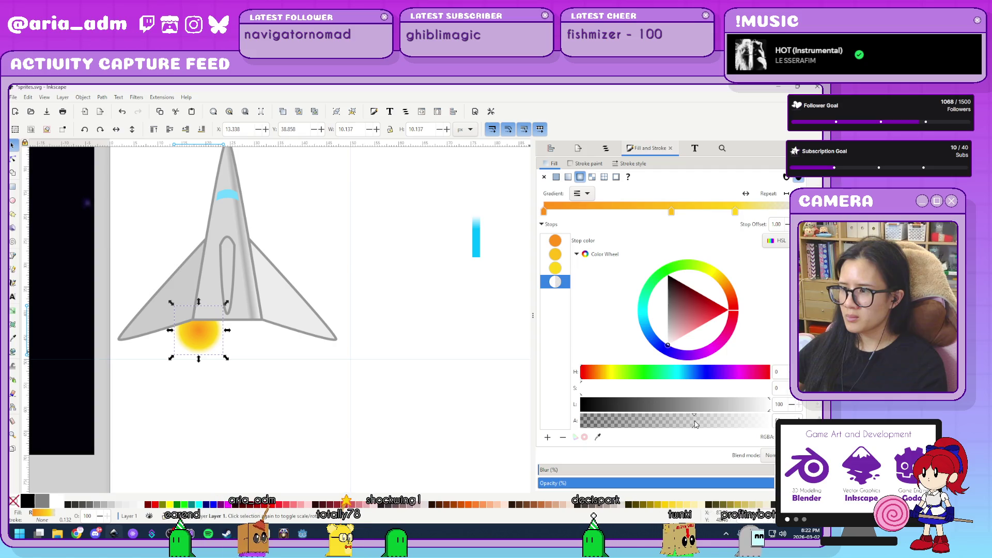
pyautogui.moveTo(696, 424); pyautogui.dragTo(678, 421)
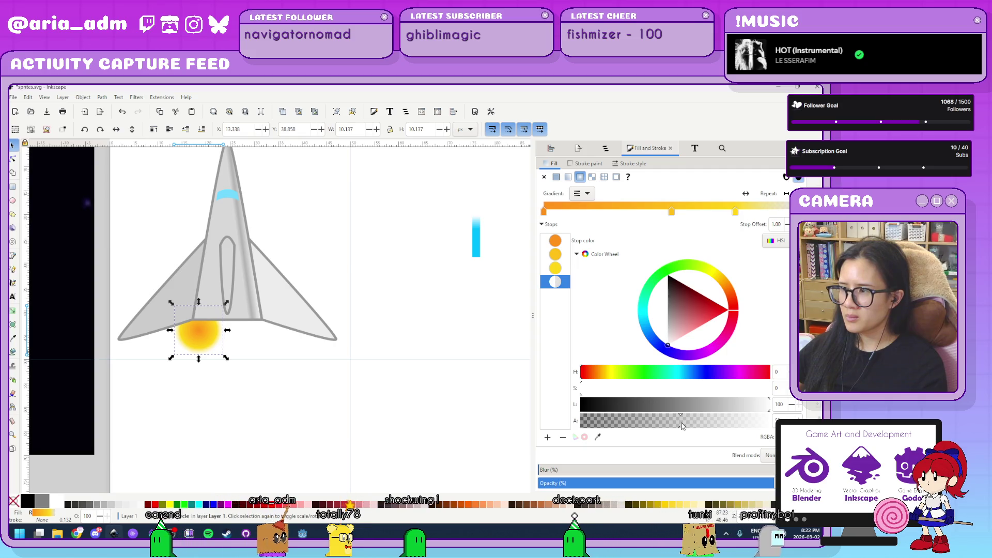
pyautogui.click(555, 267)
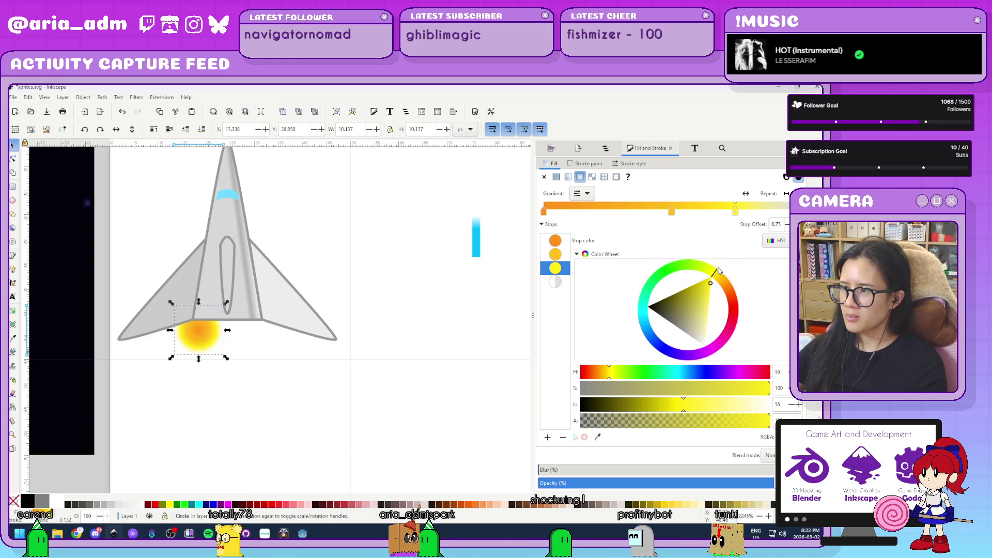
pyautogui.moveTo(718, 270); pyautogui.dragTo(725, 267)
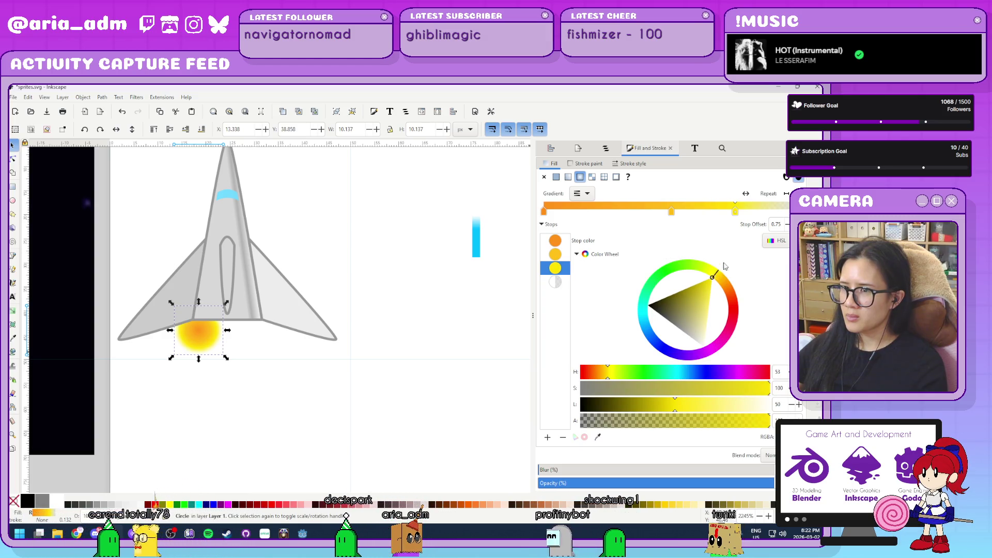
pyautogui.keyDown('ctrl'); pyautogui.scroll(1, 195, 389); pyautogui.keyUp('ctrl')
# - Squeeze the glow into a narrow oval, delete its middle orange-yellow stop, and zoom out
pyautogui.keyDown('ctrl'); pyautogui.scroll(1, 195, 389); pyautogui.keyUp('ctrl')
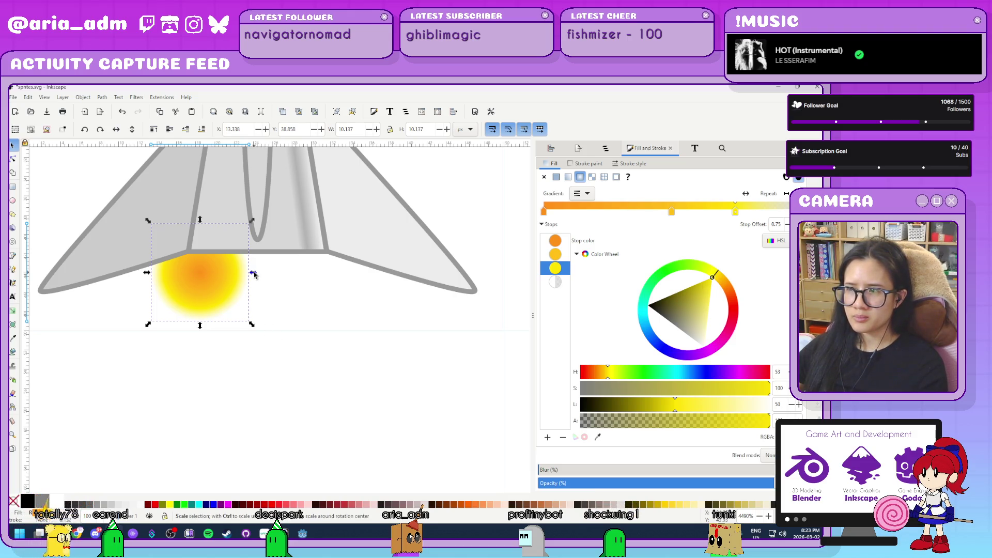
pyautogui.moveTo(252, 273)
pyautogui.mouseDown()
pyautogui.moveTo(227, 269)
pyautogui.moveTo(221, 302)
pyautogui.mouseUp()
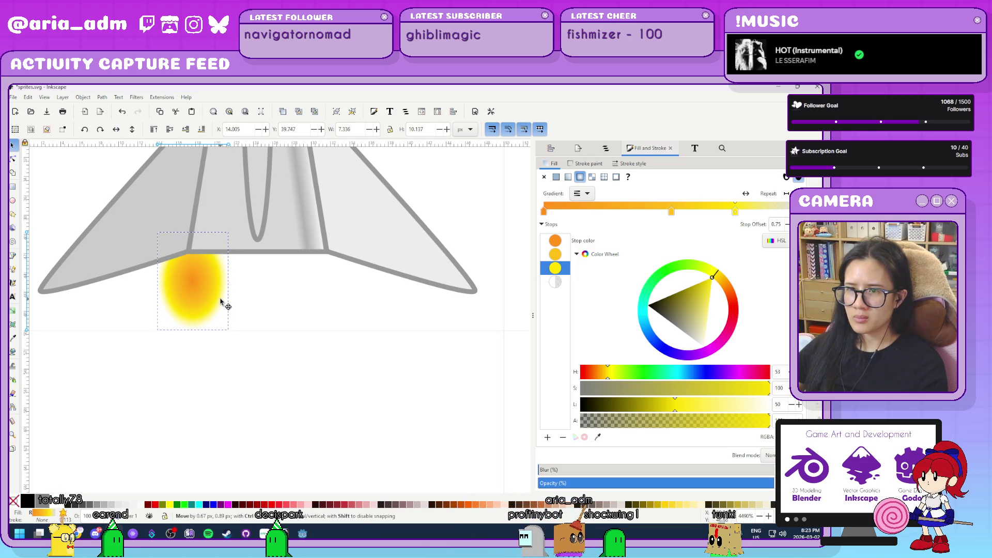
pyautogui.click(562, 255)
pyautogui.click(562, 437)
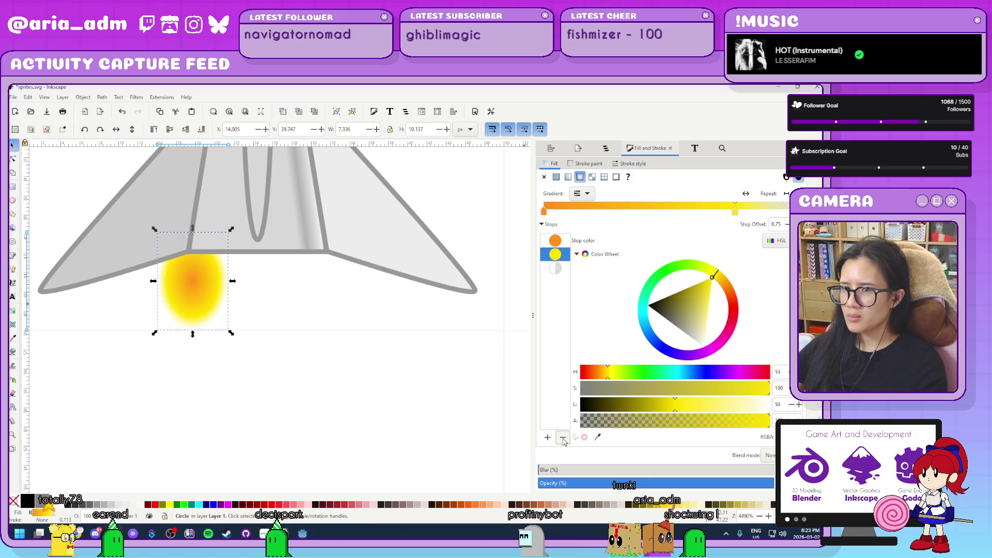
pyautogui.click(360, 374)
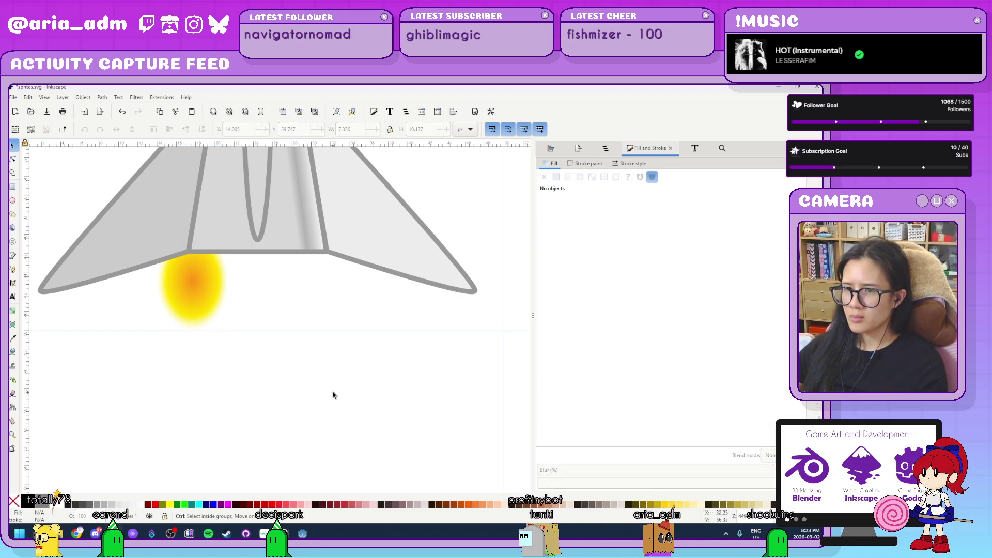
pyautogui.press('5')
pyautogui.scroll(-3, 348, 407)
pyautogui.scroll(2, 341, 403)
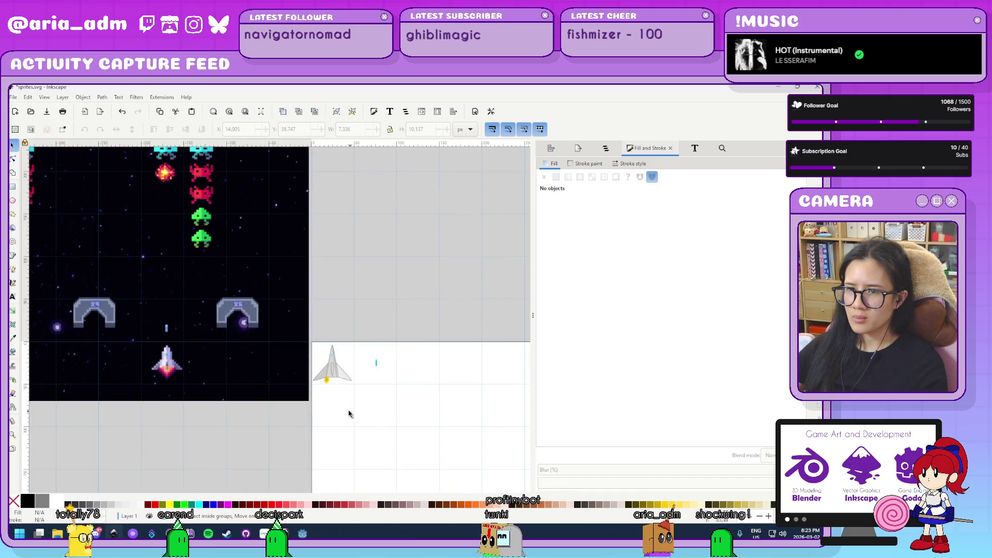
pyautogui.scroll(8, 336, 401)
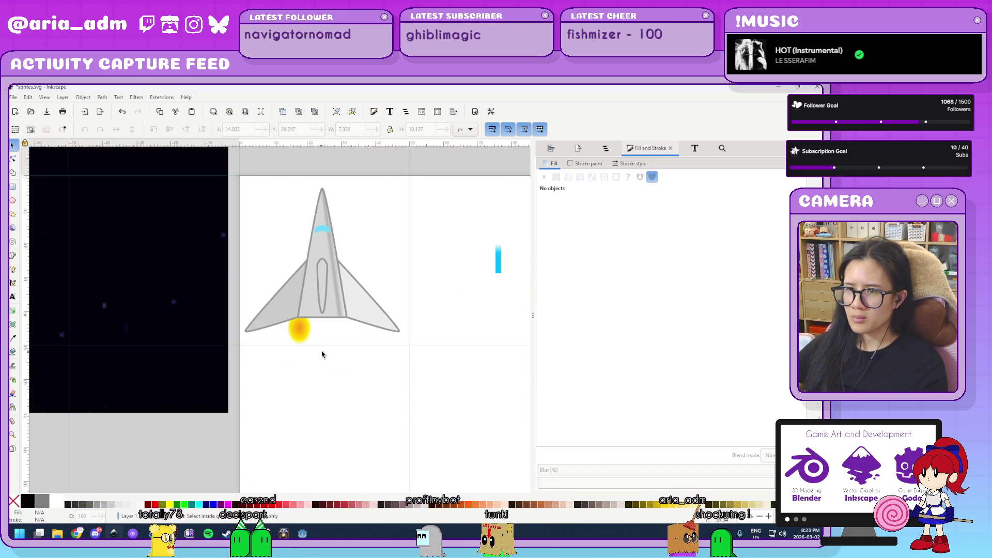
# - Reverse the flame's gradient and make its orange outer stop nearly transparent
pyautogui.click(266, 311)
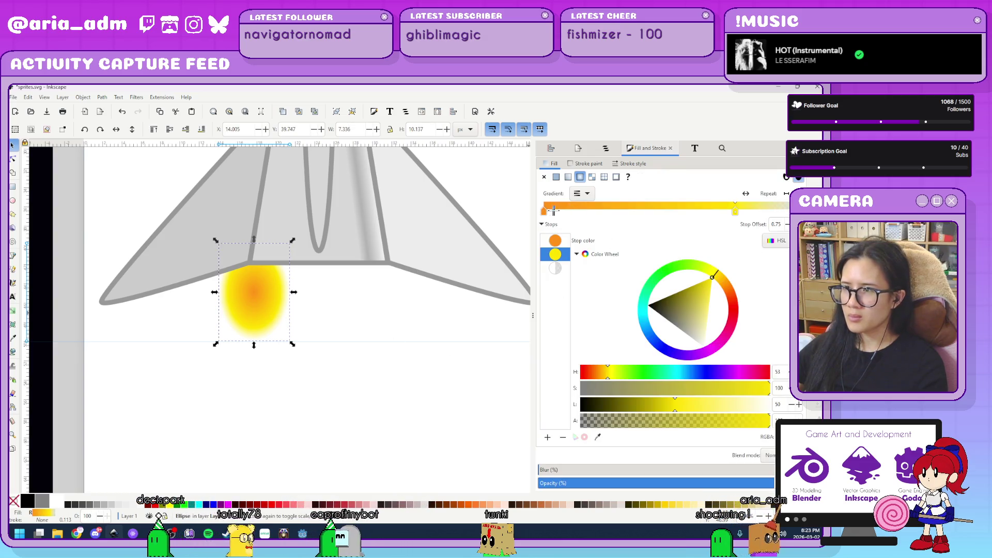
pyautogui.click(745, 193)
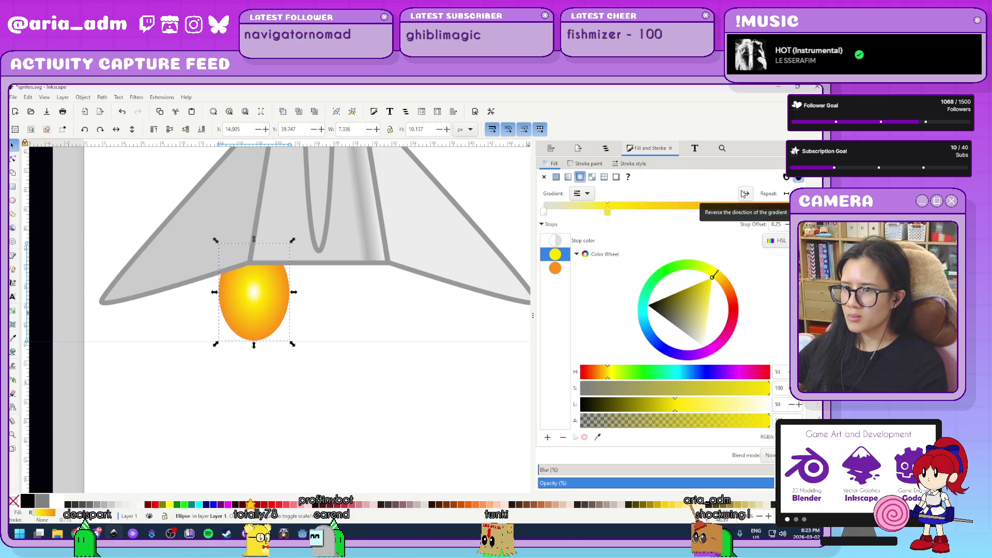
pyautogui.click(556, 243)
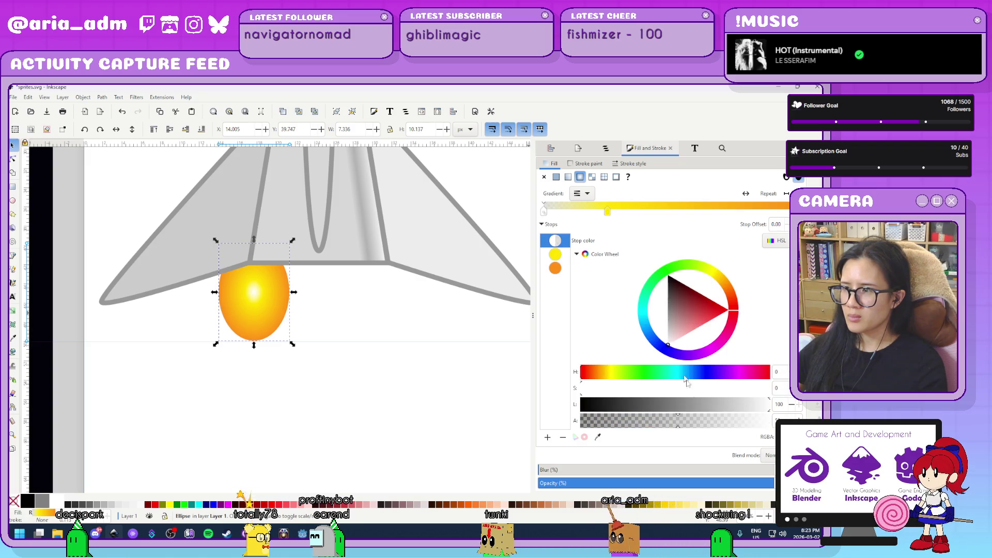
pyautogui.press('Down')
pyautogui.press('Down')
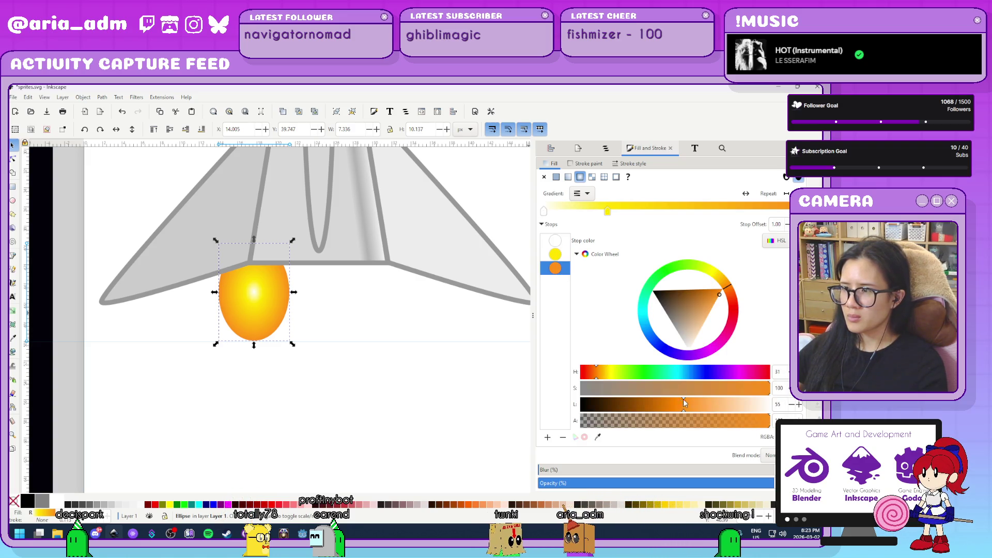
pyautogui.click(687, 426)
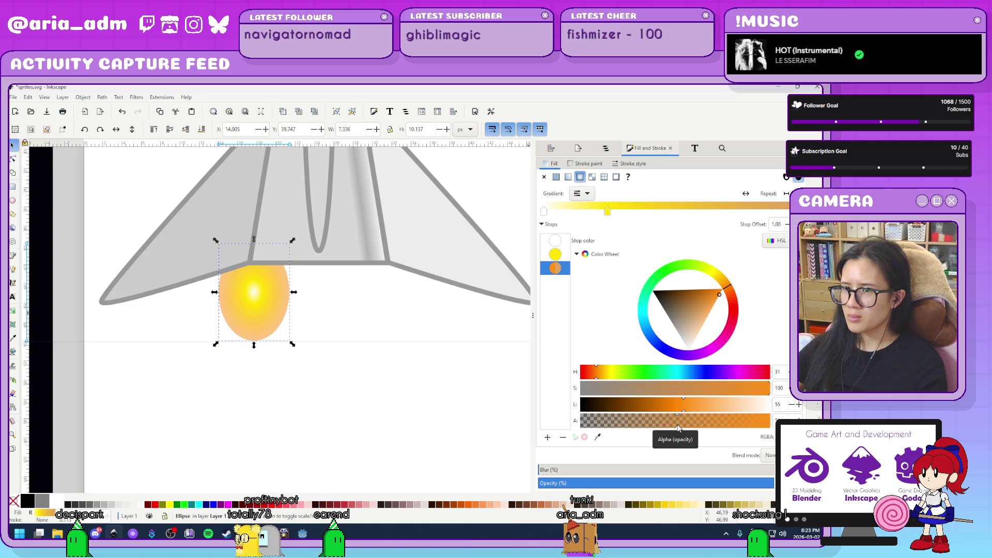
pyautogui.click(646, 425)
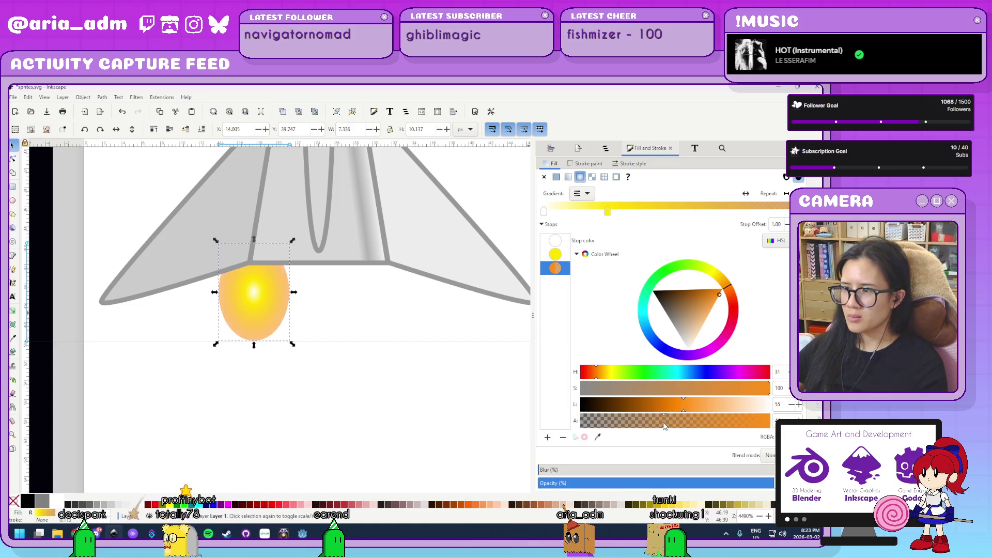
pyautogui.click(604, 421)
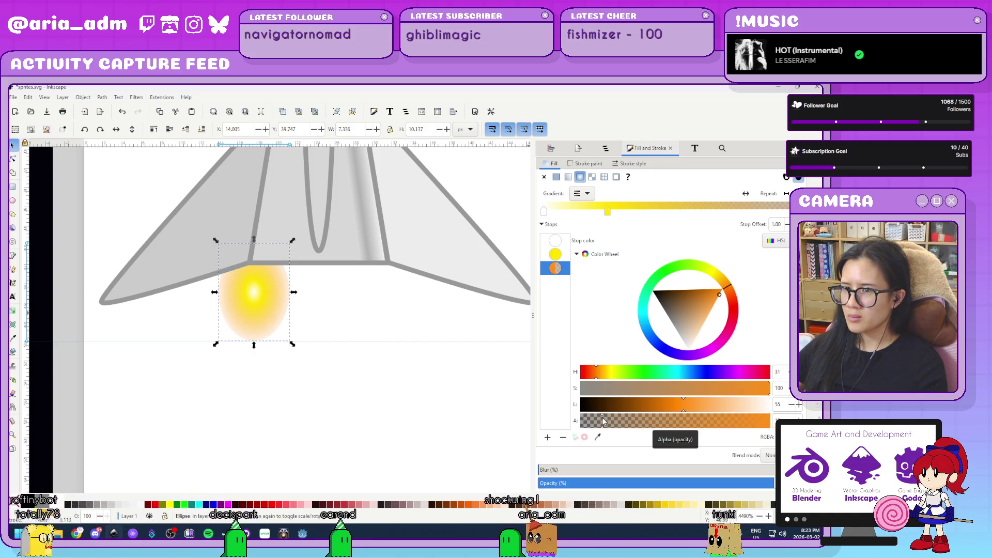
# - Reselect the flame ellipse and switch to the Node tool
pyautogui.click(347, 364)
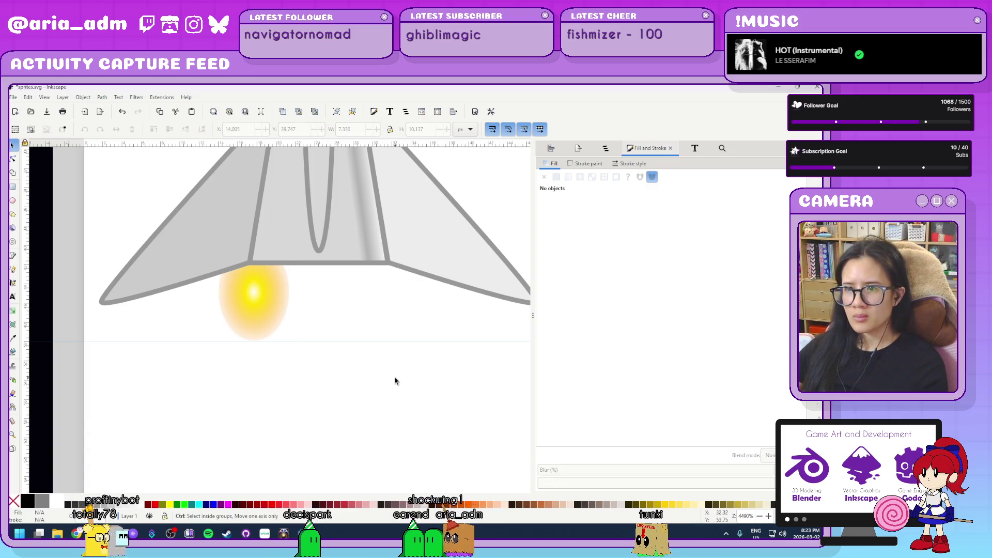
pyautogui.scroll(-3, 398, 385)
pyautogui.scroll(3, 340, 357)
pyautogui.click(250, 280)
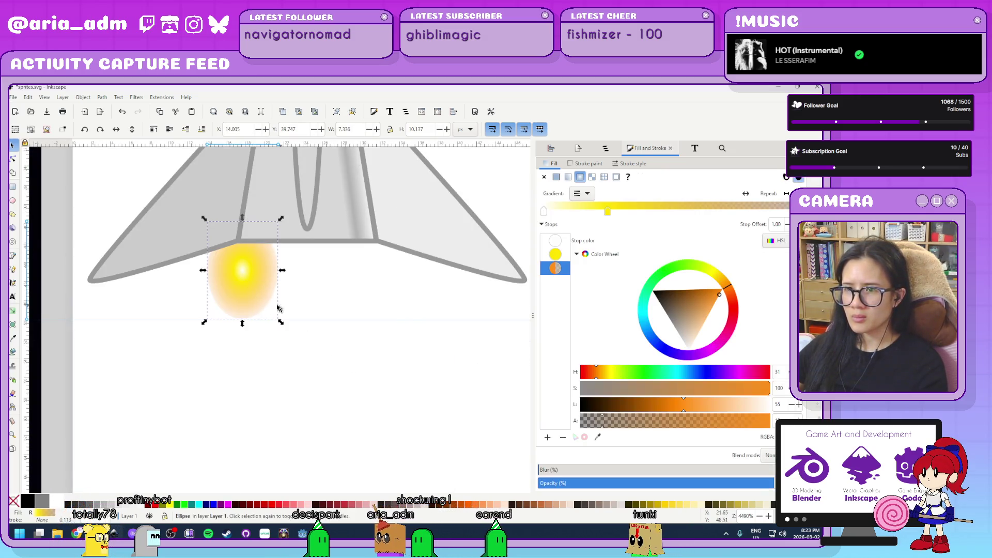
pyautogui.click(13, 160)
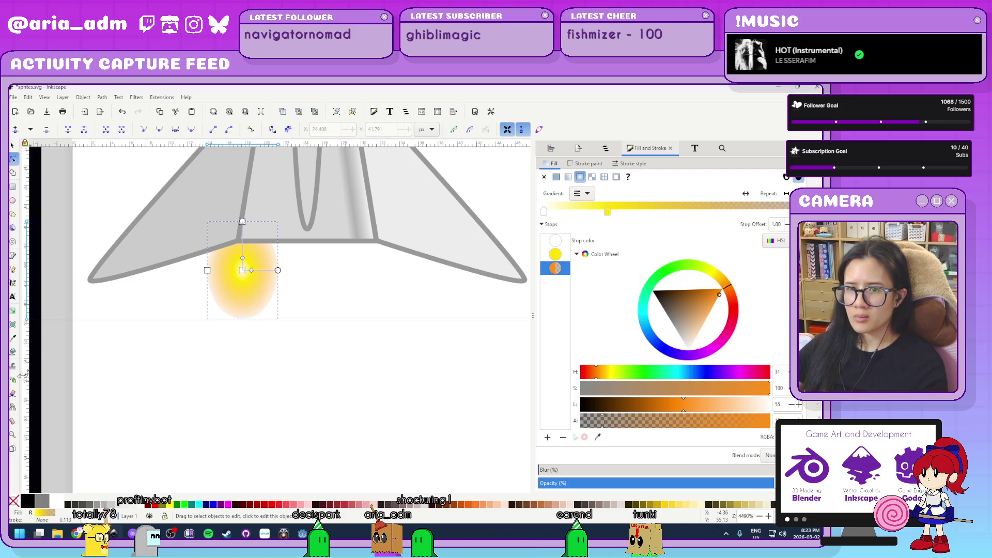
# - Move the gradient's centre up to the tail and stretch the glow downward
pyautogui.click(14, 311)
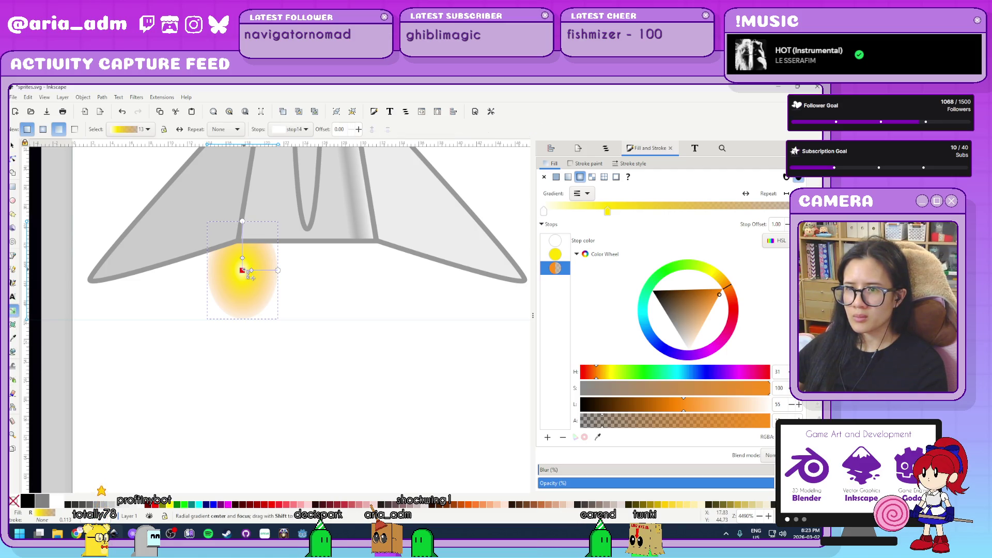
pyautogui.moveTo(246, 243); pyautogui.dragTo(247, 249)
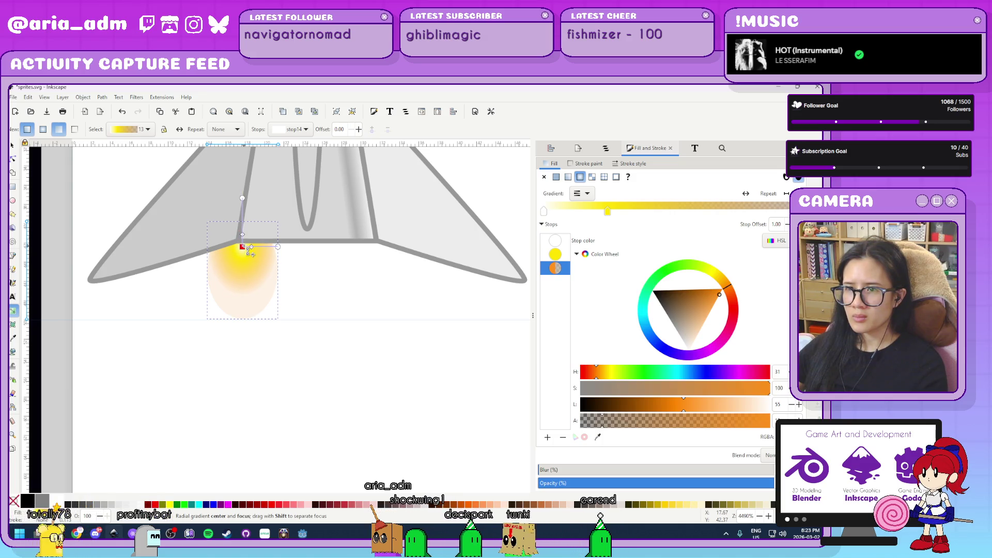
pyautogui.click(242, 198)
pyautogui.moveTo(242, 198)
pyautogui.mouseDown()
pyautogui.moveTo(279, 314)
pyautogui.moveTo(240, 331)
pyautogui.moveTo(241, 317)
pyautogui.mouseUp()
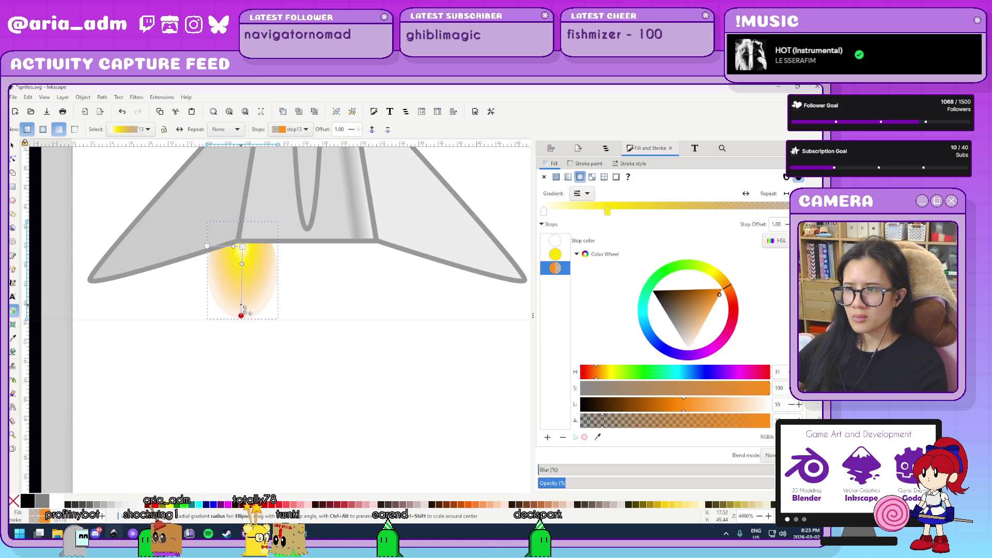
pyautogui.moveTo(241, 316)
pyautogui.mouseDown()
pyautogui.moveTo(240, 289)
pyautogui.moveTo(242, 309)
pyautogui.mouseUp()
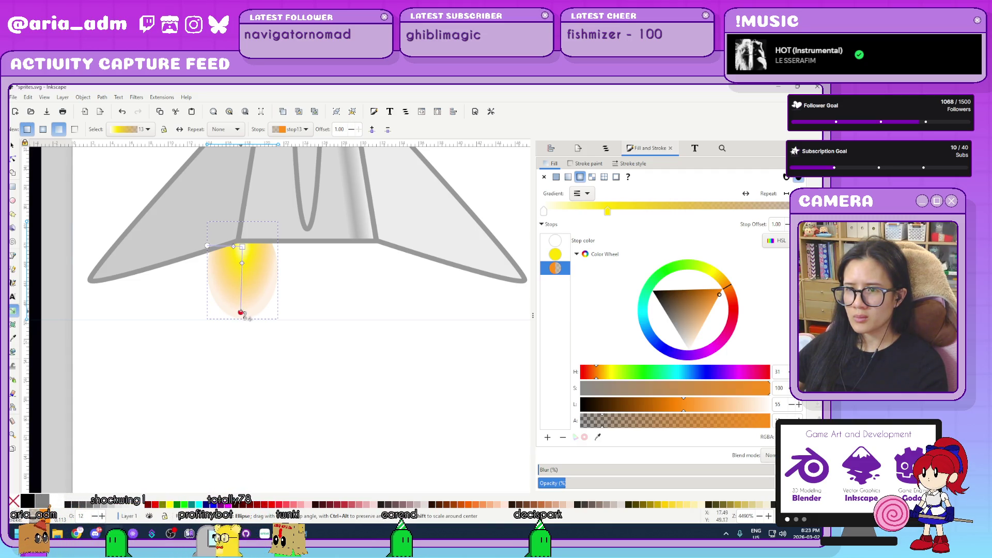
# - Narrow the radial gradient into a vertical streak and select its yellow centre stop
pyautogui.scroll(3, 220, 274)
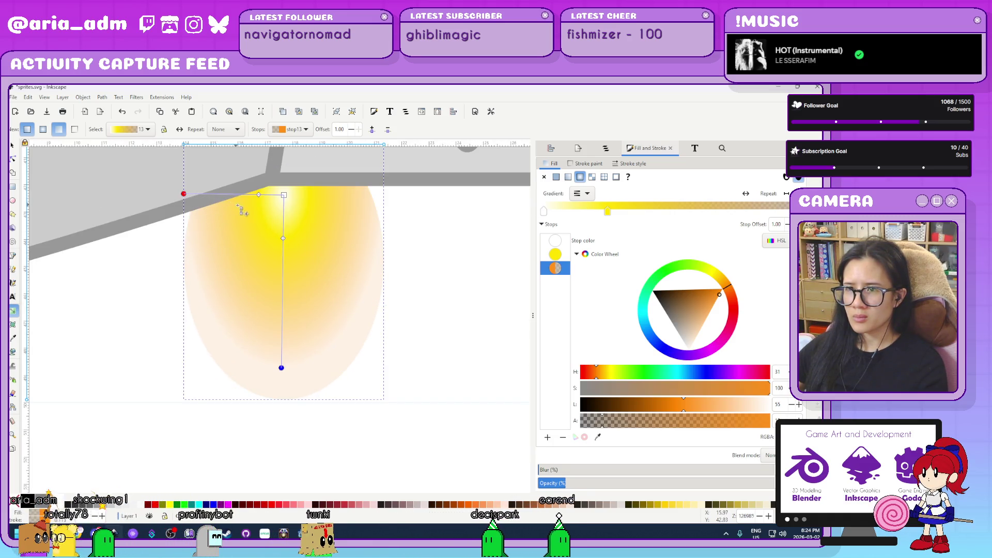
pyautogui.moveTo(184, 194); pyautogui.dragTo(237, 208)
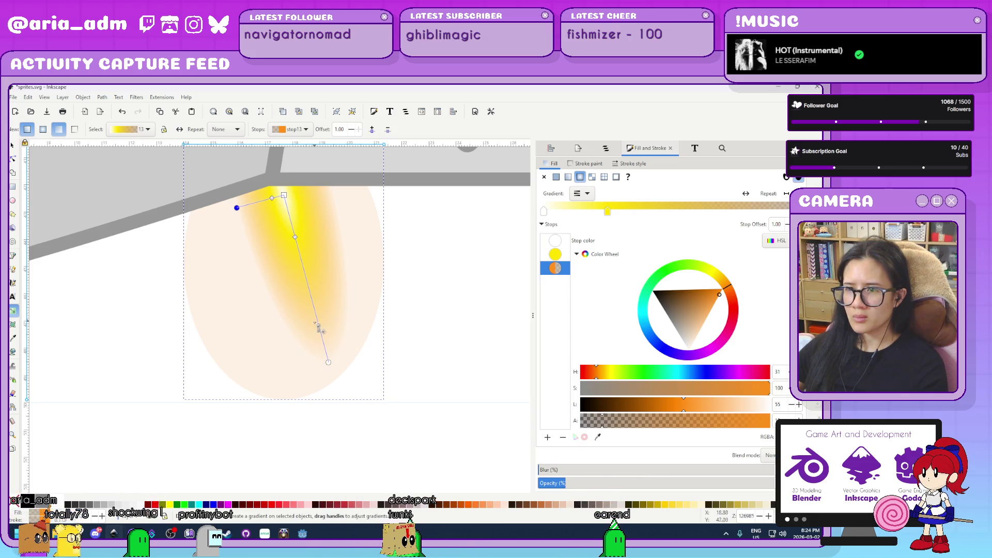
pyautogui.moveTo(283, 381); pyautogui.dragTo(281, 387)
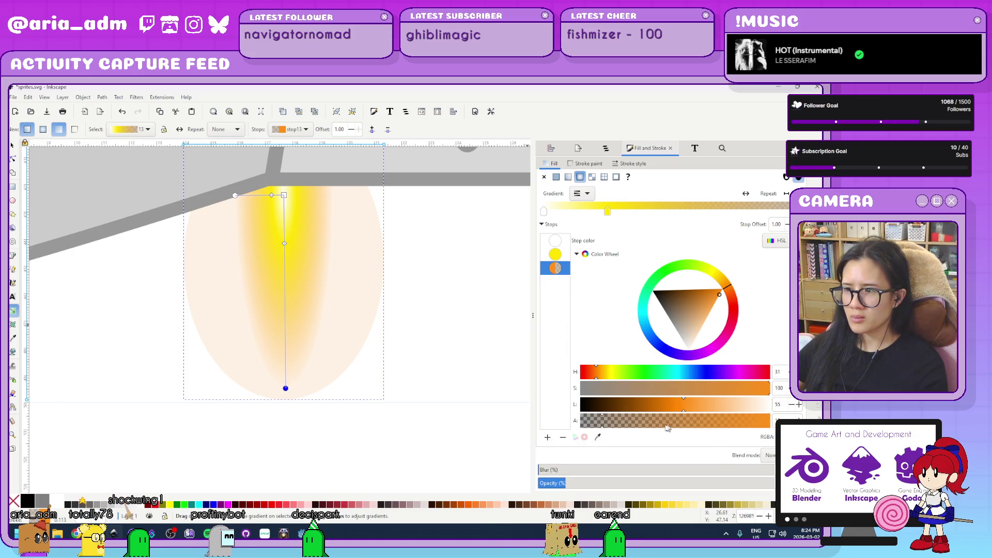
pyautogui.click(403, 418)
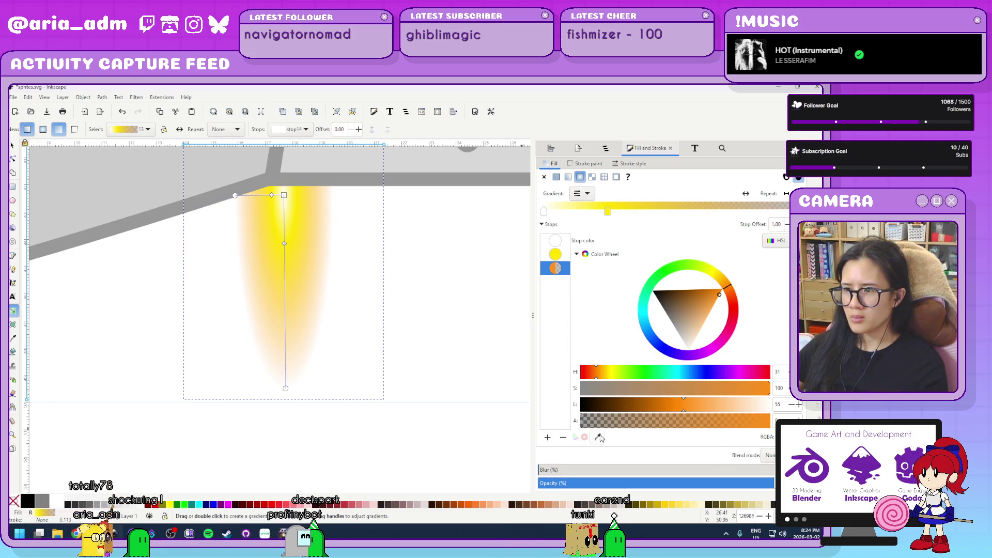
pyautogui.scroll(-2, 481, 383)
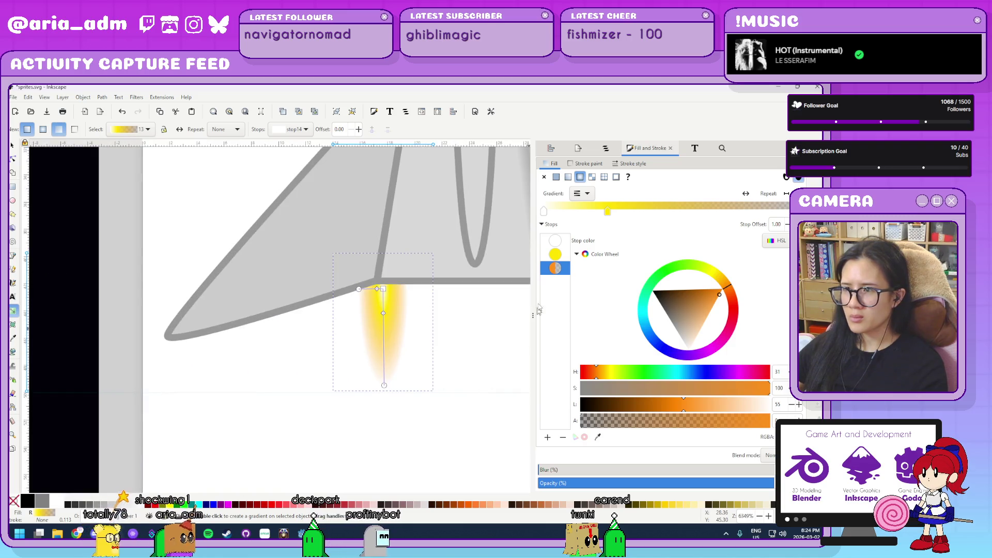
# - Insert a new stop at 0.62 in the flame gradient and colour it orange
pyautogui.press('Insert')
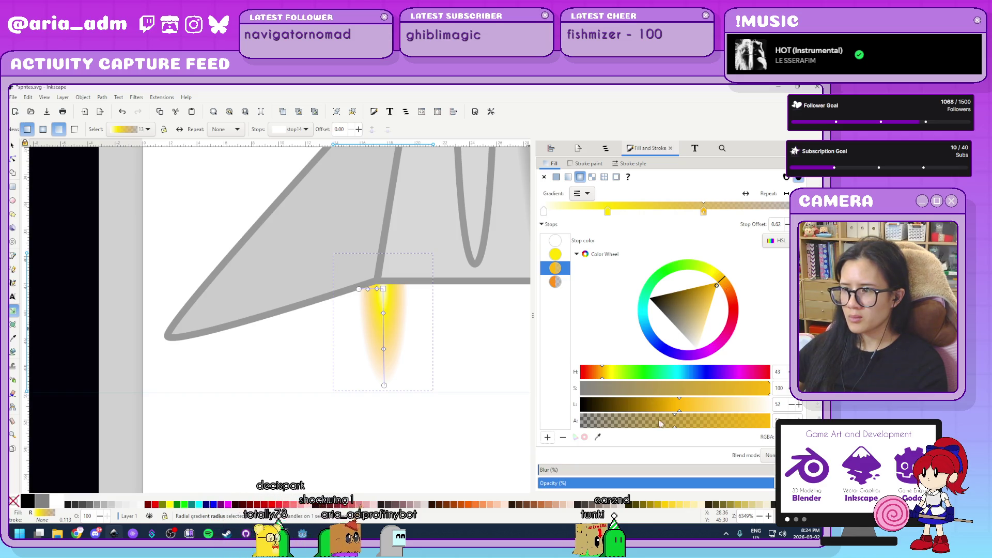
pyautogui.click(682, 423)
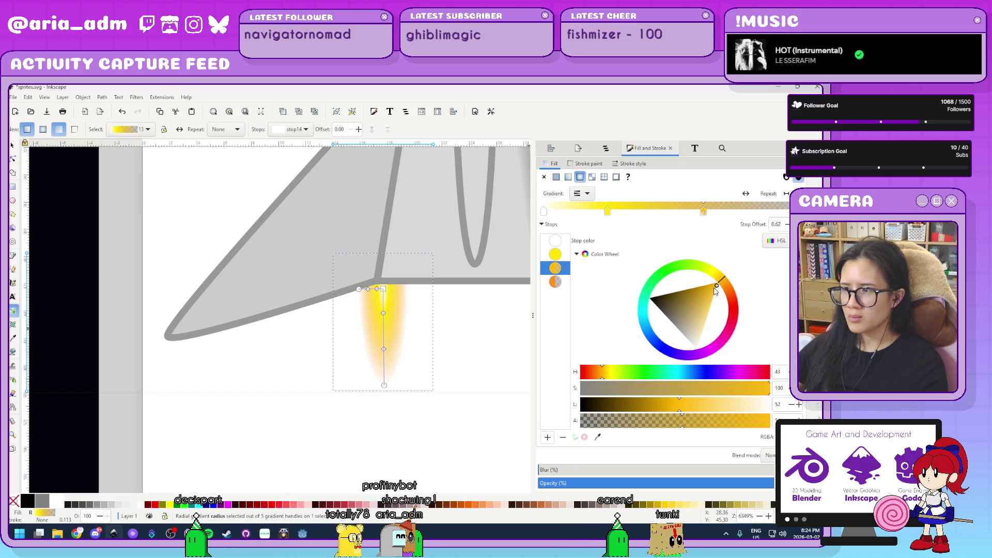
pyautogui.click(723, 281)
pyautogui.moveTo(724, 282); pyautogui.dragTo(740, 283)
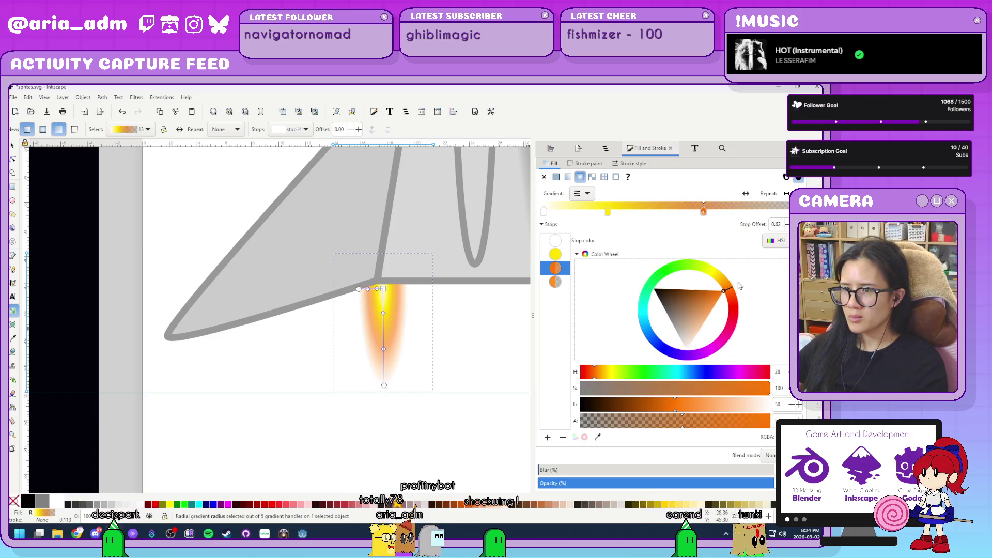
pyautogui.click(555, 282)
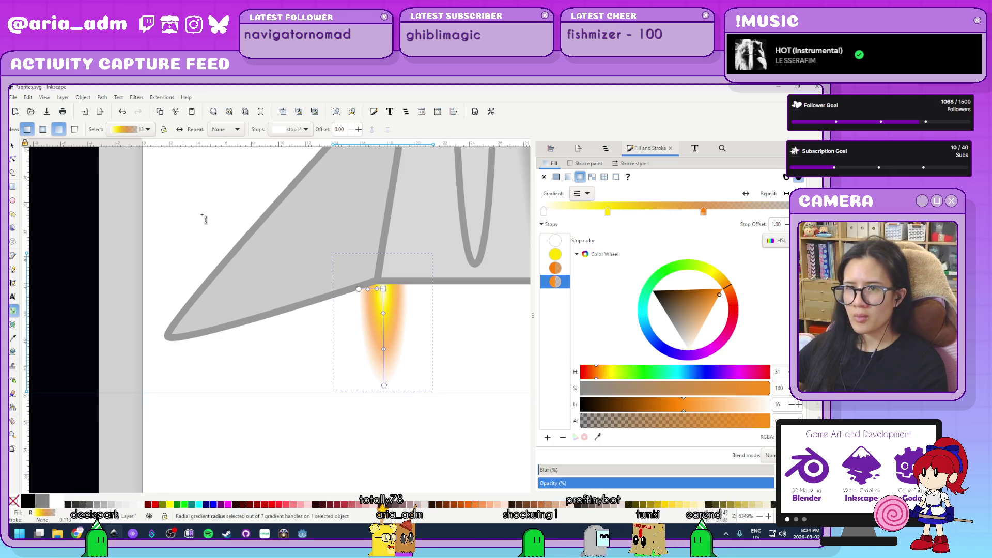
pyautogui.click(125, 159)
pyautogui.keyDown('ctrl'); pyautogui.scroll(-4, 155, 207); pyautogui.keyUp('ctrl')
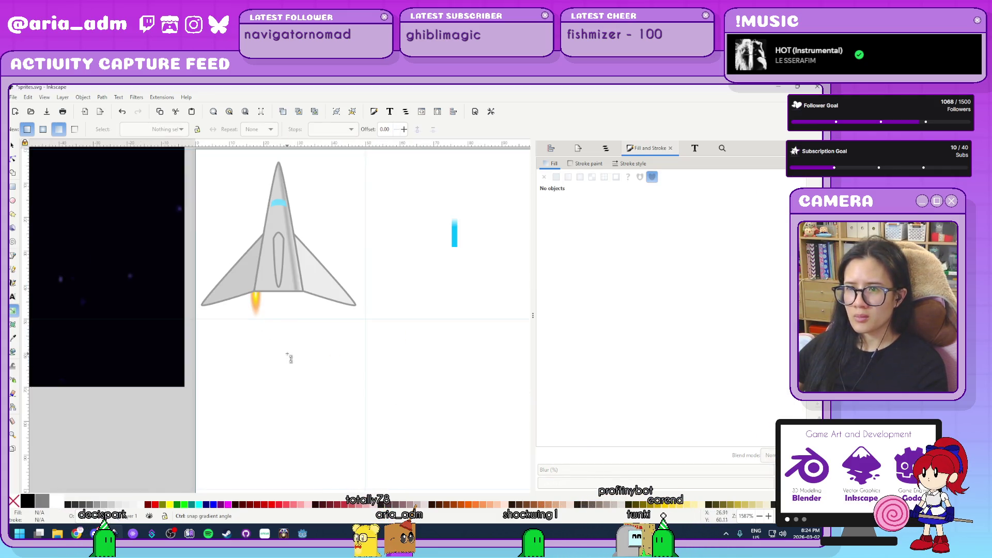
# - Enlarge the flame to about 154% and move it slightly up and left
pyautogui.keyDown('ctrl'); pyautogui.scroll(2, 249, 310); pyautogui.keyUp('ctrl')
pyautogui.press('s')
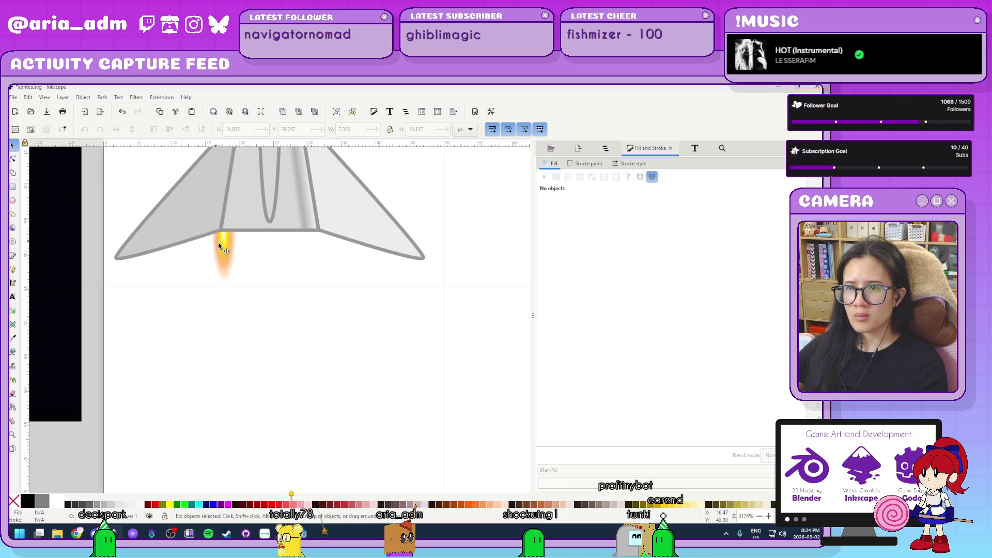
pyautogui.click(219, 248)
pyautogui.keyDown('ctrl'); pyautogui.scroll(1, 207, 252); pyautogui.keyUp('ctrl')
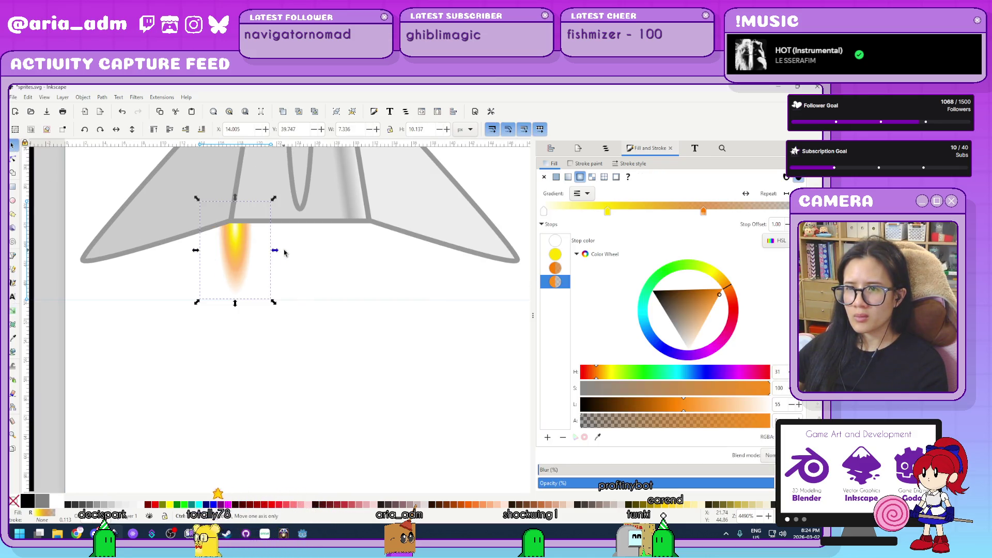
pyautogui.moveTo(283, 251); pyautogui.dragTo(312, 254)
pyautogui.moveTo(265, 277)
pyautogui.mouseDown()
pyautogui.moveTo(239, 235)
pyautogui.moveTo(255, 275)
pyautogui.mouseUp()
# - Shrink the whole ship to about 84% and move it up and right
pyautogui.scroll(-4, 295, 316)
pyautogui.scroll(1, 333, 381)
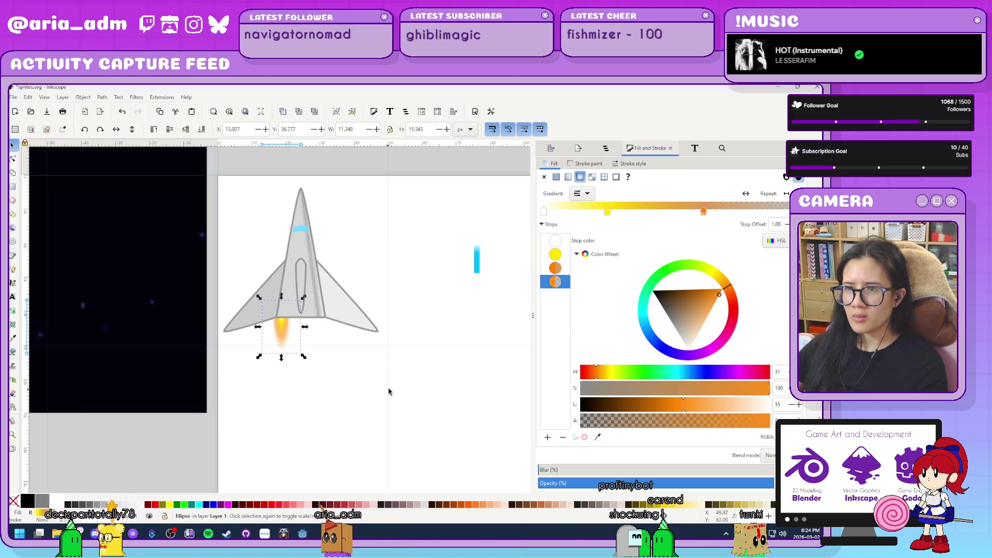
pyautogui.moveTo(210, 162); pyautogui.dragTo(417, 370)
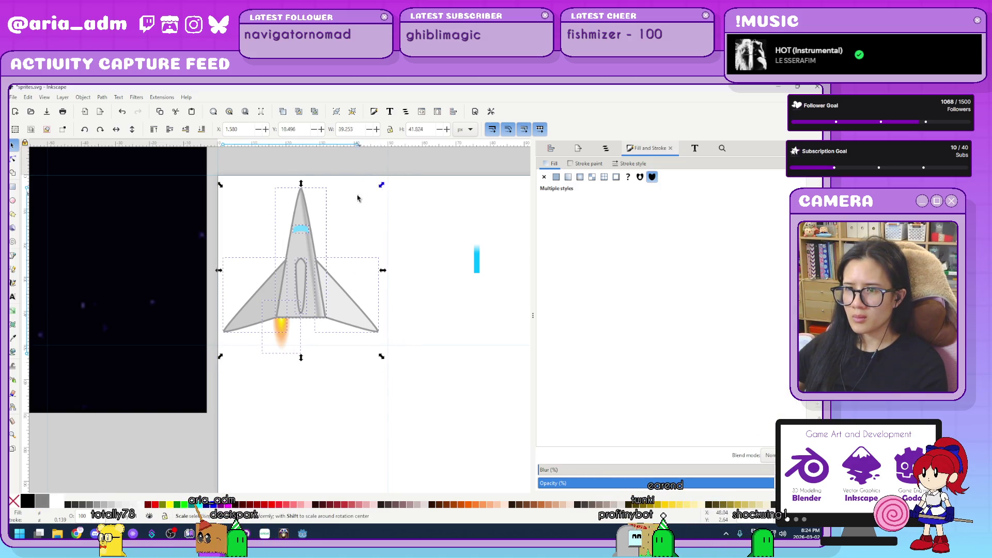
pyautogui.moveTo(382, 185); pyautogui.dragTo(356, 200)
pyautogui.moveTo(322, 287); pyautogui.dragTo(341, 270)
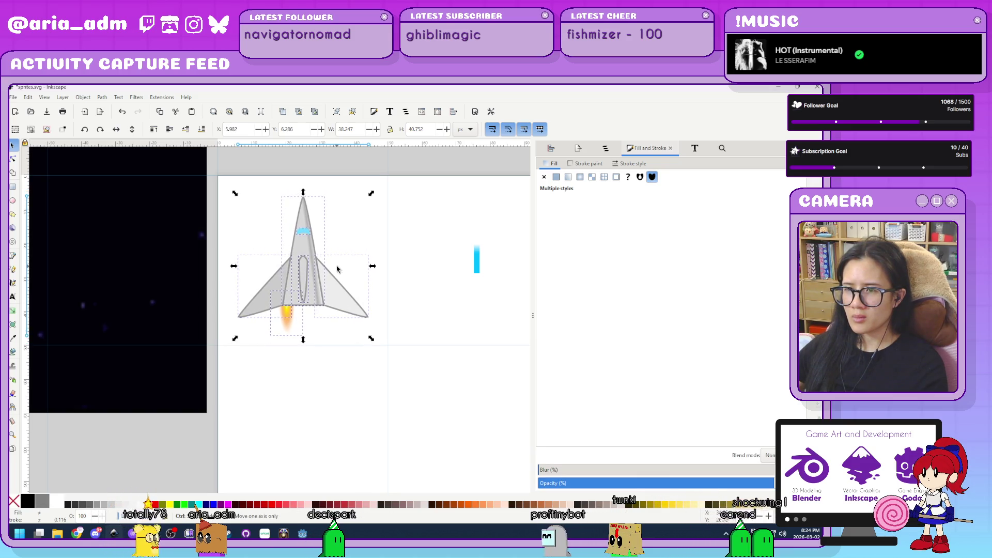
pyautogui.click(420, 349)
# - Enlarge the flame again, shift it left, and duplicate it for a second exhaust
pyautogui.scroll(4, 314, 365)
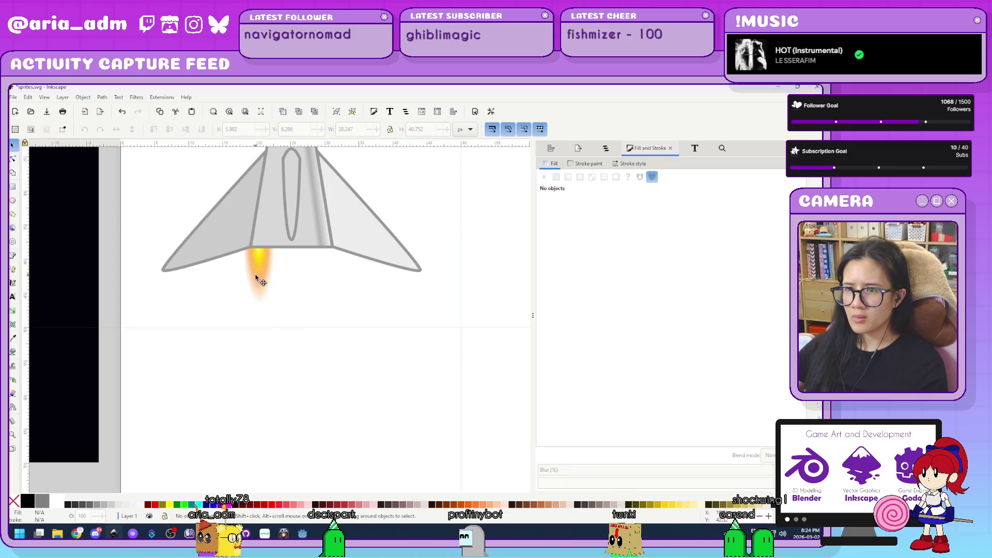
pyautogui.click(278, 306)
pyautogui.moveTo(293, 311); pyautogui.dragTo(332, 340)
pyautogui.moveTo(246, 281)
pyautogui.mouseDown()
pyautogui.moveTo(235, 279)
pyautogui.moveTo(344, 284)
pyautogui.mouseUp()
pyautogui.hotkey('ctrl', 'd')
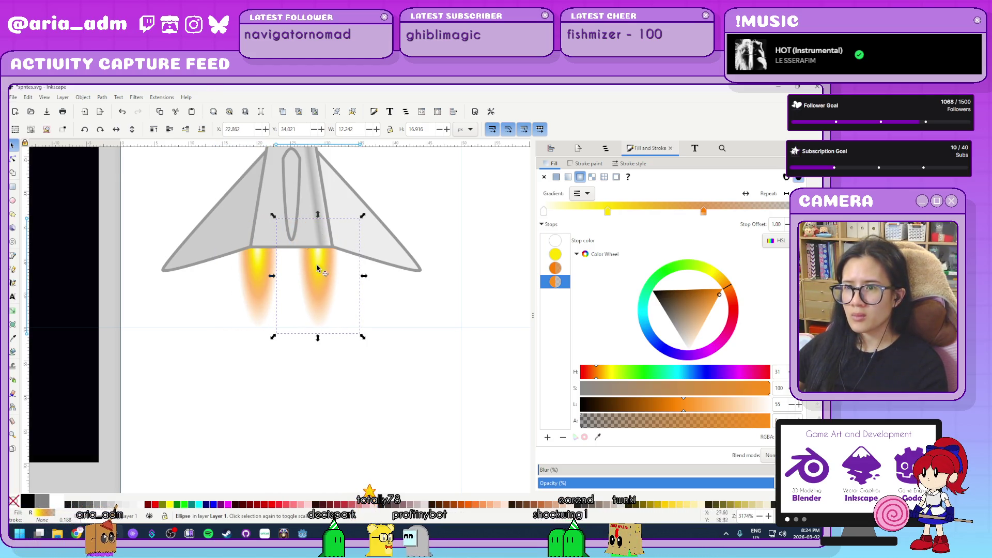
pyautogui.click(401, 387)
# - Spread the flames apart, nudging the right one right and the left one left
pyautogui.press('4')
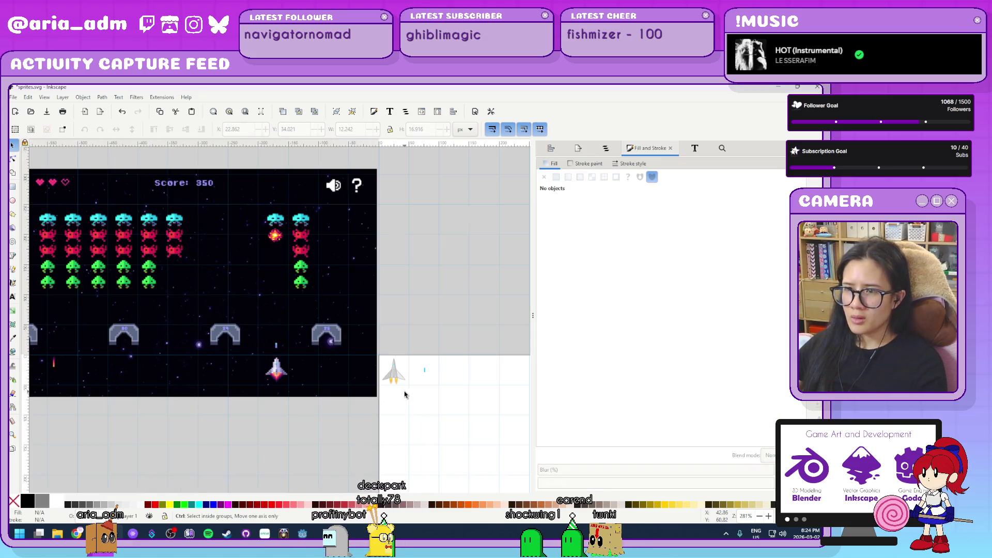
pyautogui.scroll(4, 404, 395)
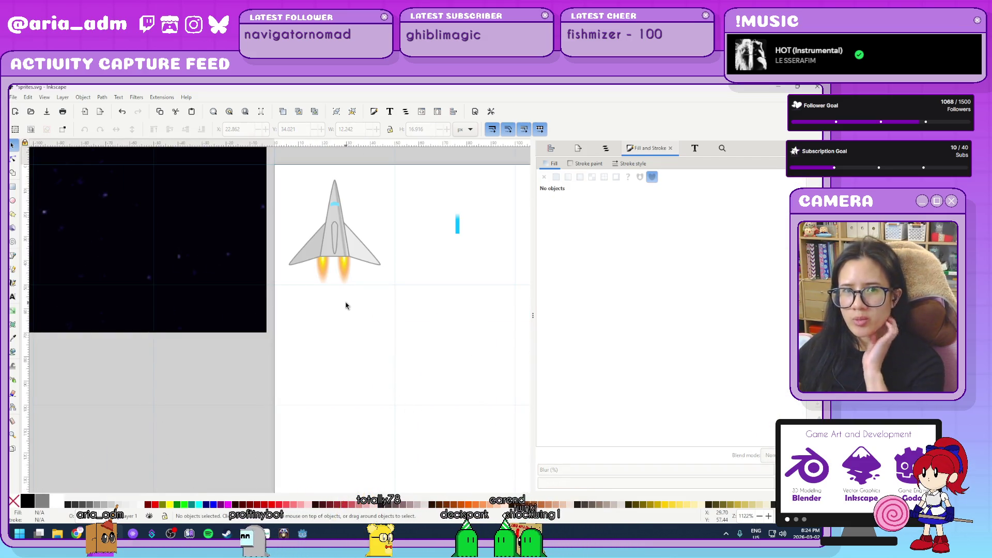
pyautogui.scroll(4, 346, 289)
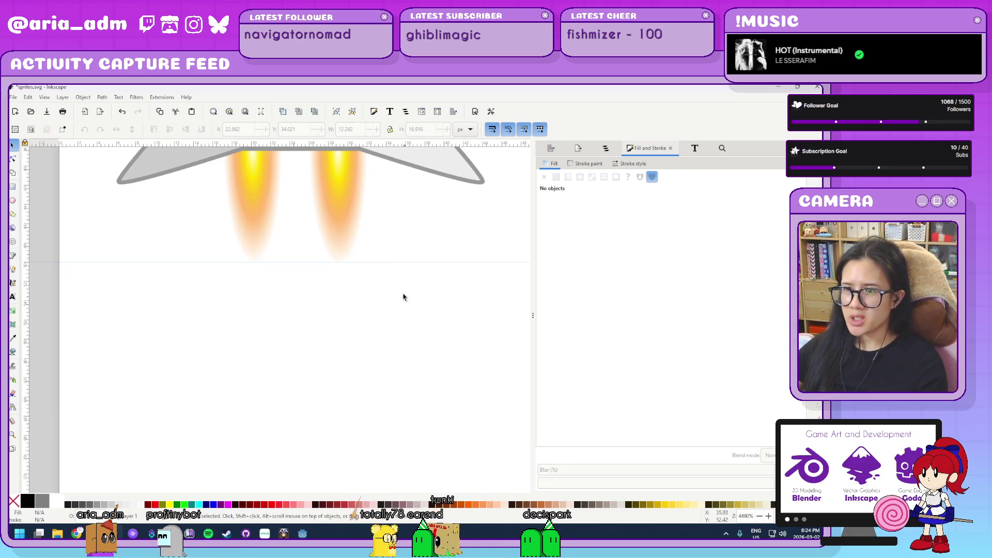
pyautogui.click(341, 372)
pyautogui.moveTo(339, 369); pyautogui.dragTo(380, 377)
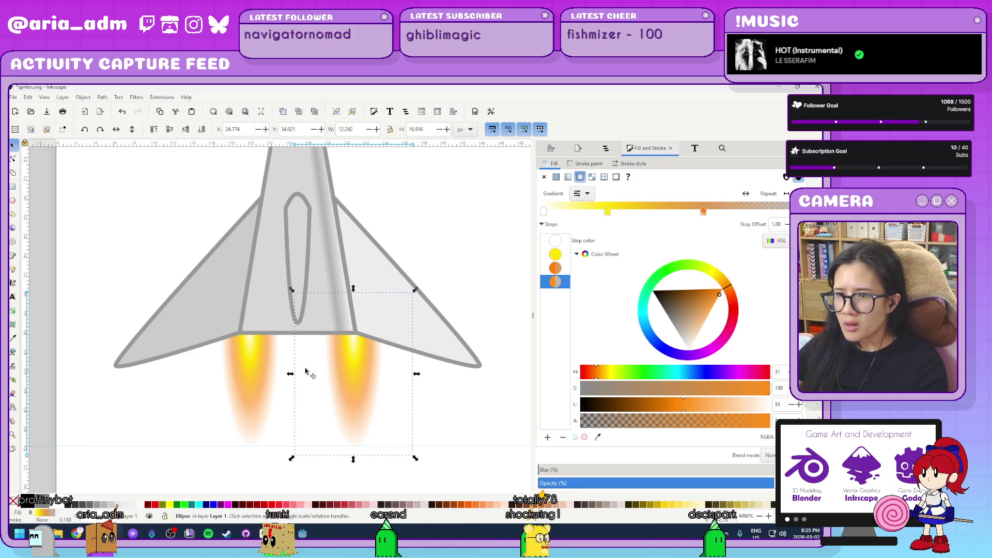
pyautogui.click(243, 368)
pyautogui.moveTo(228, 374); pyautogui.dragTo(222, 375)
pyautogui.click(421, 419)
# - Select the two exhaust flames and align them with each other in Align and Distribute
pyautogui.press('5')
pyautogui.moveTo(491, 458); pyautogui.dragTo(401, 364)
pyautogui.moveTo(375, 317); pyautogui.dragTo(392, 333)
pyautogui.press('3')
pyautogui.press('Escape')
pyautogui.click(316, 347)
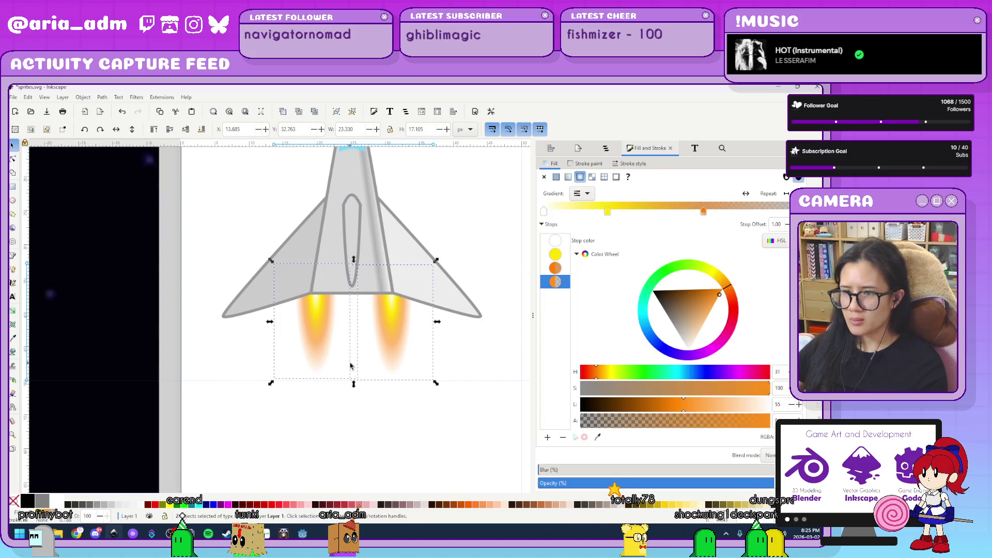
pyautogui.hotkey('ctrl', 'shift', 'a')
pyautogui.click(594, 245)
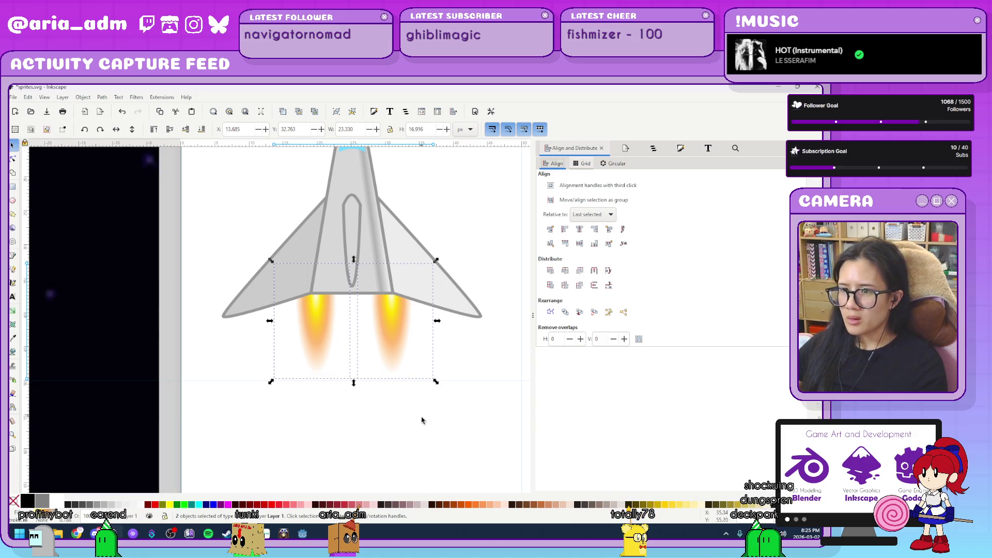
# - Nudge the left flame slightly to the left
pyautogui.scroll(-3, 411, 429)
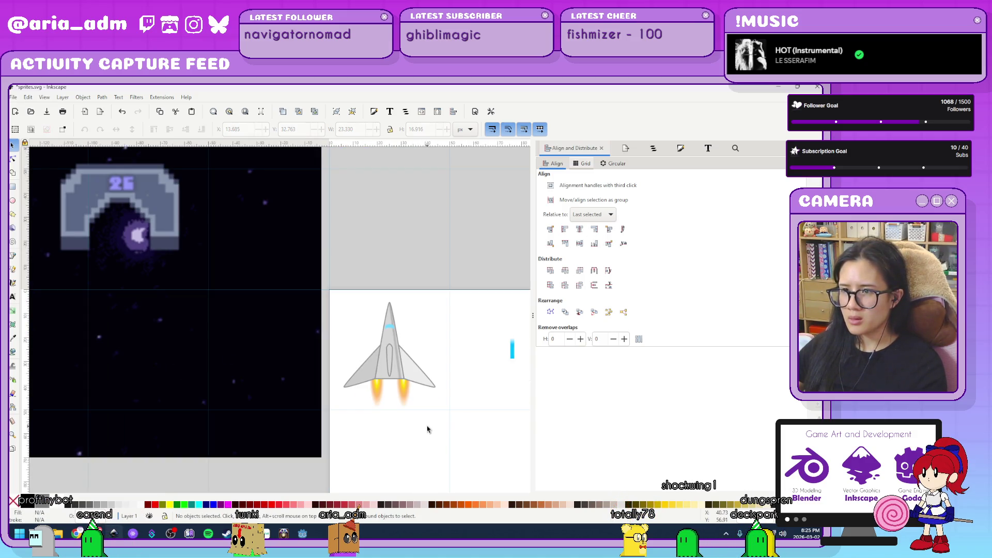
pyautogui.scroll(3, 427, 429)
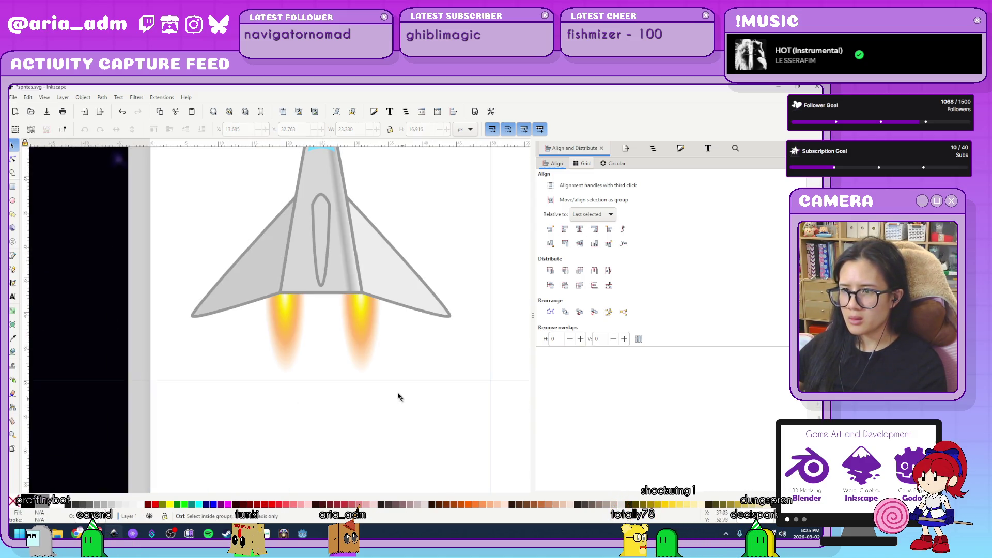
pyautogui.click(364, 341)
pyautogui.scroll(1, 303, 339)
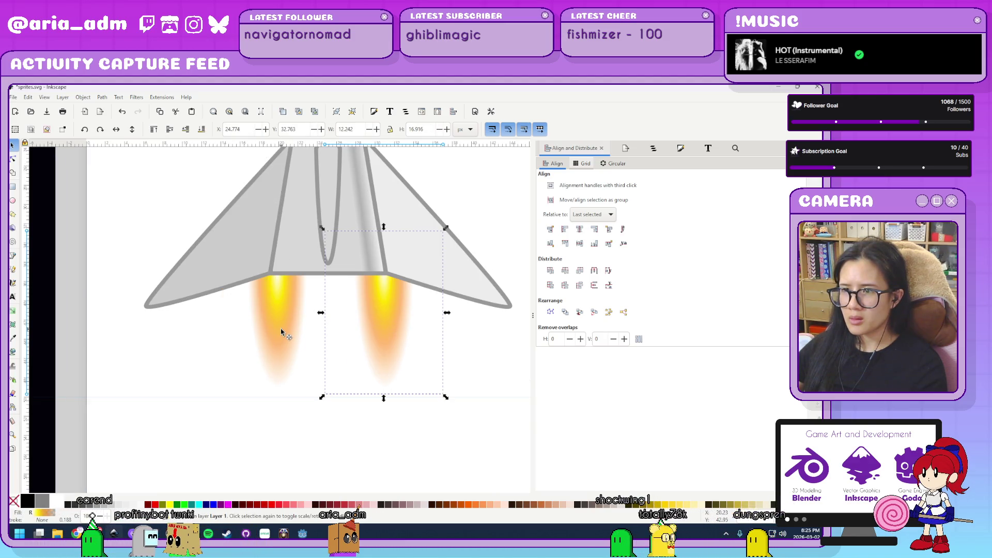
pyautogui.click(283, 332)
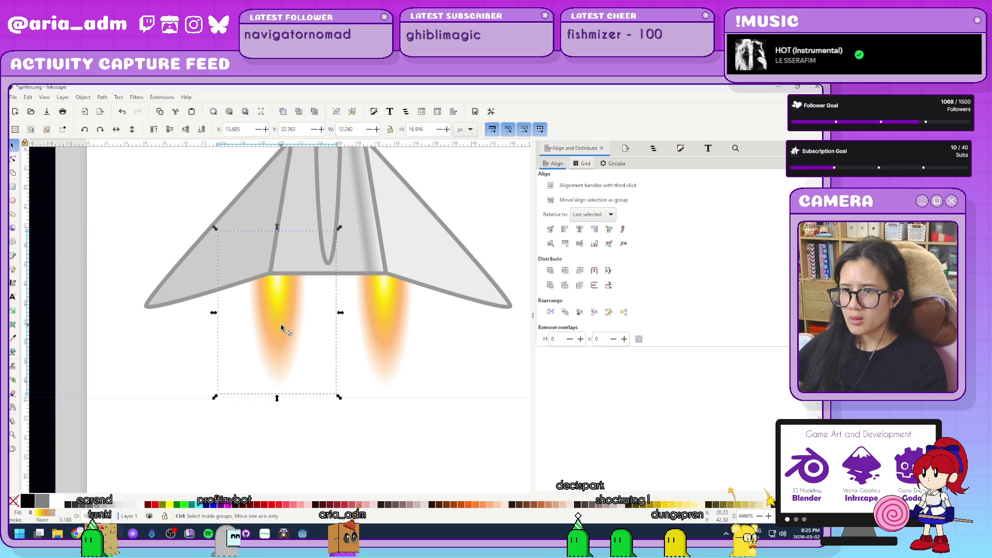
pyautogui.moveTo(266, 329); pyautogui.dragTo(259, 328)
pyautogui.keyDown('ctrl'); pyautogui.scroll(-4, 450, 429); pyautogui.keyUp('ctrl')
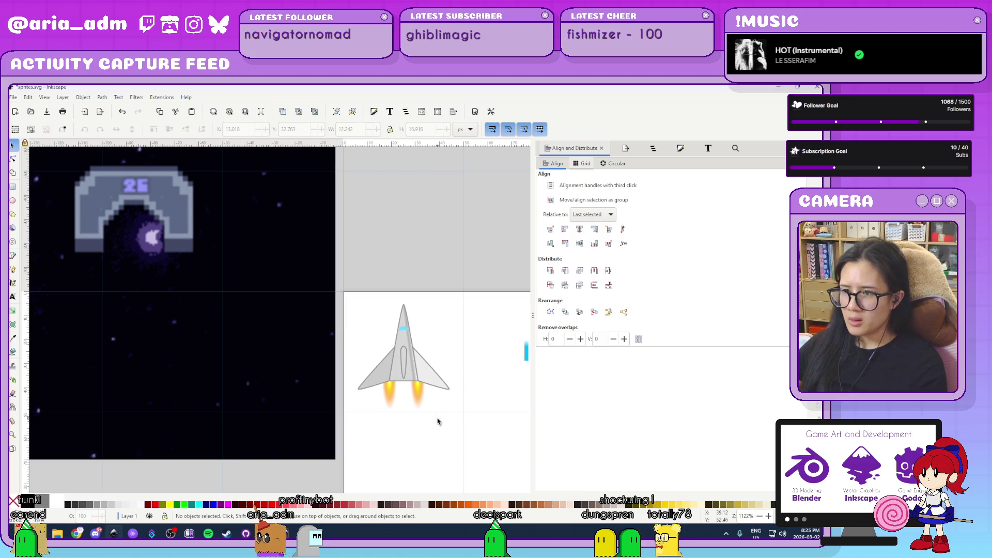
pyautogui.keyDown('ctrl'); pyautogui.scroll(3, 432, 421); pyautogui.keyUp('ctrl')
pyautogui.click(388, 339)
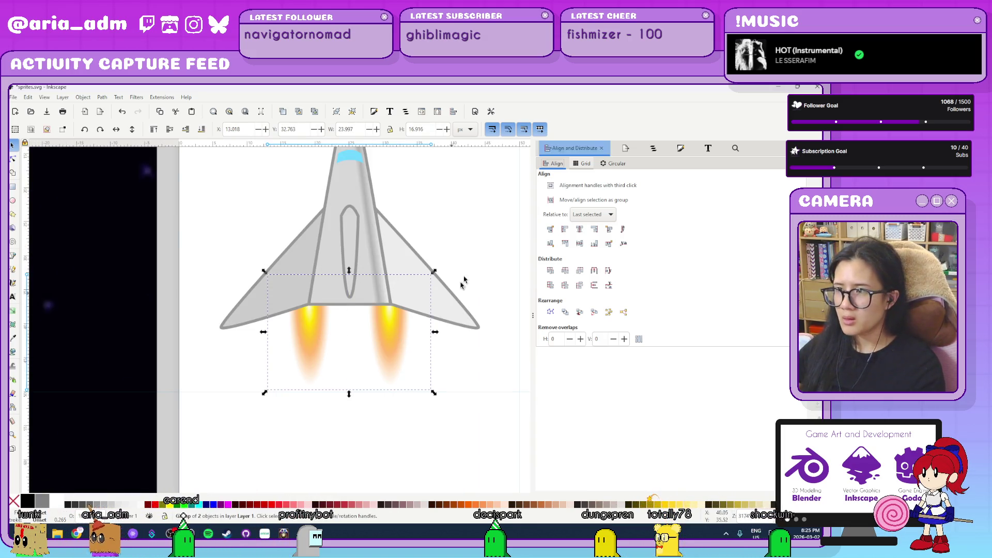
# - Centre the flames on the fuselage's vertical axis and ungroup them
pyautogui.click(371, 201)
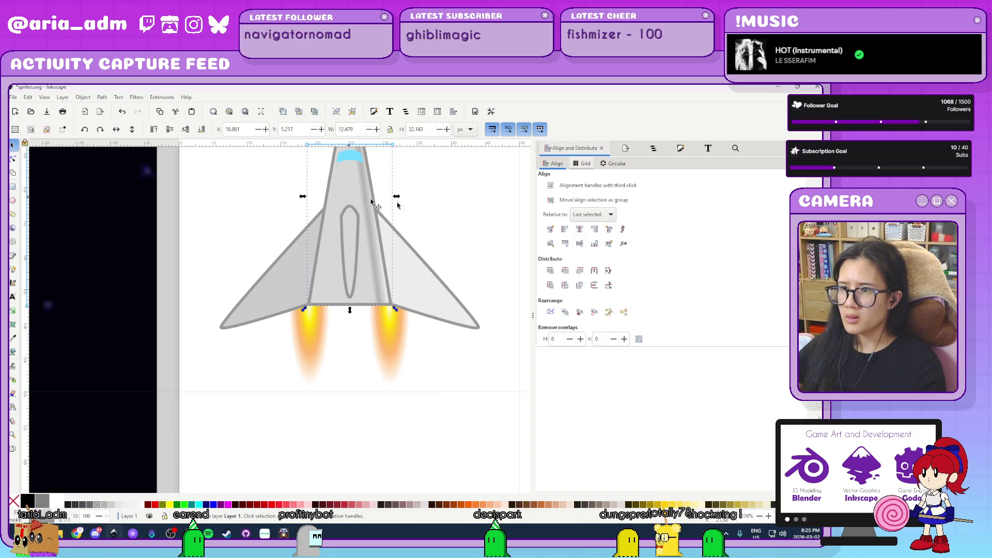
pyautogui.click(388, 347)
pyautogui.click(576, 230)
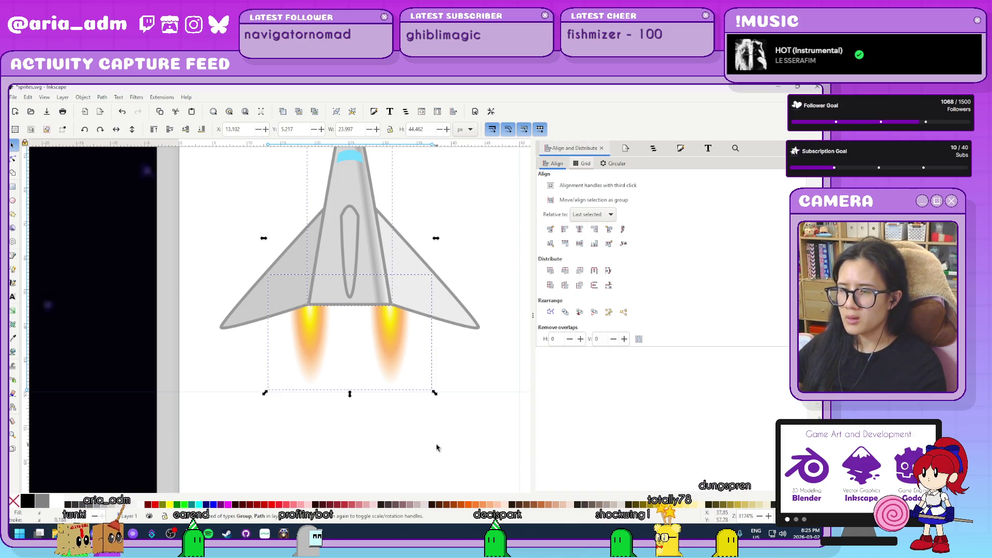
pyautogui.click(397, 359)
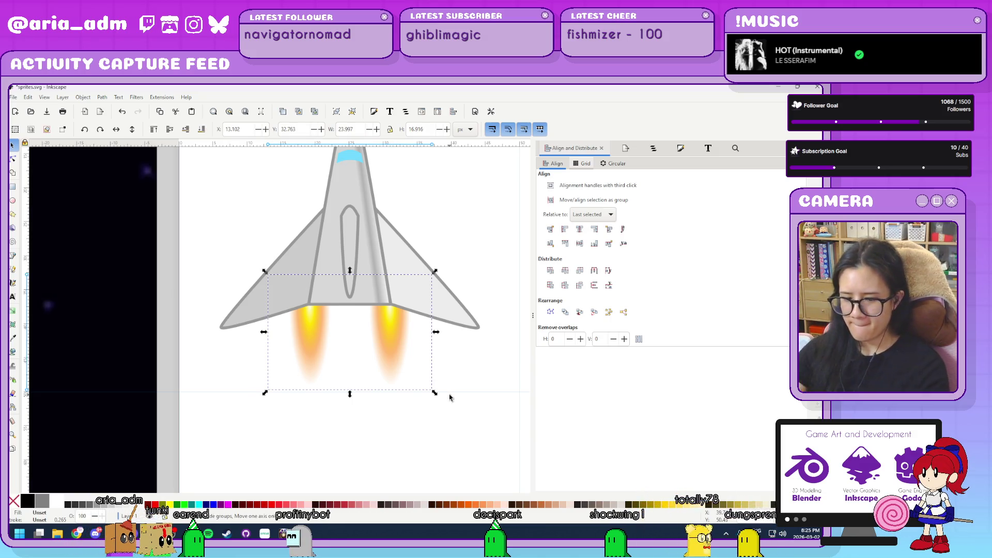
pyautogui.hotkey('ctrl', 'shift', 'g')
pyautogui.click(450, 362)
# - Save sprites.svg
pyautogui.keyDown('ctrl'); pyautogui.scroll(-6, 451, 363); pyautogui.keyUp('ctrl')
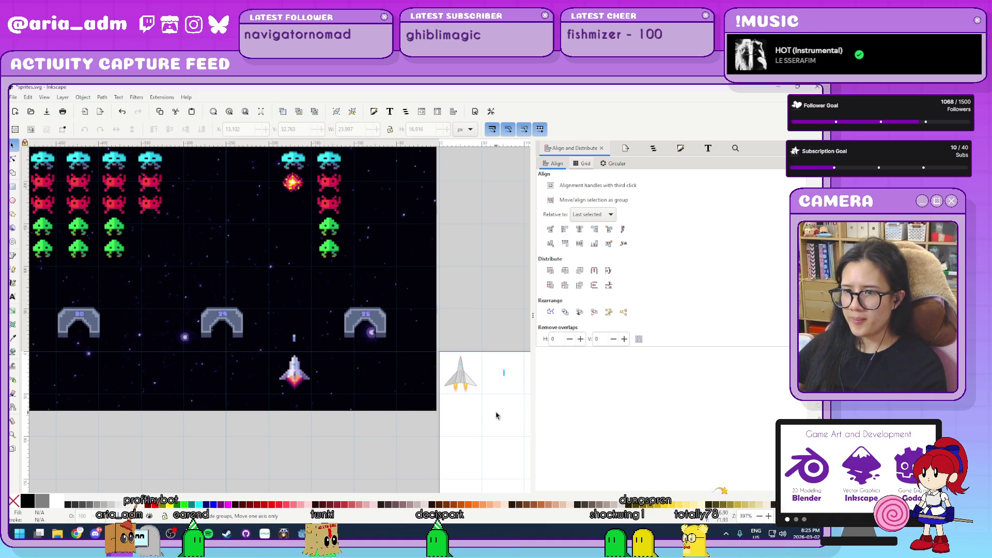
pyautogui.keyDown('ctrl'); pyautogui.scroll(3, 480, 413); pyautogui.keyUp('ctrl')
pyautogui.keyDown('ctrl'); pyautogui.scroll(-6, 457, 412); pyautogui.keyUp('ctrl')
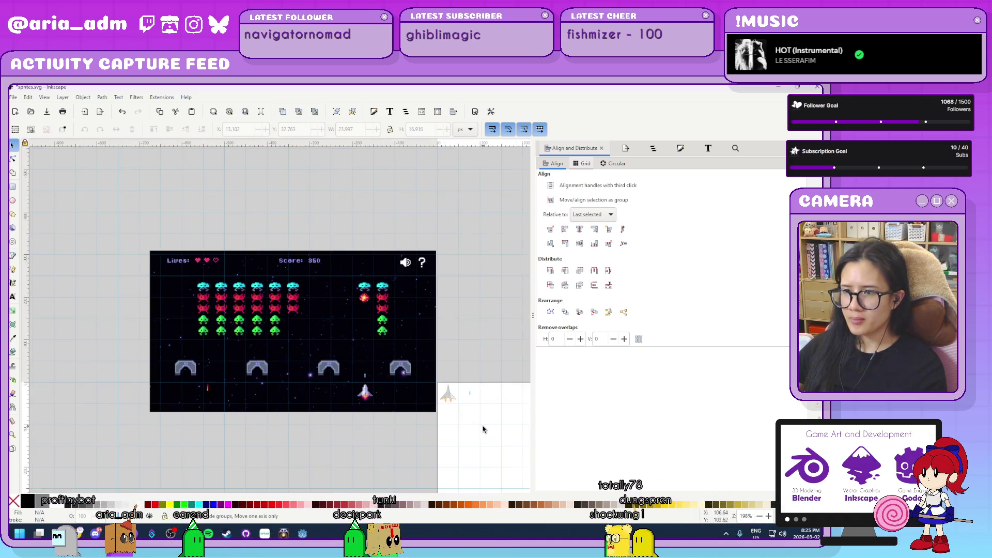
pyautogui.keyDown('ctrl'); pyautogui.scroll(4, 455, 411); pyautogui.keyUp('ctrl')
pyautogui.hotkey('ctrl', 's')
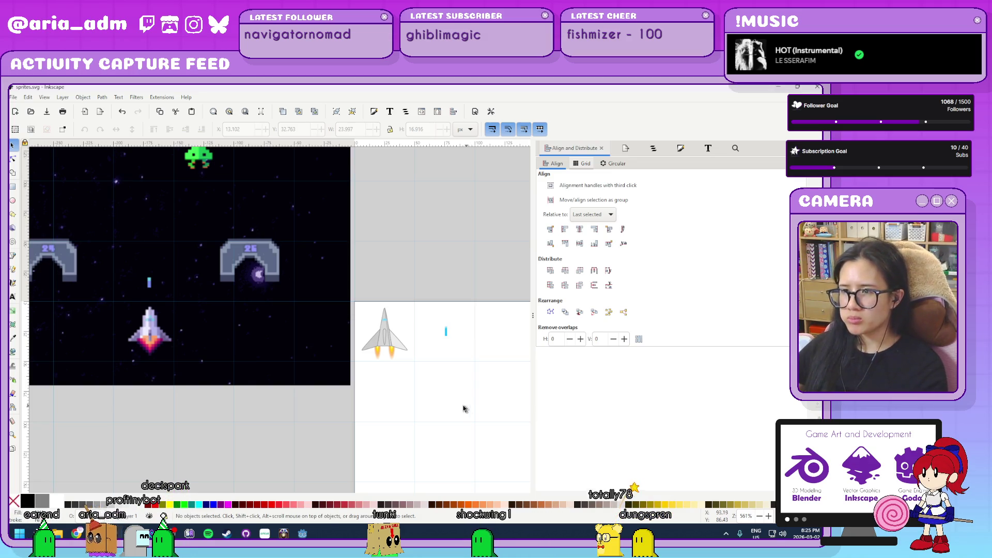
pyautogui.keyDown('ctrl'); pyautogui.scroll(-5, 462, 409); pyautogui.keyUp('ctrl')
pyautogui.keyDown('ctrl'); pyautogui.scroll(8, 458, 408); pyautogui.keyUp('ctrl')
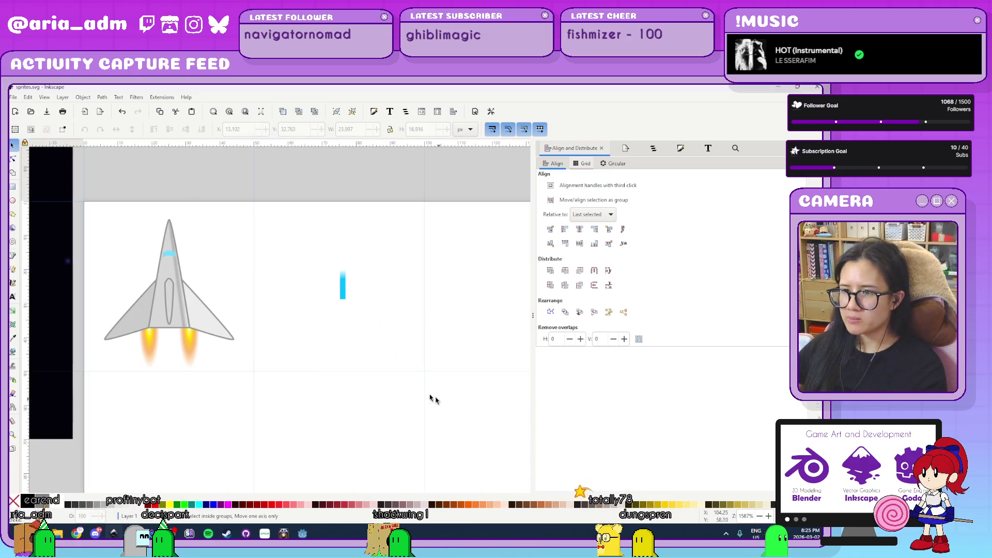
# - Place a horizontal guide level with the blue bar's centre
pyautogui.click(340, 295)
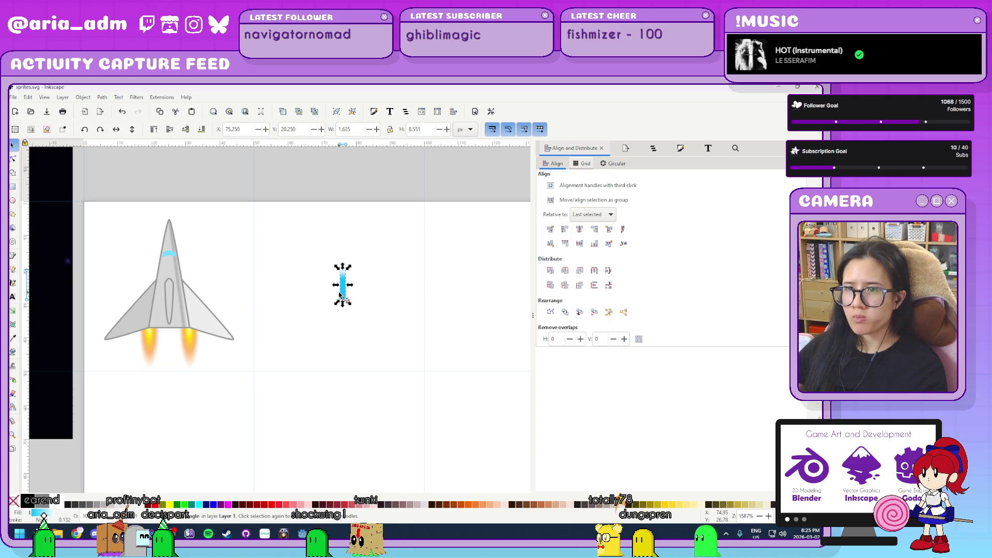
pyautogui.moveTo(406, 145); pyautogui.dragTo(426, 296)
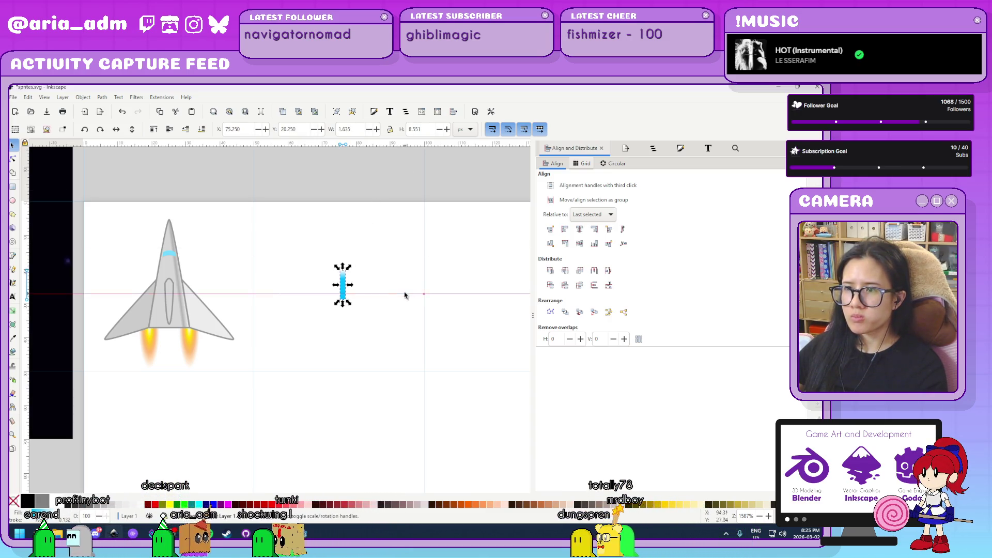
pyautogui.doubleClick(405, 295)
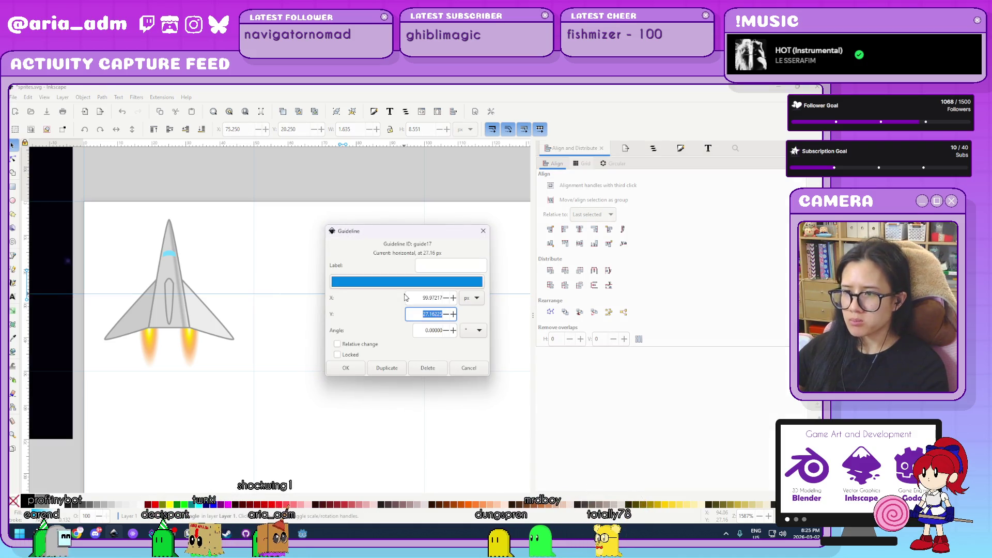
pyautogui.press('Return')
pyautogui.moveTo(405, 294); pyautogui.dragTo(405, 286)
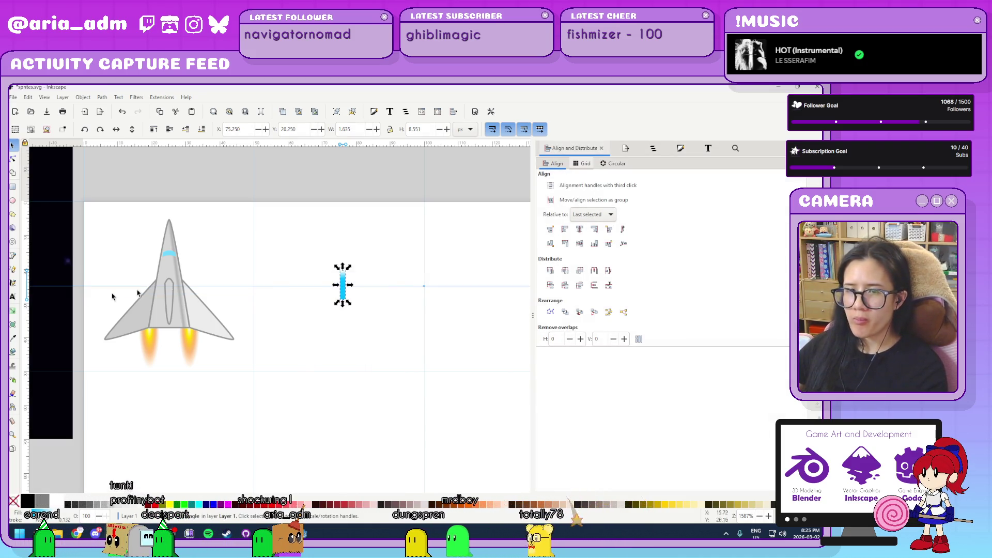
# - Add a vertical guide at x = 75, snap the bar's centre there, and delete the leftover guide
pyautogui.moveTo(28, 235)
pyautogui.mouseDown()
pyautogui.moveTo(129, 228)
pyautogui.moveTo(341, 248)
pyautogui.mouseUp()
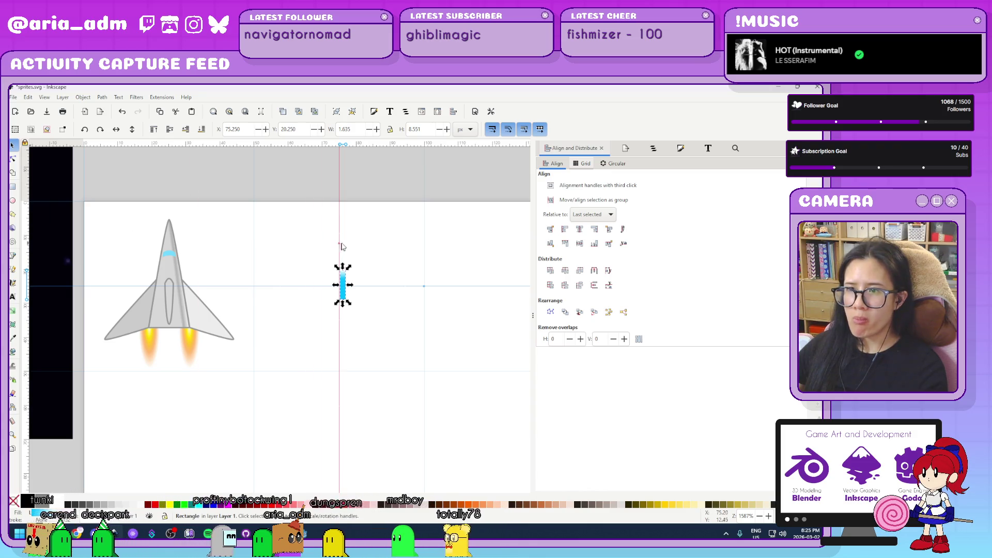
pyautogui.doubleClick(343, 233)
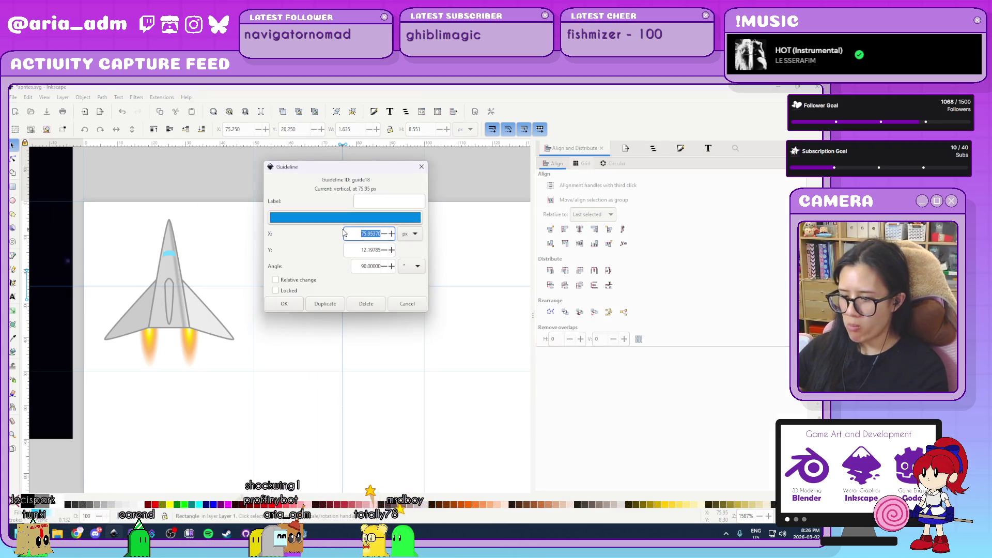
pyautogui.write('75')
pyautogui.press('Return')
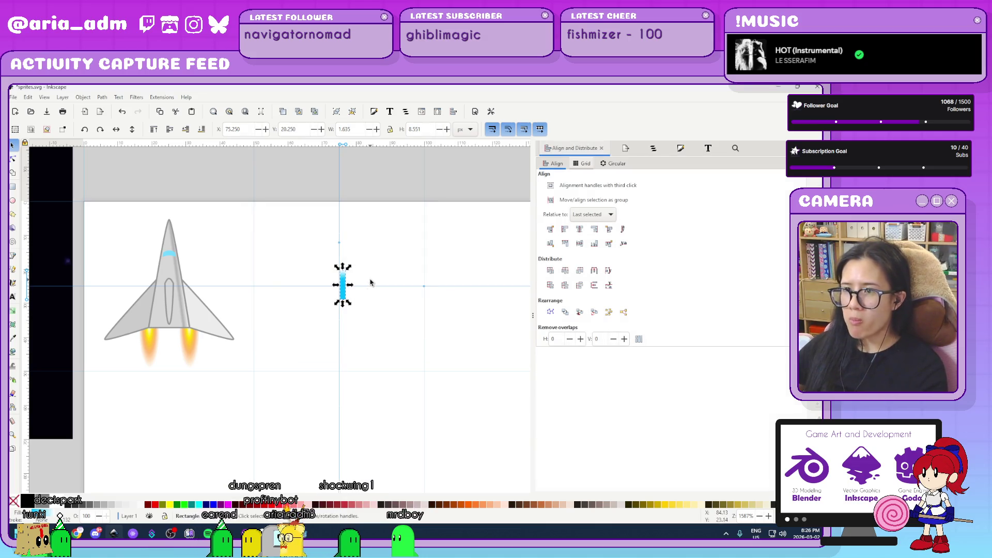
pyautogui.keyDown('ctrl'); pyautogui.scroll(3, 362, 278); pyautogui.keyUp('ctrl')
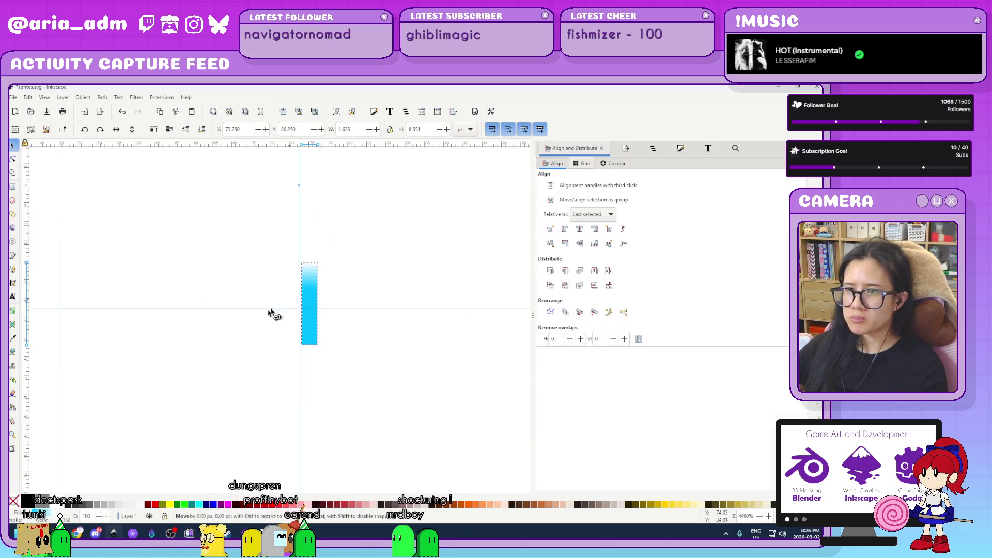
pyautogui.moveTo(273, 309); pyautogui.dragTo(293, 302)
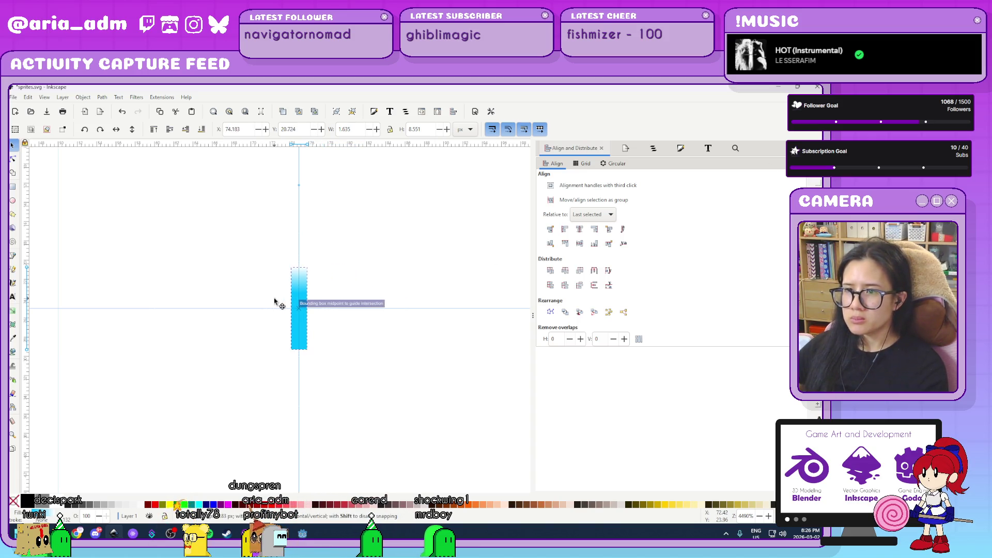
pyautogui.keyDown('ctrl'); pyautogui.scroll(-5, 398, 388); pyautogui.keyUp('ctrl')
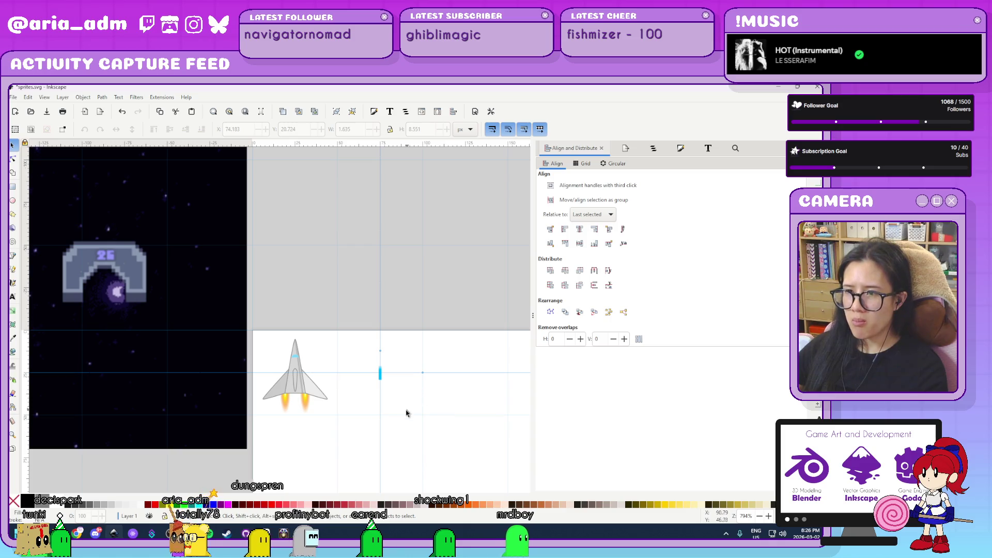
pyautogui.keyDown('ctrl'); pyautogui.scroll(2, 406, 412); pyautogui.keyUp('ctrl')
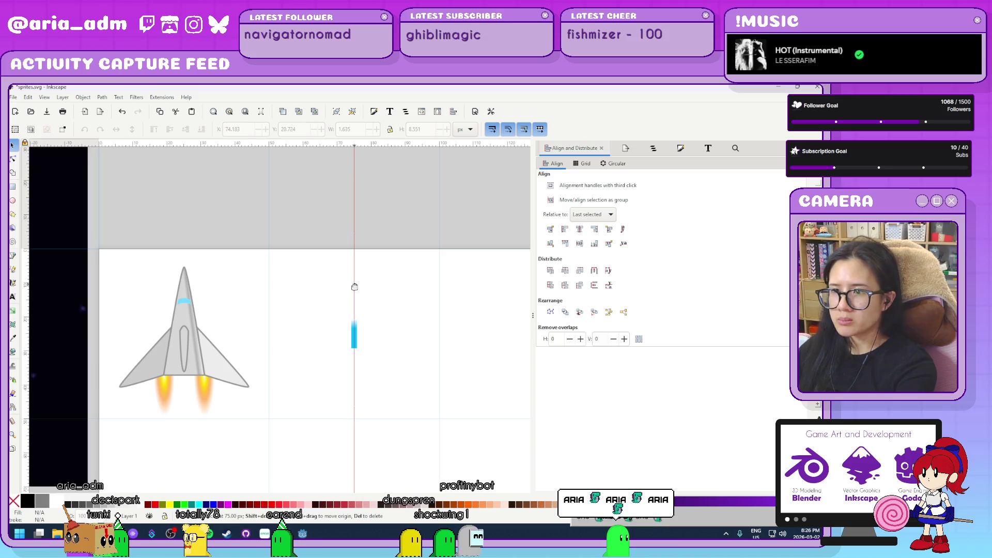
pyautogui.press('Delete')
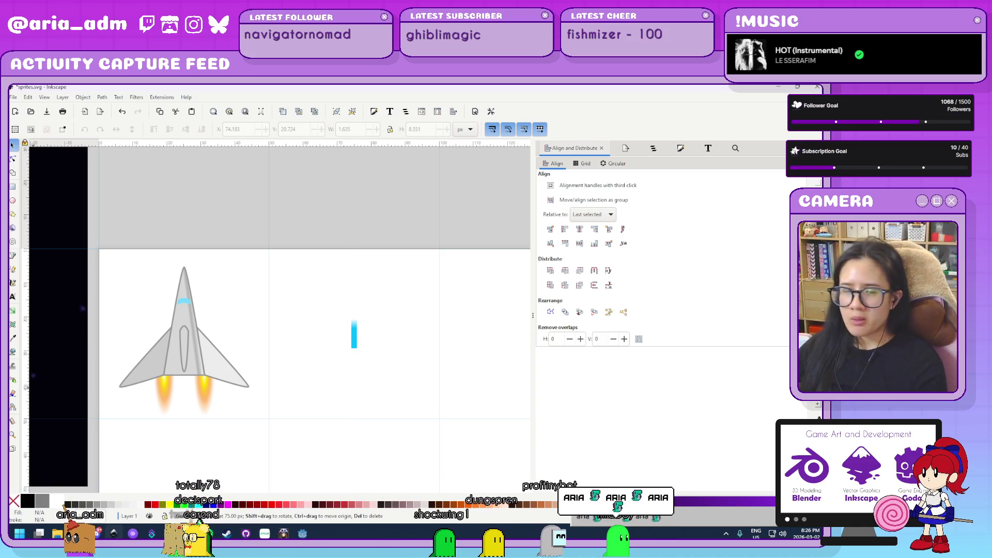
pyautogui.press('Escape')
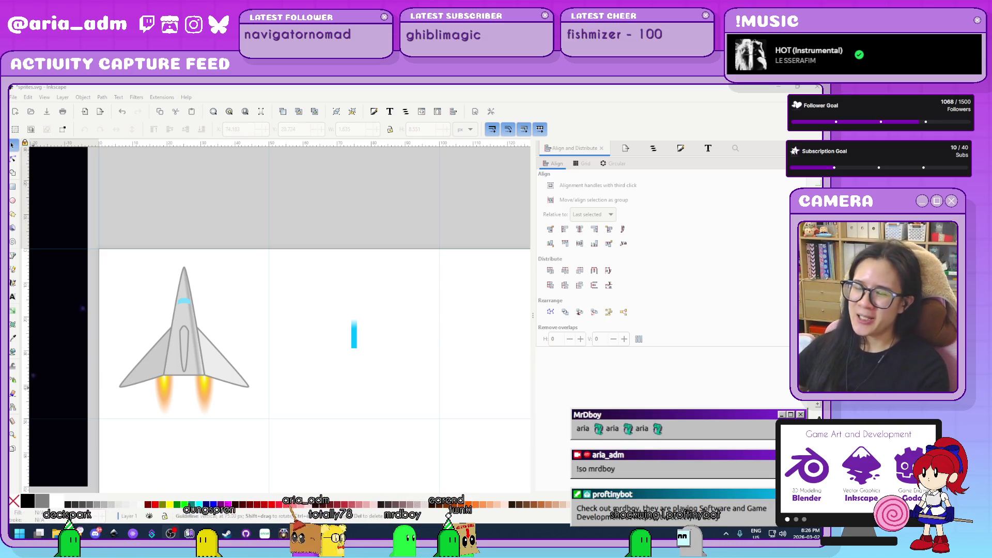
# - Scroll around the canvas to locate and briefly select the embedded game screenshot
pyautogui.scroll(-4, 367, 402)
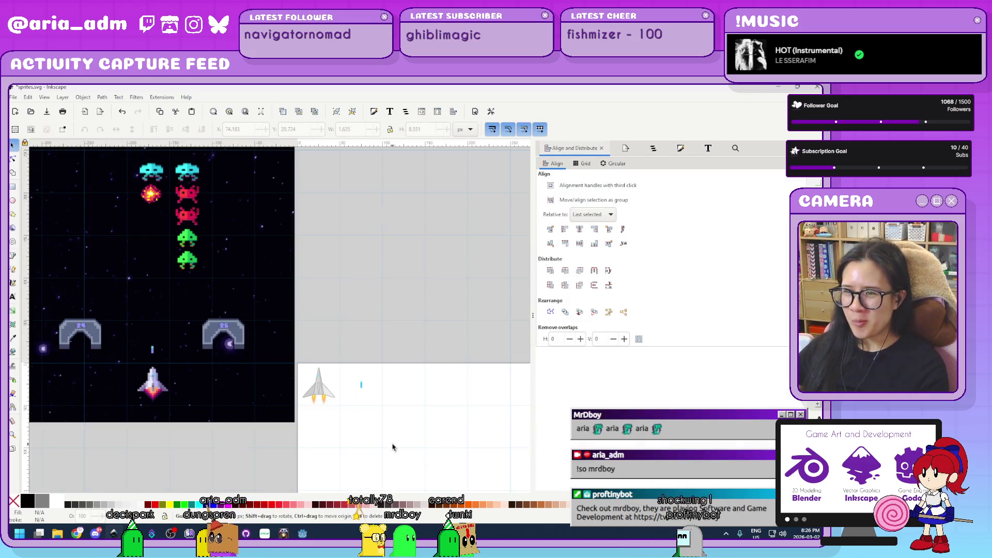
pyautogui.scroll(-2, 398, 414)
pyautogui.scroll(2, 403, 300)
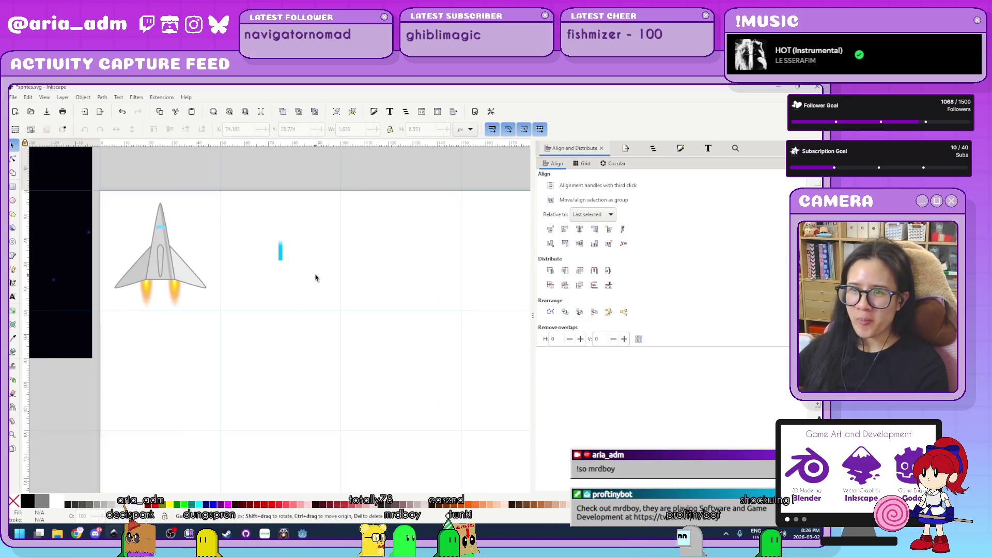
pyautogui.scroll(2, 331, 299)
pyautogui.scroll(1, 341, 321)
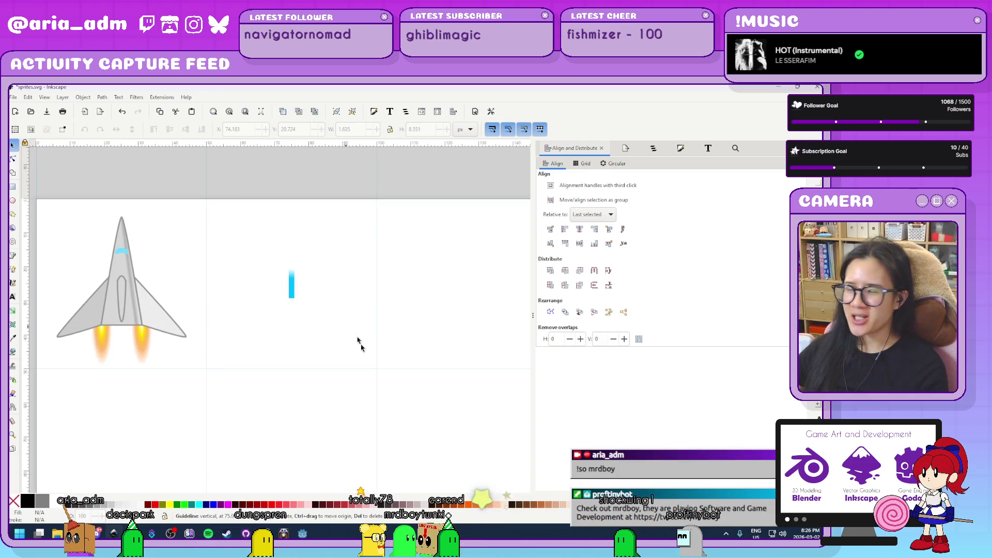
pyautogui.scroll(-5, 355, 378)
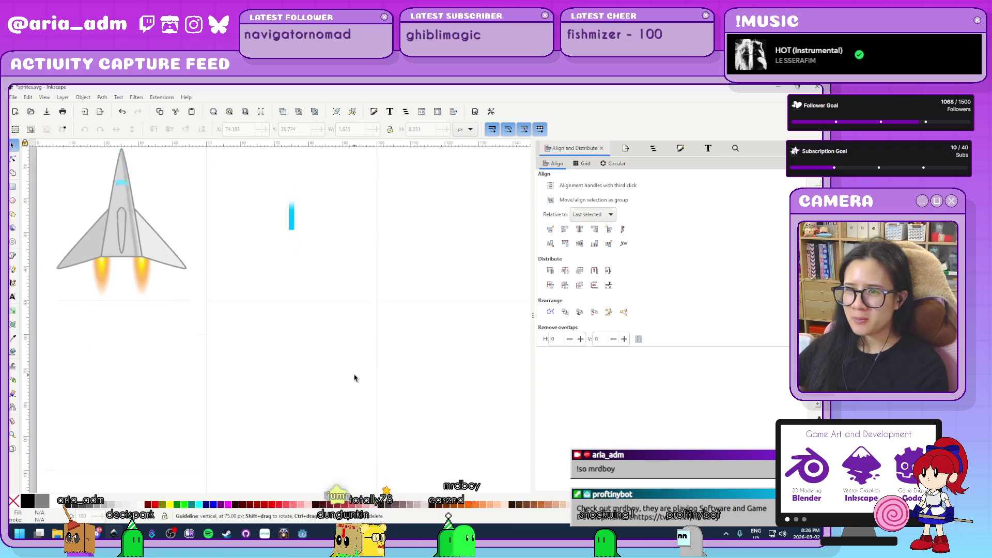
pyautogui.keyDown('ctrl'); pyautogui.scroll(-2, 354, 378); pyautogui.keyUp('ctrl')
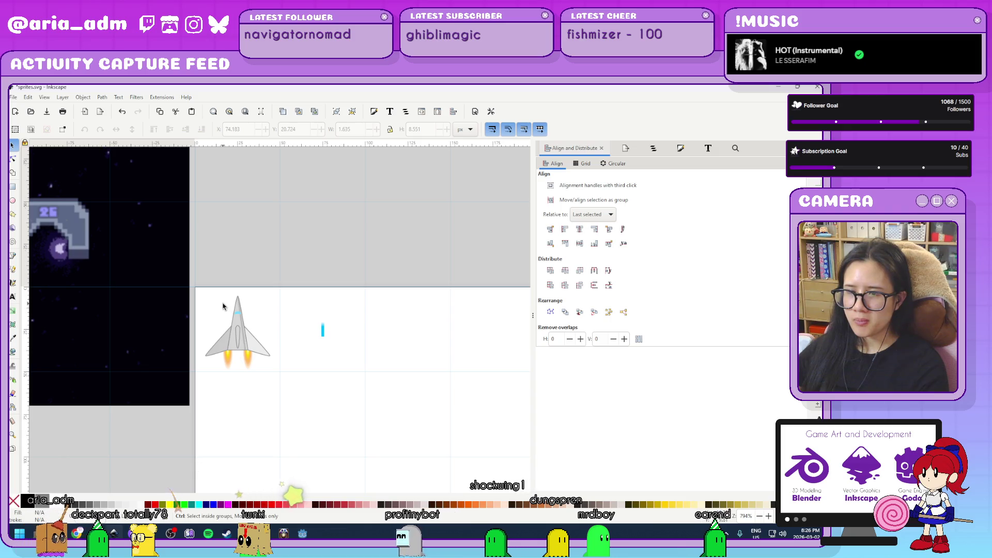
pyautogui.scroll(-1, 378, 421)
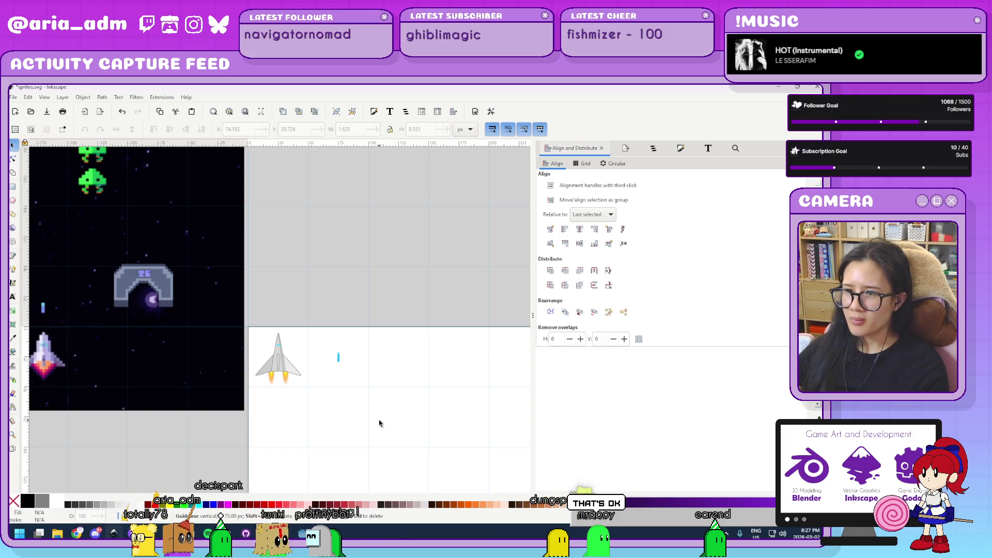
pyautogui.scroll(-5, 379, 423)
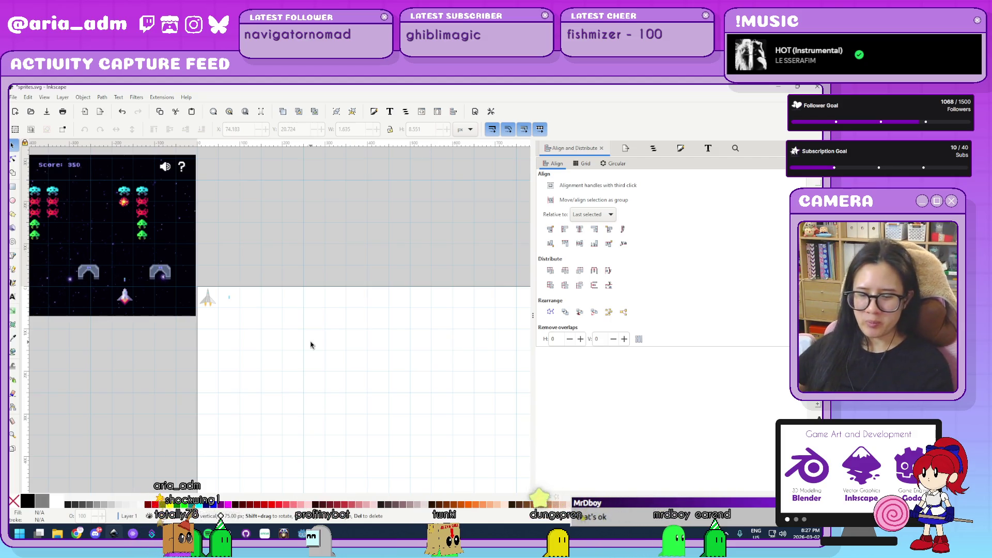
pyautogui.hscroll(-4, 299, 331)
pyautogui.scroll(1, 299, 331)
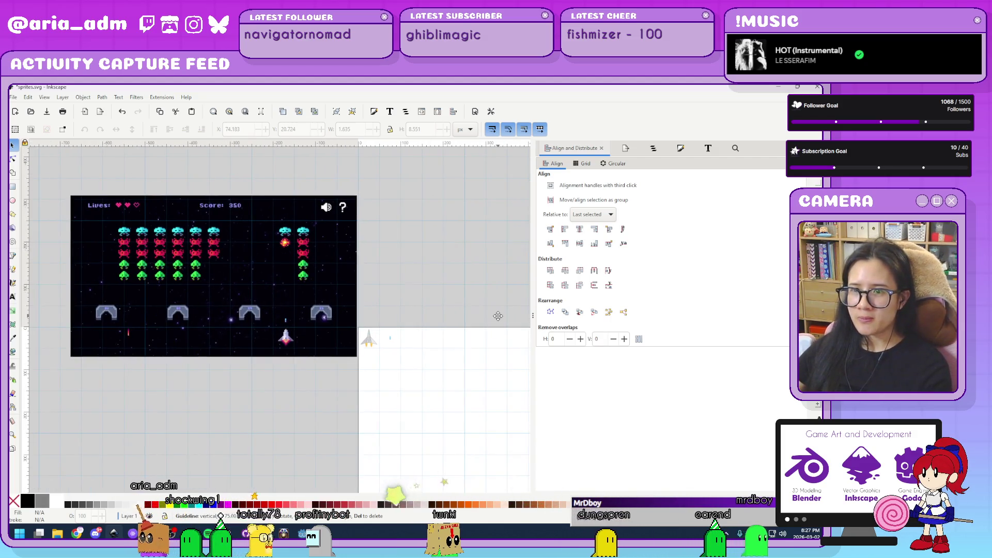
pyautogui.hscroll(5, 419, 303)
pyautogui.scroll(-1, 419, 304)
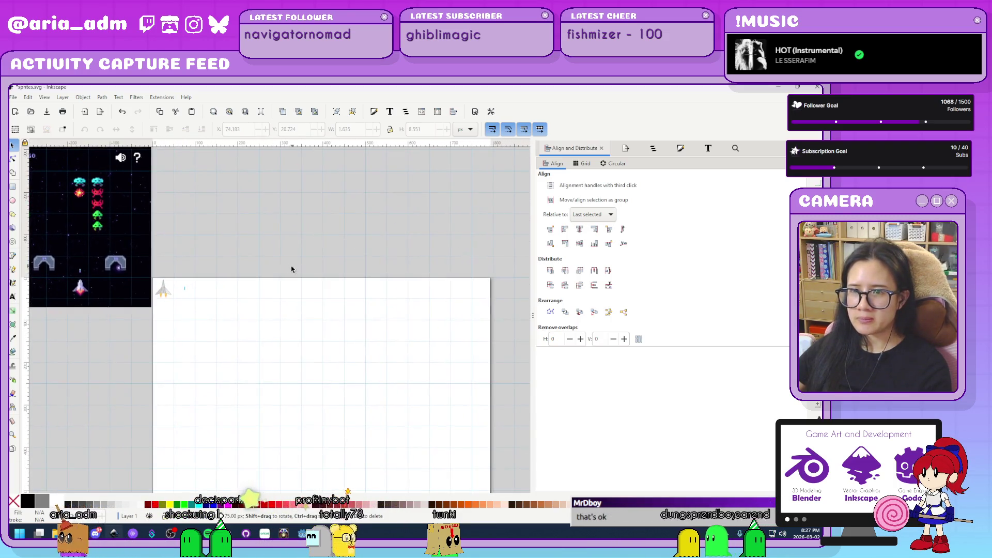
pyautogui.moveTo(72, 303)
pyautogui.mouseDown()
pyautogui.moveTo(44, 418)
pyautogui.moveTo(55, 370)
pyautogui.mouseUp()
pyautogui.click(177, 331)
# - Drag the game screenshot right and down toward the spaceship sprite page, then deselect it
pyautogui.scroll(2, 204, 340)
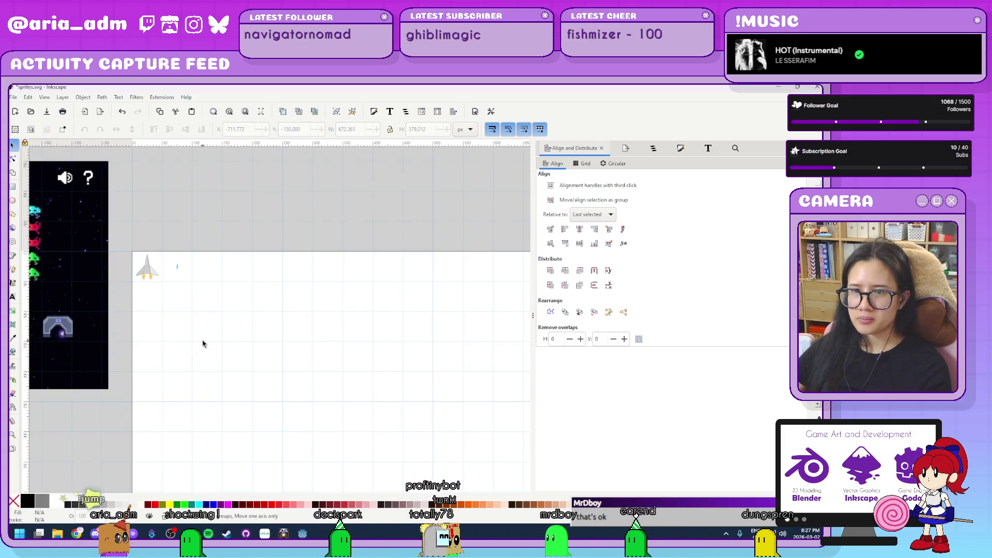
pyautogui.scroll(1, 311, 337)
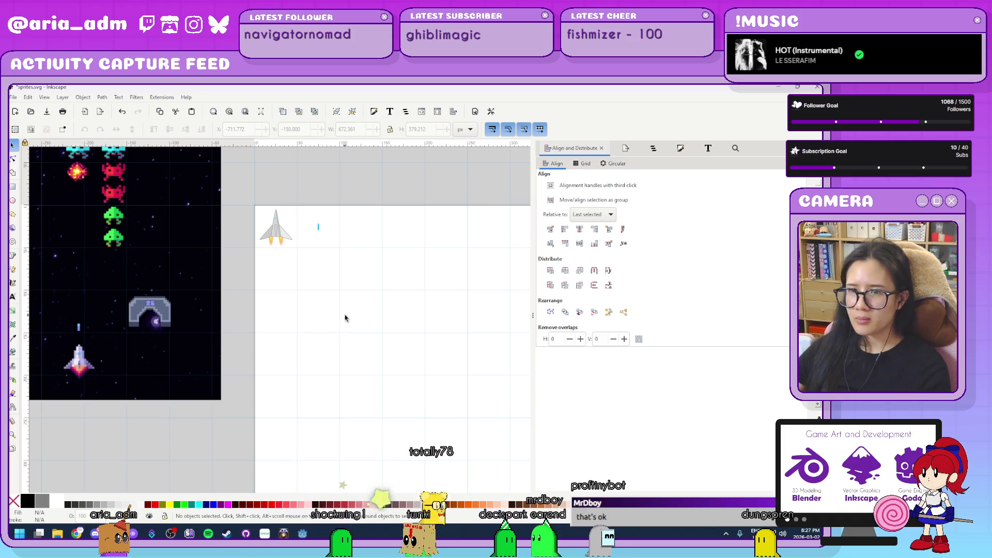
pyautogui.scroll(-2, 345, 318)
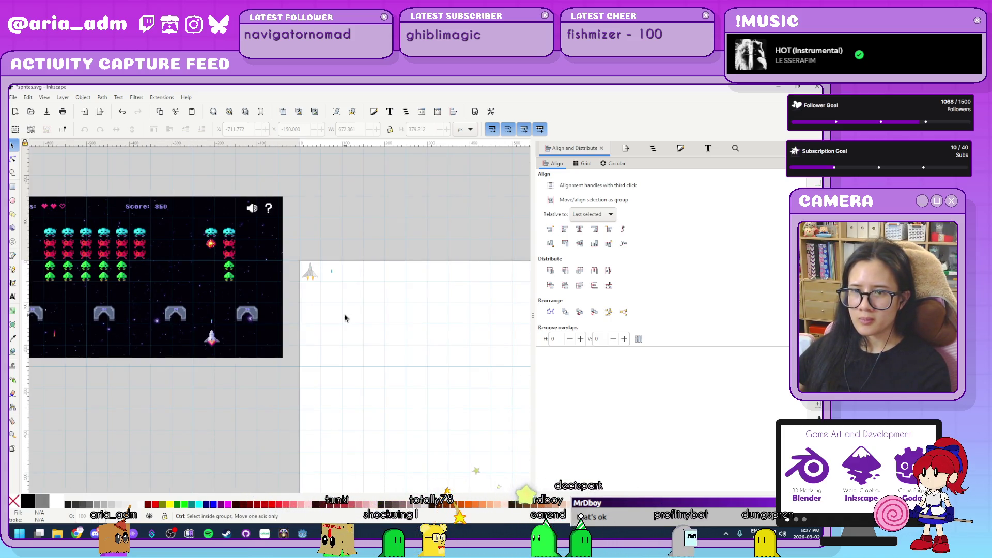
pyautogui.scroll(2, 346, 318)
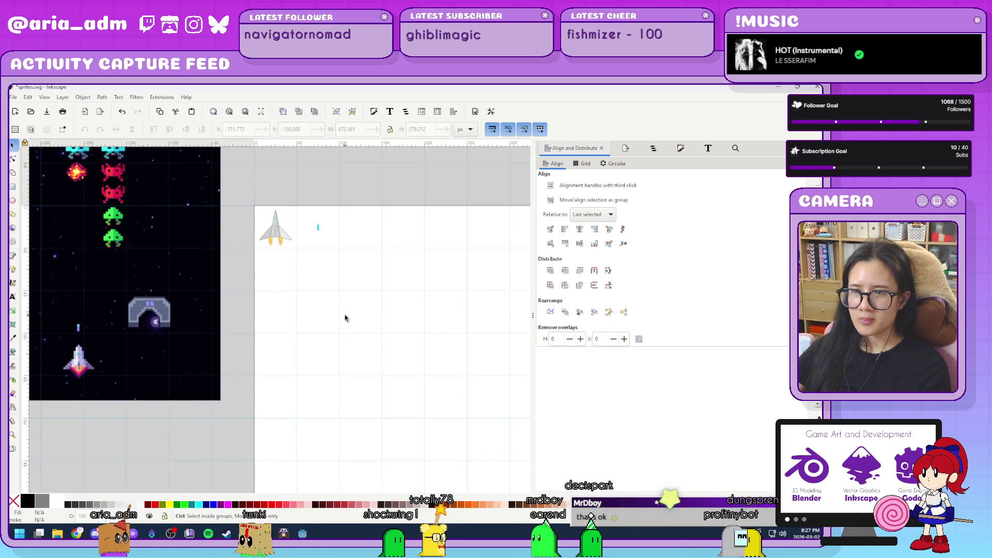
pyautogui.scroll(1, 346, 317)
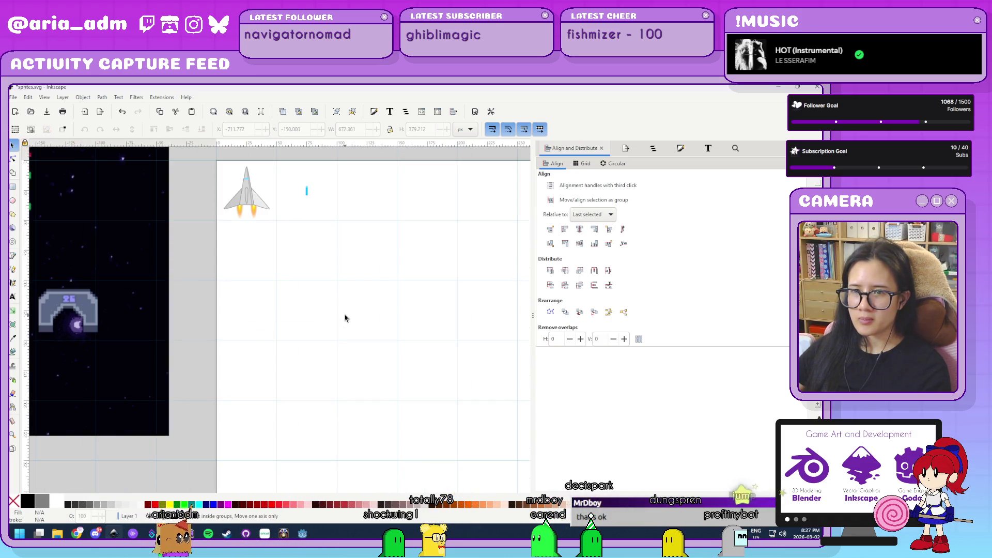
pyautogui.scroll(1, 346, 318)
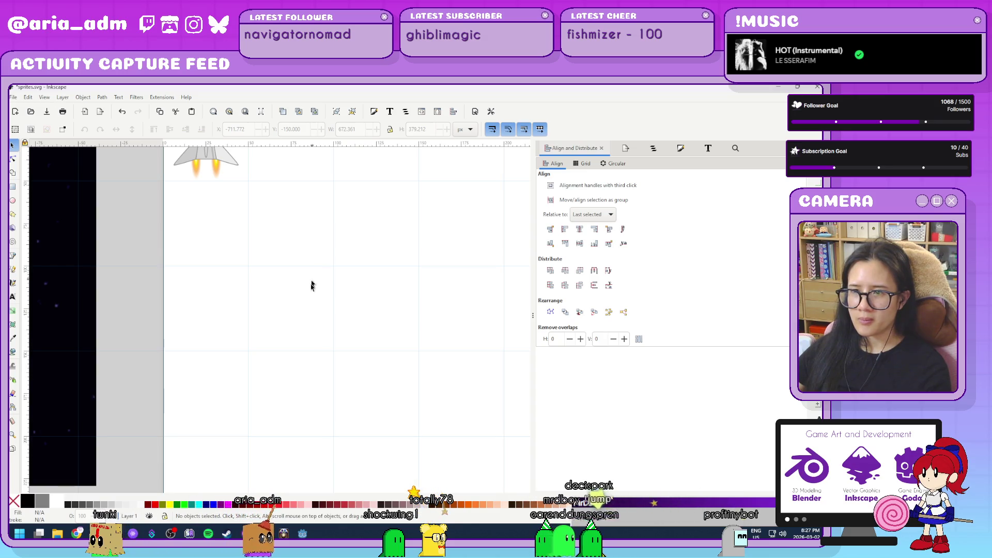
pyautogui.scroll(4, 312, 282)
pyautogui.hscroll(-7, 312, 281)
pyautogui.scroll(-1, 422, 372)
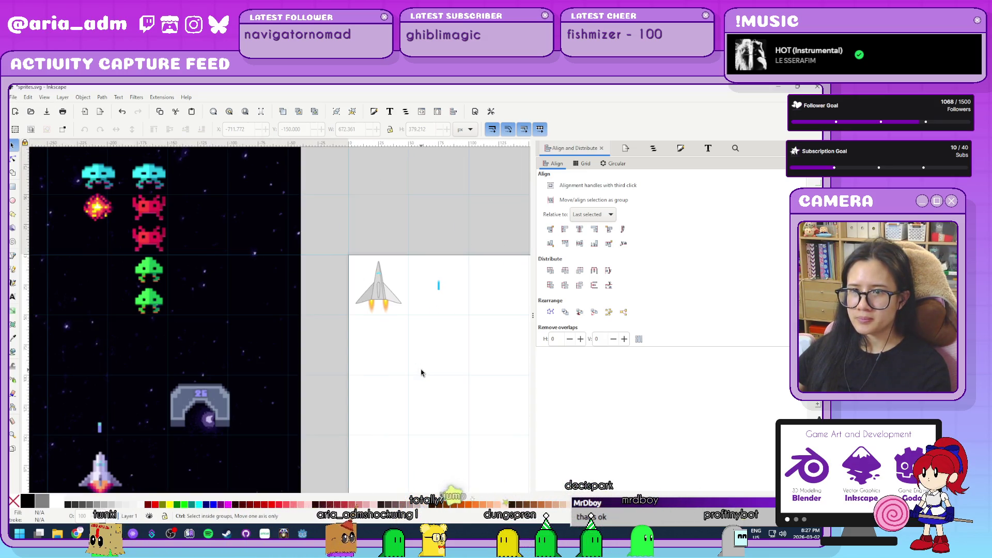
pyautogui.scroll(1, 421, 372)
pyautogui.moveTo(106, 222)
pyautogui.mouseDown()
pyautogui.moveTo(172, 301)
pyautogui.moveTo(181, 377)
pyautogui.moveTo(167, 385)
pyautogui.mouseUp()
pyautogui.click(383, 380)
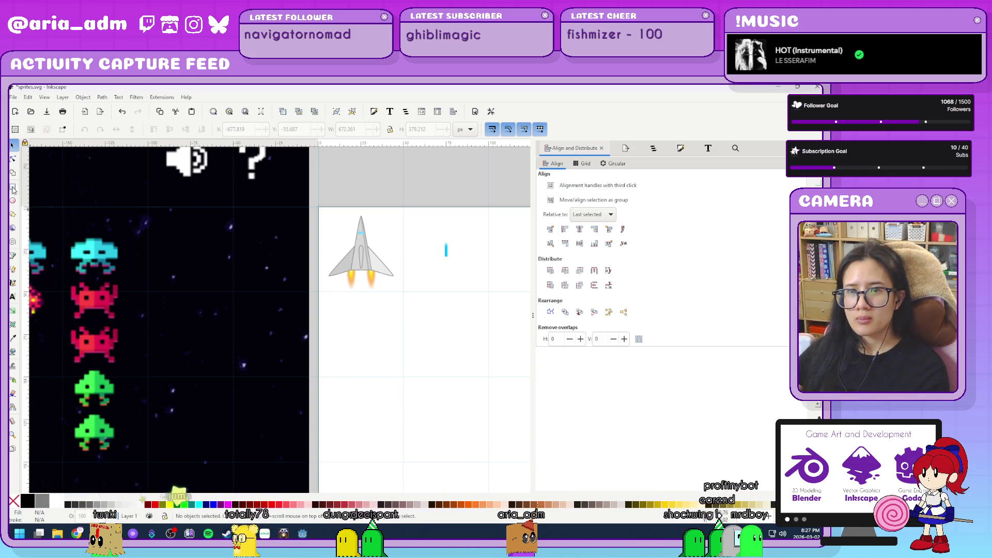
# - Draw an orange rectangle below the spaceship and round its ends into a pill shape
pyautogui.press('r')
pyautogui.moveTo(341, 321); pyautogui.dragTo(384, 351)
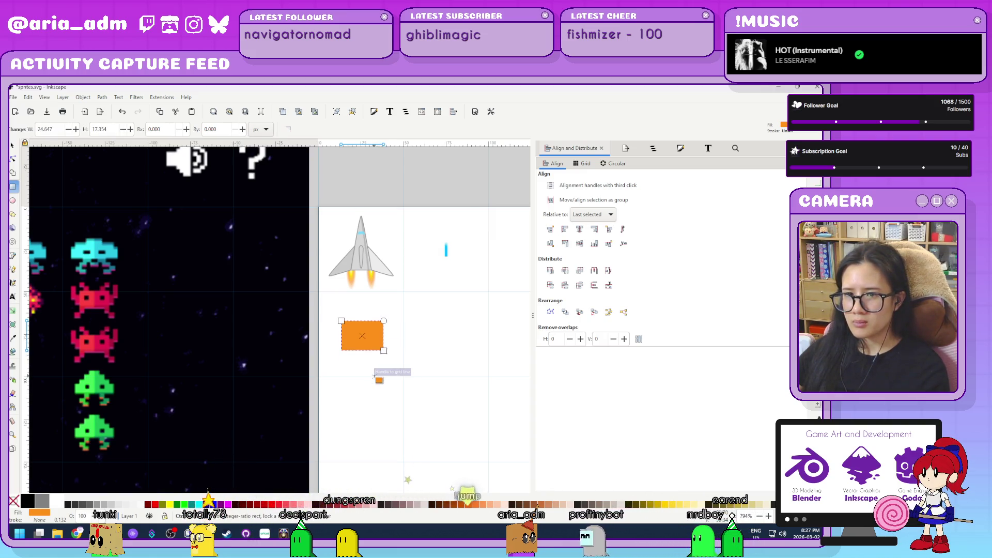
pyautogui.scroll(1, 374, 377)
pyautogui.moveTo(390, 299)
pyautogui.mouseDown()
pyautogui.moveTo(405, 321)
pyautogui.moveTo(400, 312)
pyautogui.mouseUp()
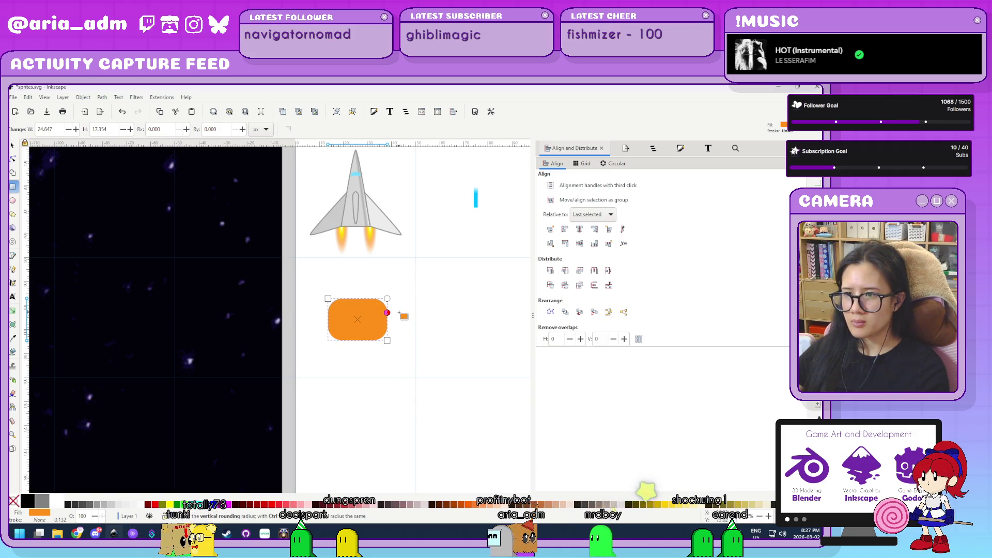
# - Return to the Selector tool and select the orange rounded rectangle
pyautogui.click(13, 147)
pyautogui.scroll(-1, 526, 416)
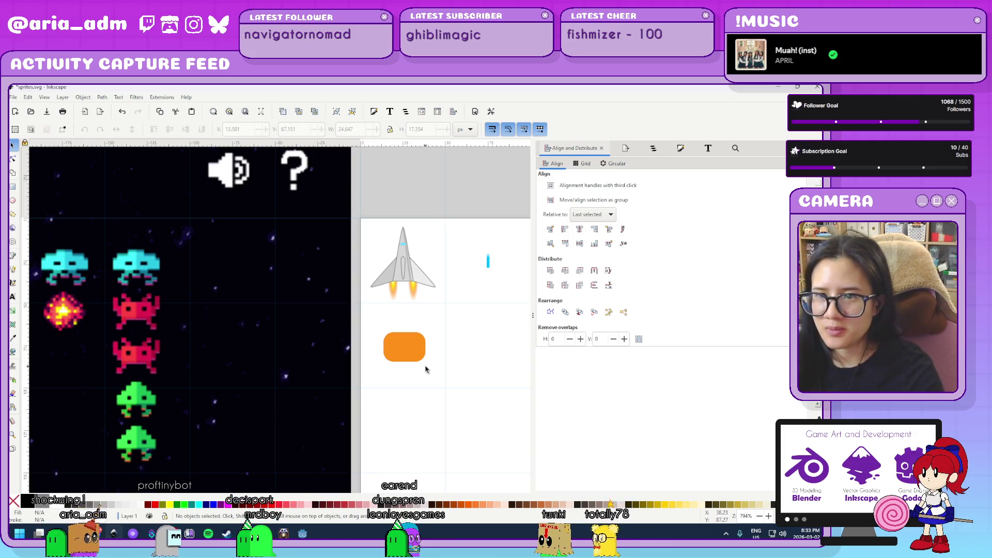
pyautogui.scroll(1, 426, 369)
pyautogui.scroll(-1, 426, 369)
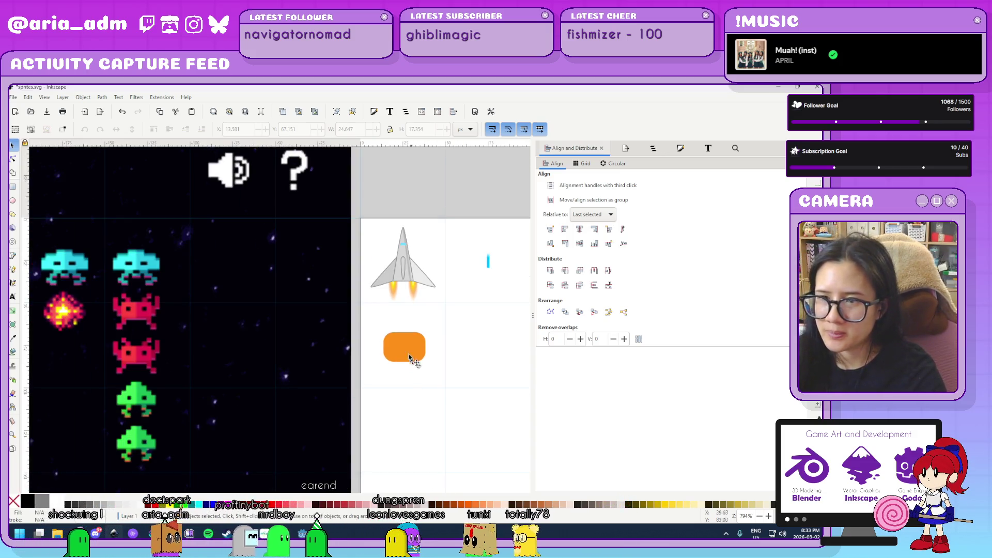
pyautogui.click(406, 352)
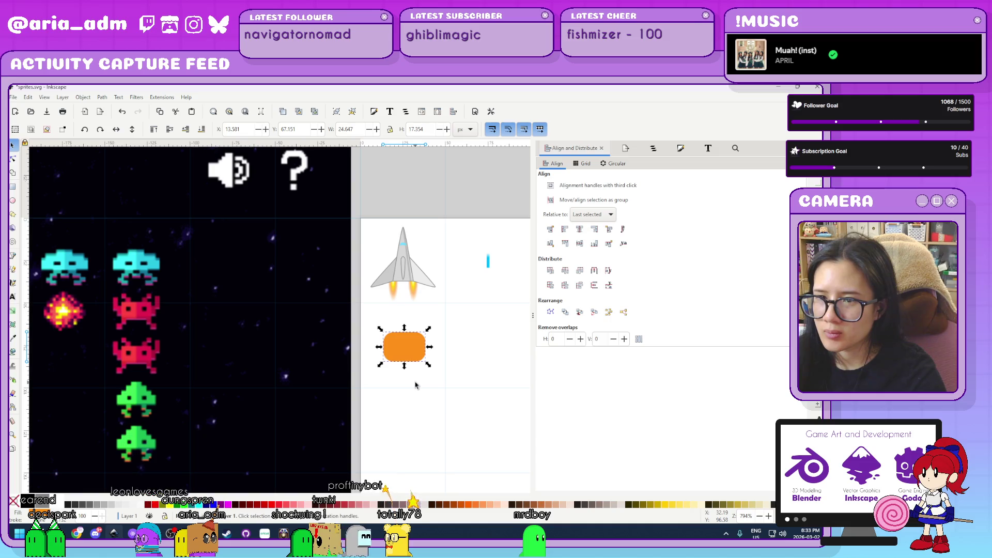
# - Nudge the orange rectangle slightly right and down, then save sprites.svg
pyautogui.keyDown('ctrl'); pyautogui.scroll(3, 415, 385); pyautogui.keyUp('ctrl')
pyautogui.moveTo(388, 236); pyautogui.dragTo(399, 261)
pyautogui.moveTo(471, 290)
pyautogui.mouseDown()
pyautogui.moveTo(420, 348)
pyautogui.moveTo(439, 312)
pyautogui.mouseUp()
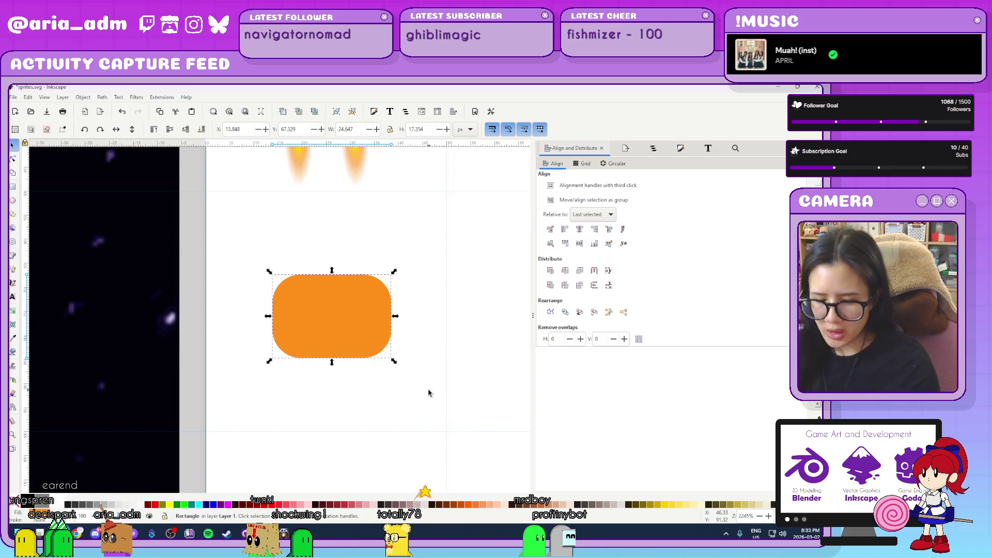
pyautogui.hotkey('ctrl', 's')
# - Open the npcs.svg character sheet
pyautogui.click(13, 97)
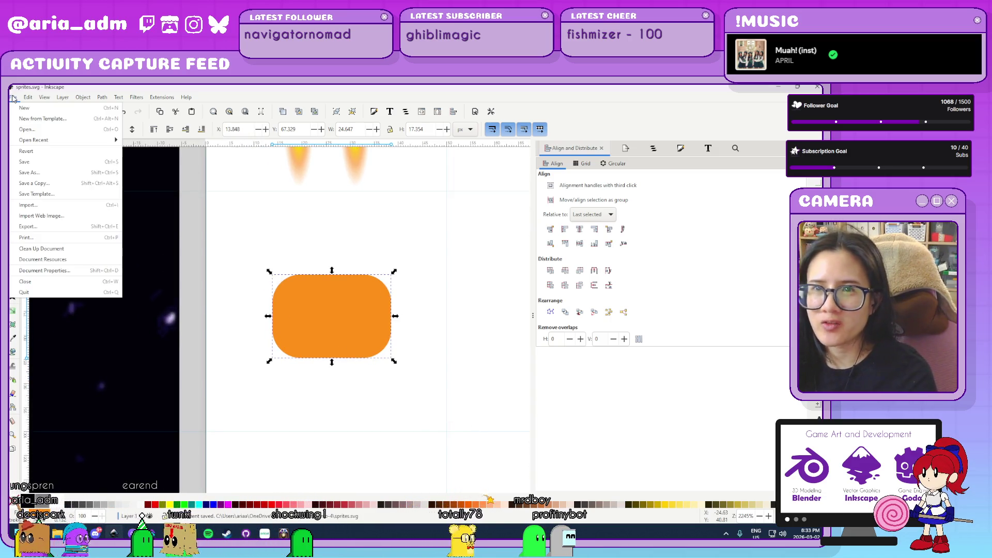
pyautogui.moveTo(66, 147)
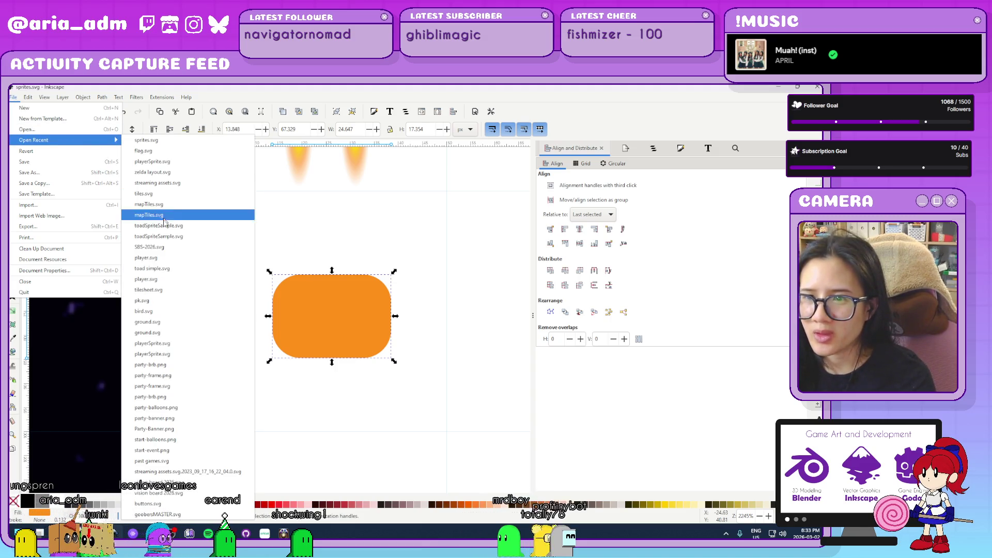
pyautogui.click(403, 439)
pyautogui.hotkey('ctrl', 'o')
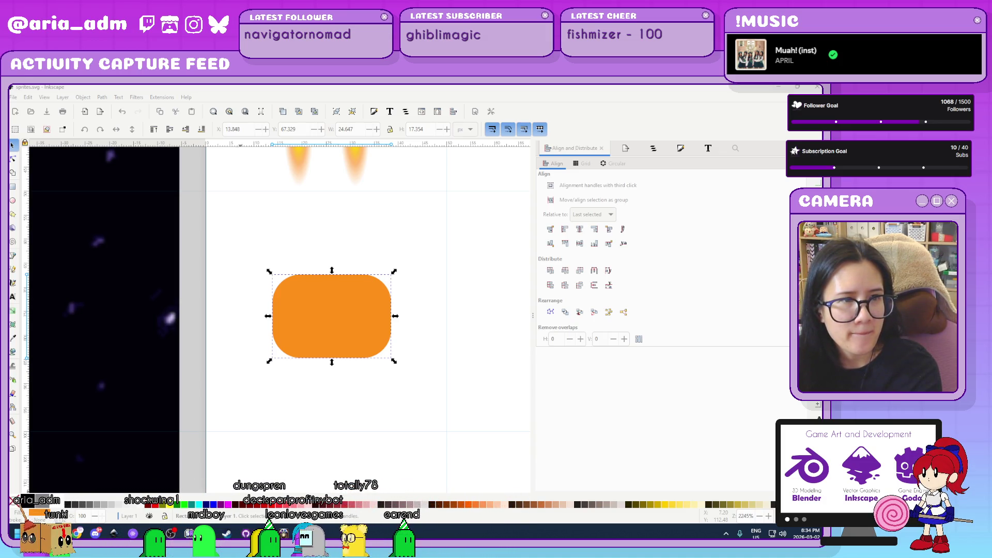
pyautogui.hotkey('ctrl', 'Tab')
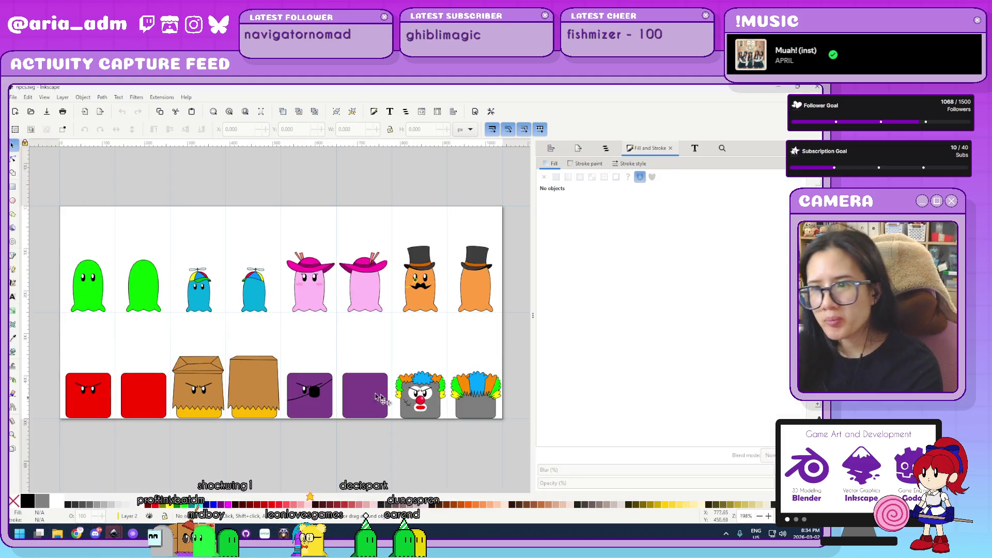
# - Replace the orange placeholder in sprites.svg with the angry red box character from npcs.svg
pyautogui.scroll(-4, 397, 391)
pyautogui.hscroll(-2, 439, 390)
pyautogui.scroll(3, 98, 292)
pyautogui.moveTo(119, 280); pyautogui.dragTo(276, 474)
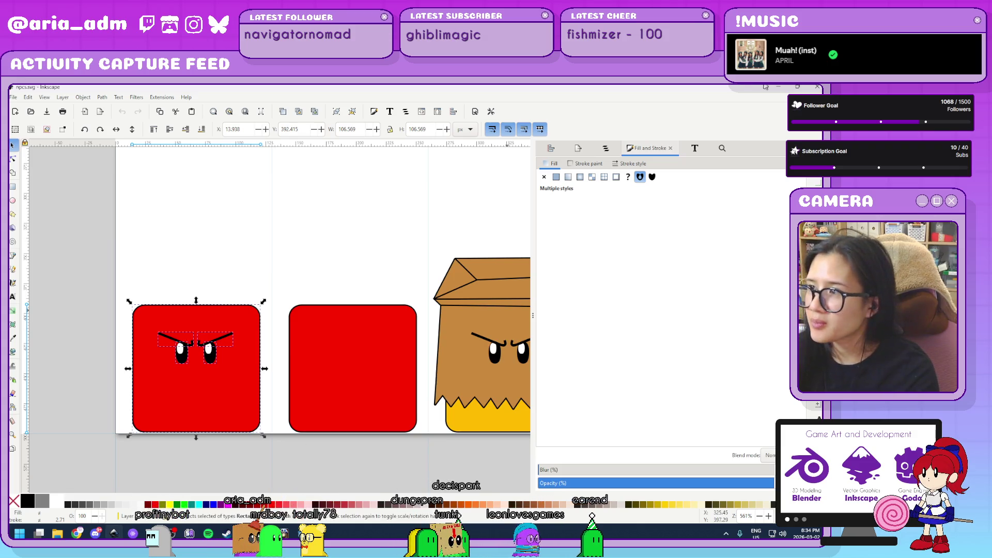
pyautogui.hotkey('ctrl', 'Tab')
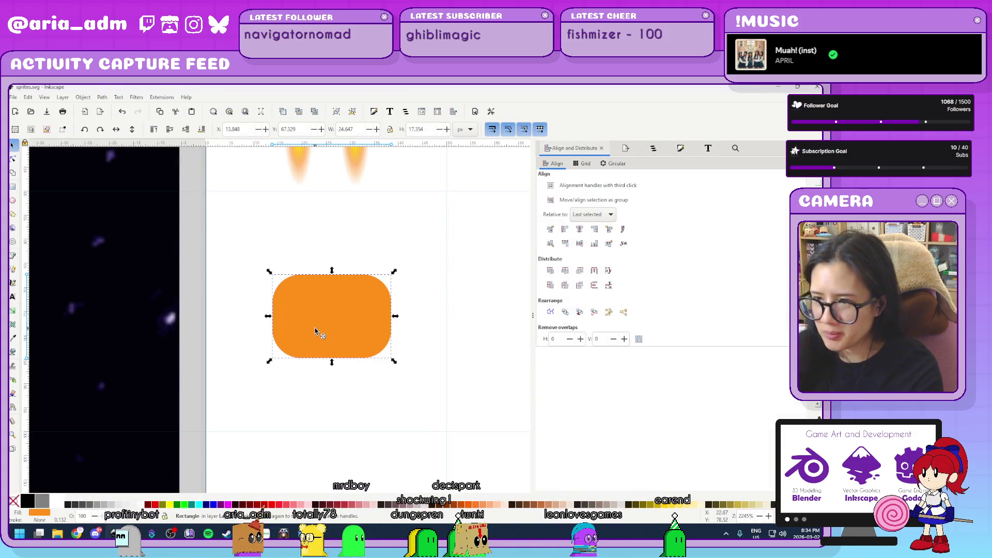
pyautogui.press('Delete')
pyautogui.hotkey('ctrl', 'v')
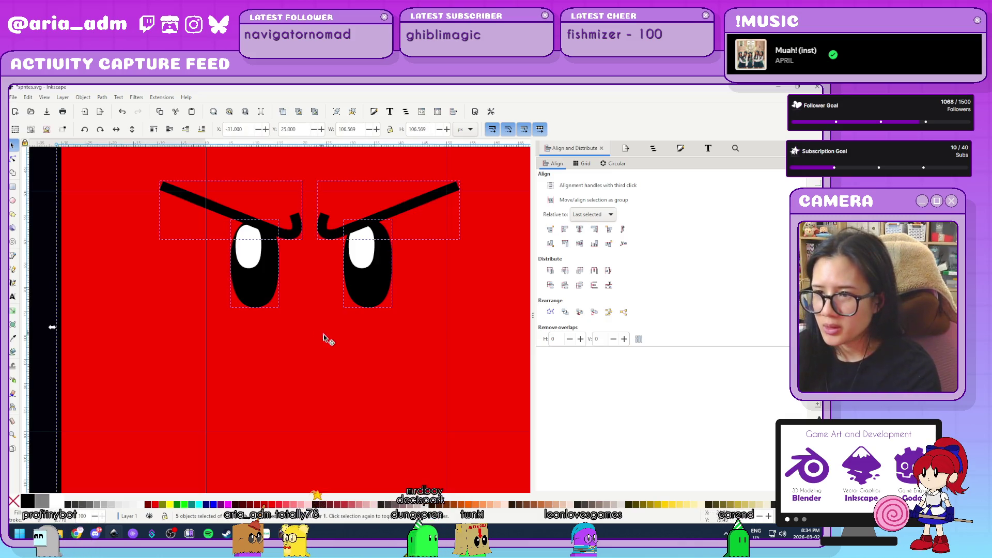
# - Shrink the pasted red face to about 26 px wide and select it
pyautogui.keyDown('ctrl'); pyautogui.scroll(-5, 322, 341); pyautogui.keyUp('ctrl')
pyautogui.moveTo(368, 292); pyautogui.dragTo(332, 323)
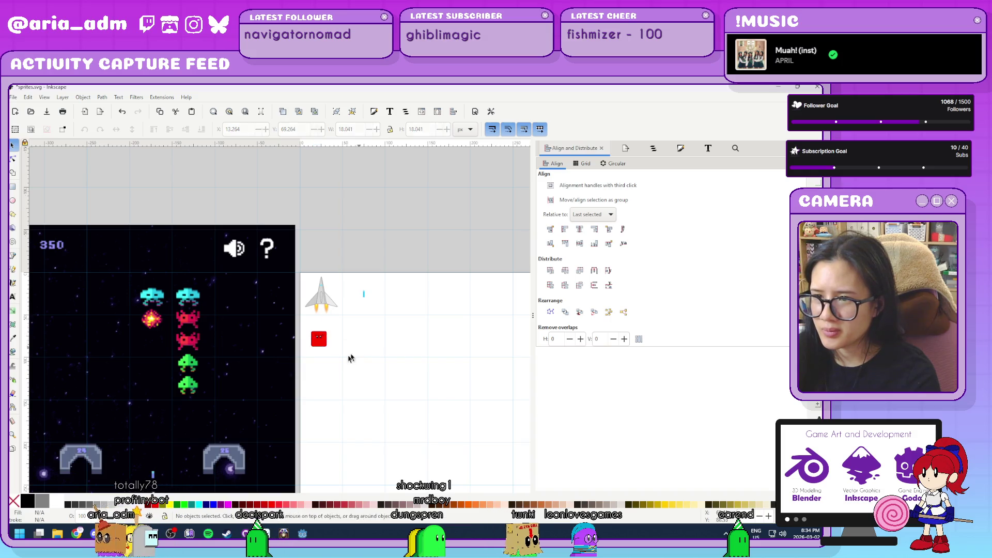
pyautogui.keyDown('ctrl'); pyautogui.scroll(4, 354, 354); pyautogui.keyUp('ctrl')
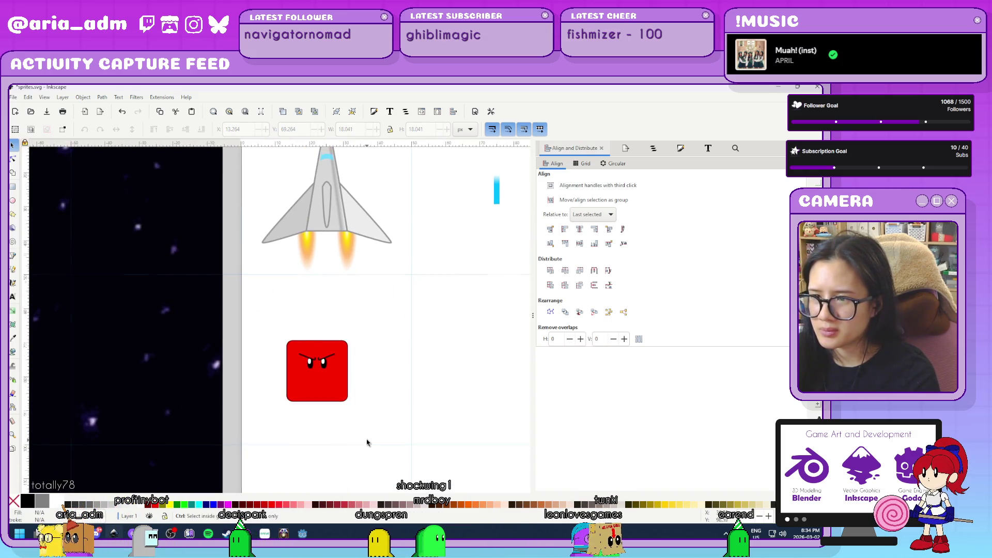
pyautogui.scroll(1, 366, 442)
pyautogui.click(315, 372)
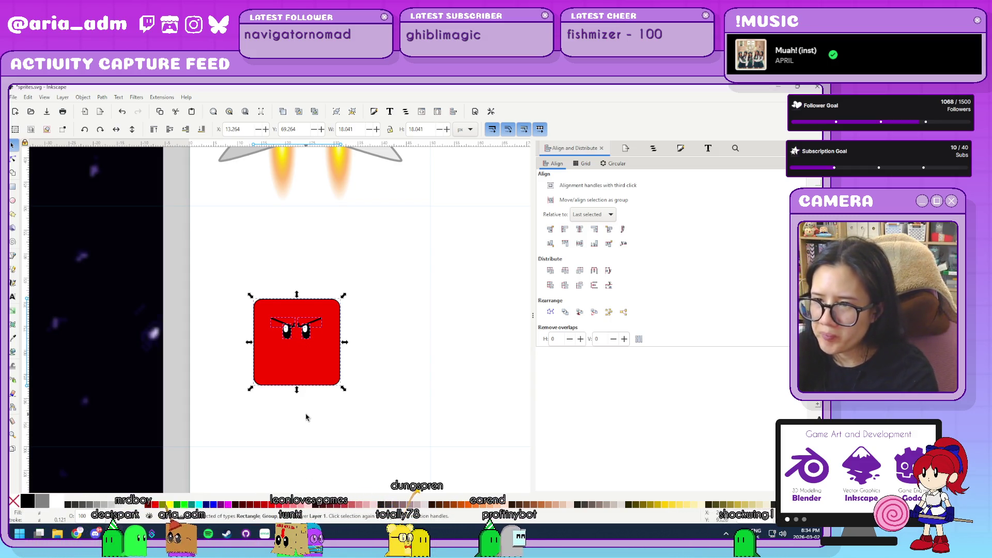
# - Rubber-band select the whole red square, then open Document Properties with Ctrl+Shift+D
pyautogui.click(393, 371)
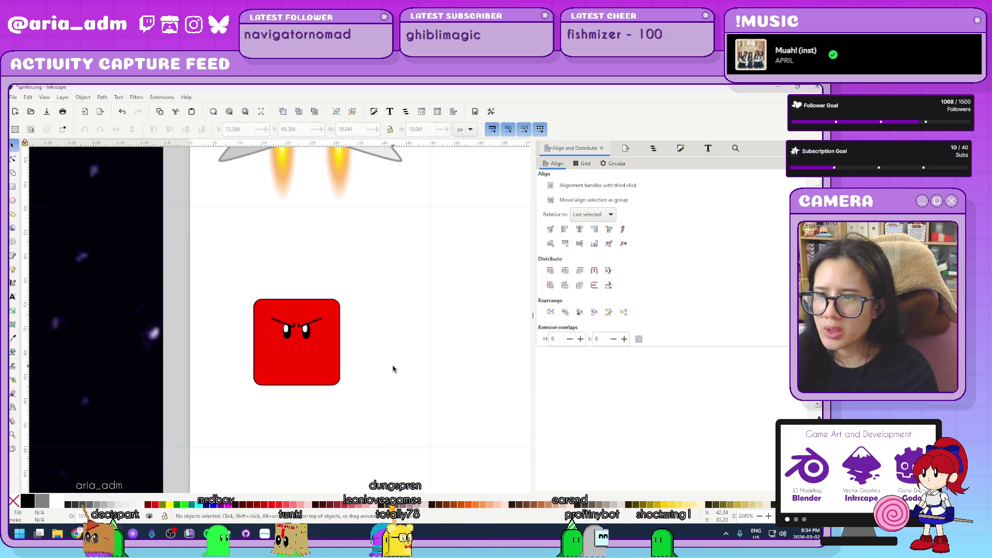
pyautogui.moveTo(379, 417); pyautogui.dragTo(205, 276)
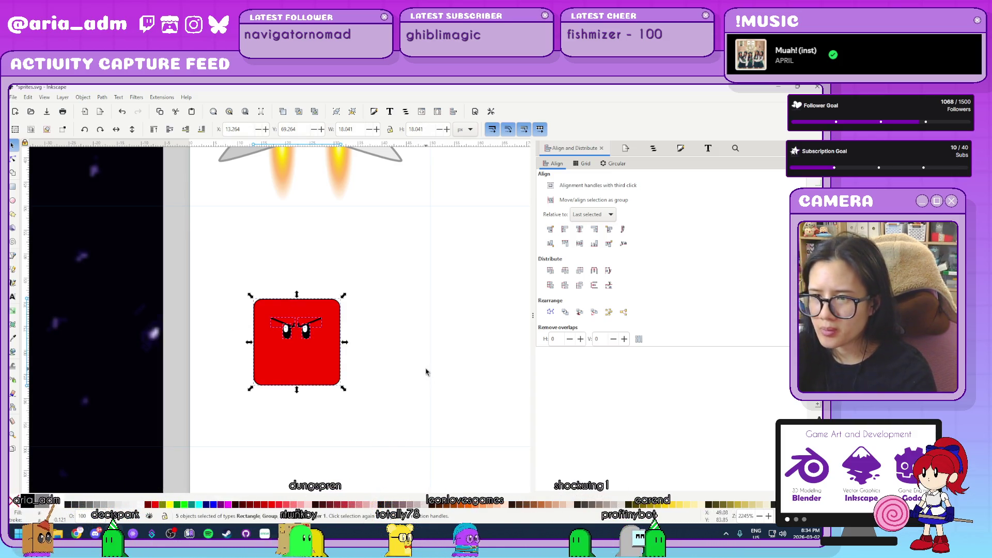
pyautogui.hotkey('ctrl', 'shift', 'd')
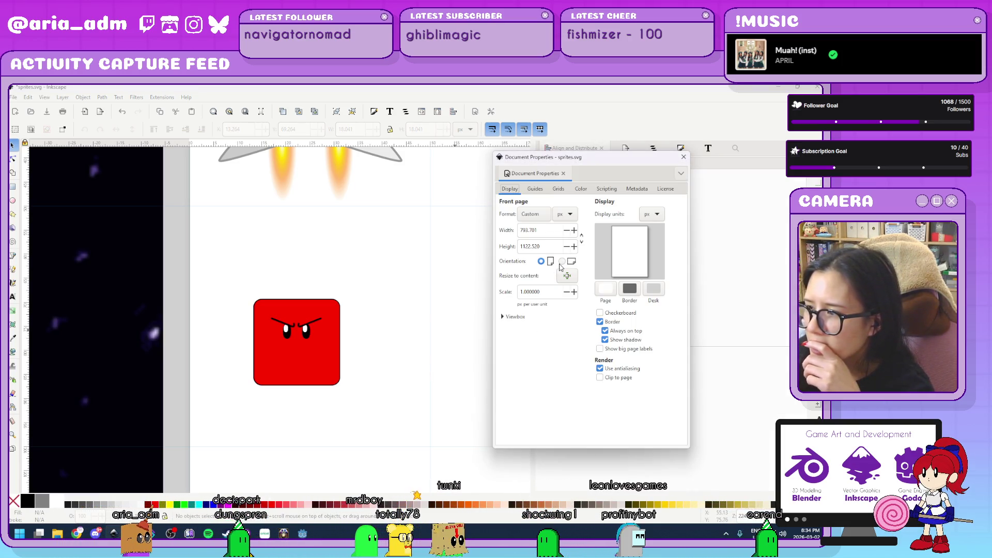
# - Create a new rectangular grid with X and Y spacing 25, shown as dots, then close the dialog
pyautogui.click(535, 189)
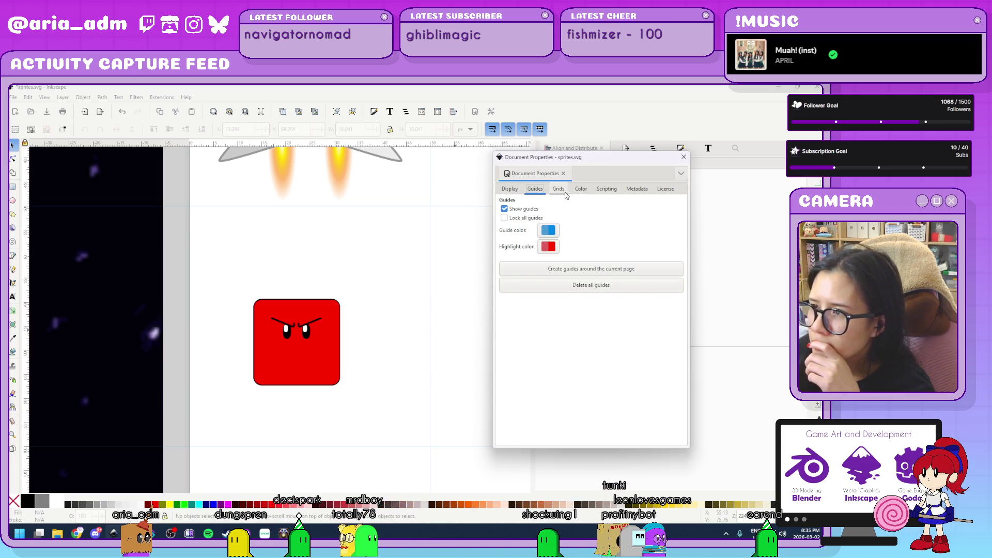
pyautogui.click(561, 190)
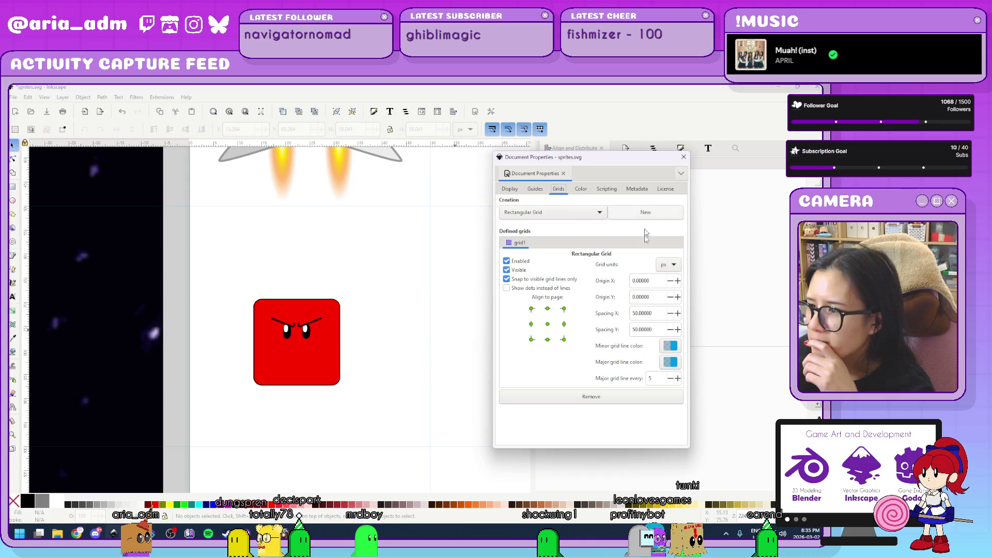
pyautogui.click(658, 214)
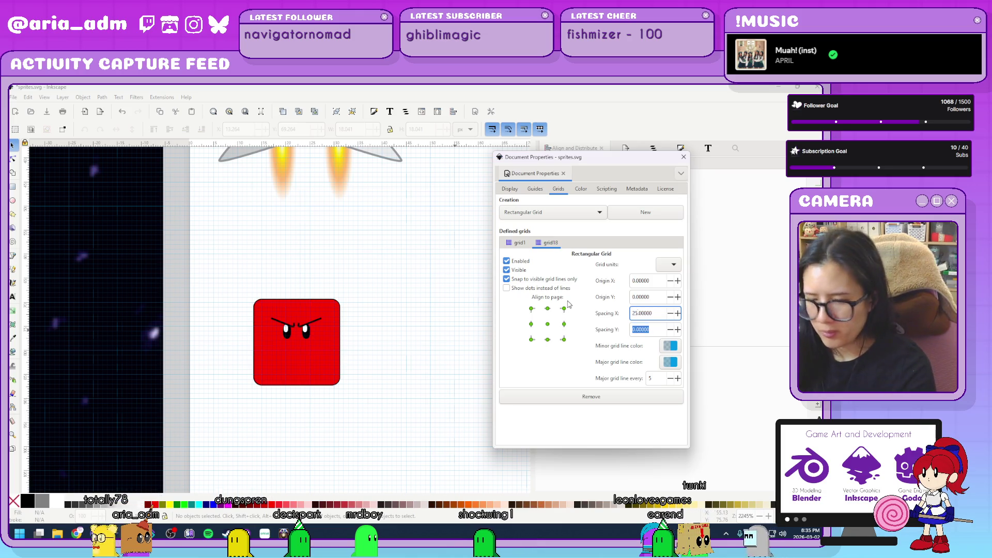
pyautogui.press('Tab')
pyautogui.write('25')
pyautogui.press('Return')
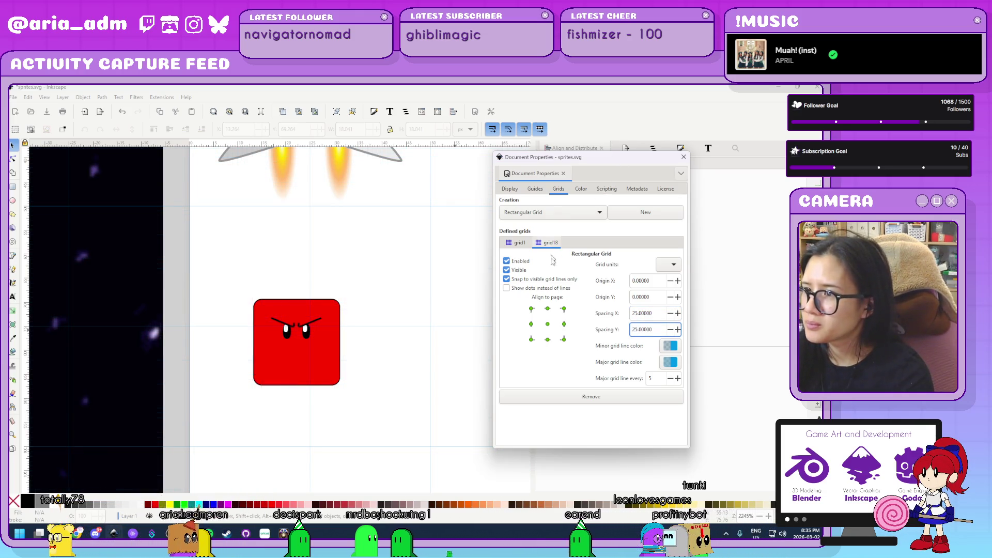
pyautogui.click(506, 288)
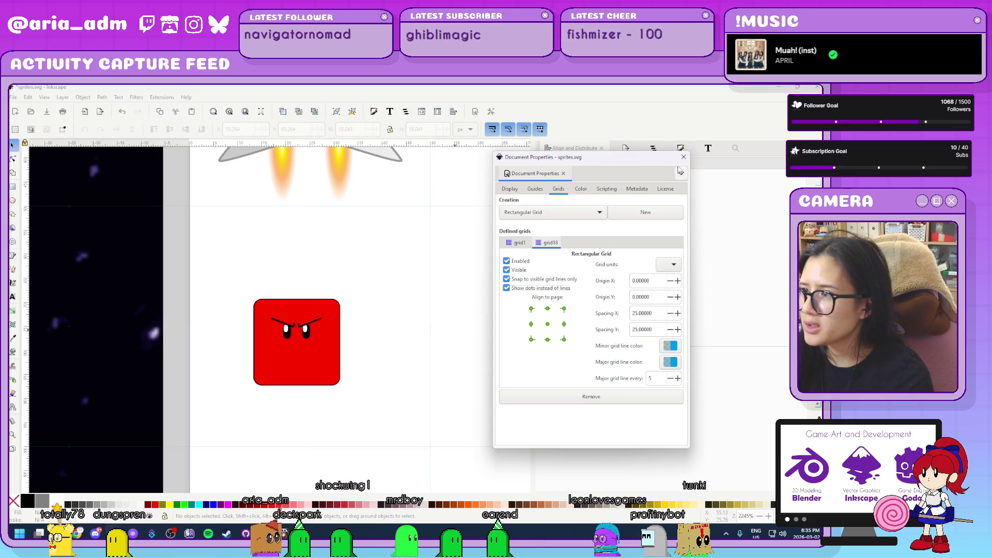
pyautogui.click(684, 156)
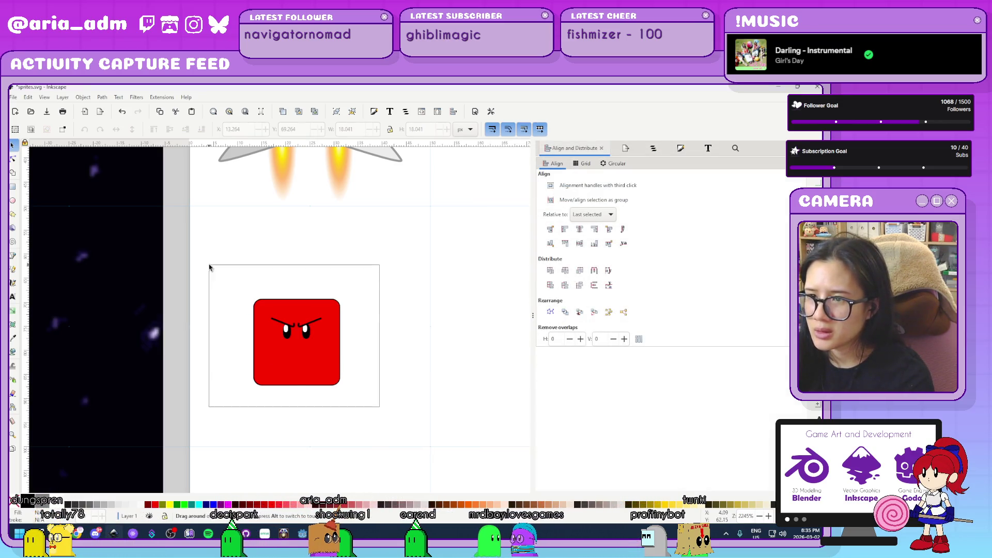
# - Move the red square slightly up and right, then deselect it
pyautogui.moveTo(320, 376)
pyautogui.mouseDown()
pyautogui.moveTo(380, 284)
pyautogui.moveTo(319, 370)
pyautogui.moveTo(310, 366)
pyautogui.mouseUp()
pyautogui.click(401, 361)
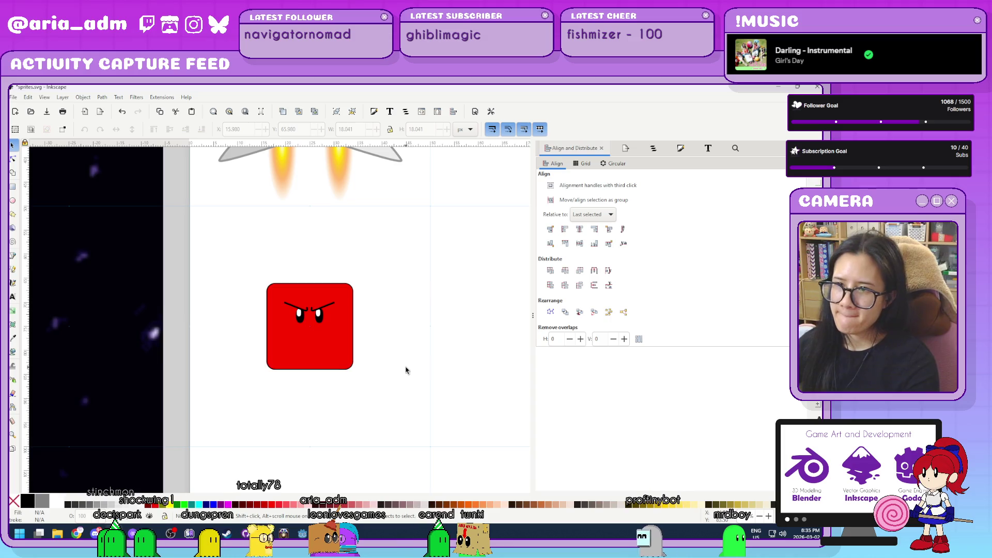
pyautogui.scroll(-3, 406, 370)
pyautogui.scroll(3, 408, 371)
pyautogui.scroll(2, 227, 372)
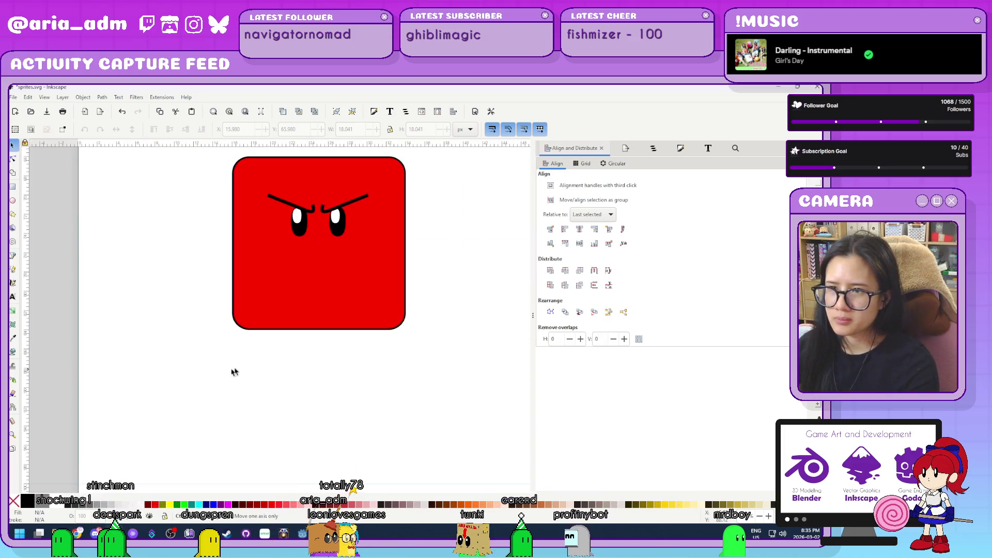
pyautogui.moveTo(445, 283)
pyautogui.mouseDown()
pyautogui.moveTo(399, 410)
pyautogui.moveTo(399, 337)
pyautogui.mouseUp()
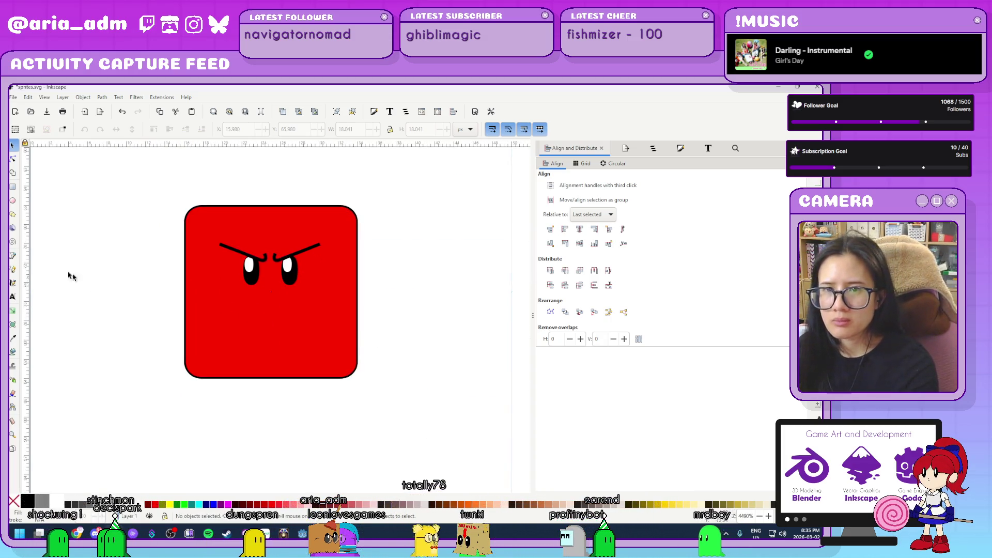
# - Draw a closed bent limb shape below the red square with the Pen tool and nudge it left
pyautogui.press('b')
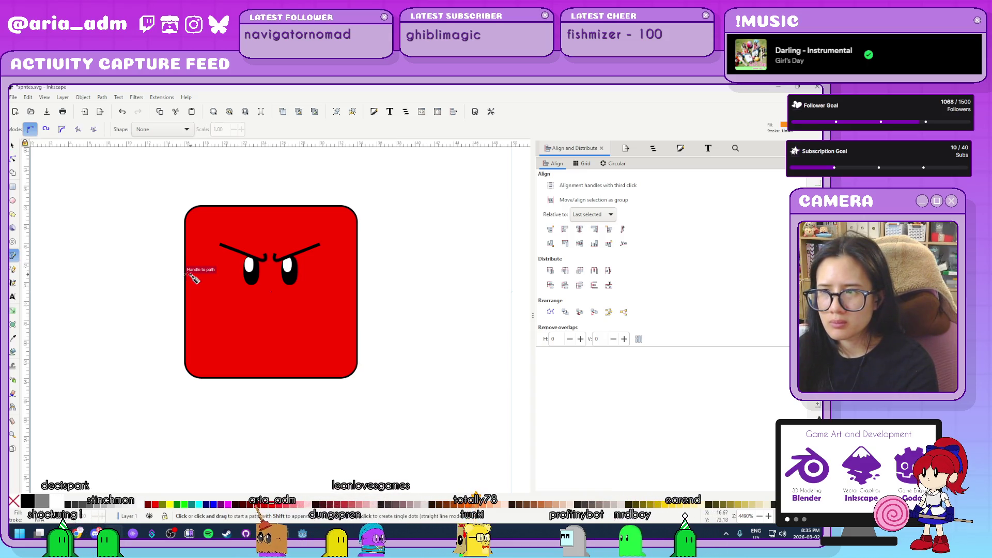
pyautogui.scroll(-3, 124, 281)
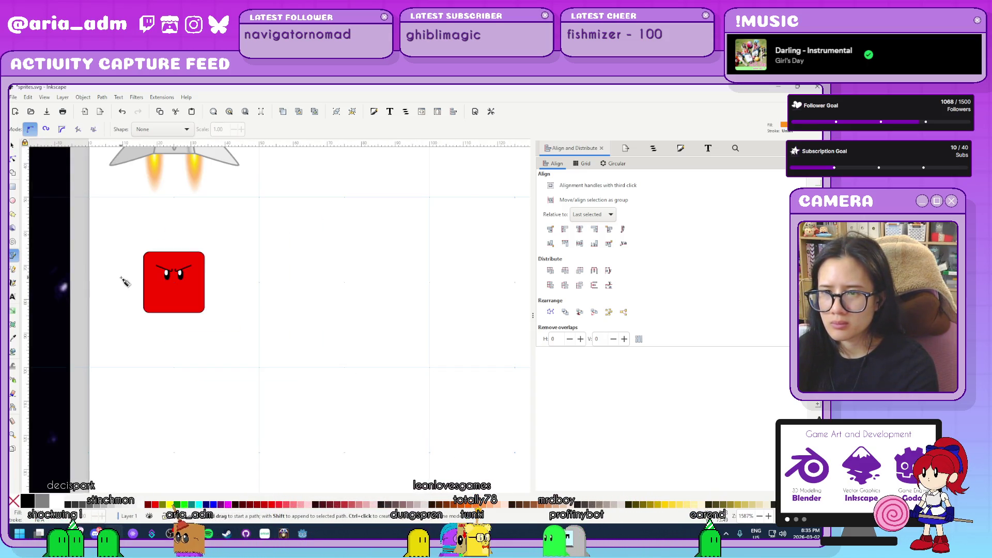
pyautogui.scroll(-3, 124, 280)
pyautogui.moveTo(134, 314)
pyautogui.mouseDown()
pyautogui.moveTo(402, 324)
pyautogui.moveTo(343, 337)
pyautogui.mouseUp()
pyautogui.scroll(6, 370, 327)
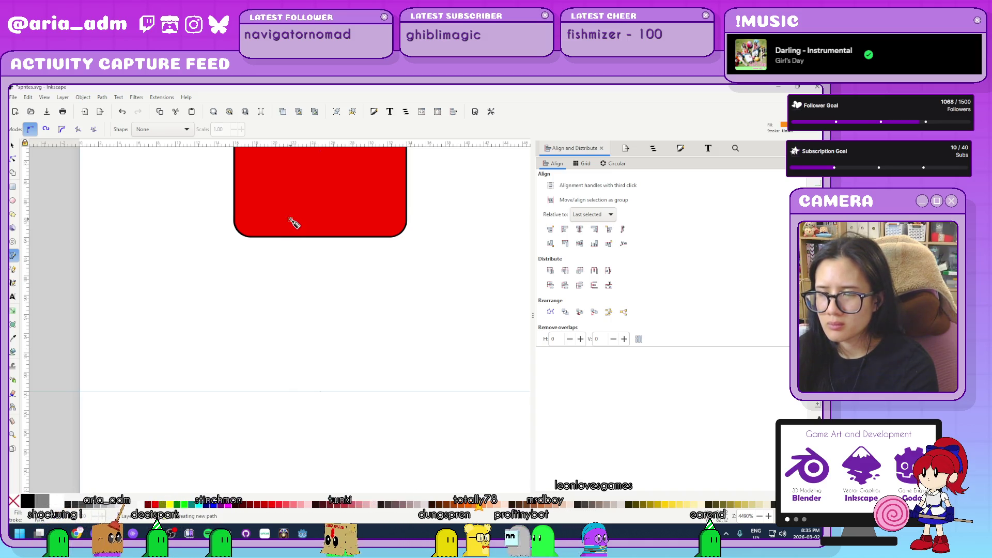
pyautogui.click(290, 220)
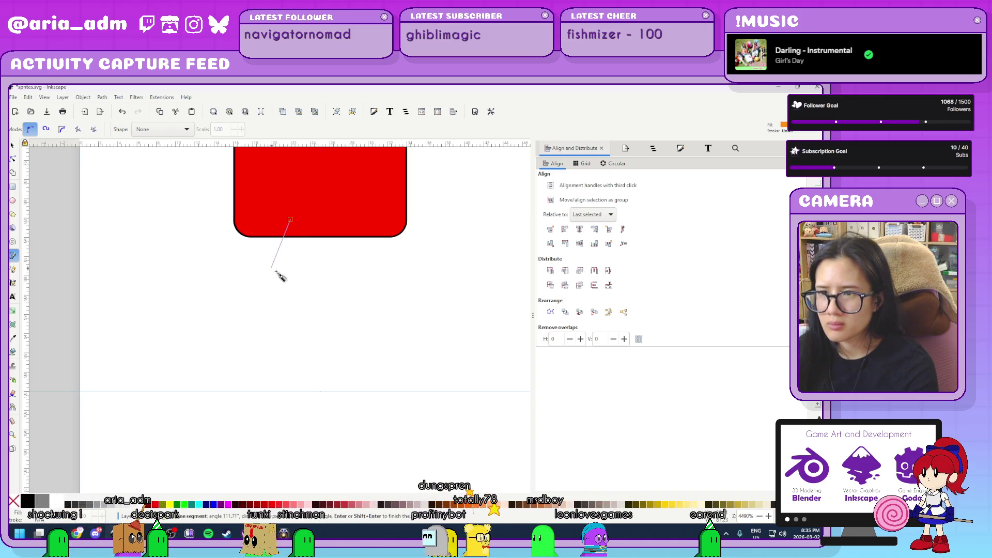
pyautogui.click(272, 269)
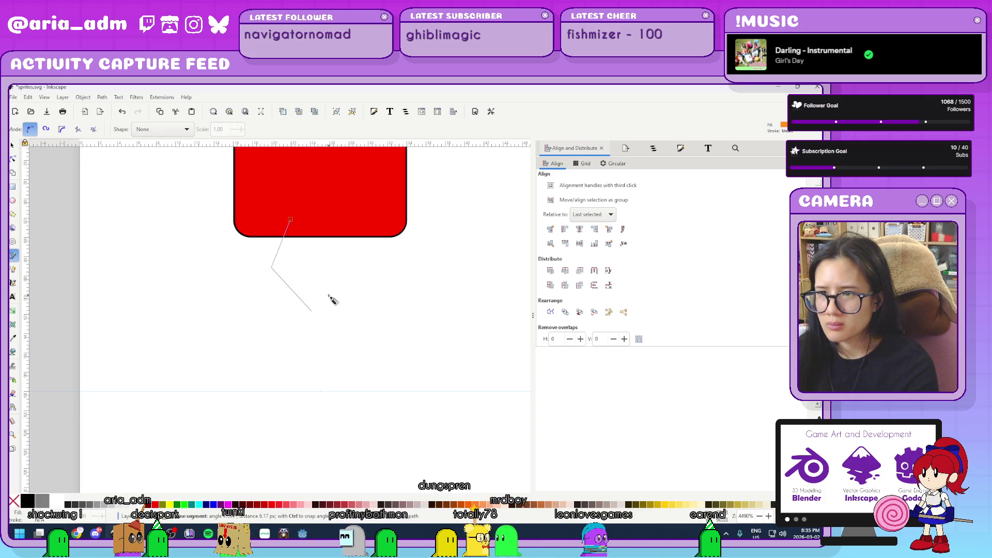
pyautogui.click(311, 311)
pyautogui.click(293, 265)
pyautogui.click(312, 220)
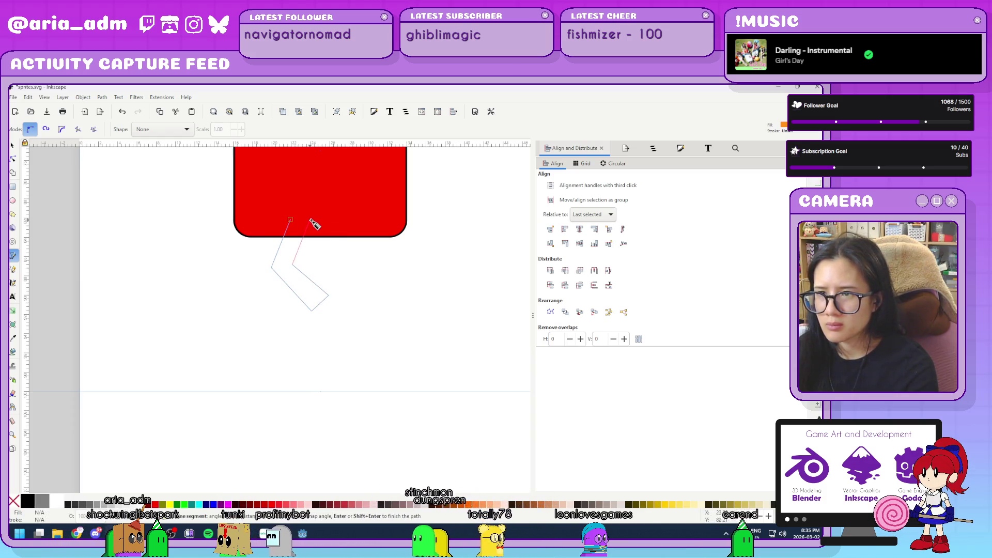
pyautogui.click(292, 221)
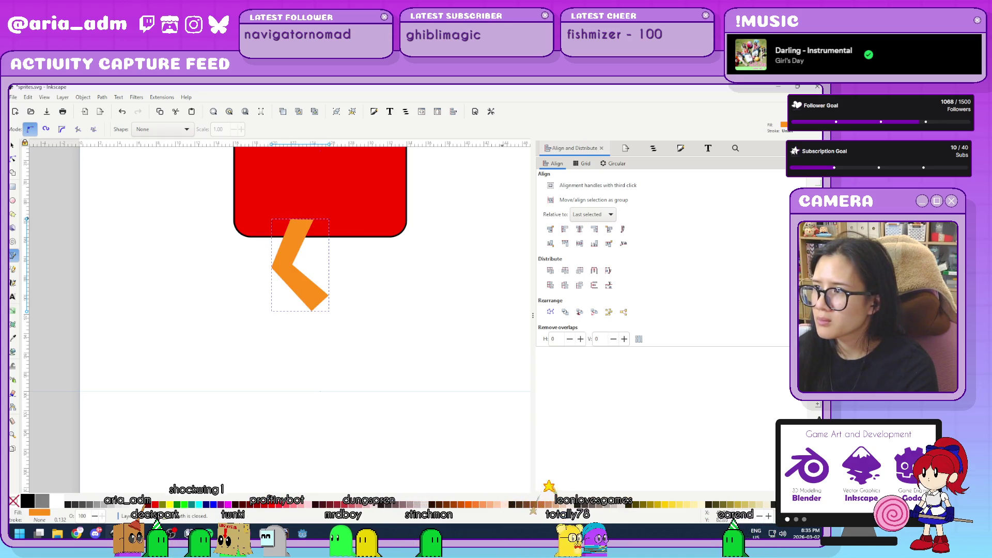
pyautogui.press('s')
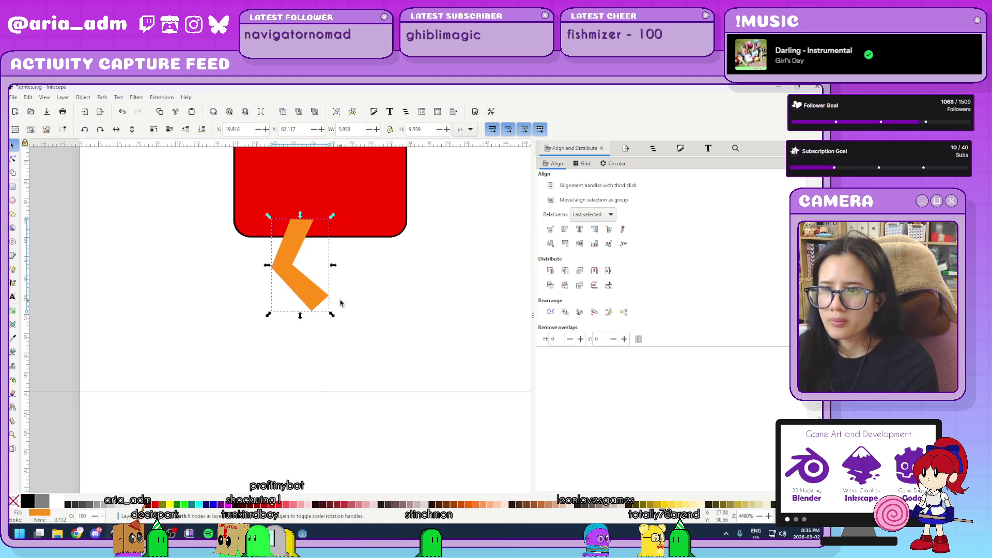
pyautogui.moveTo(290, 298); pyautogui.dragTo(273, 299)
# - Fill the bent shape with the square's red and give it a flat black outline
pyautogui.hotkey('ctrl', 'shift', 'f')
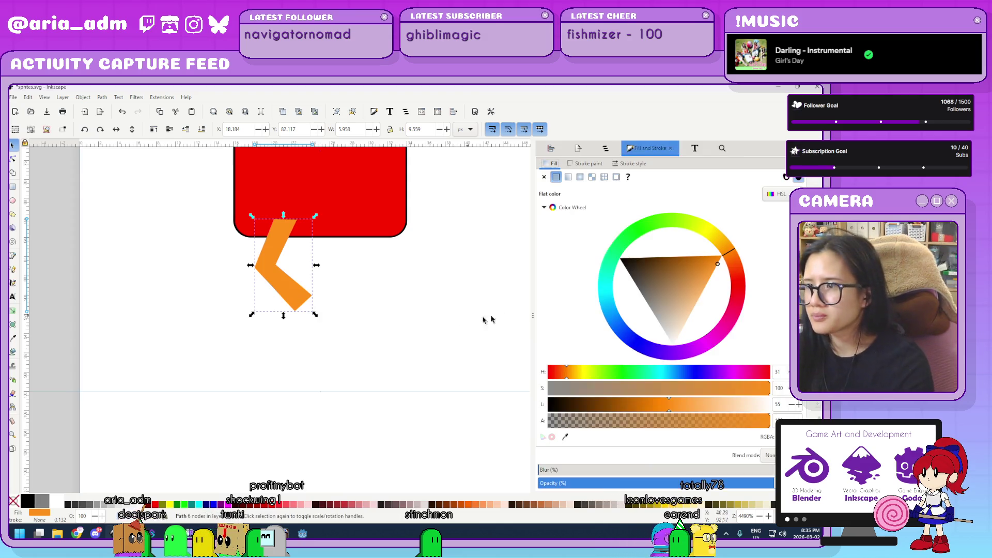
pyautogui.click(565, 437)
pyautogui.click(346, 206)
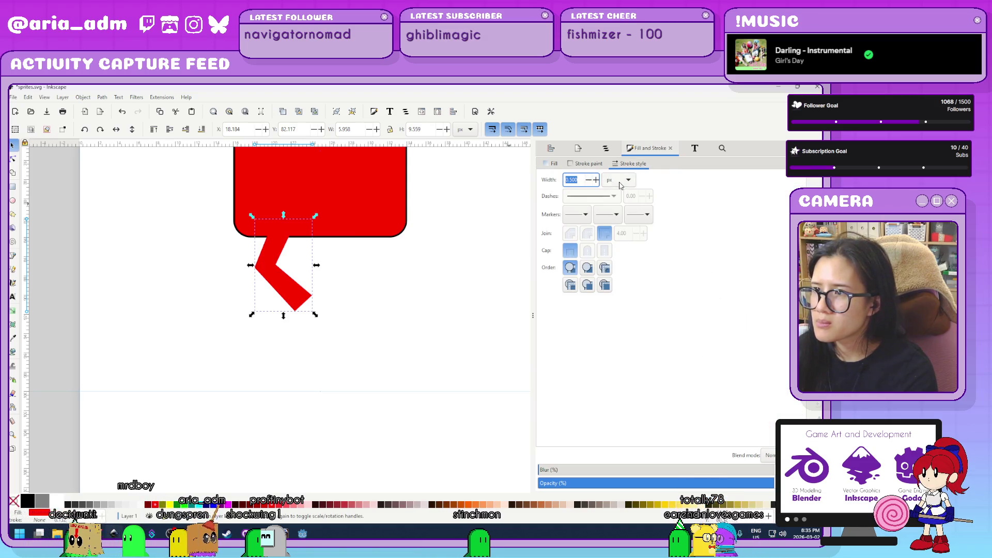
pyautogui.click(588, 163)
pyautogui.click(556, 178)
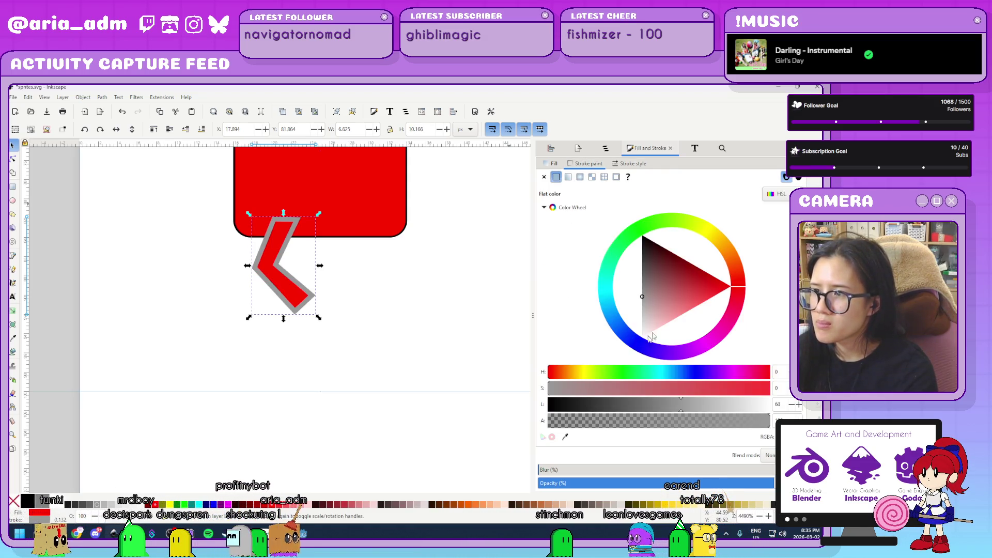
pyautogui.click(632, 164)
# - Select just the red square's rectangle instead of its whole group
pyautogui.click(364, 194)
pyautogui.click(282, 288)
pyautogui.click(381, 217)
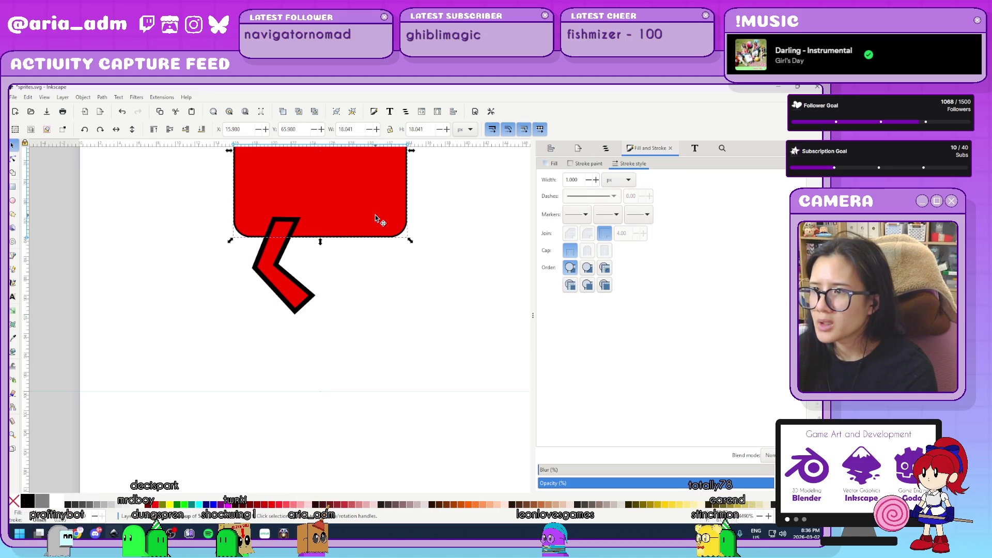
pyautogui.moveTo(443, 215); pyautogui.dragTo(424, 355)
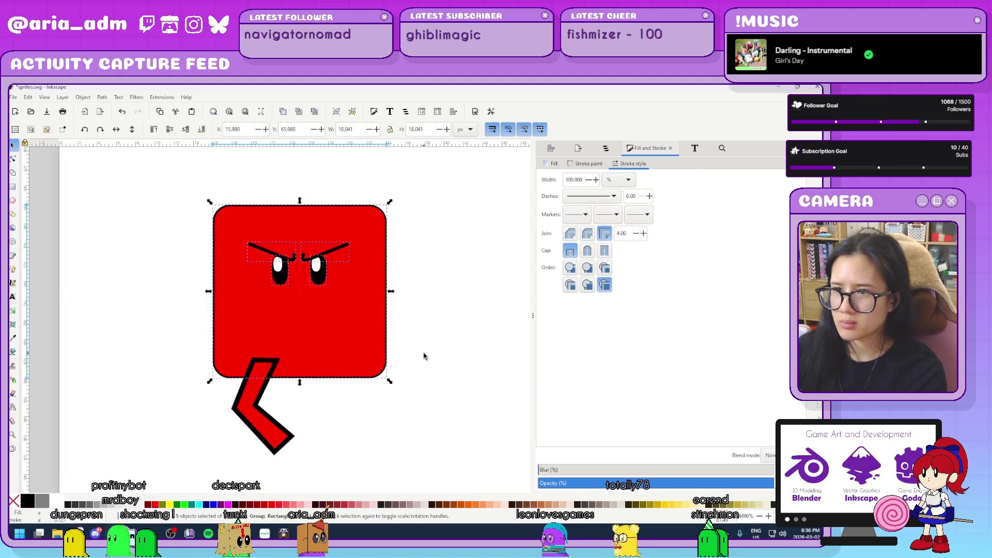
pyautogui.click(361, 332)
pyautogui.click(360, 332)
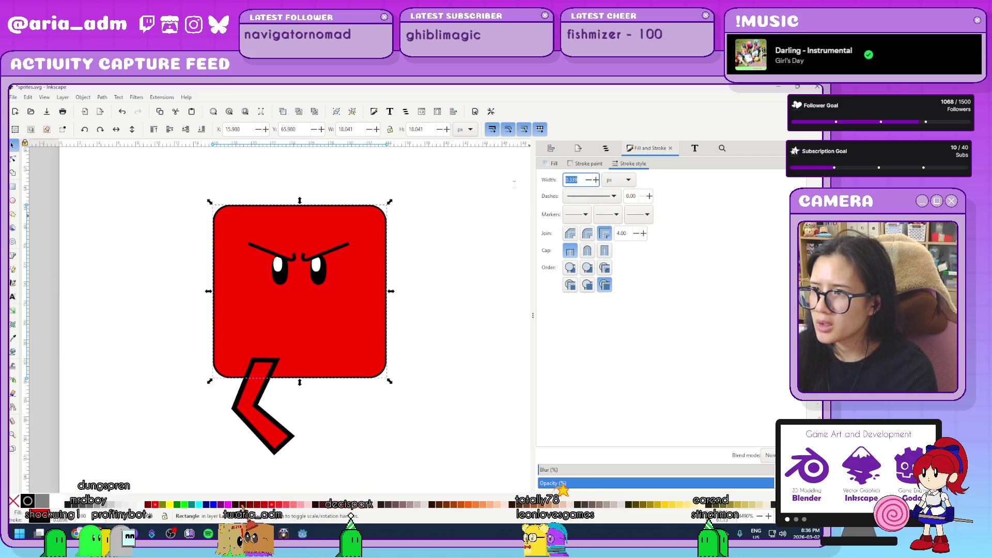
# - Select all four spaceship parts and set their outline width to 0.5
pyautogui.keyDown('ctrl'); pyautogui.scroll(-3, 400, 388); pyautogui.keyUp('ctrl')
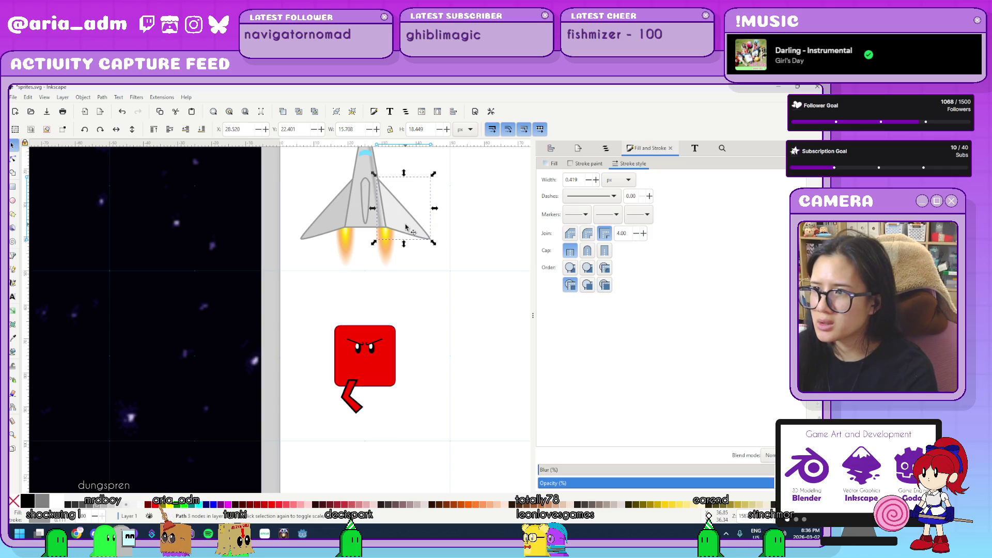
pyautogui.click(362, 217)
pyautogui.scroll(3, 445, 217)
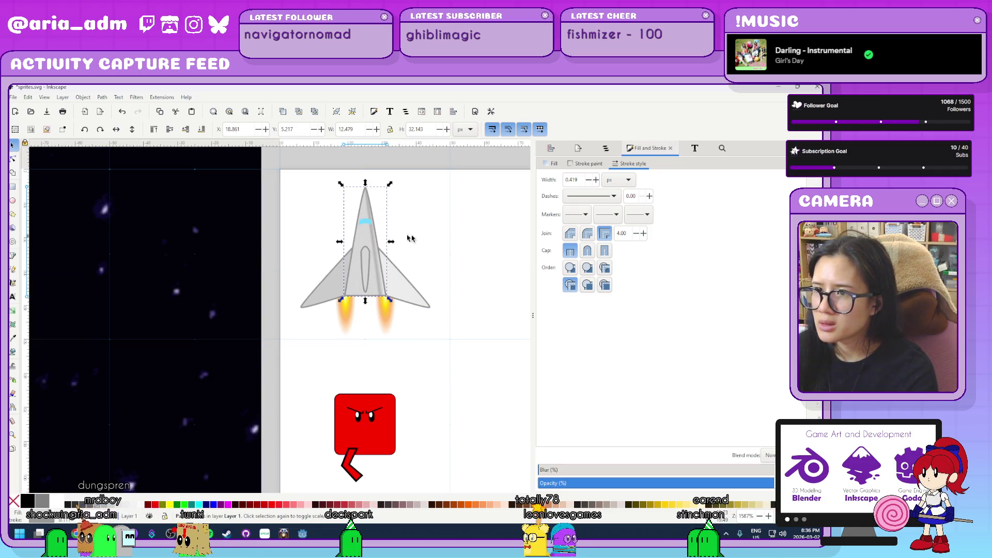
pyautogui.scroll(2, 443, 272)
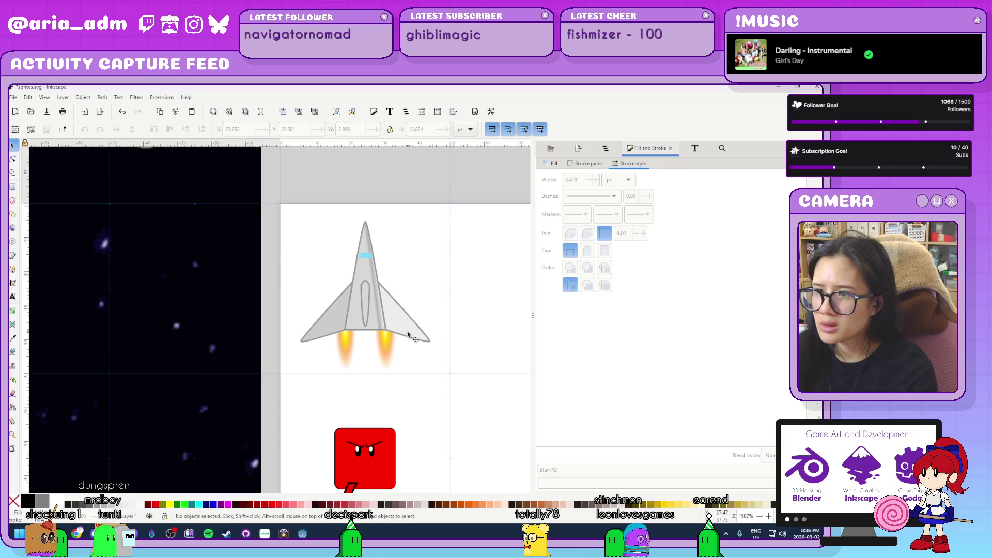
pyautogui.click(400, 310)
pyautogui.moveTo(287, 356); pyautogui.dragTo(507, 220)
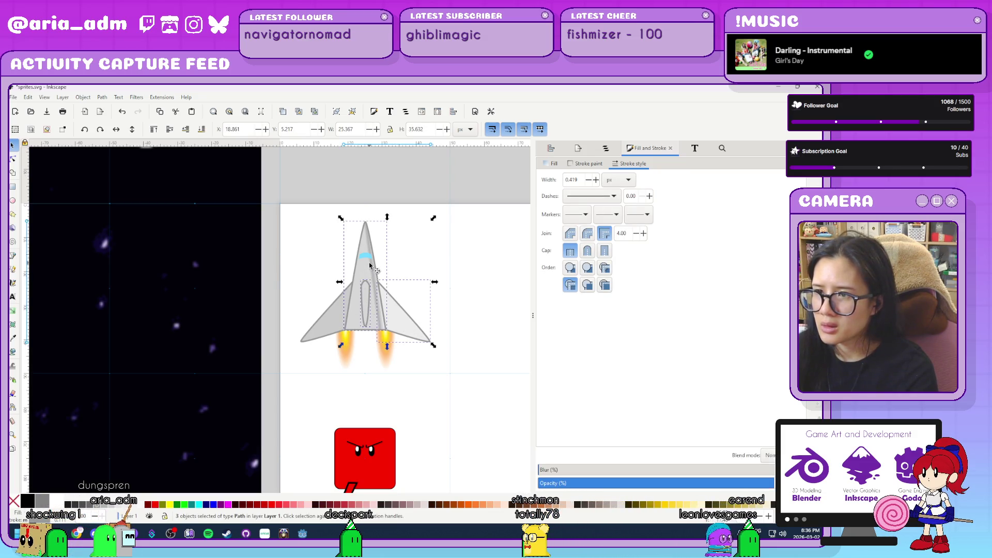
pyautogui.tripleClick(574, 179)
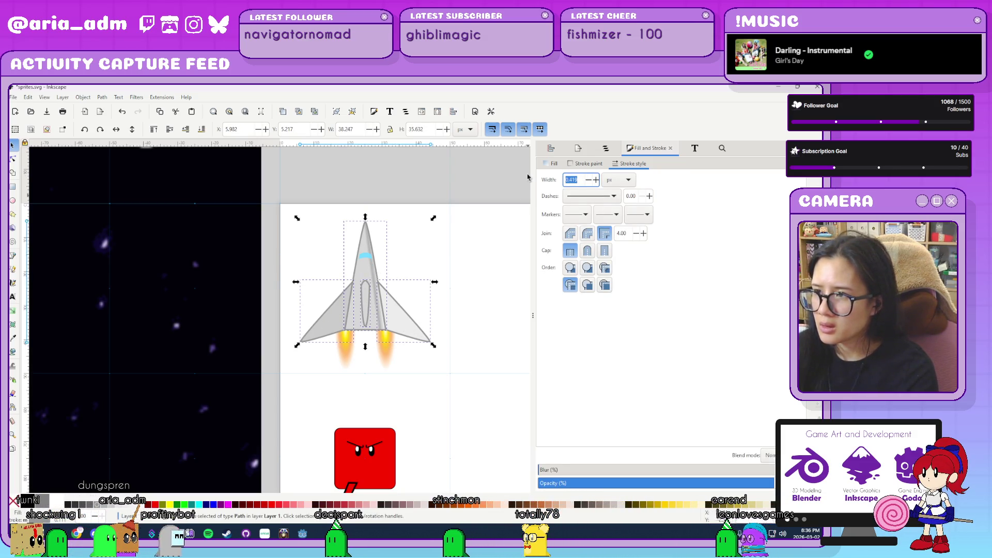
pyautogui.write('.5')
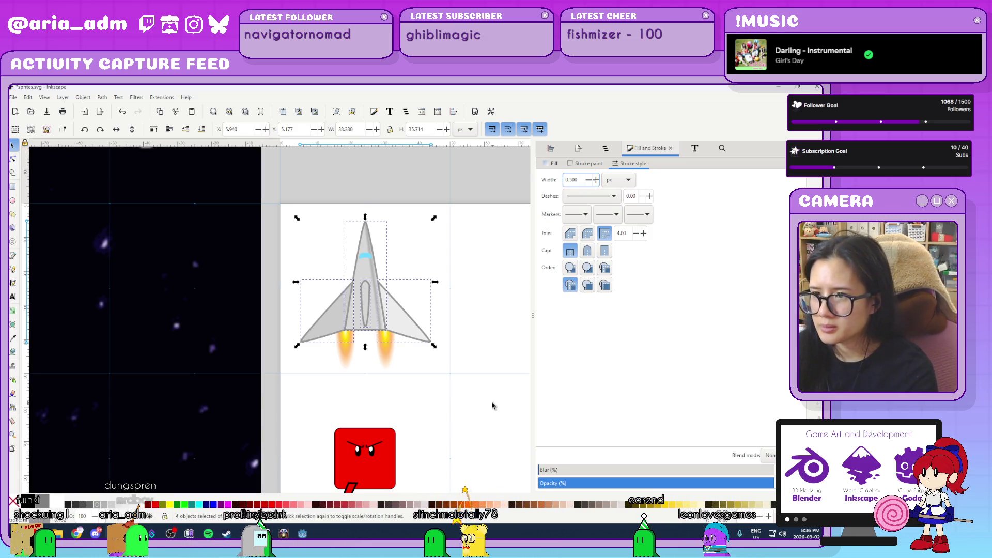
pyautogui.click(433, 460)
# - Select the red square body and highlight its outline width value
pyautogui.scroll(2, 433, 460)
pyautogui.scroll(-4, 428, 365)
pyautogui.click(344, 355)
pyautogui.scroll(2, 344, 355)
pyautogui.tripleClick(574, 179)
# - Set the red square's outline width to 0.5 and select the red leg below it
pyautogui.write('.5')
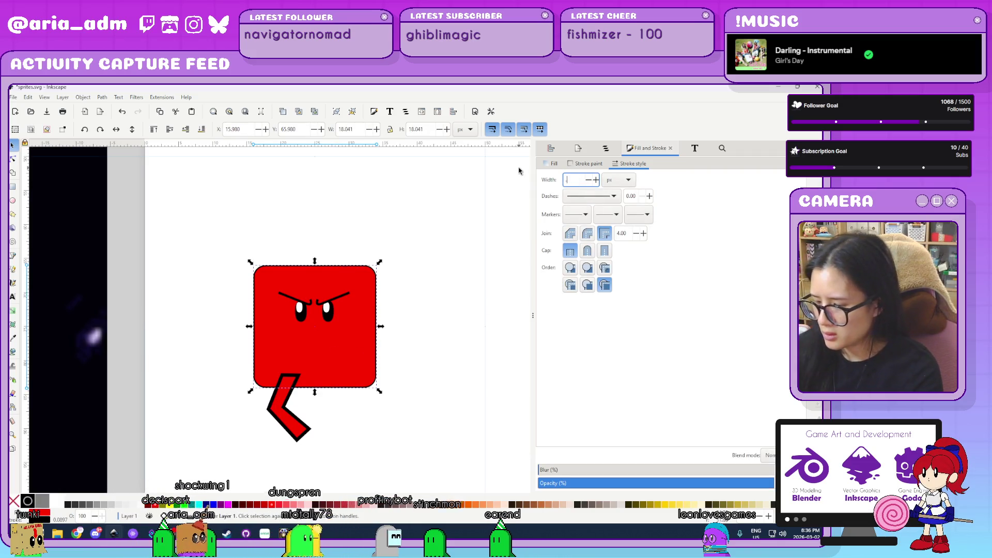
pyautogui.press('Return')
pyautogui.click(290, 408)
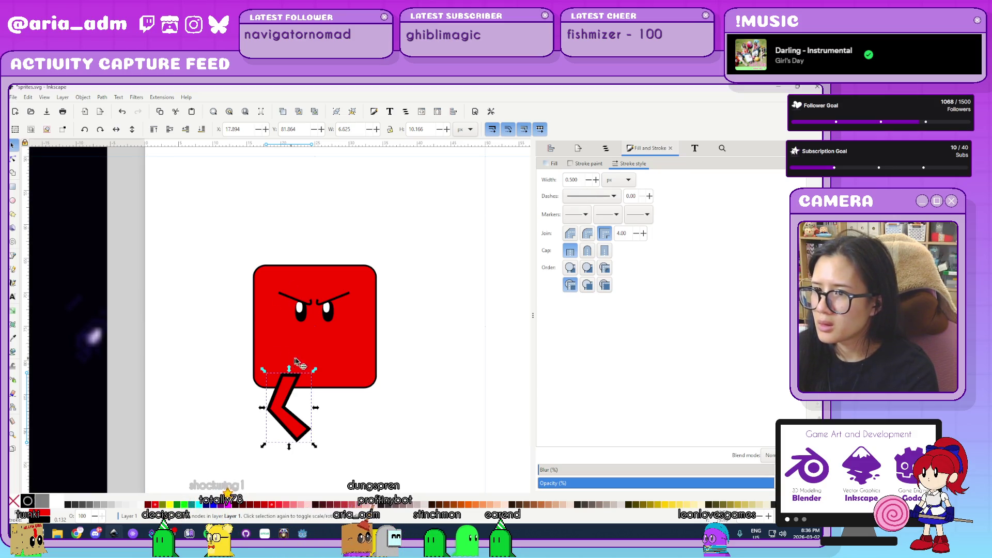
# - Align the leg's two bend nodes horizontally and pull its end node down so it tapers
pyautogui.press('3')
pyautogui.press('n')
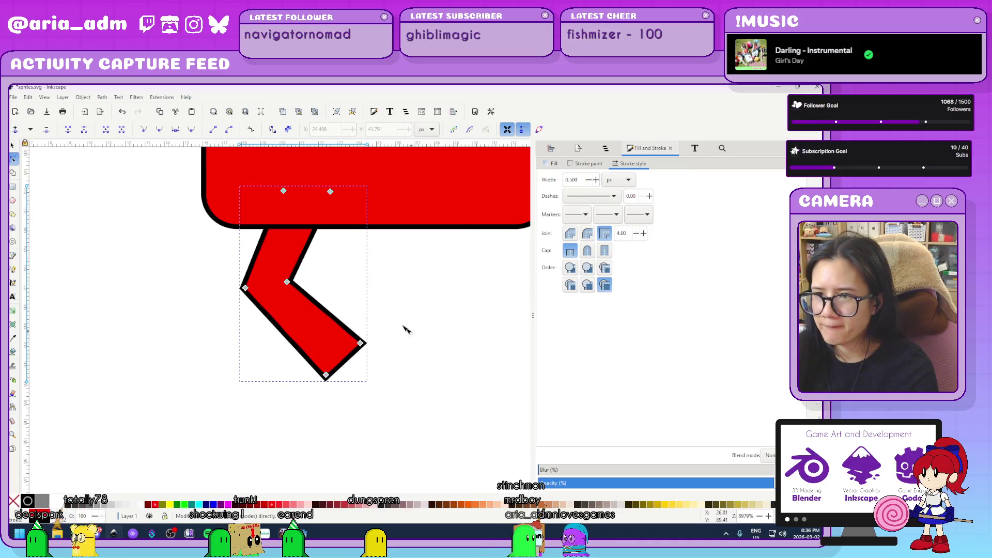
pyautogui.moveTo(412, 303)
pyautogui.mouseDown()
pyautogui.moveTo(195, 270)
pyautogui.moveTo(244, 292)
pyautogui.moveTo(300, 297)
pyautogui.mouseUp()
pyautogui.click(326, 310)
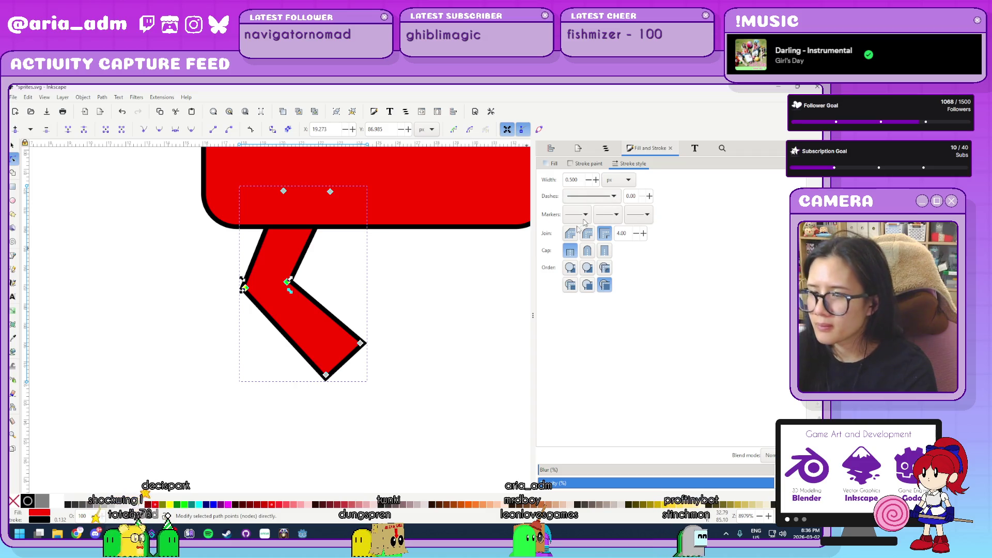
pyautogui.hotkey('ctrl', 'shift', 'a')
pyautogui.click(549, 201)
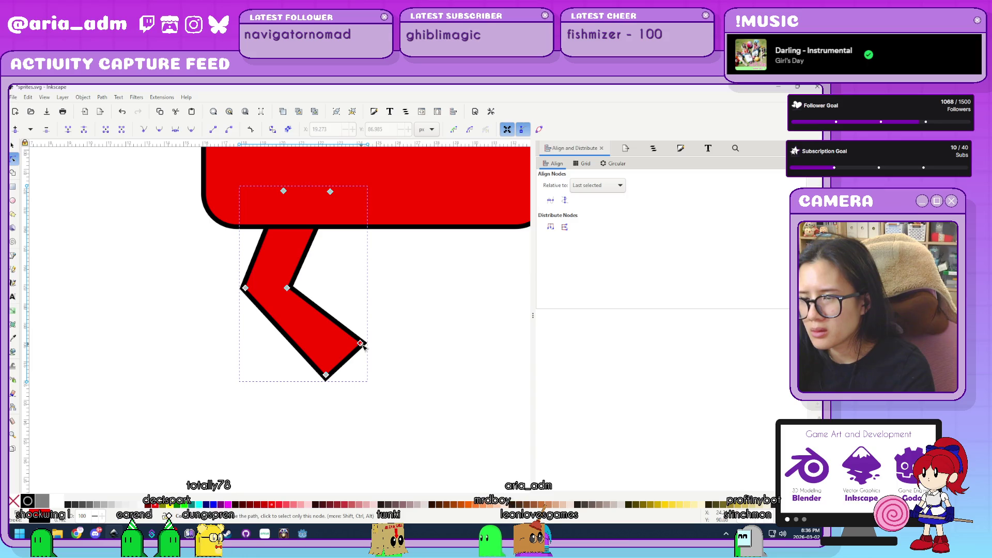
pyautogui.moveTo(340, 365); pyautogui.dragTo(340, 369)
pyautogui.click(229, 405)
# - Duplicate and flip the red leg, centring the pair of legs under the body
pyautogui.press('s')
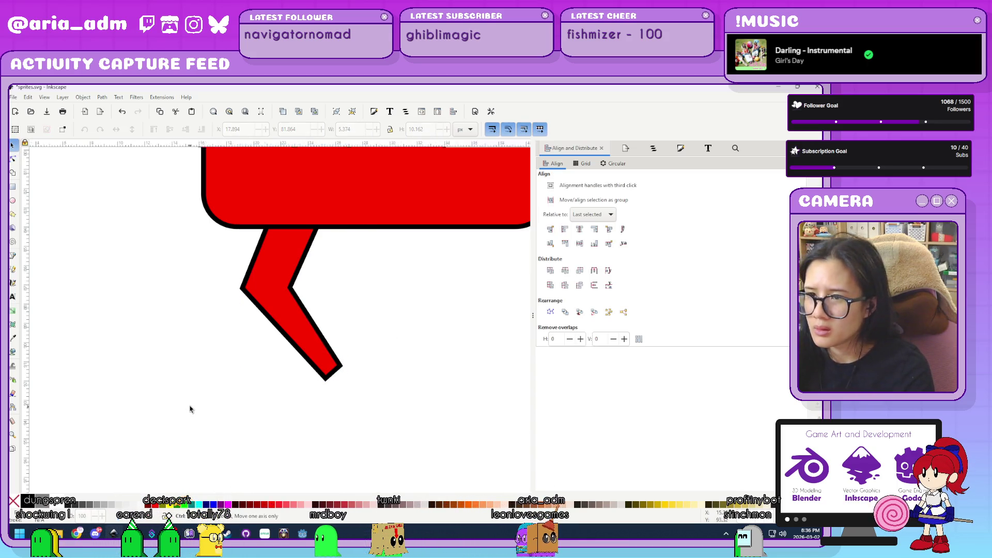
pyautogui.keyDown('ctrl'); pyautogui.scroll(-2, 191, 408); pyautogui.keyUp('ctrl')
pyautogui.moveTo(234, 364)
pyautogui.mouseDown()
pyautogui.moveTo(279, 370)
pyautogui.moveTo(257, 352)
pyautogui.moveTo(351, 371)
pyautogui.mouseUp()
pyautogui.press('Home')
pyautogui.click(117, 129)
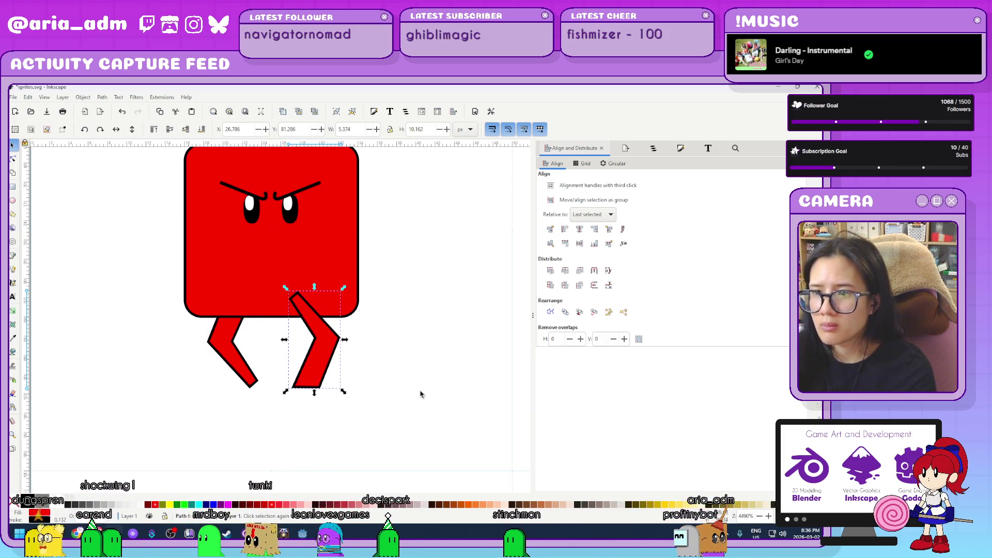
pyautogui.click(131, 129)
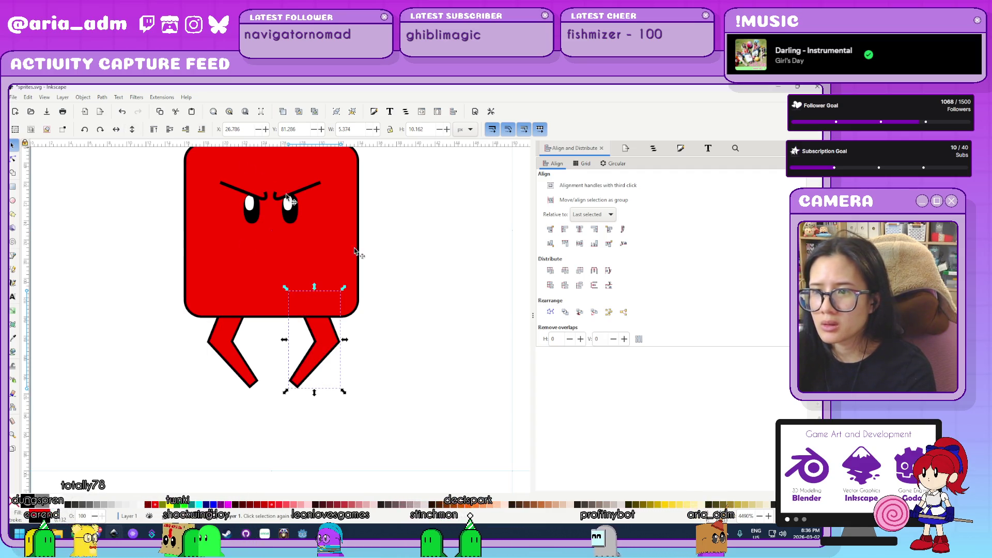
pyautogui.moveTo(314, 340); pyautogui.dragTo(314, 351)
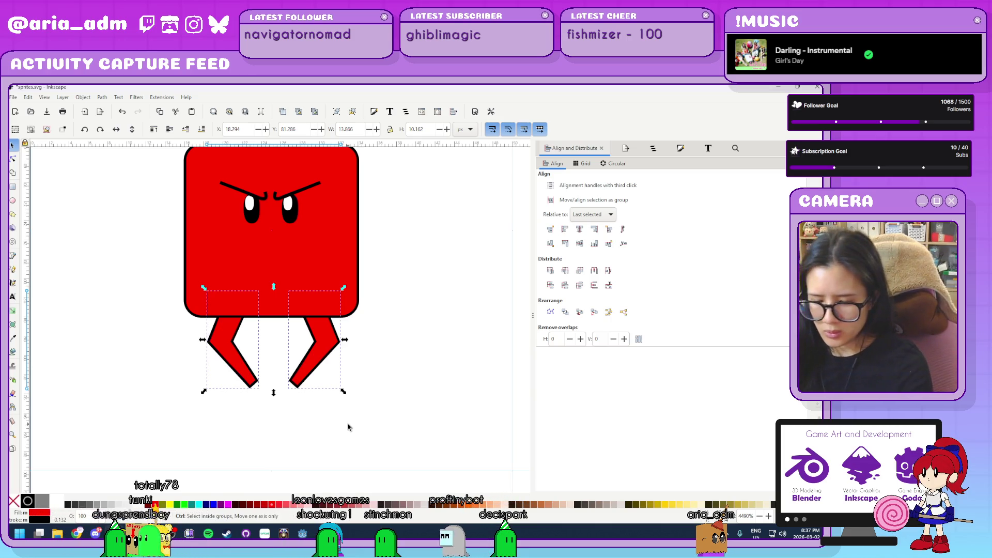
pyautogui.keyDown('shift'); pyautogui.click(341, 262); pyautogui.keyUp('shift')
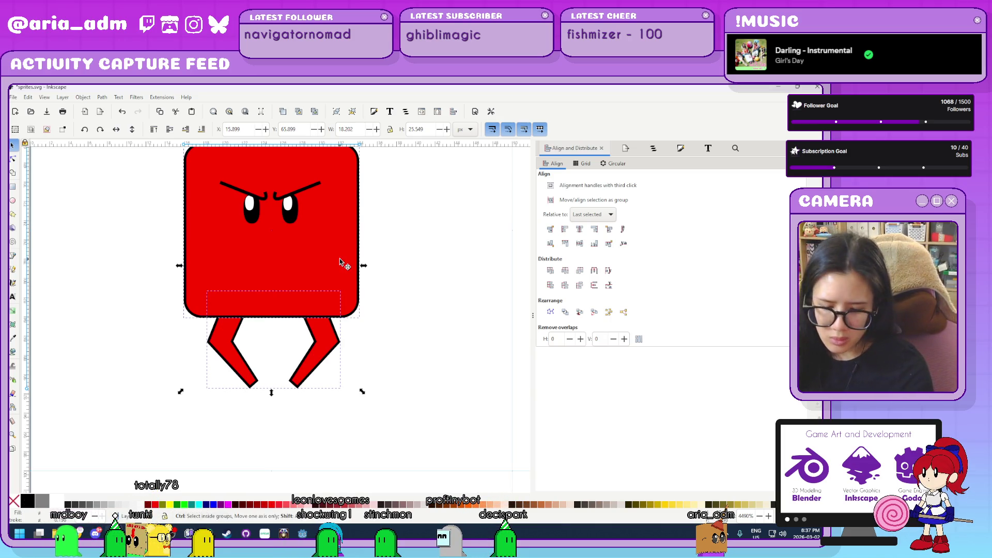
pyautogui.click(550, 243)
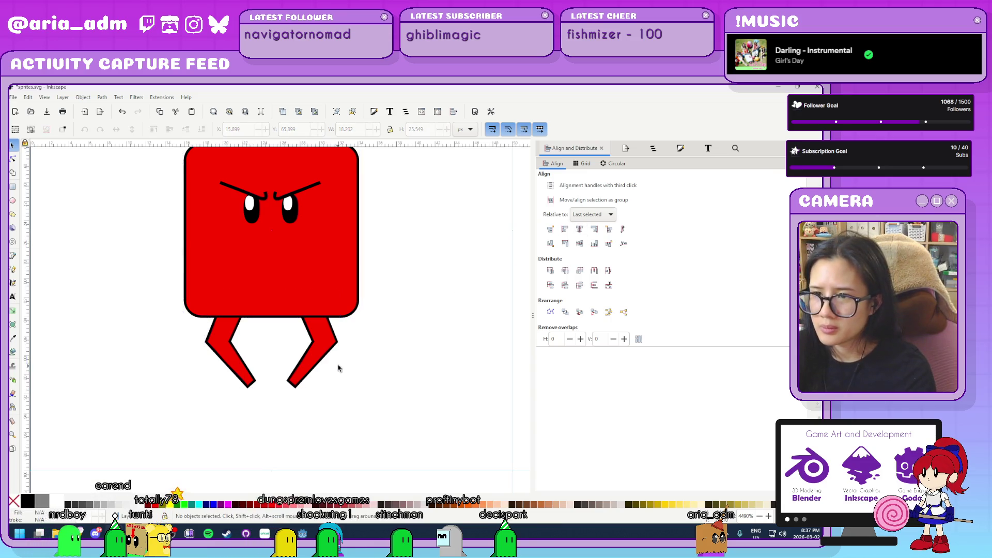
pyautogui.click(325, 357)
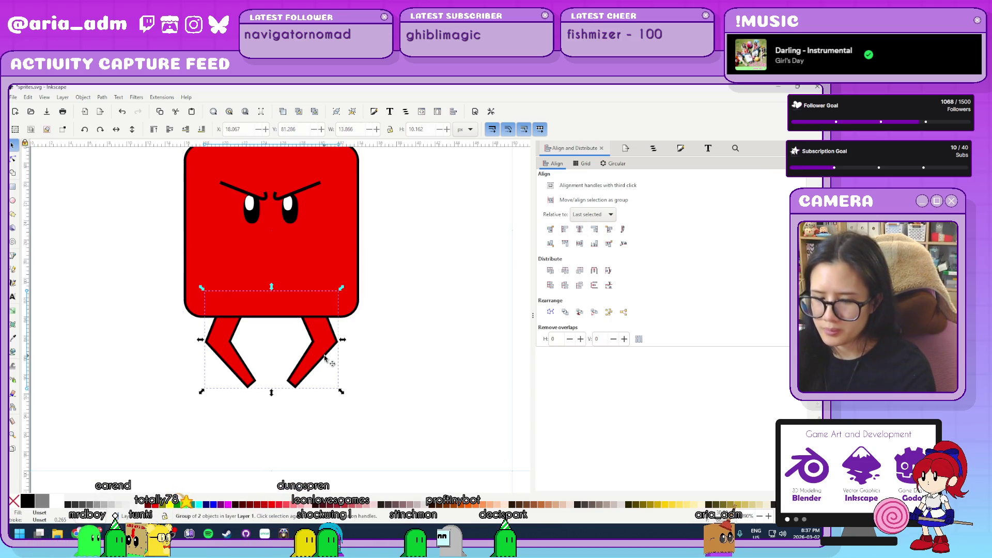
pyautogui.click(115, 130)
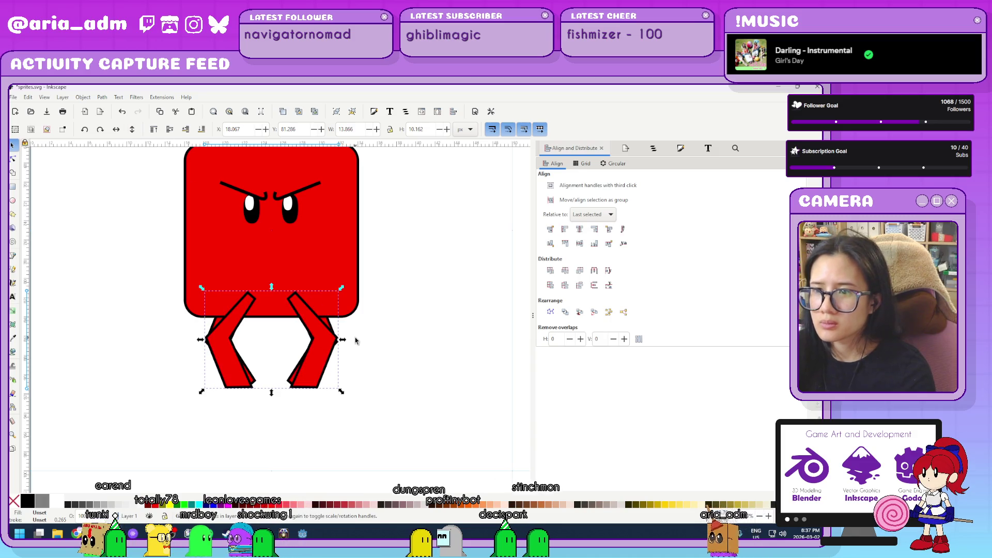
# - Try spreading the right leg out, sending the left leg behind the body
pyautogui.click(389, 373)
pyautogui.moveTo(321, 365)
pyautogui.mouseDown()
pyautogui.moveTo(410, 270)
pyautogui.moveTo(440, 369)
pyautogui.mouseUp()
pyautogui.click(230, 357)
pyautogui.press('End')
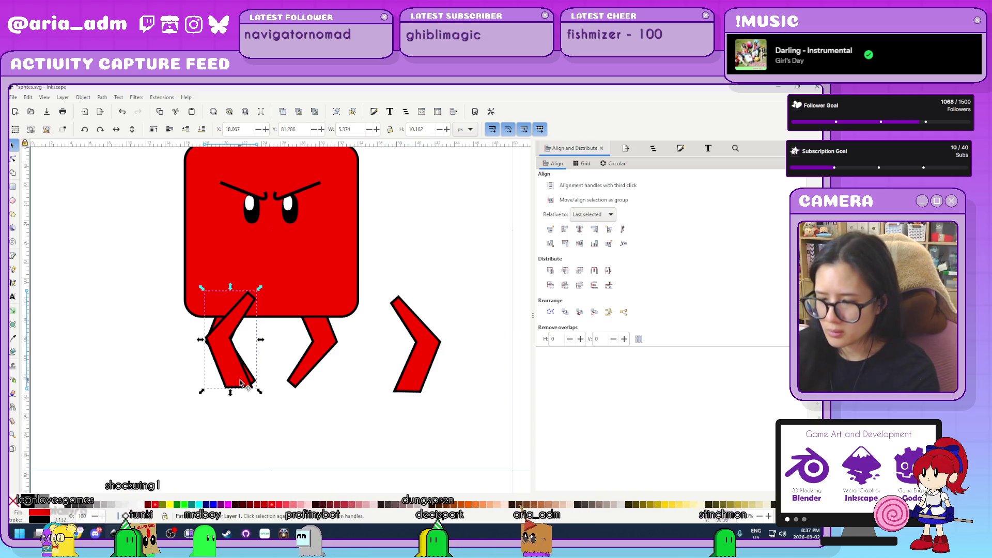
pyautogui.press('Escape')
pyautogui.click(410, 383)
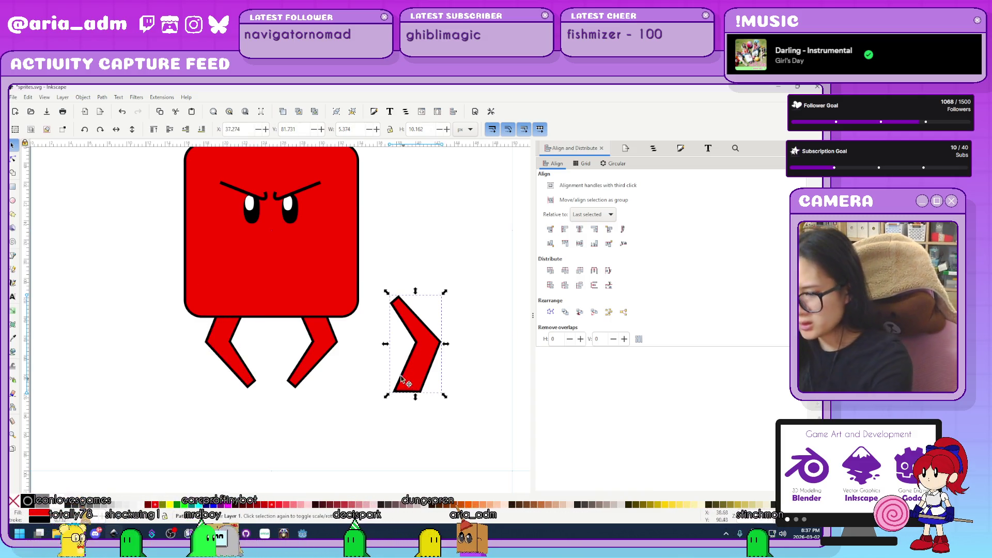
pyautogui.moveTo(410, 383); pyautogui.dragTo(320, 350)
# - Keep a single leg under the body and put a copy on its left side as an arm
pyautogui.press('Delete')
pyautogui.hotkey('ctrl', 'z')
pyautogui.hotkey('ctrl', 'shift', 'g')
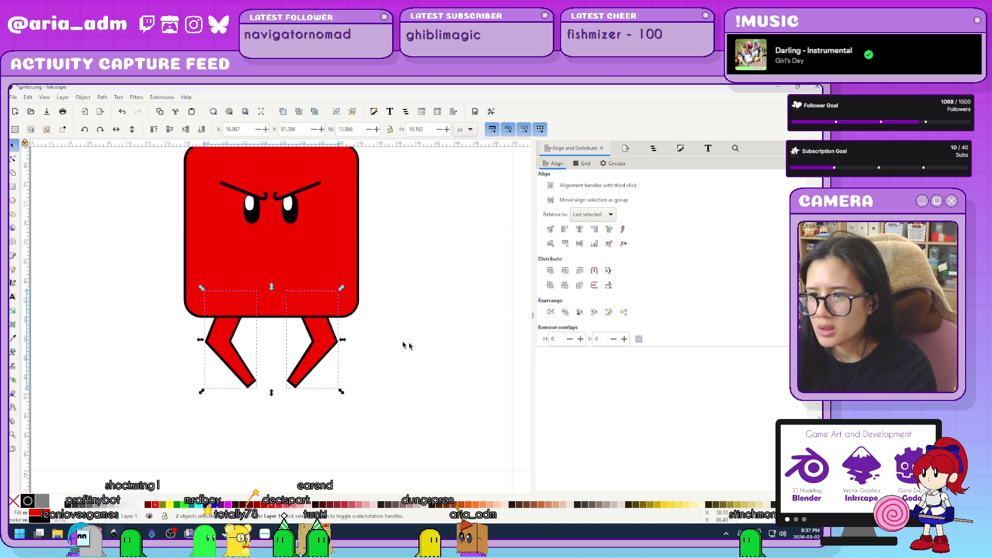
pyautogui.press('Delete')
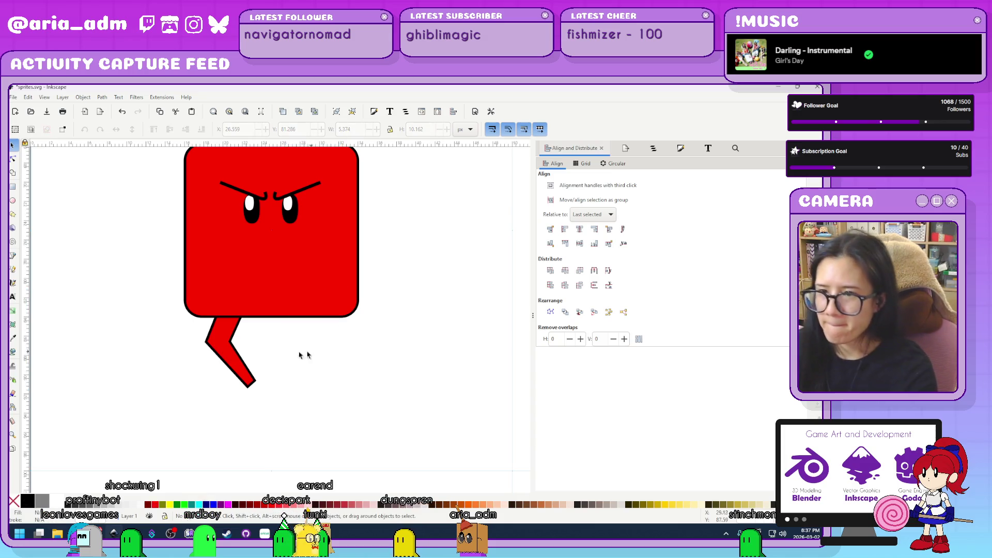
pyautogui.moveTo(224, 326); pyautogui.dragTo(228, 398)
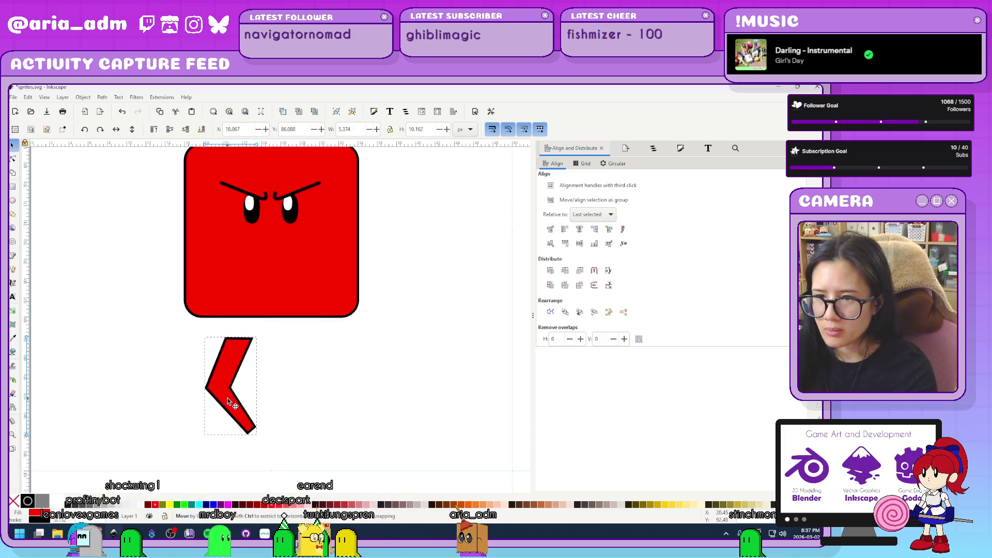
pyautogui.doubleClick(232, 366)
pyautogui.click(12, 146)
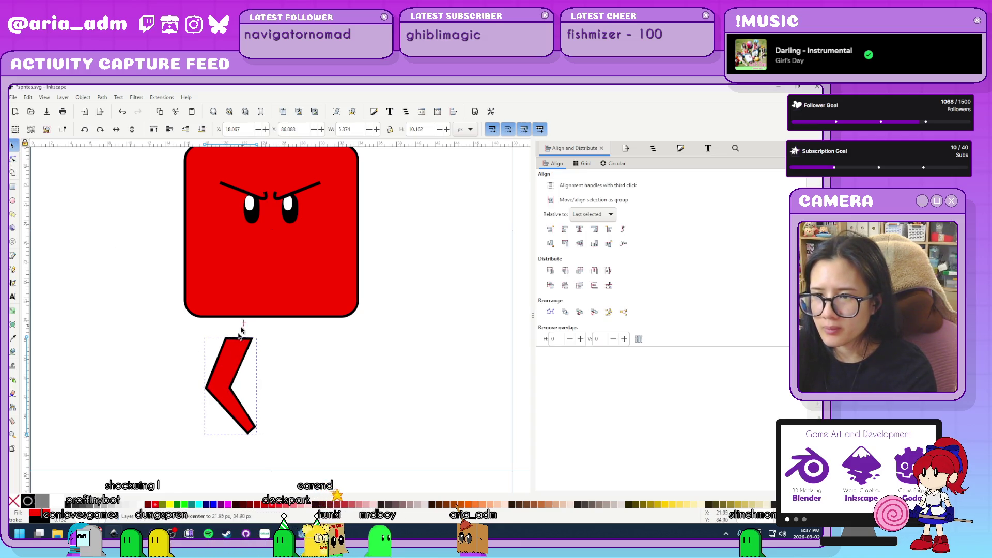
pyautogui.moveTo(241, 331); pyautogui.dragTo(235, 346)
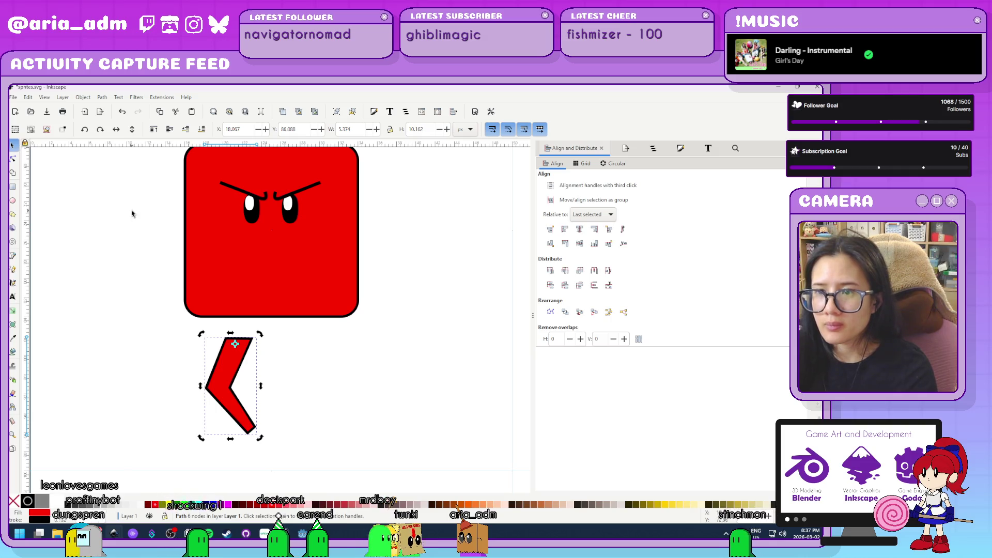
pyautogui.moveTo(237, 389); pyautogui.dragTo(237, 343)
pyautogui.press('Home')
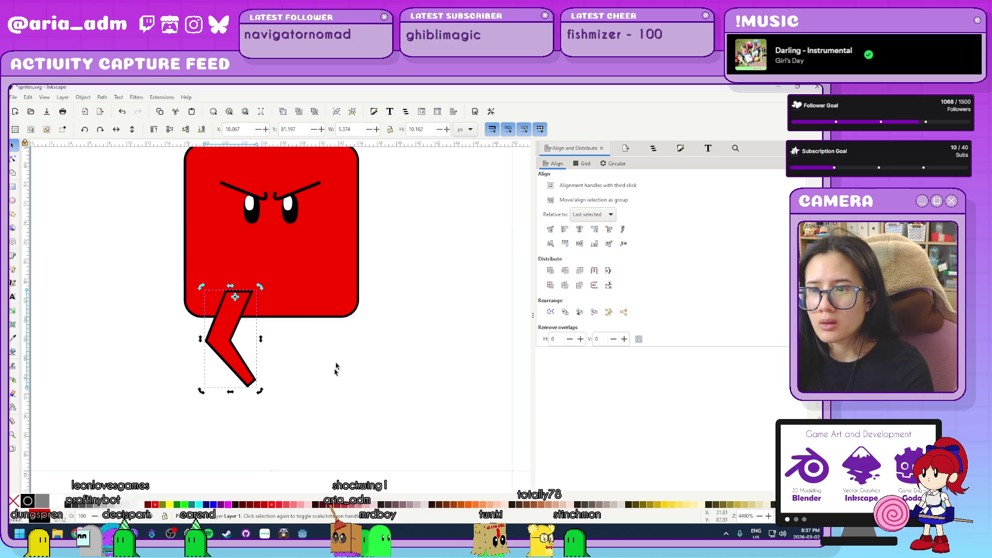
pyautogui.moveTo(236, 292)
pyautogui.mouseDown()
pyautogui.moveTo(184, 210)
pyautogui.moveTo(261, 242)
pyautogui.moveTo(273, 280)
pyautogui.mouseUp()
# - Flip the left arm upward and place a mirrored arm-and-leg copy on the body's right
pyautogui.moveTo(168, 216); pyautogui.dragTo(186, 222)
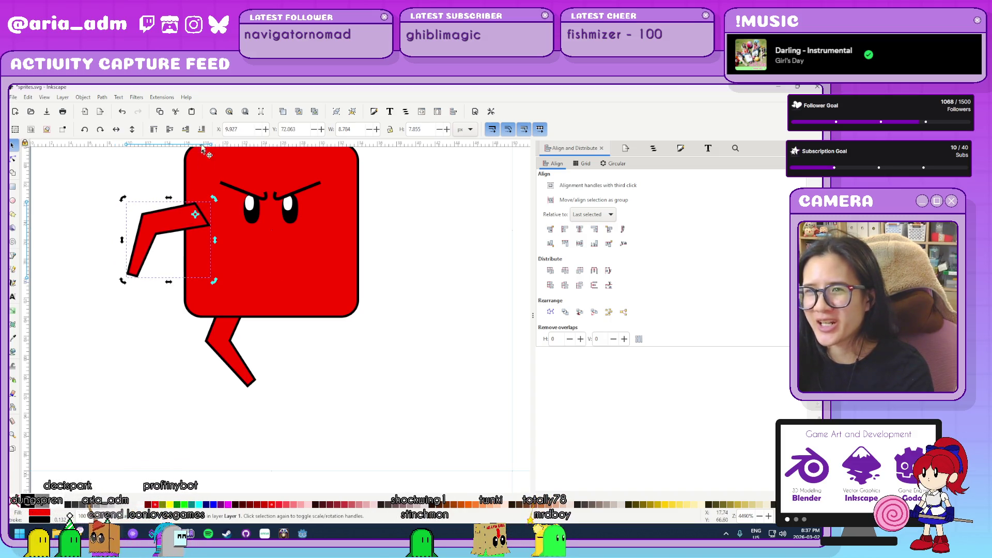
pyautogui.keyDown('ctrl'); pyautogui.scroll(-3, 367, 416); pyautogui.keyUp('ctrl')
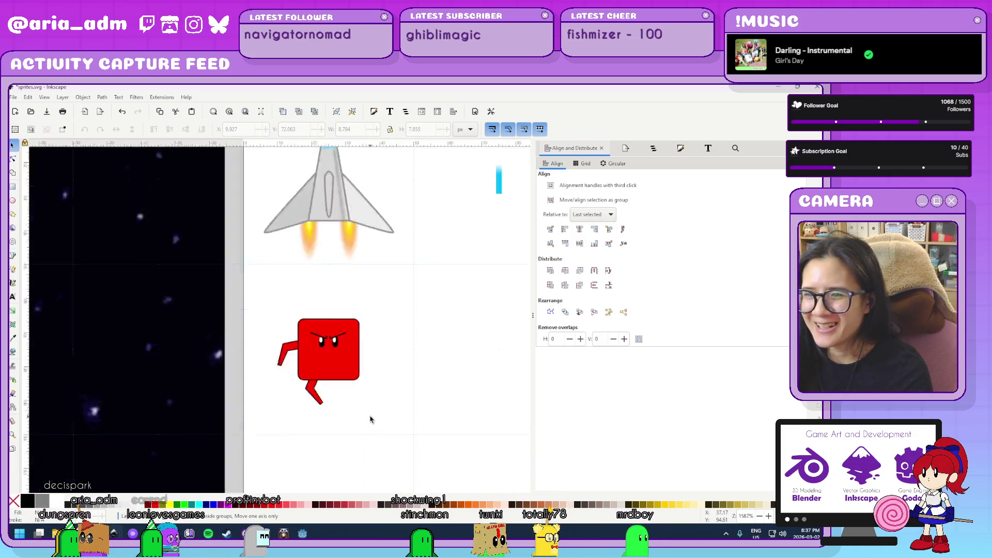
pyautogui.keyDown('ctrl'); pyautogui.scroll(3, 370, 417); pyautogui.keyUp('ctrl')
pyautogui.scroll(3, 140, 315)
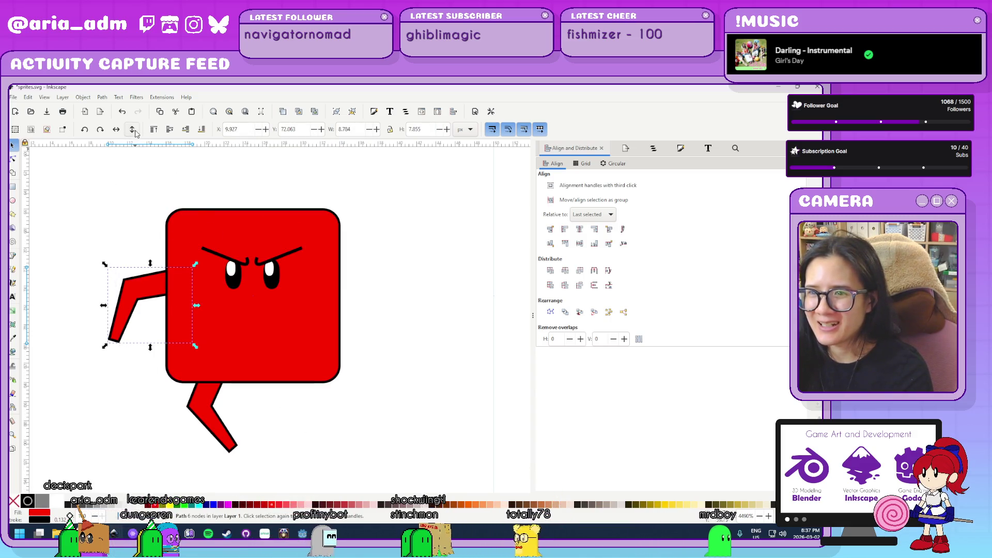
pyautogui.press('v')
pyautogui.keyDown('ctrl'); pyautogui.scroll(-2, 258, 375); pyautogui.keyUp('ctrl')
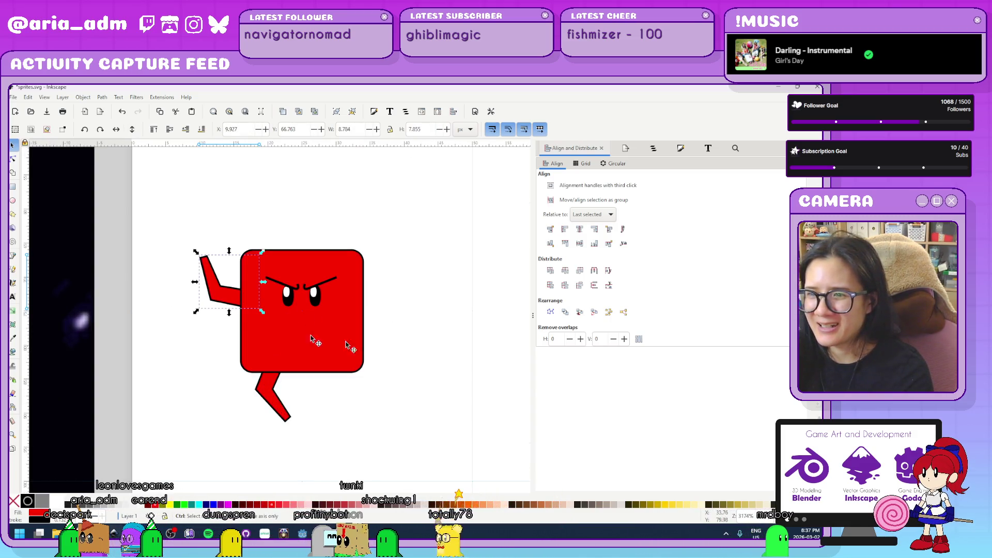
pyautogui.keyDown('shift'); pyautogui.click(267, 391); pyautogui.keyUp('shift')
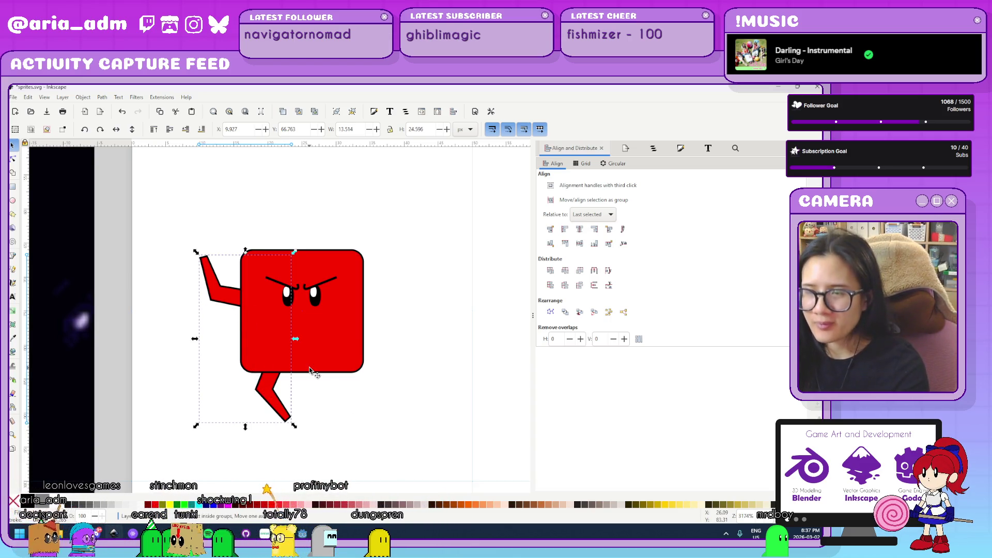
pyautogui.moveTo(268, 302)
pyautogui.mouseDown()
pyautogui.moveTo(432, 309)
pyautogui.moveTo(406, 310)
pyautogui.mouseUp()
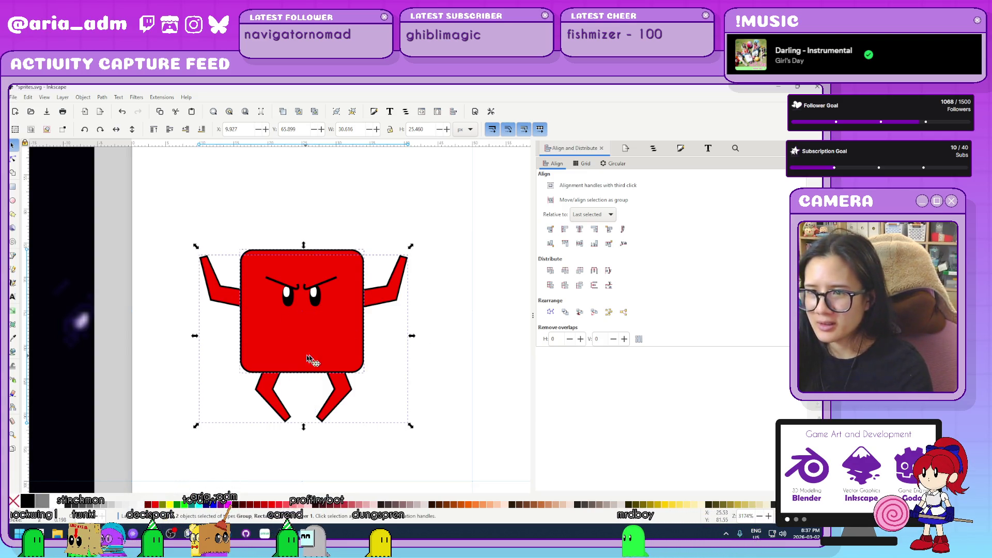
# - Nudge the right limbs slightly left, then group and ungroup the arm-and-leg pairs
pyautogui.hotkey('alt', 'Left')
pyautogui.hotkey('alt', 'Left')
pyautogui.hotkey('alt', 'Left')
pyautogui.hotkey('ctrl', 'g')
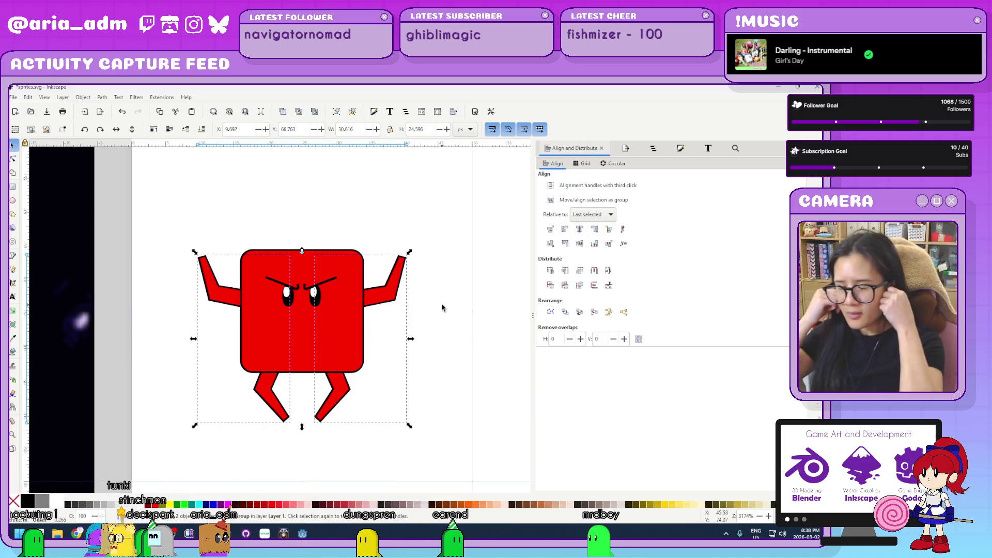
pyautogui.press('Tab')
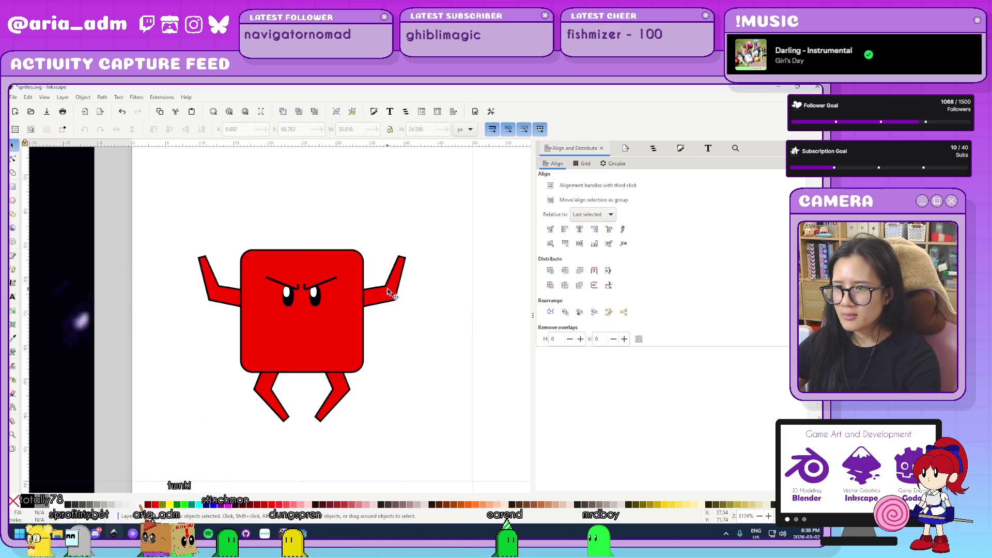
pyautogui.hotkey('ctrl', 'shift', 'g')
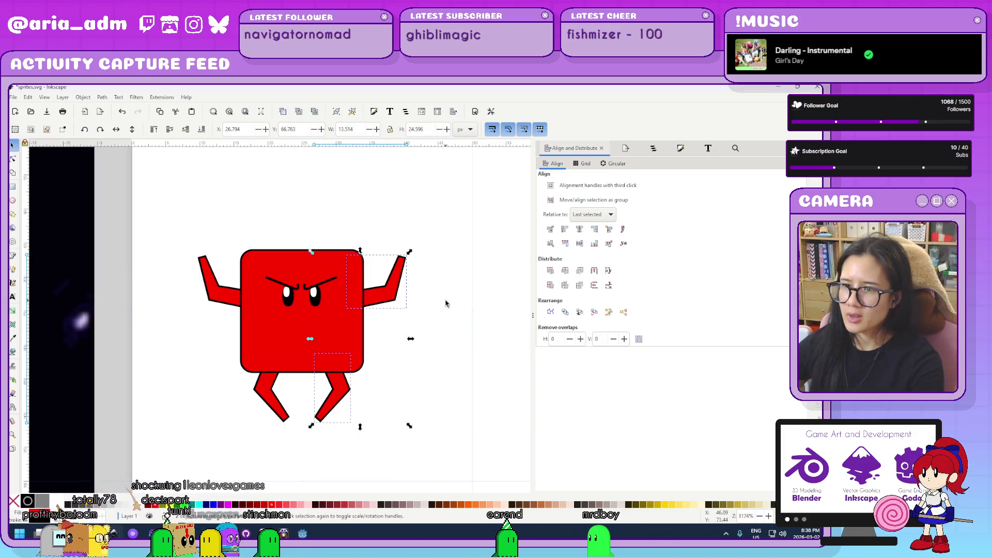
pyautogui.click(212, 294)
pyautogui.hotkey('ctrl', 'shift', 'g')
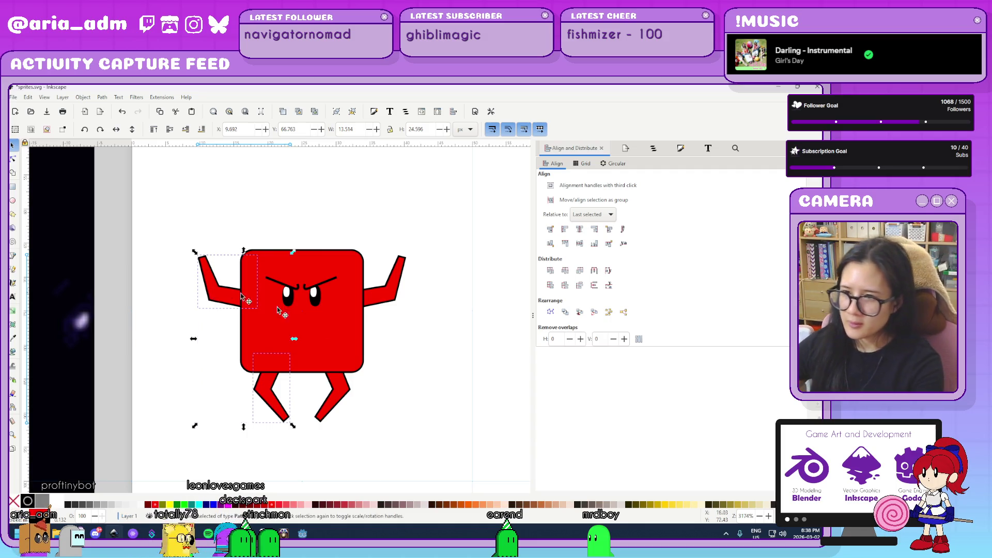
# - Select the arms, the body and the left leg together
pyautogui.press('Escape')
pyautogui.scroll(-4, 444, 370)
pyautogui.scroll(4, 452, 371)
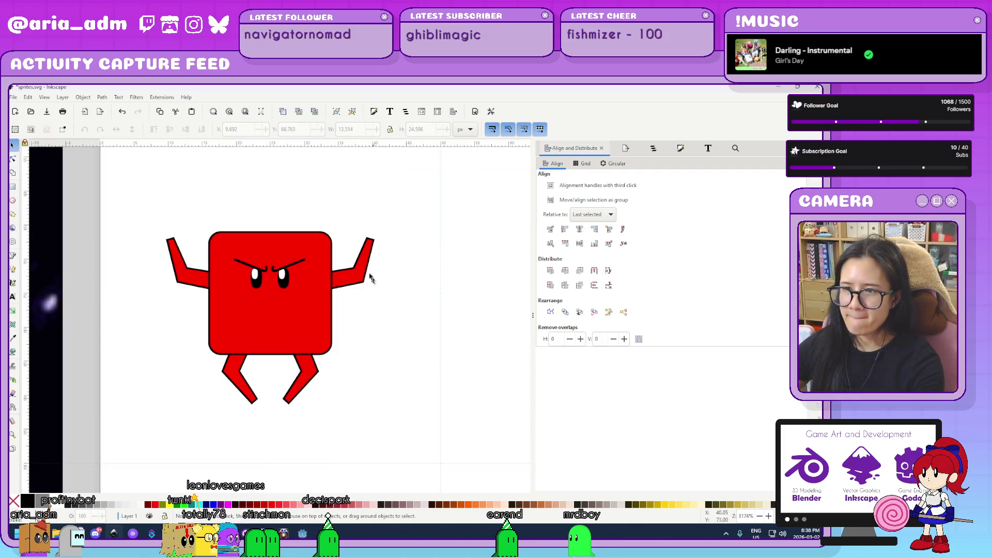
pyautogui.moveTo(112, 182); pyautogui.dragTo(177, 224)
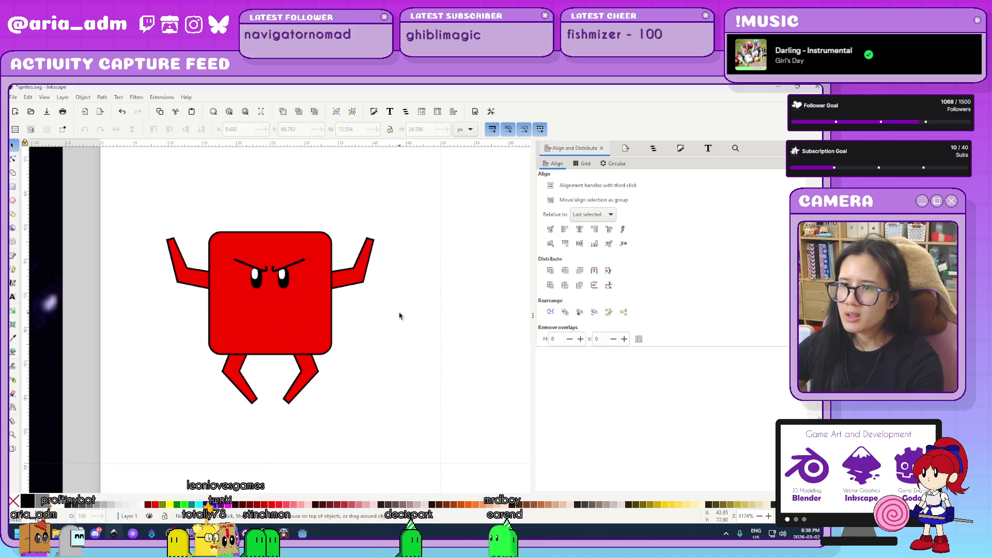
pyautogui.keyDown('shift'); pyautogui.click(305, 329); pyautogui.keyUp('shift')
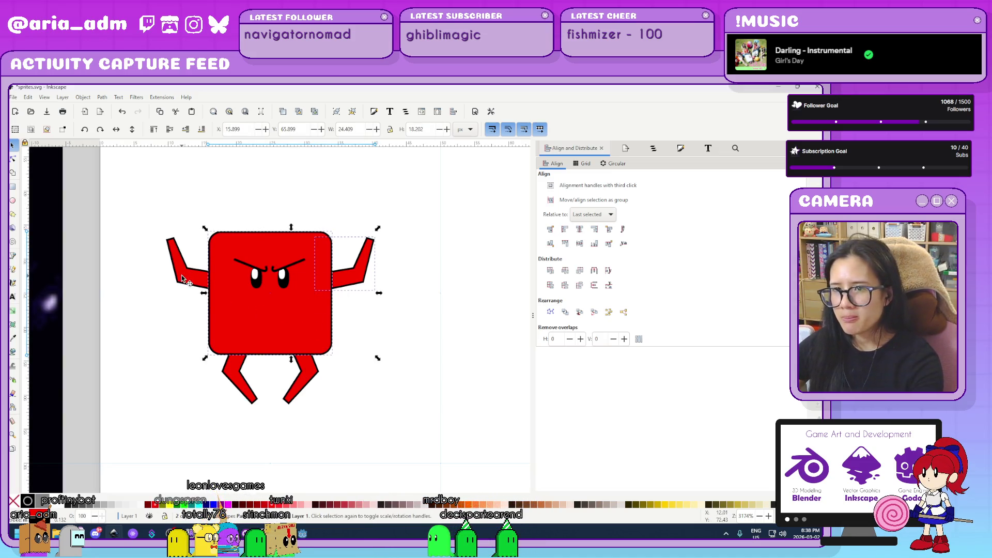
pyautogui.keyDown('shift'); pyautogui.click(261, 401); pyautogui.keyUp('shift')
# - Add the right leg and shift the robot's fill from bright red to pink in Fill and Stroke
pyautogui.keyDown('shift'); pyautogui.click(305, 389); pyautogui.keyUp('shift')
pyautogui.hotkey('ctrl', 'shift', 'f')
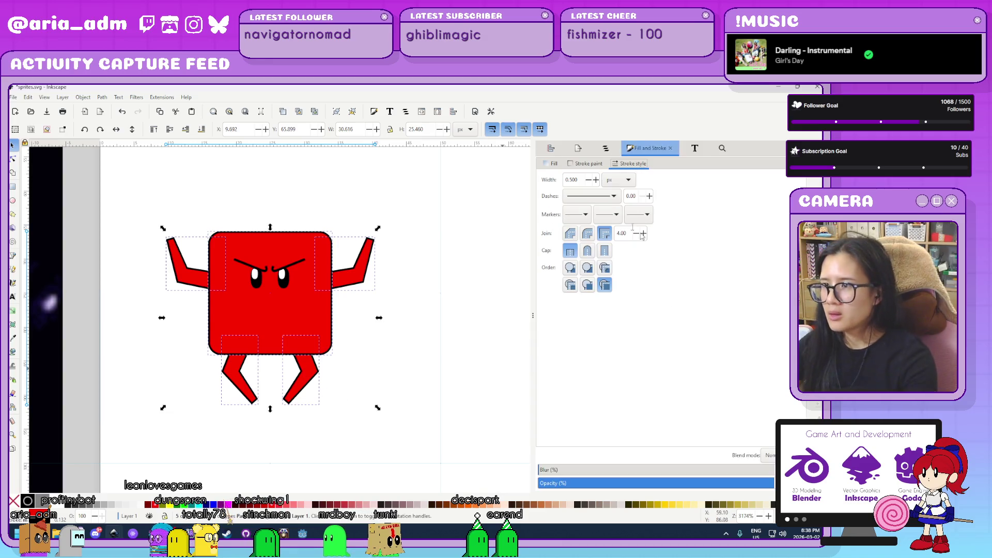
pyautogui.moveTo(692, 290)
pyautogui.mouseDown()
pyautogui.moveTo(671, 311)
pyautogui.moveTo(699, 315)
pyautogui.mouseUp()
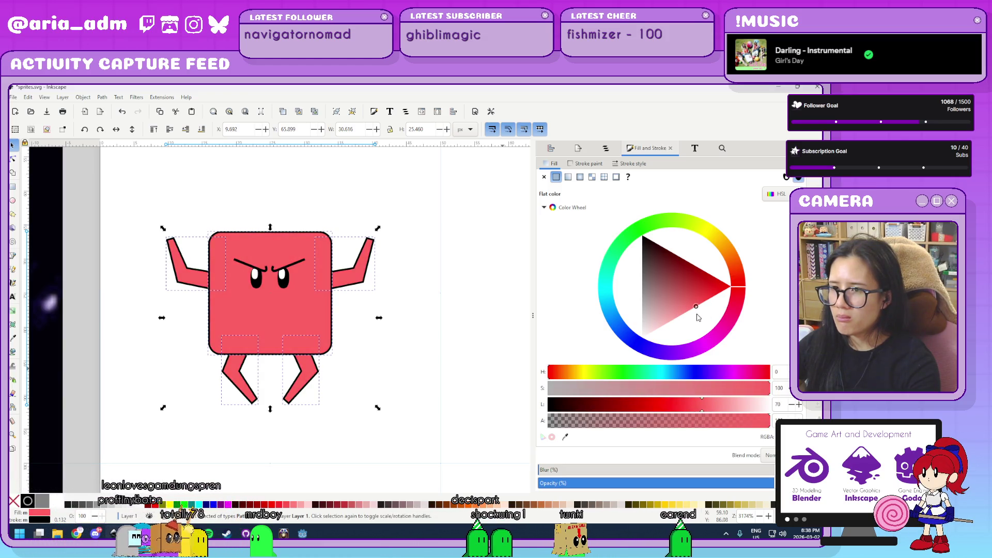
pyautogui.moveTo(745, 285)
pyautogui.mouseDown()
pyautogui.moveTo(705, 289)
pyautogui.moveTo(717, 294)
pyautogui.moveTo(728, 282)
pyautogui.moveTo(744, 314)
pyautogui.moveTo(717, 320)
pyautogui.moveTo(742, 300)
pyautogui.mouseUp()
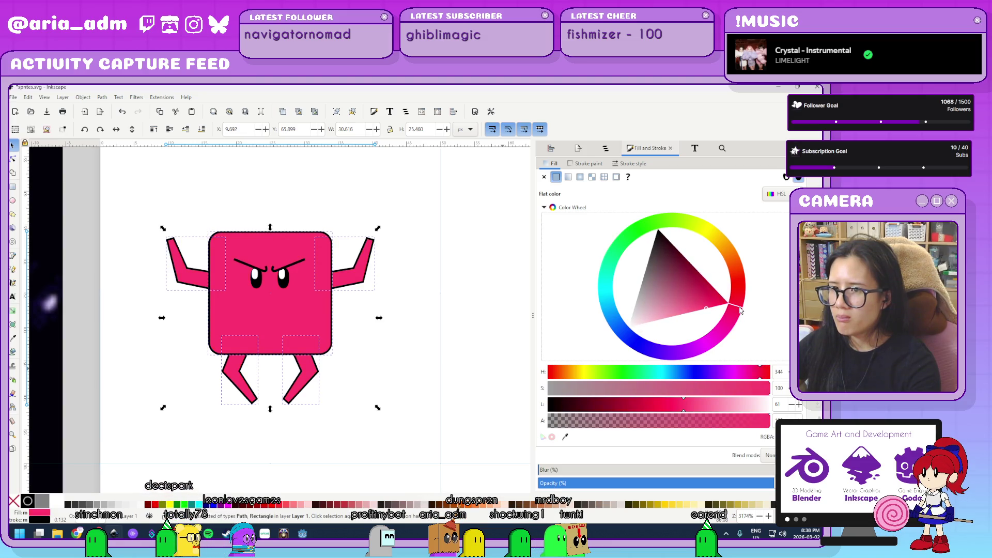
pyautogui.click(370, 283)
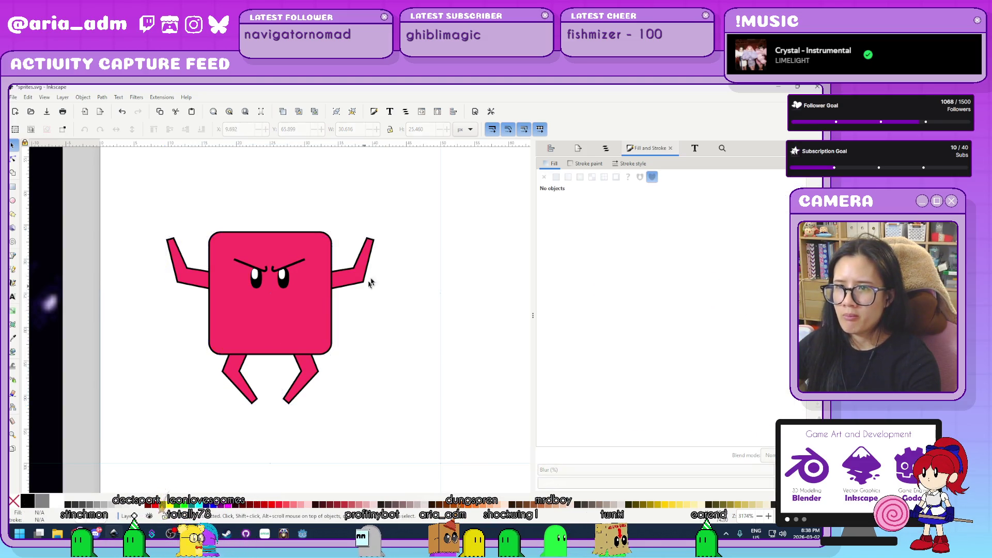
pyautogui.scroll(1, 250, 188)
pyautogui.scroll(2, 286, 266)
# - Draw a thin antenna spike up from the head and lower it behind the body
pyautogui.scroll(3, 78, 281)
pyautogui.click(13, 255)
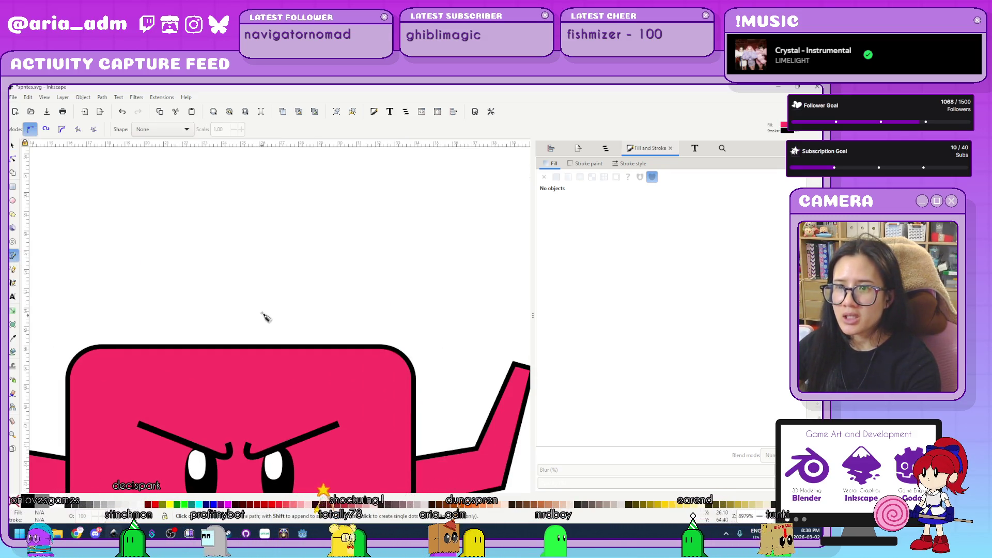
pyautogui.scroll(-2, 262, 316)
pyautogui.scroll(1, 263, 316)
pyautogui.click(236, 341)
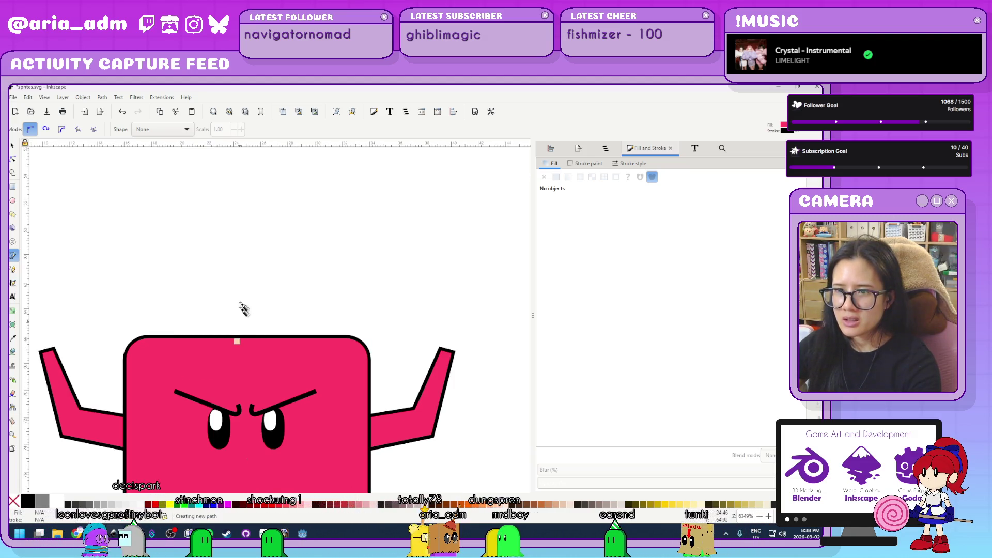
pyautogui.click(243, 268)
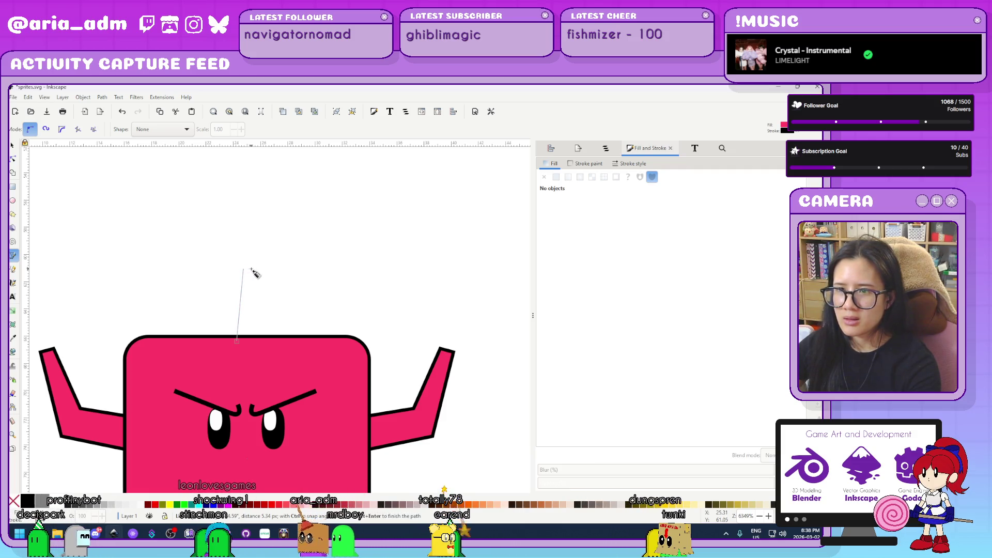
pyautogui.click(251, 269)
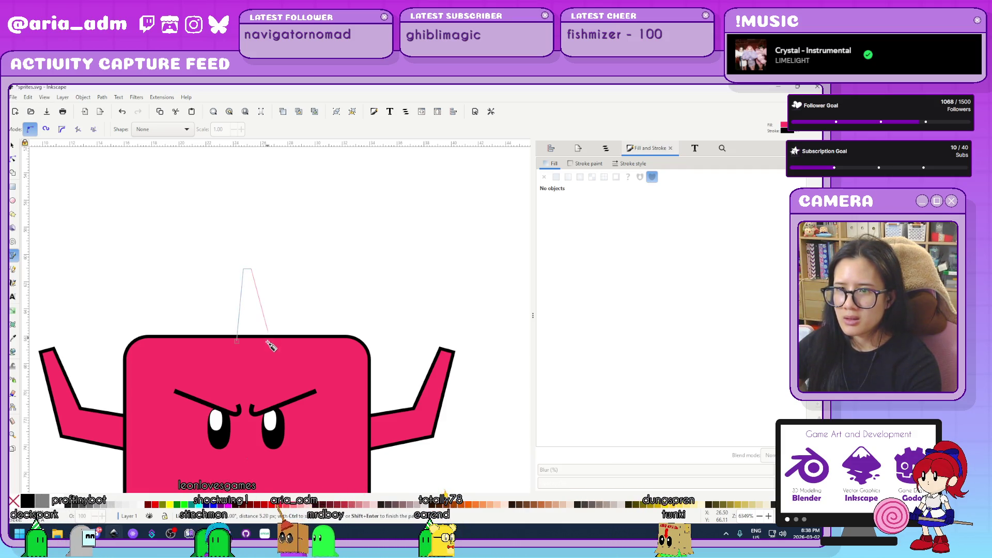
pyautogui.click(237, 341)
pyautogui.scroll(1, 220, 350)
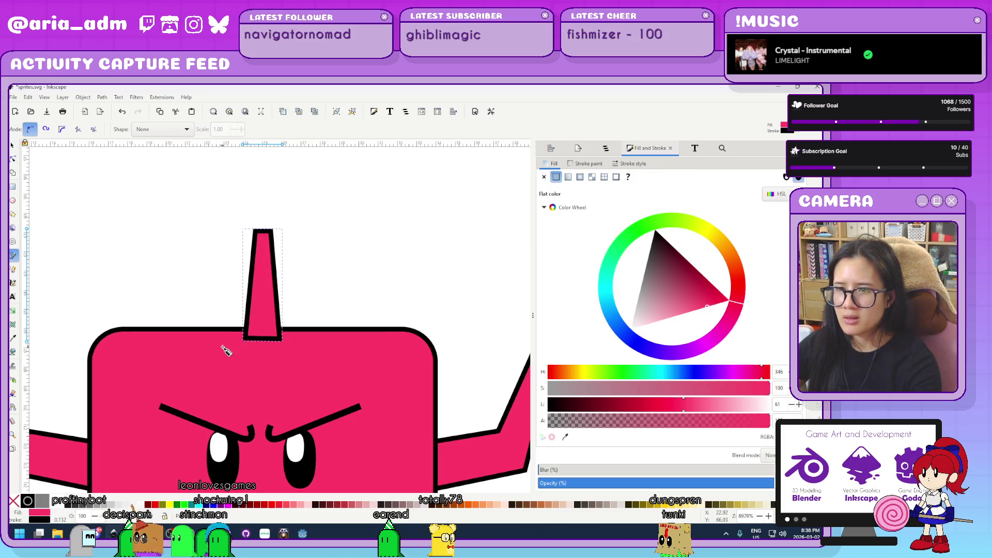
pyautogui.click(13, 145)
pyautogui.click(202, 129)
# - Draw an oval cap on the spike and select it with the spike and body for centring
pyautogui.click(13, 200)
pyautogui.moveTo(220, 207); pyautogui.dragTo(308, 242)
pyautogui.press('s')
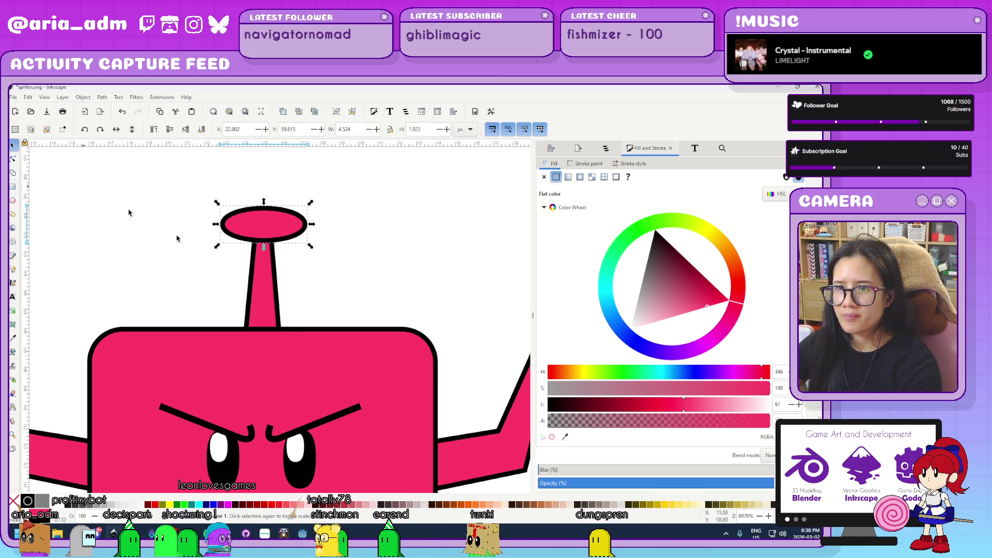
pyautogui.keyDown('shift'); pyautogui.click(263, 299); pyautogui.keyUp('shift')
pyautogui.keyDown('shift'); pyautogui.click(368, 365); pyautogui.keyUp('shift')
pyautogui.hotkey('ctrl', 'shift', 'a')
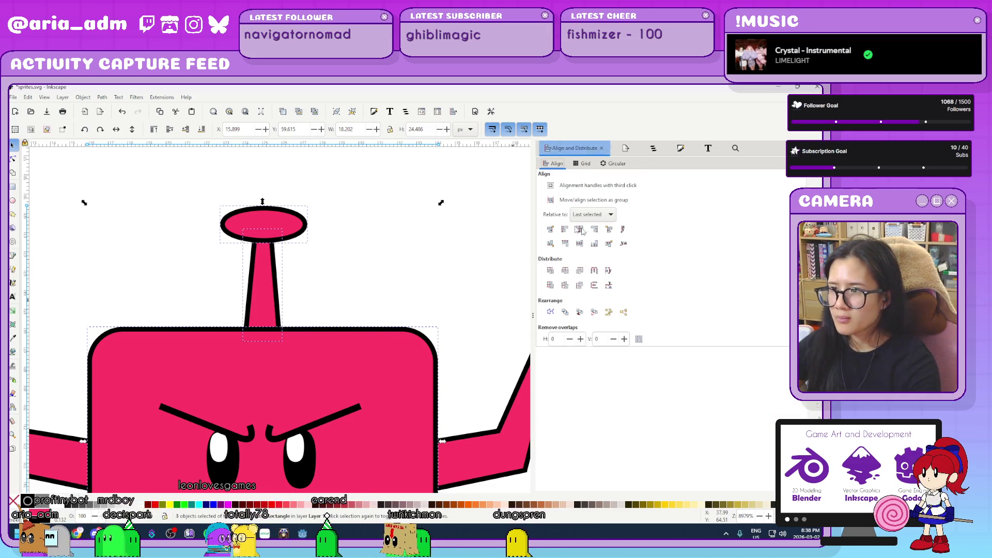
pyautogui.keyDown('ctrl'); pyautogui.scroll(-6, 462, 262); pyautogui.keyUp('ctrl')
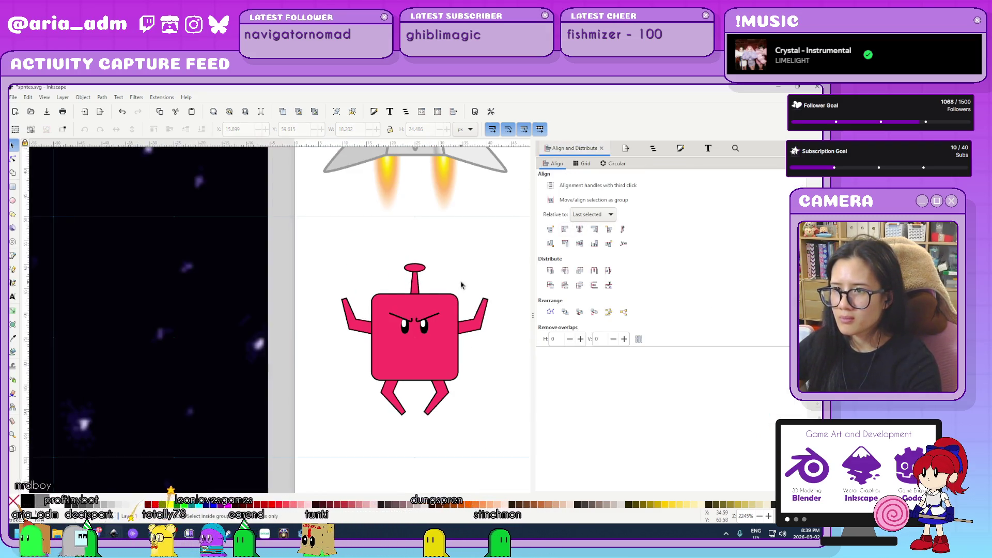
# - Check the grid settings in Document Properties
pyautogui.moveTo(495, 342); pyautogui.dragTo(363, 347)
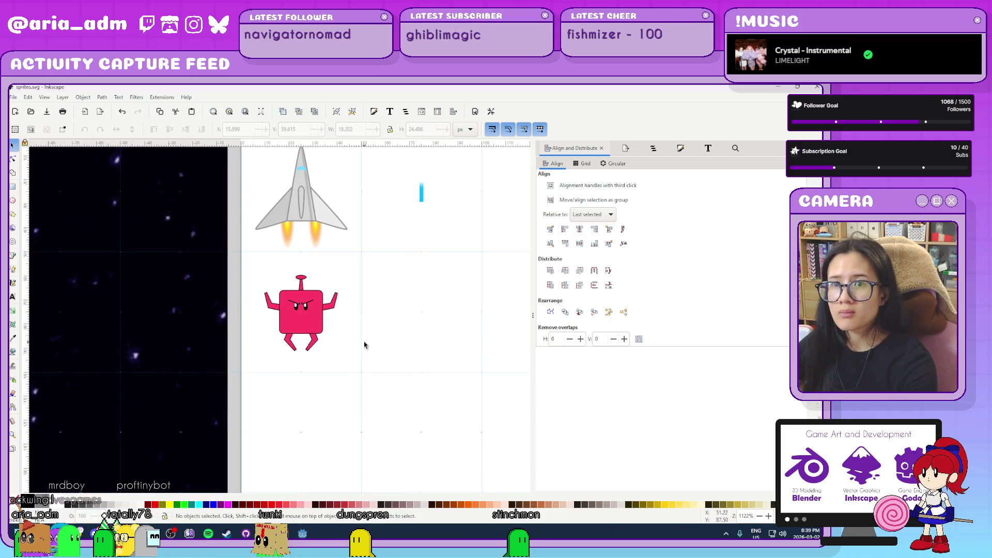
pyautogui.hotkey('ctrl', 's')
pyautogui.hotkey('ctrl', 'shift', 'd')
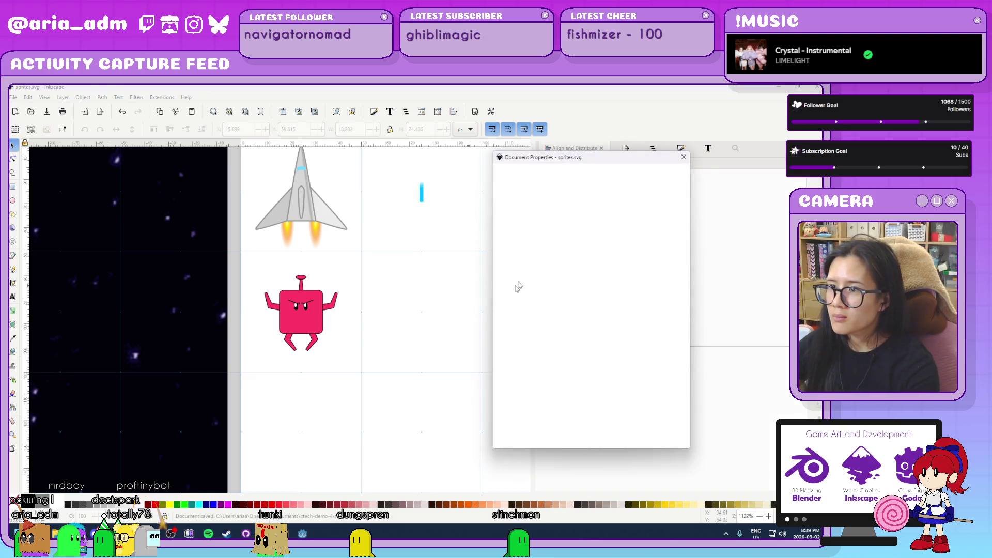
pyautogui.click(557, 190)
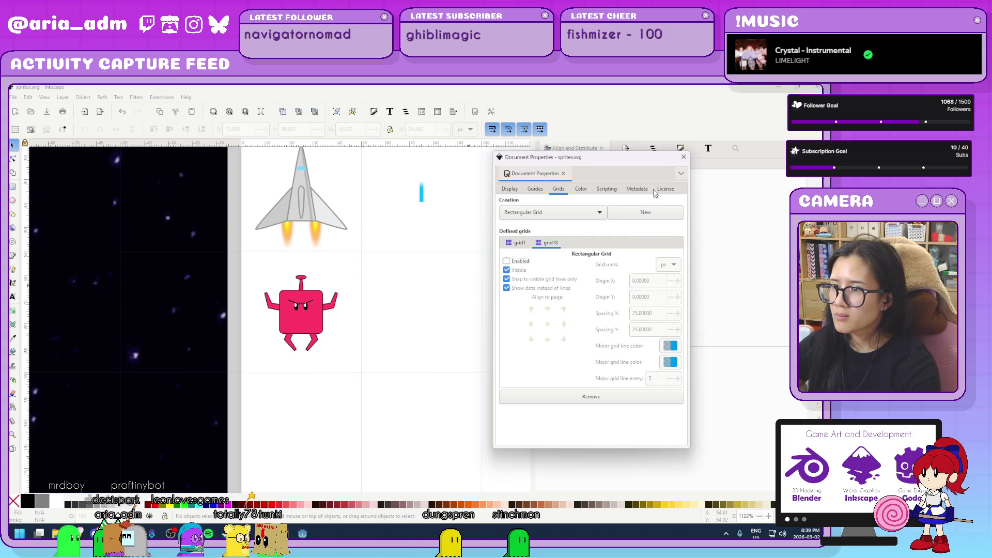
pyautogui.click(683, 158)
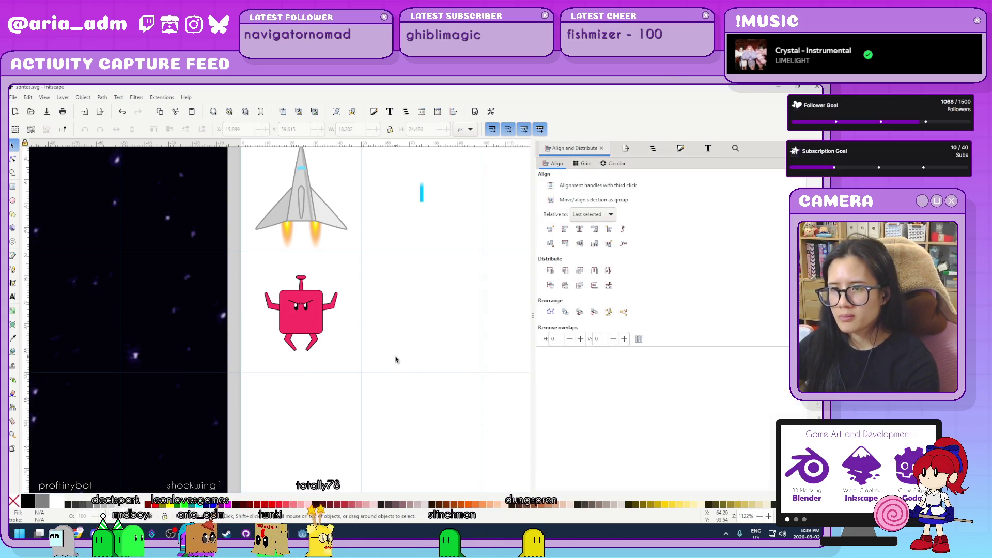
# - Position the robot copy 50 px right of the original using the X field
pyautogui.scroll(2, 387, 359)
pyautogui.scroll(3, 192, 194)
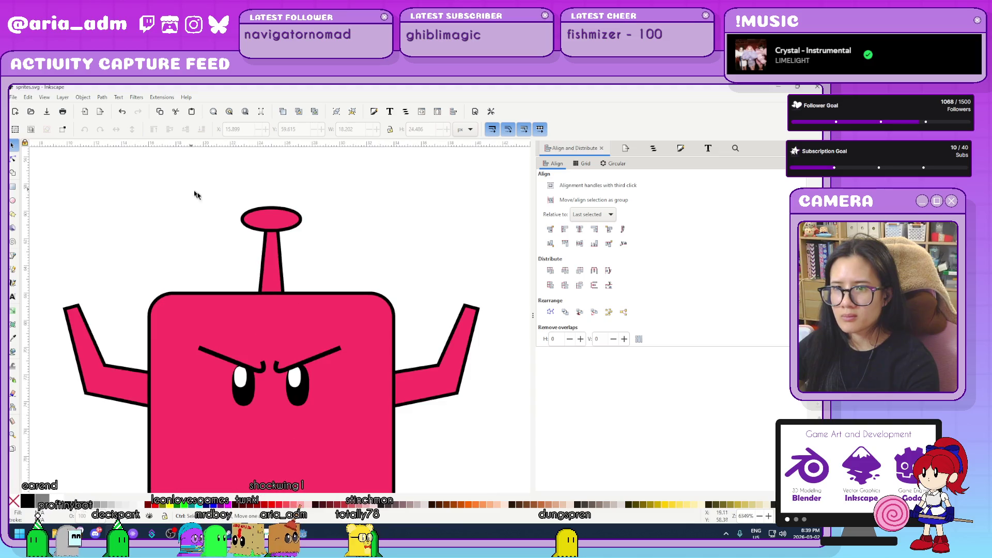
pyautogui.scroll(-4, 209, 214)
pyautogui.scroll(-1, 372, 327)
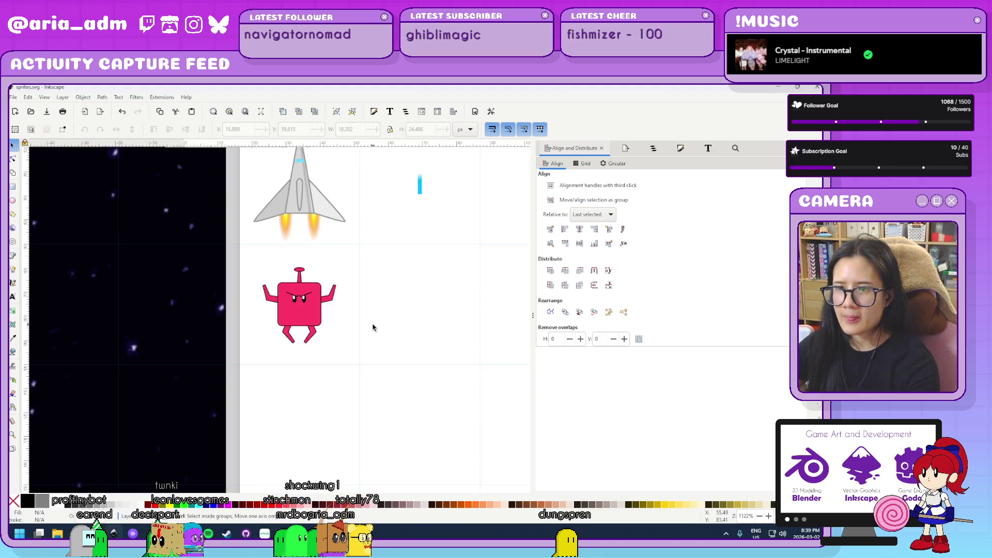
pyautogui.scroll(1, 286, 349)
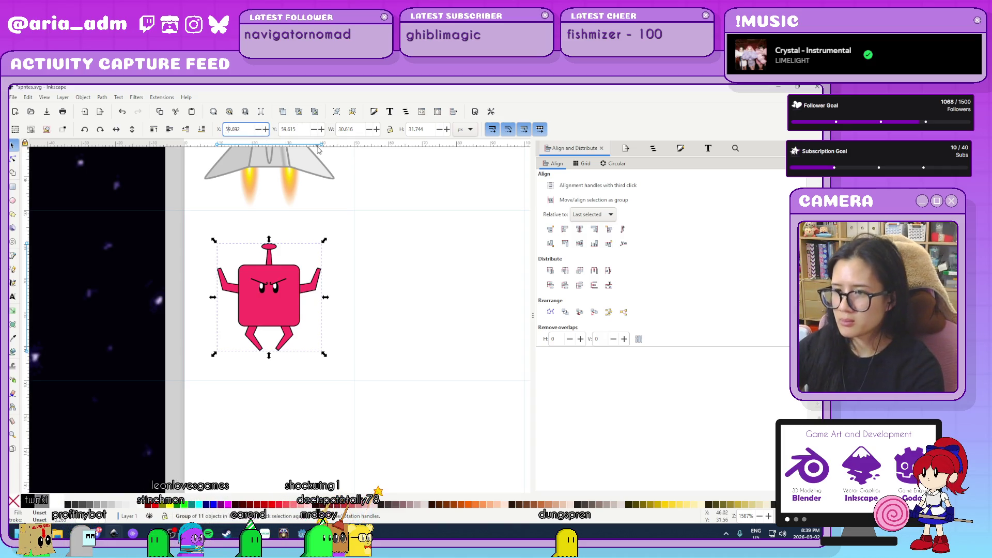
pyautogui.press('Return')
pyautogui.hotkey('ctrl', 'z')
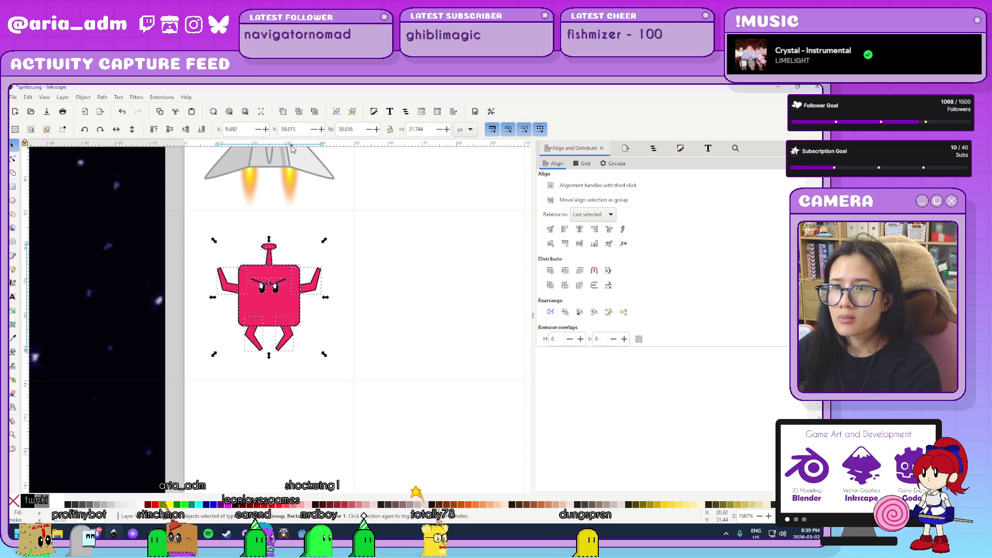
pyautogui.write('5')
pyautogui.press('Return')
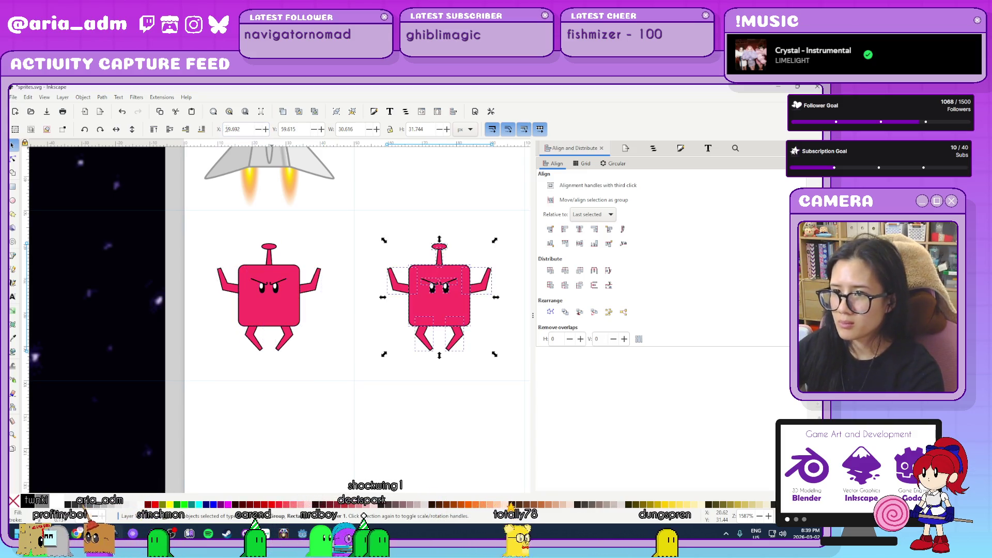
# - Rotate the copy's left leg outward
pyautogui.click(412, 394)
pyautogui.hscroll(4, 412, 393)
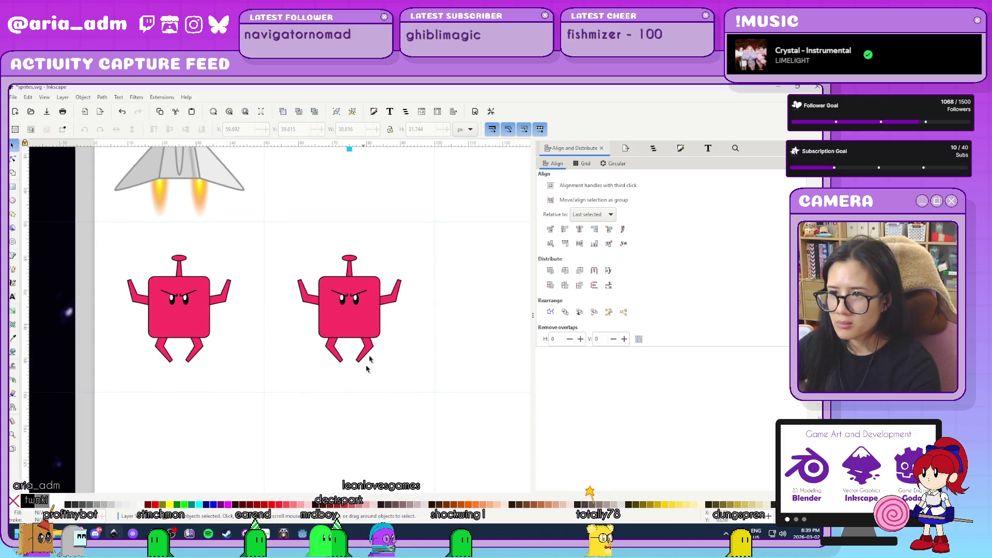
pyautogui.click(392, 307)
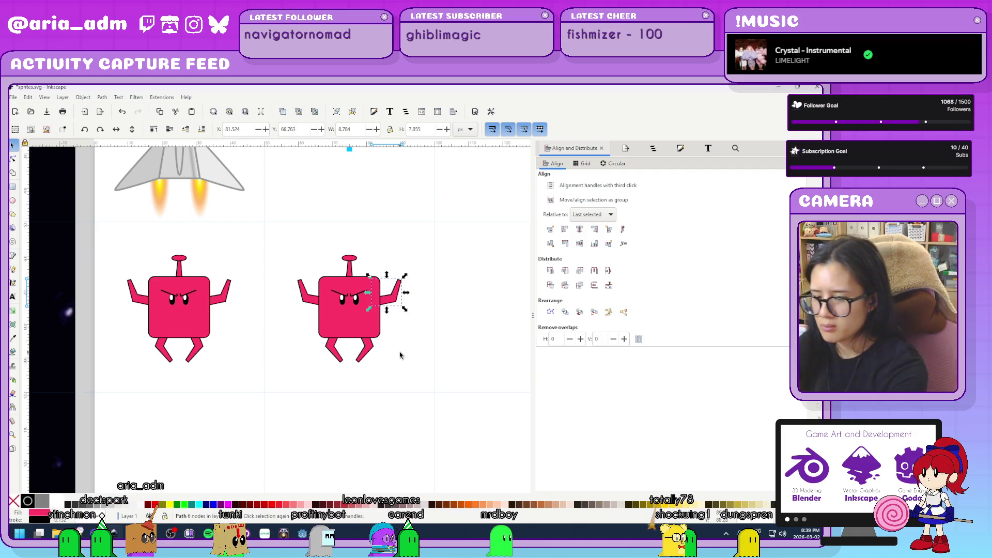
pyautogui.keyDown('ctrl'); pyautogui.scroll(2, 399, 361); pyautogui.keyUp('ctrl')
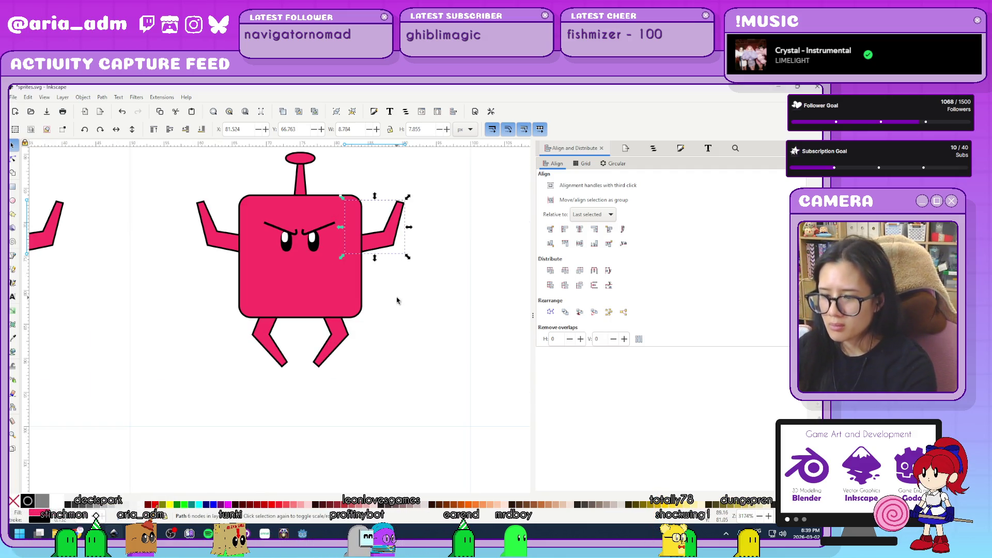
pyautogui.press('Delete')
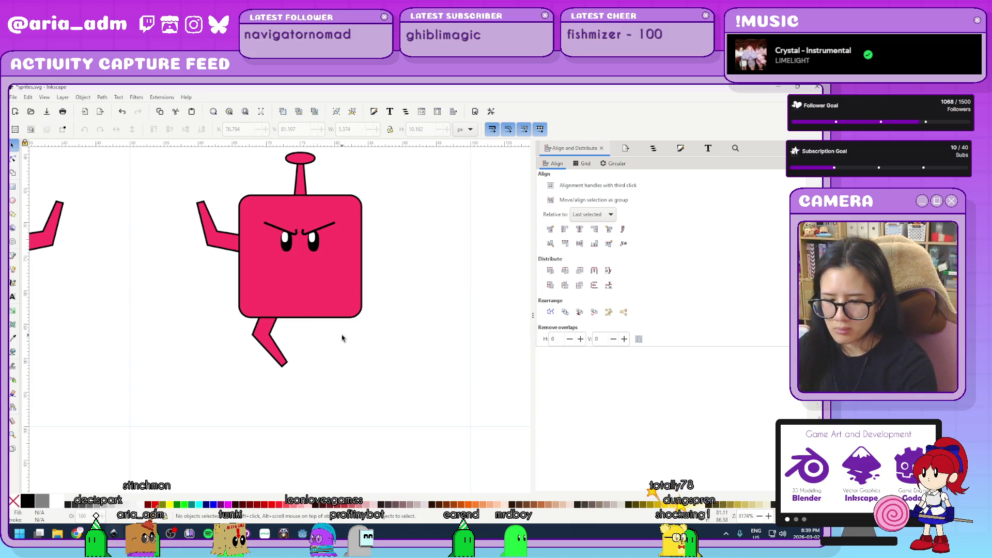
pyautogui.hotkey('ctrl', 'z')
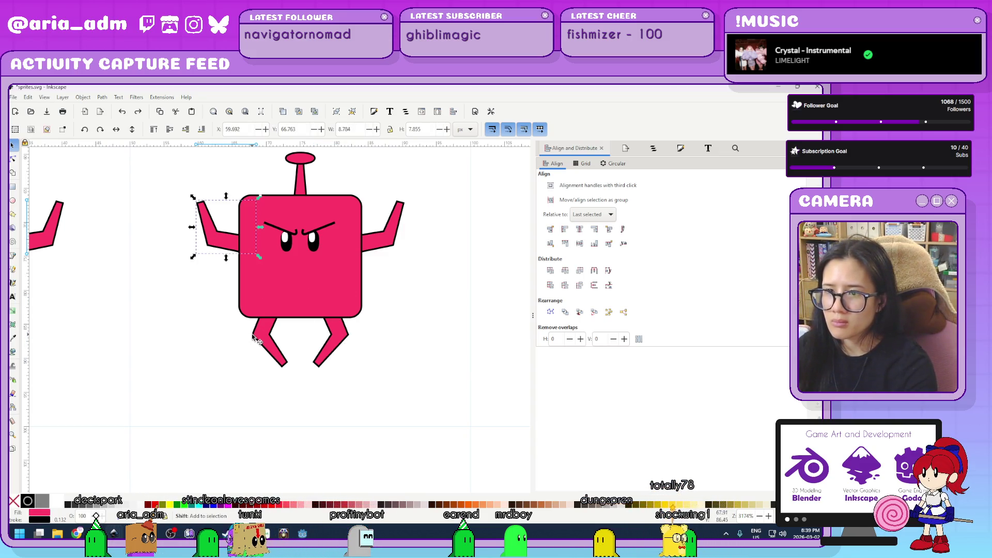
pyautogui.scroll(2, 253, 339)
pyautogui.click(175, 356)
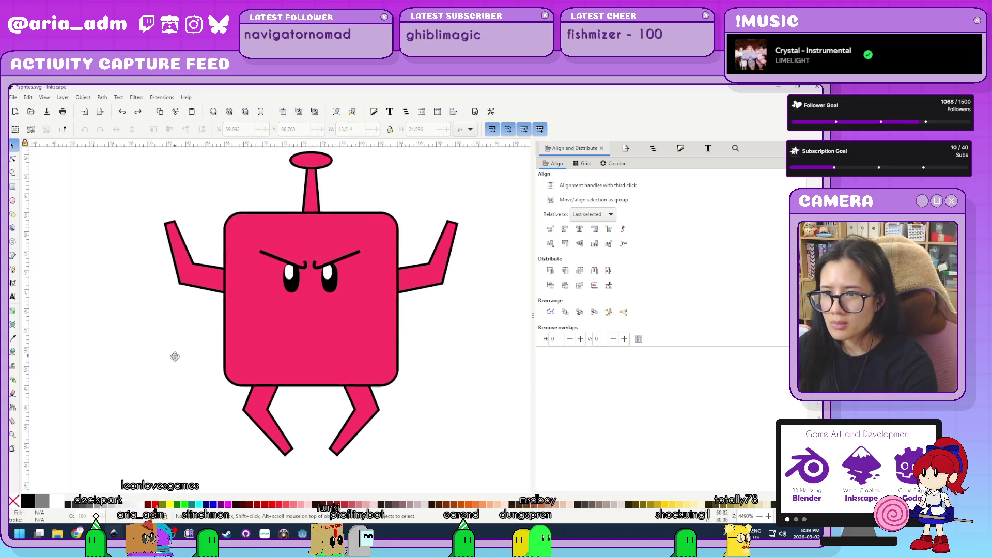
pyautogui.click(269, 419)
pyautogui.click(268, 419)
pyautogui.moveTo(296, 361); pyautogui.dragTo(326, 374)
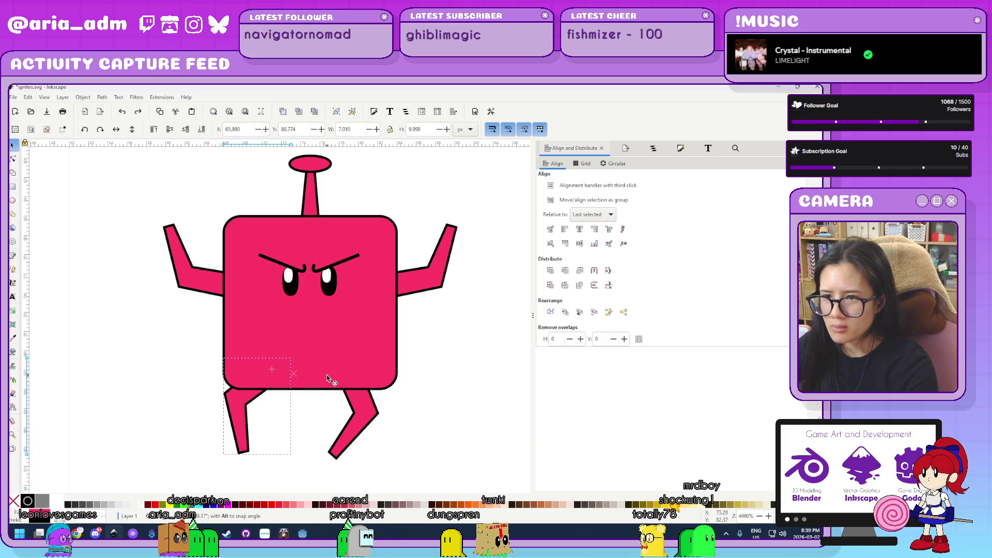
# - Angle the left arm down and out, then mirror the arm and leg onto the right side
pyautogui.click(197, 275)
pyautogui.click(197, 275)
pyautogui.moveTo(248, 218)
pyautogui.mouseDown()
pyautogui.moveTo(217, 195)
pyautogui.moveTo(195, 195)
pyautogui.mouseUp()
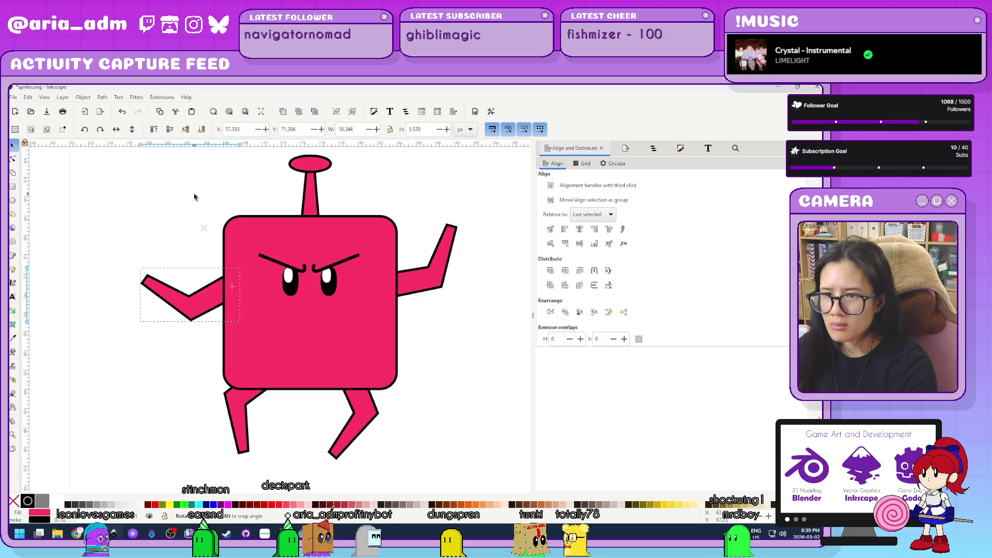
pyautogui.keyDown('shift'); pyautogui.click(235, 413); pyautogui.keyUp('shift')
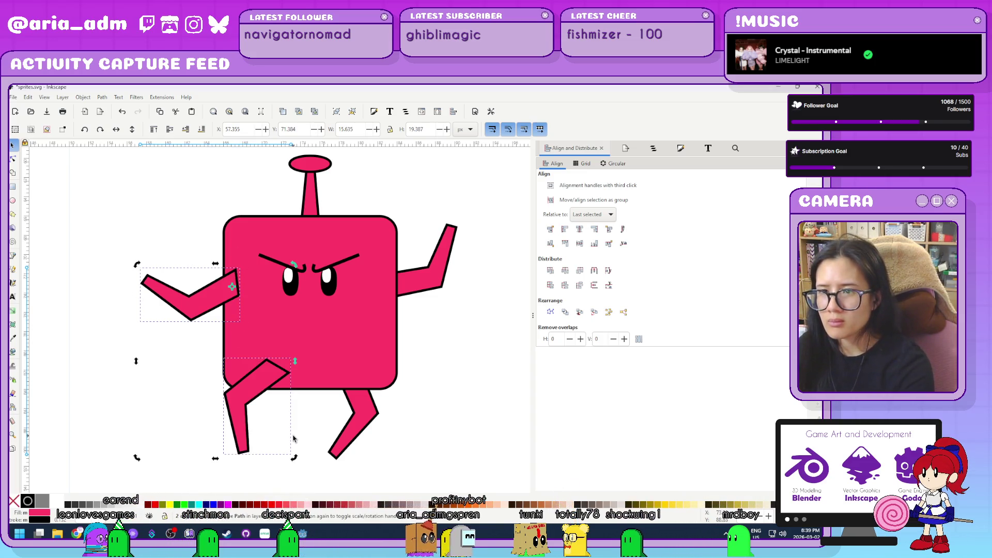
pyautogui.click(116, 133)
pyautogui.moveTo(260, 310)
pyautogui.mouseDown()
pyautogui.moveTo(481, 339)
pyautogui.moveTo(449, 345)
pyautogui.mouseUp()
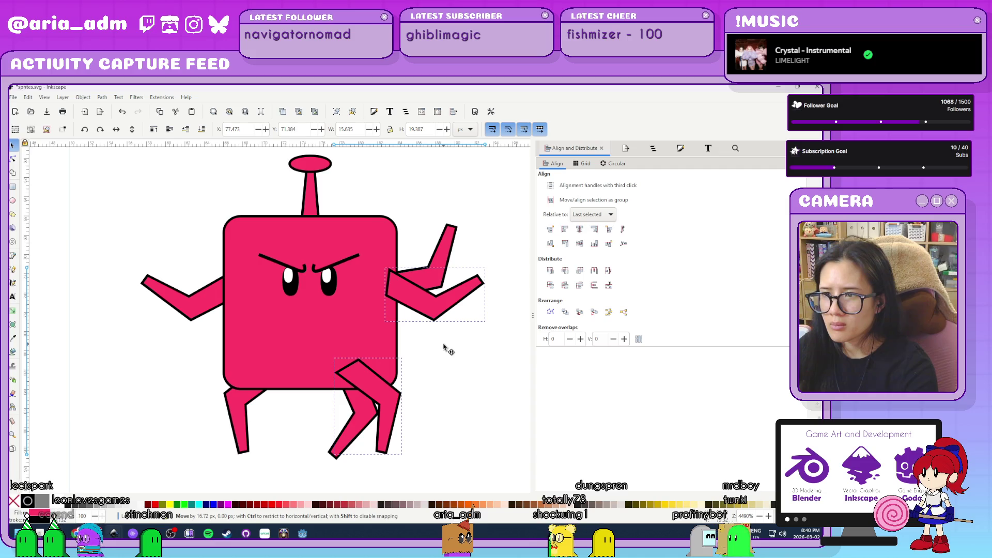
pyautogui.press('Escape')
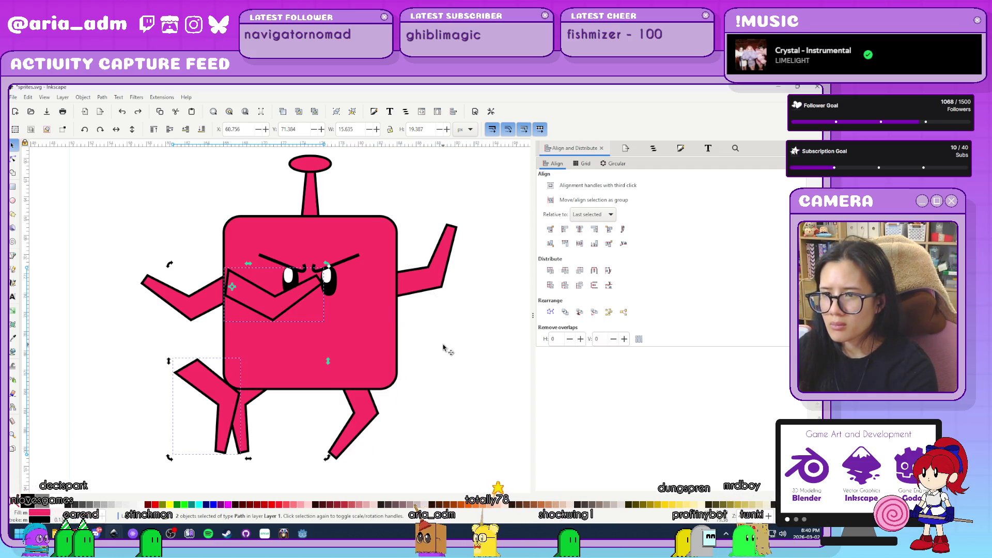
pyautogui.hotkey('ctrl', 'shift', 'z')
# - Delete the old raised arm and leg, align the right-side limbs, and ungroup all four limbs
pyautogui.click(450, 255)
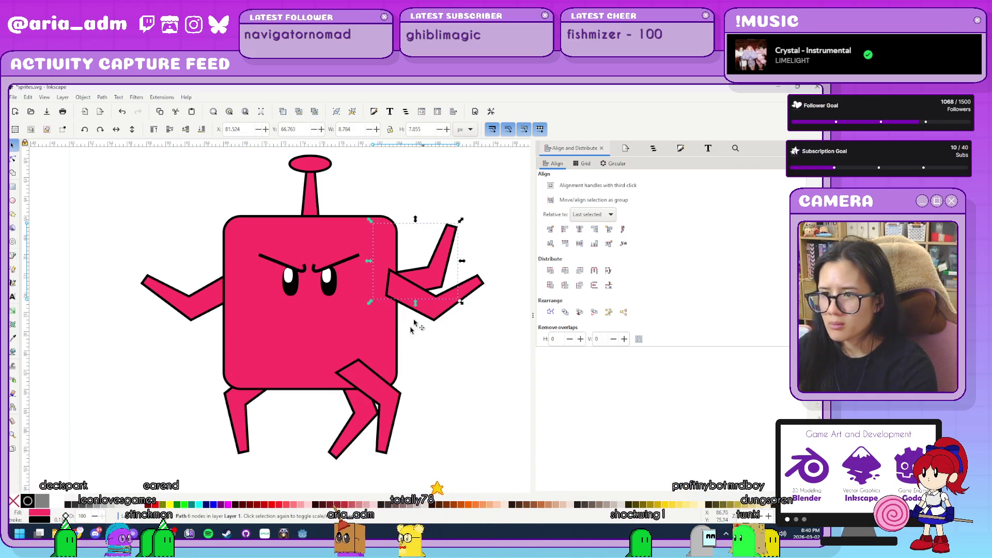
pyautogui.keyDown('shift'); pyautogui.click(376, 410); pyautogui.keyUp('shift')
pyautogui.press('Delete')
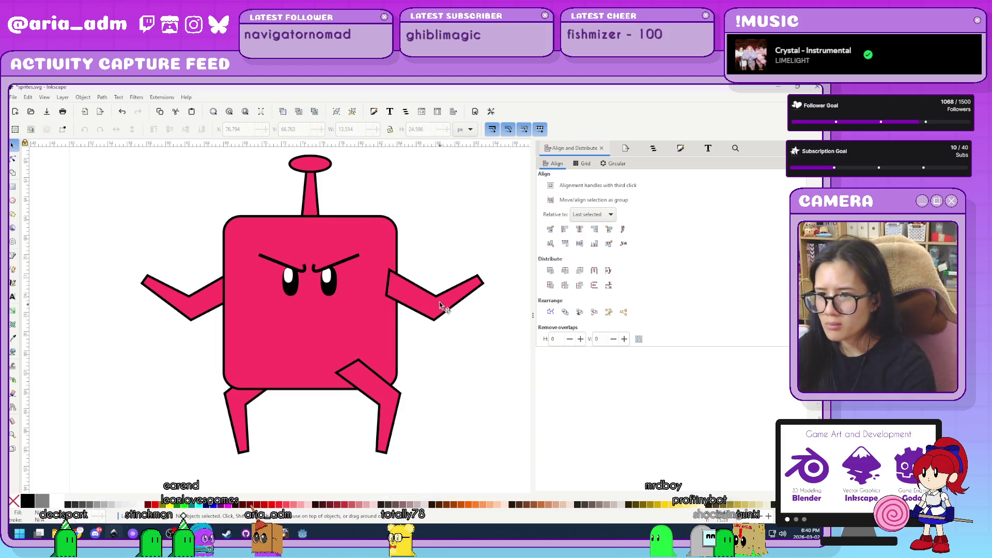
pyautogui.click(441, 307)
pyautogui.keyDown('shift'); pyautogui.click(399, 408); pyautogui.keyUp('shift')
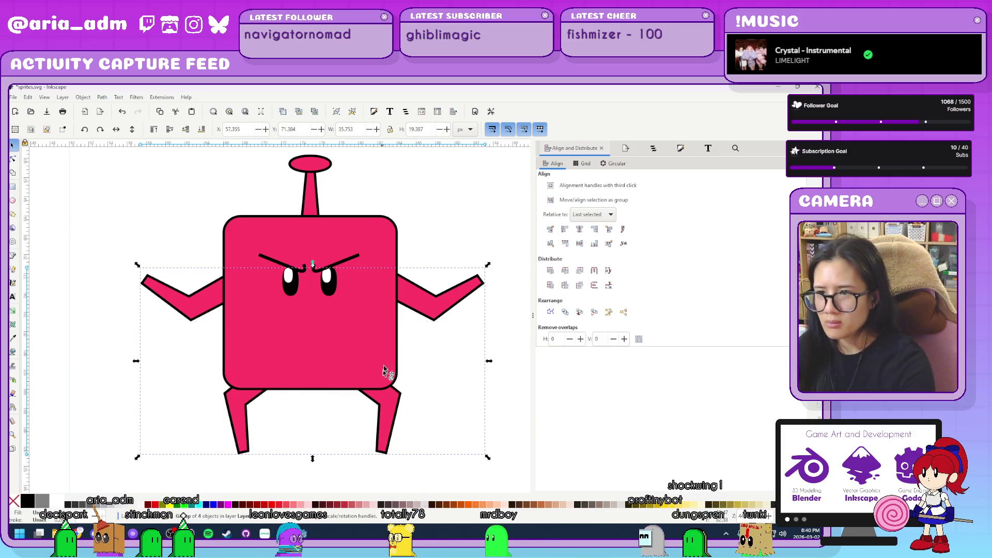
pyautogui.click(580, 232)
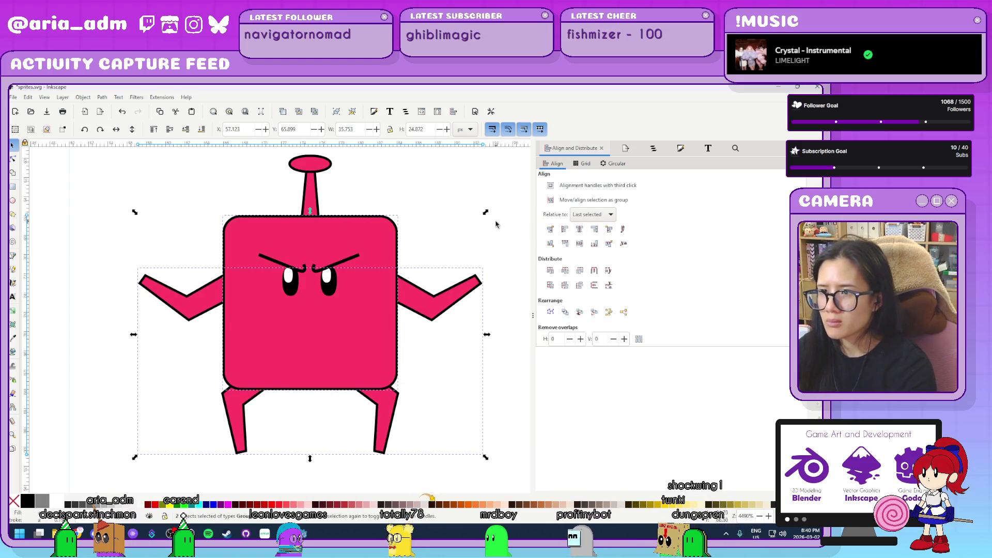
pyautogui.click(504, 238)
pyautogui.click(434, 305)
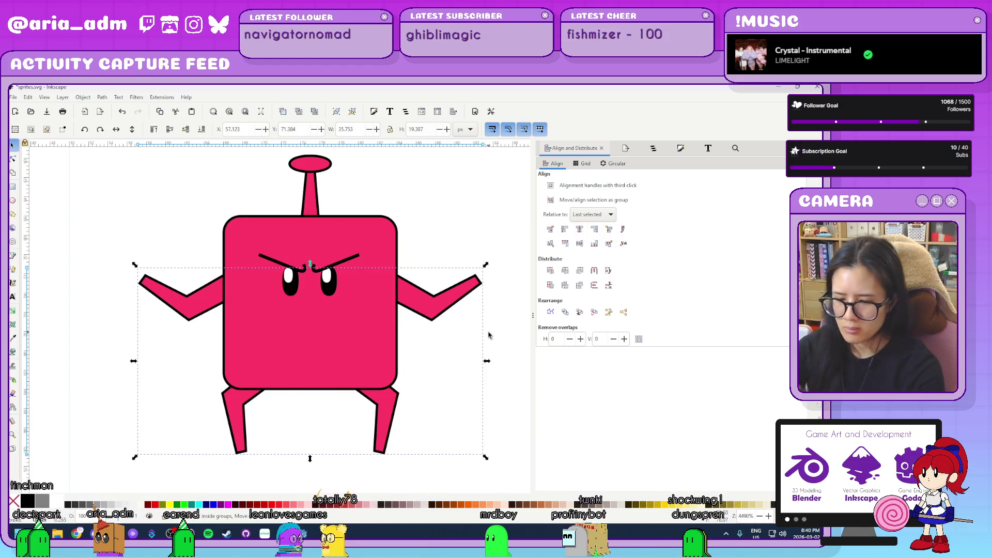
pyautogui.hotkey('ctrl', 'shift', 'g')
# - Save the sprite sheet with Ctrl+S, then delete the dark starfield background image
pyautogui.click(432, 261)
pyautogui.keyDown('ctrl'); pyautogui.scroll(-4, 432, 262); pyautogui.keyUp('ctrl')
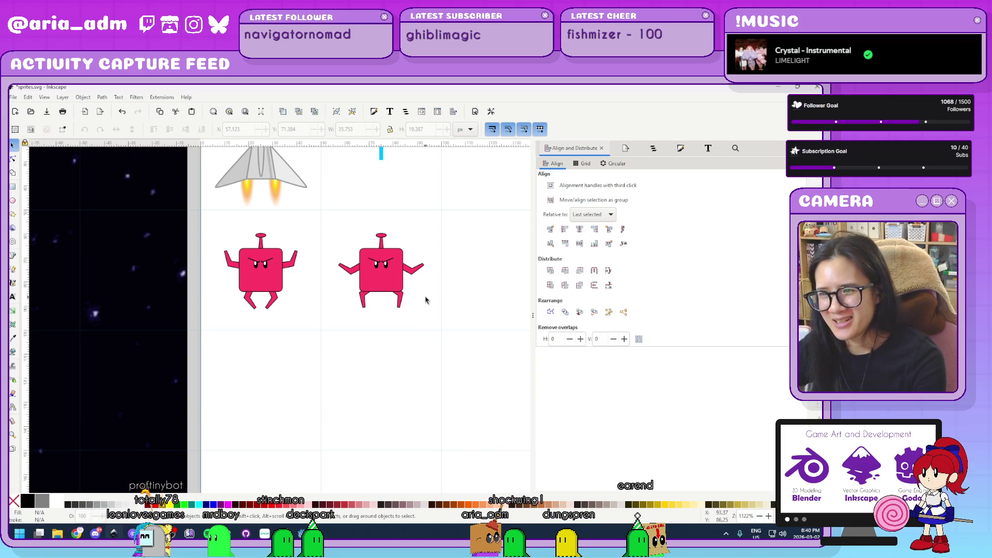
pyautogui.press('ctrl')
pyautogui.keyDown('ctrl'); pyautogui.scroll(-2, 411, 350); pyautogui.keyUp('ctrl')
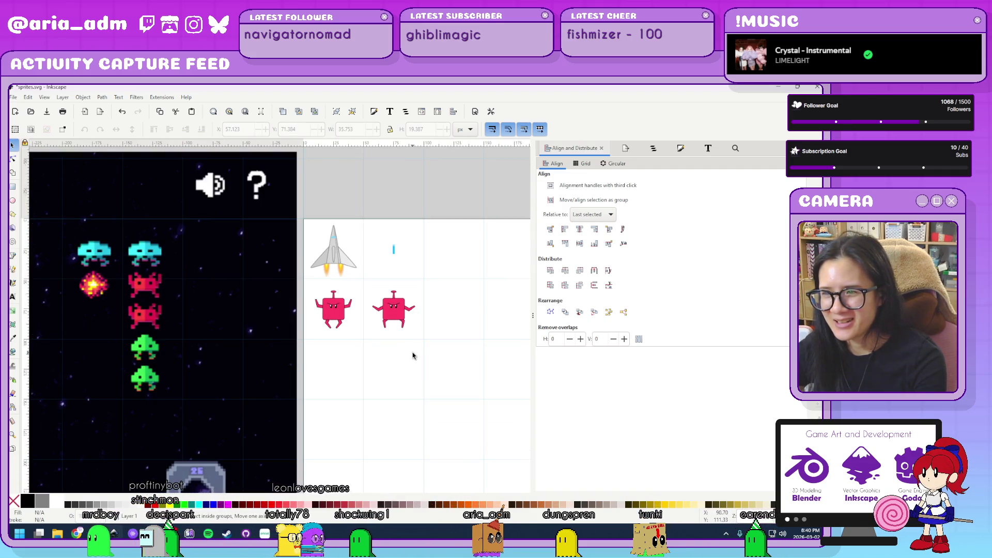
pyautogui.keyDown('ctrl'); pyautogui.scroll(2, 413, 356); pyautogui.keyUp('ctrl')
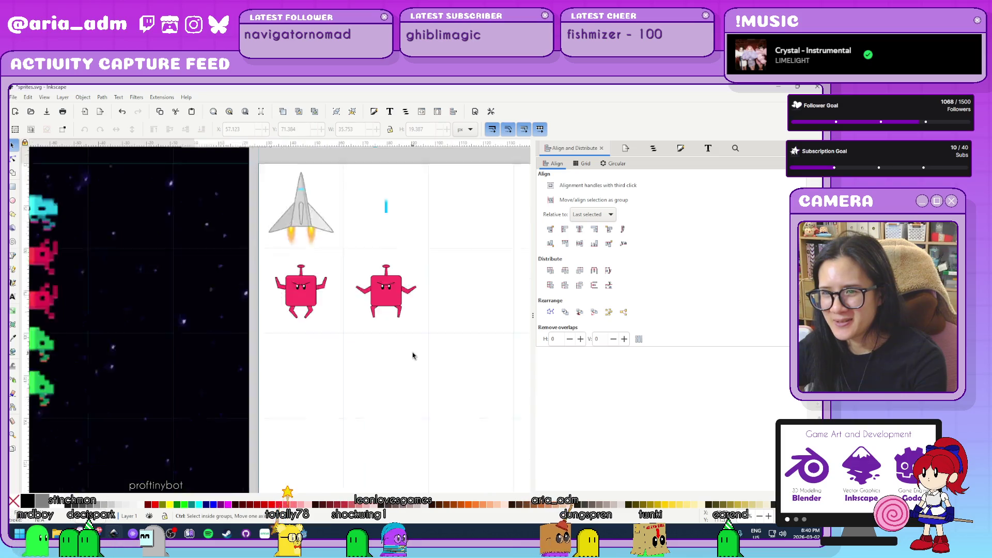
pyautogui.keyDown('ctrl'); pyautogui.scroll(-2, 412, 356); pyautogui.keyUp('ctrl')
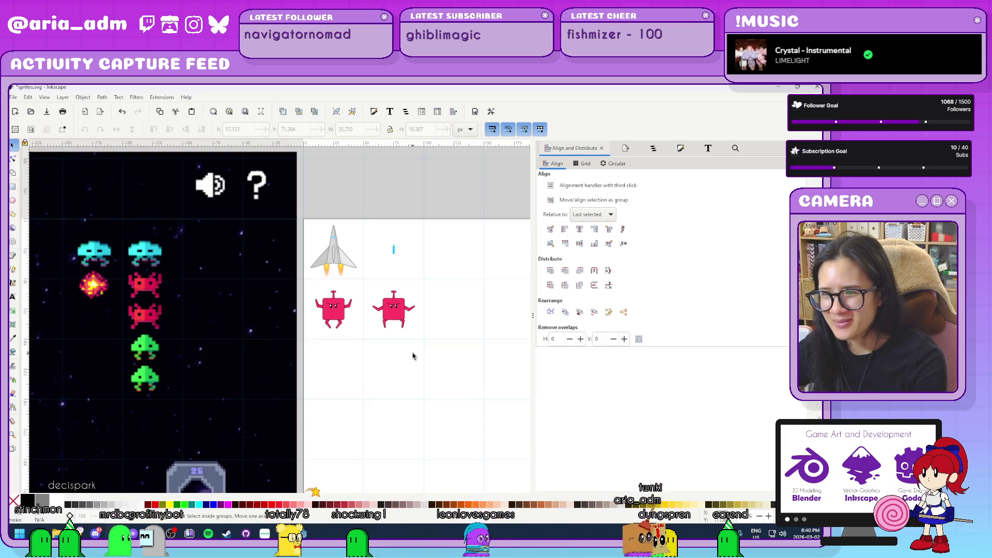
pyautogui.keyDown('ctrl'); pyautogui.scroll(1, 412, 356); pyautogui.keyUp('ctrl')
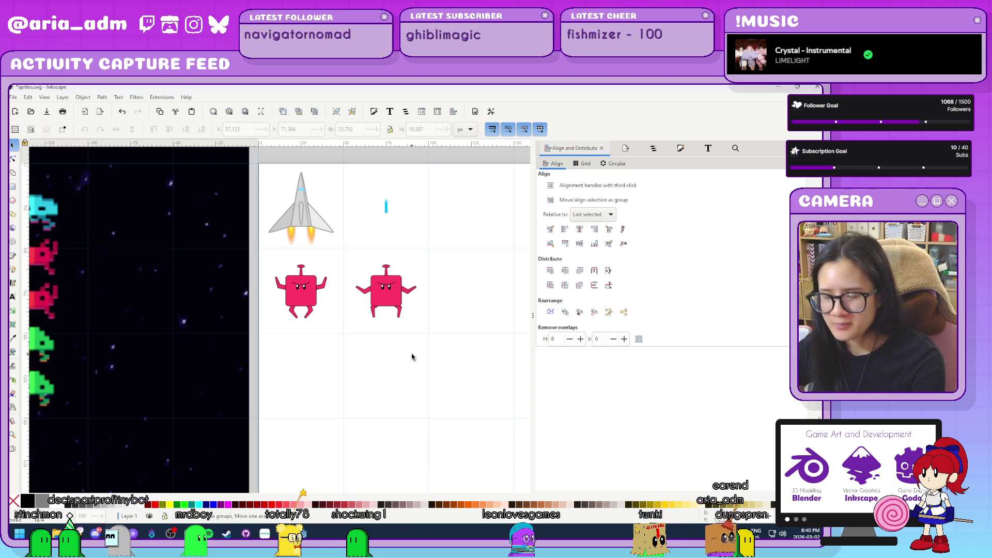
pyautogui.hotkey('ctrl', 's')
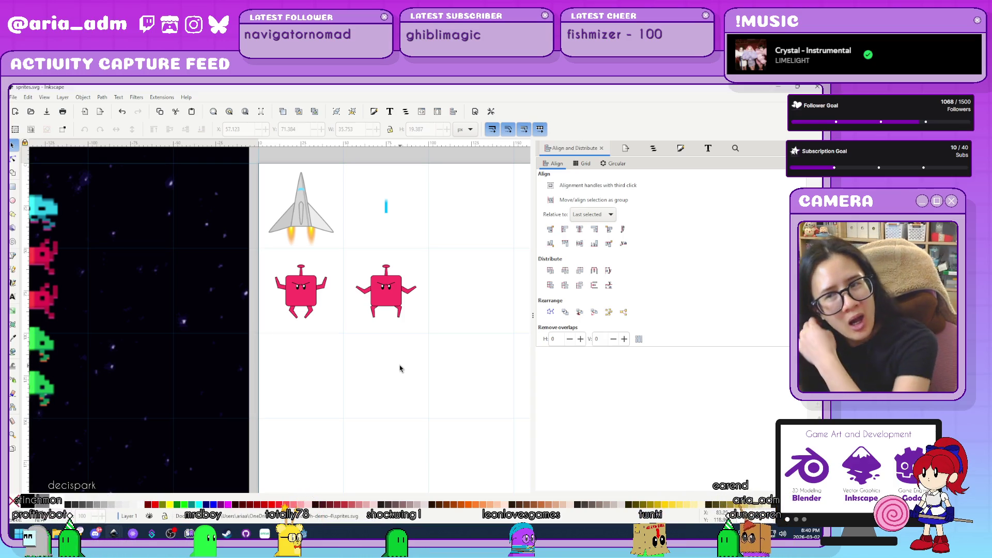
pyautogui.click(169, 357)
pyautogui.press('Delete')
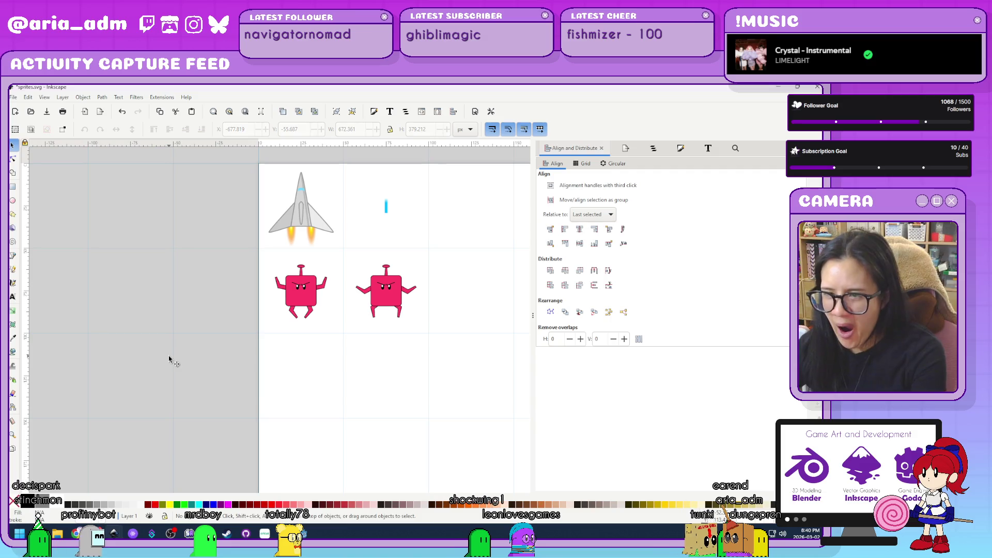
# - Resize the Inkscape page to 100 × 100 px in Document Properties
pyautogui.scroll(-6, 169, 356)
pyautogui.scroll(3, 224, 354)
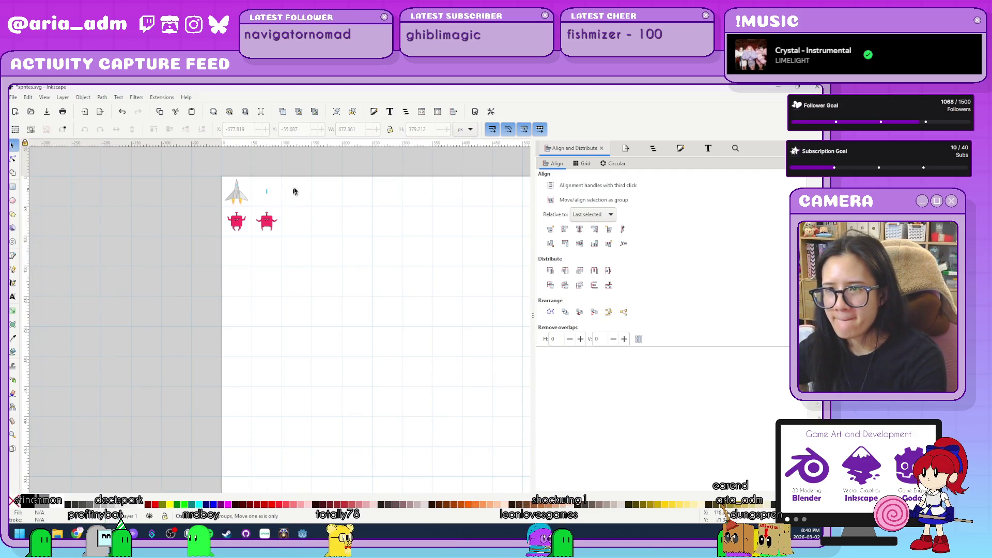
pyautogui.scroll(2, 292, 192)
pyautogui.moveTo(300, 193)
pyautogui.mouseDown()
pyautogui.moveTo(322, 317)
pyautogui.moveTo(321, 275)
pyautogui.mouseUp()
pyautogui.scroll(1, 310, 293)
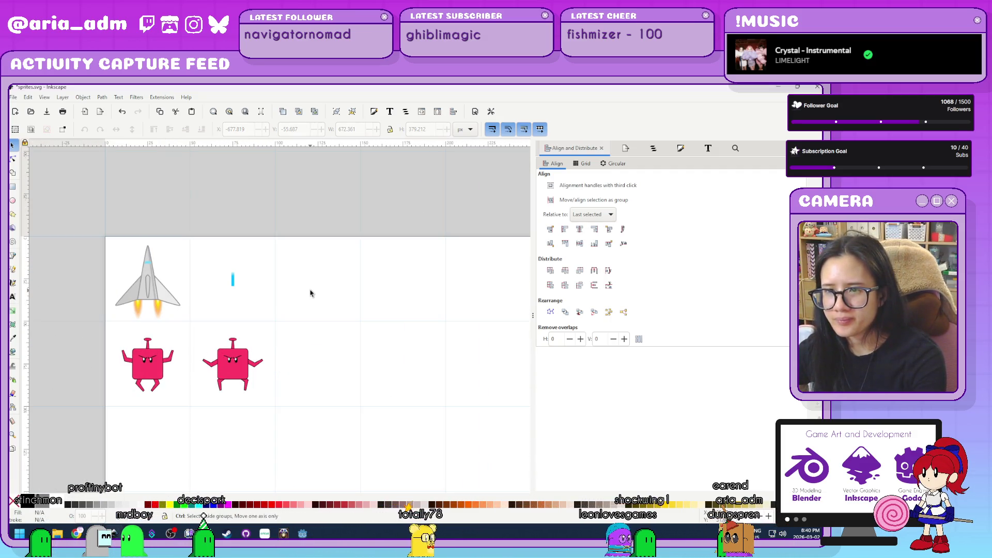
pyautogui.hscroll(-1, 372, 281)
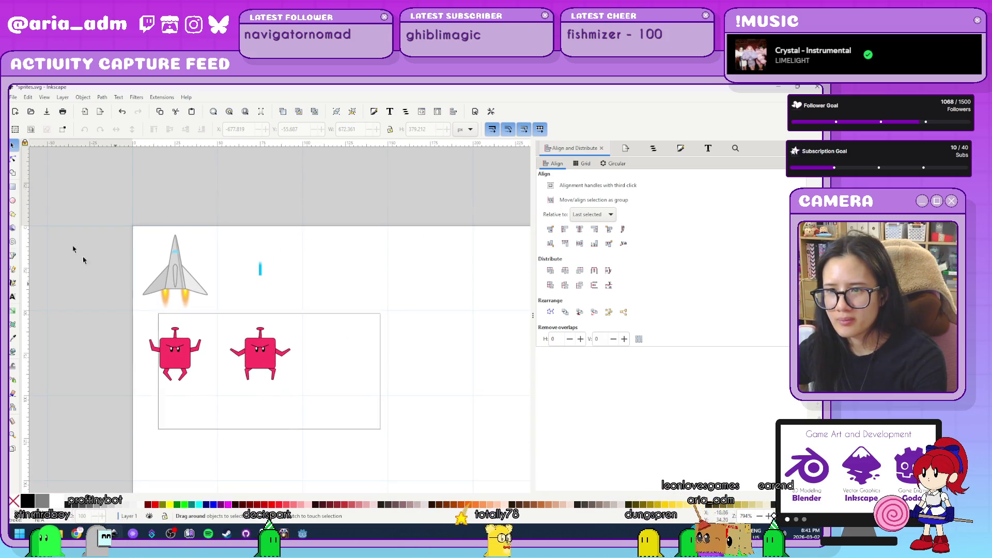
pyautogui.click(407, 355)
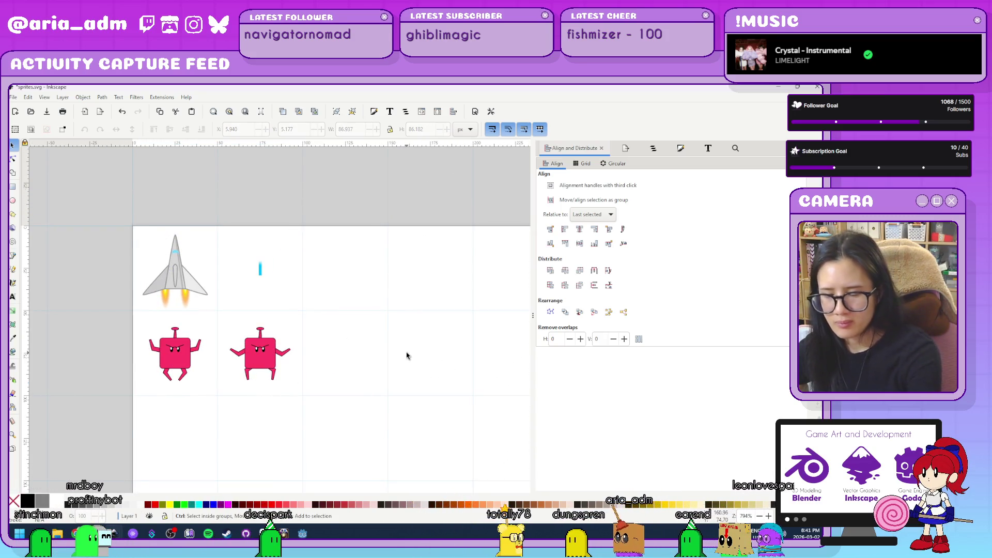
pyautogui.hotkey('ctrl', 'shift', 'd')
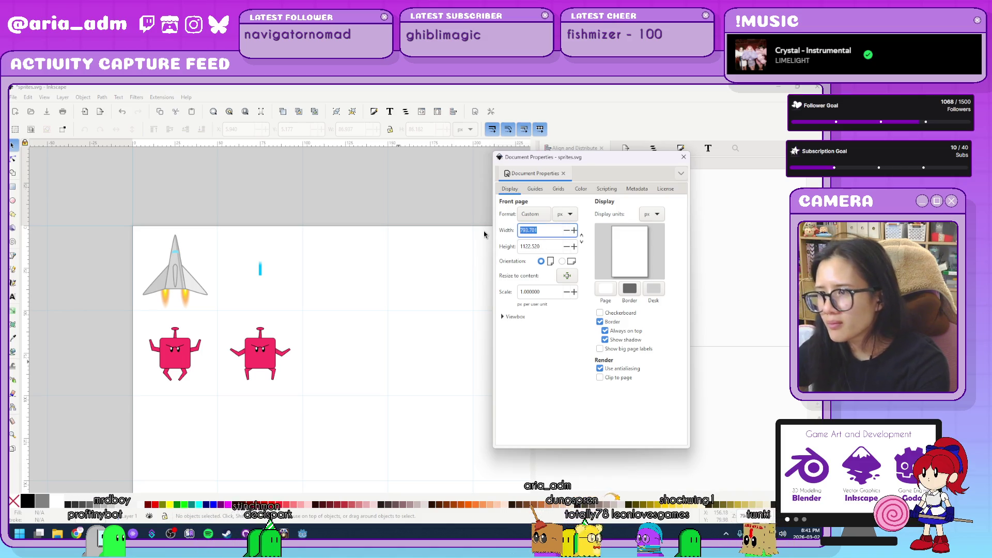
pyautogui.press('Tab')
pyautogui.write('100')
pyautogui.press('Return')
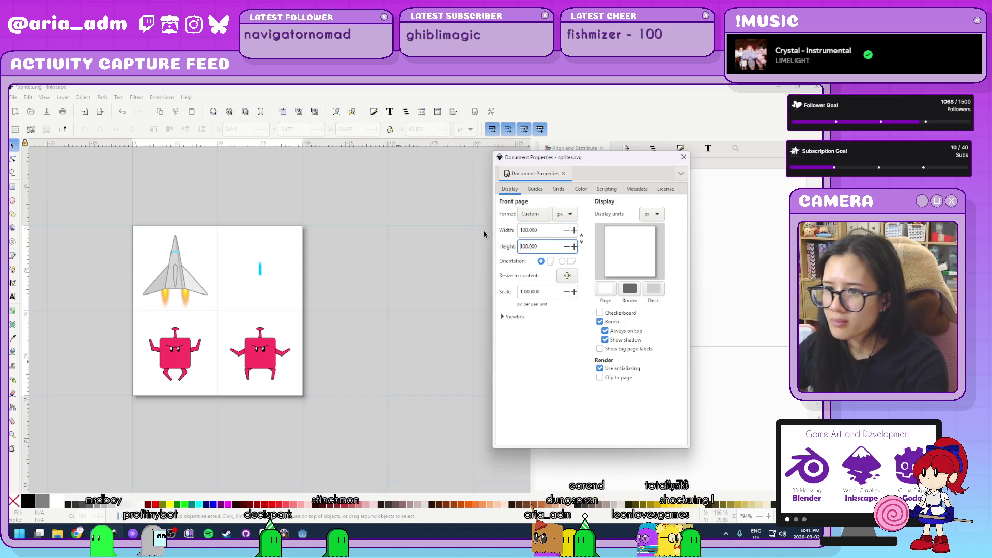
pyautogui.hotkey('ctrl', 'shift', 'd')
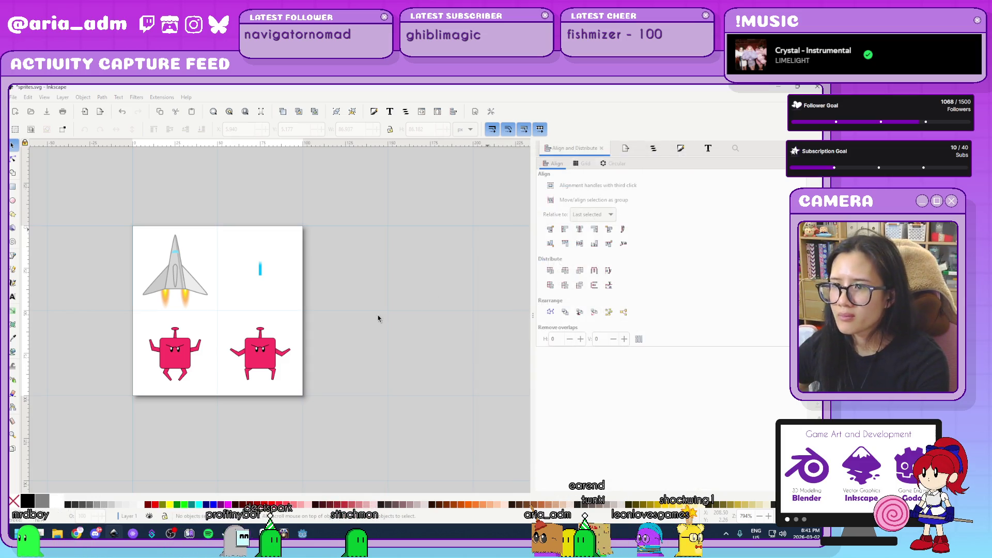
# - Save the sprite sheet and switch to the Godot editor
pyautogui.hotkey('ctrl', 's')
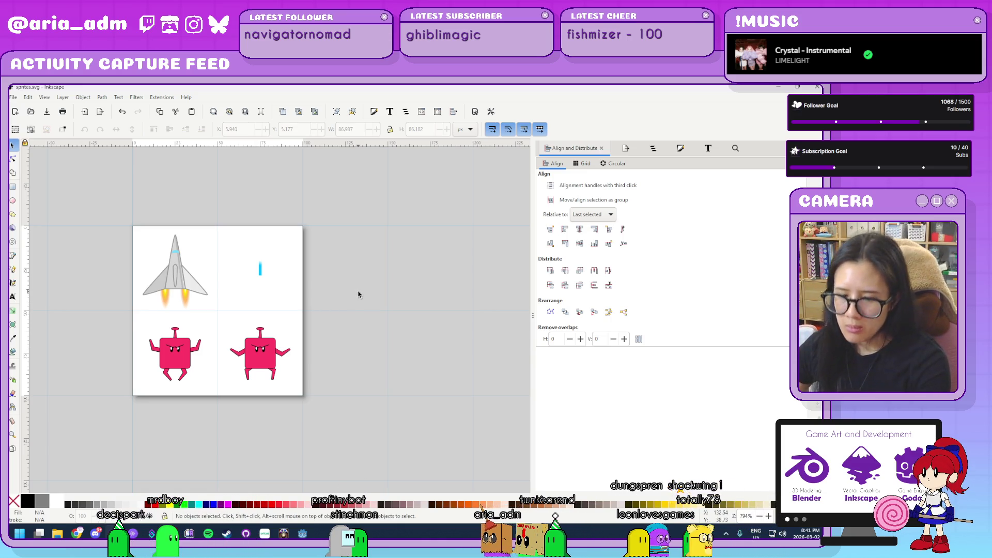
pyautogui.press('ctrl')
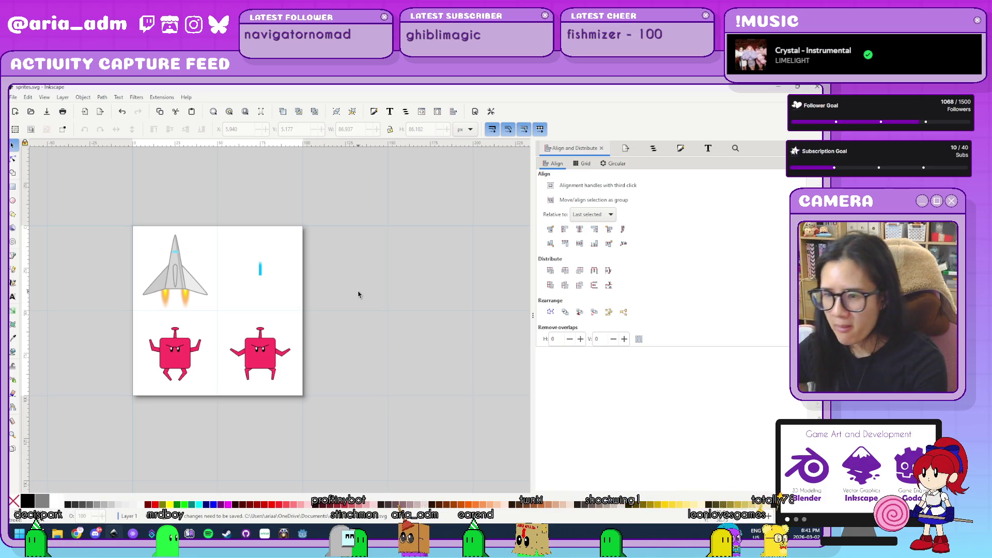
pyautogui.hotkey('alt', 'Tab')
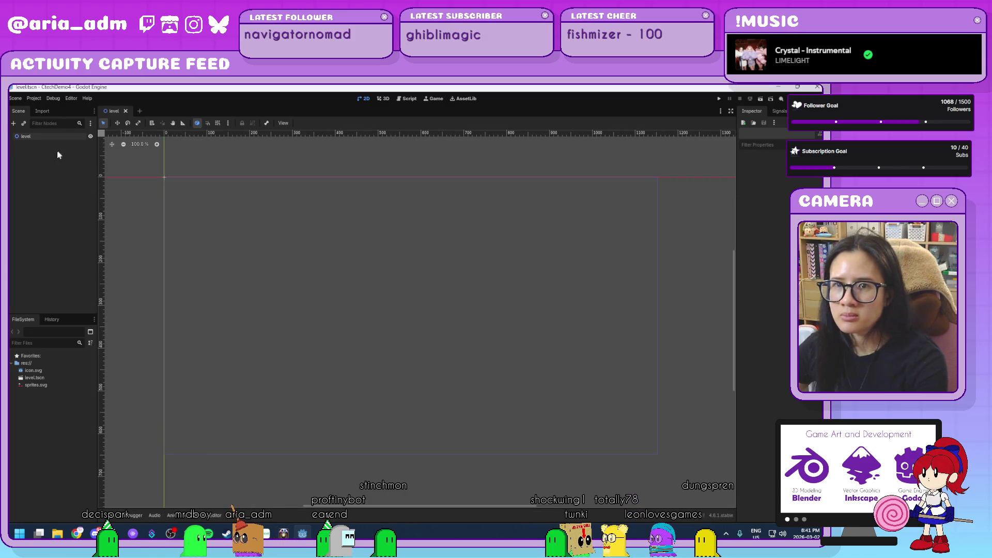
# - Add a CharacterBody2D under level and rename it player
pyautogui.click(54, 135)
pyautogui.hotkey('ctrl', 'a')
pyautogui.write('c')
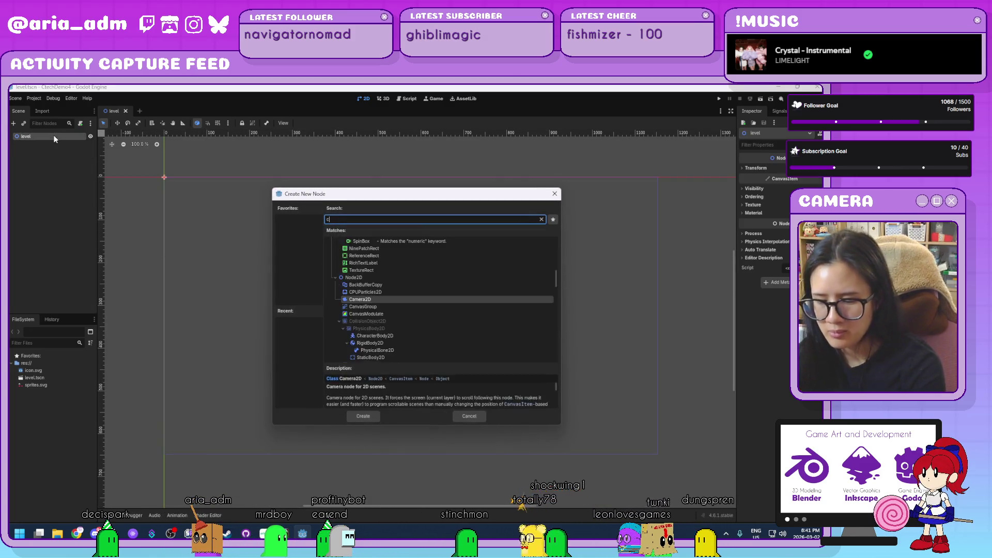
pyautogui.write('hara')
pyautogui.press('Return')
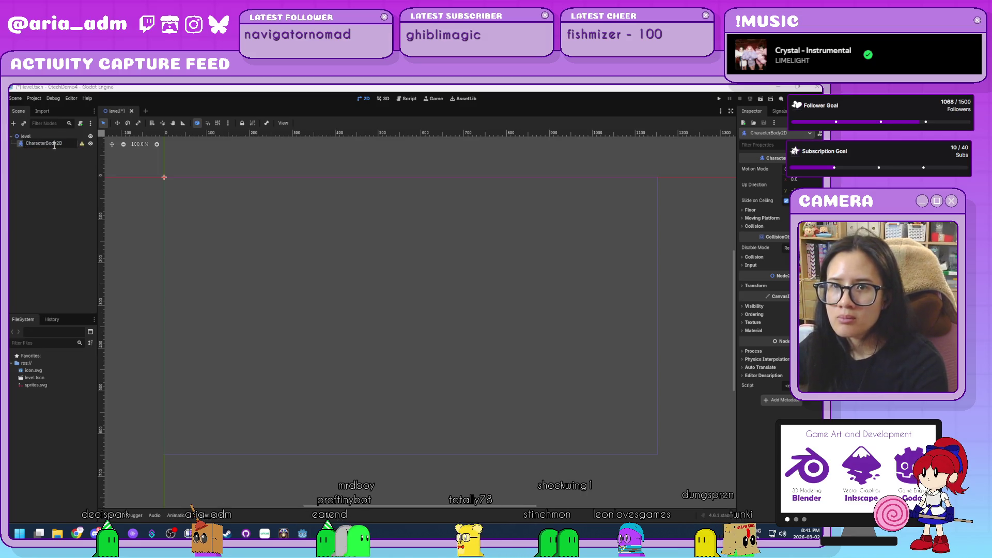
pyautogui.write('player')
pyautogui.press('Return')
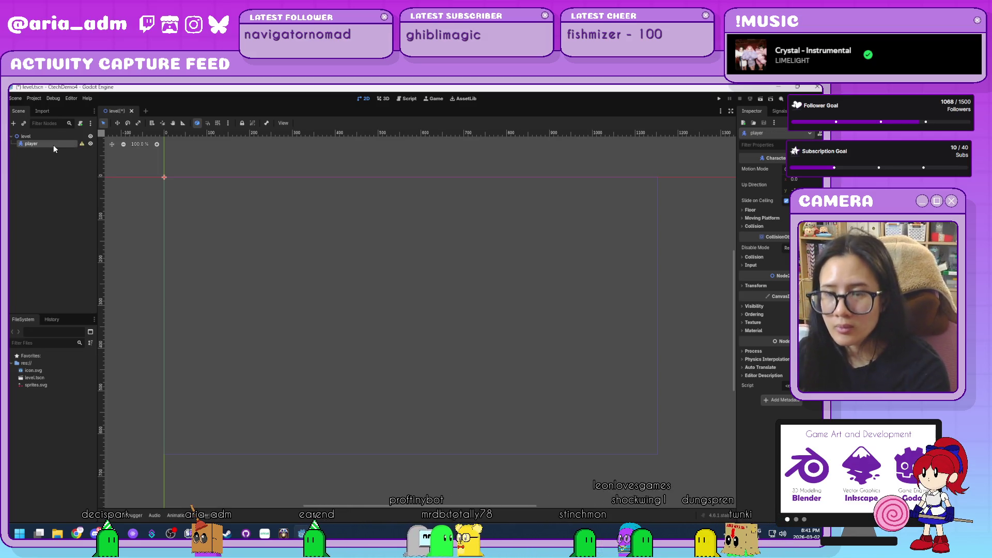
# - Add an AnimatedSprite2D child under player and check its Sprite Frames options
pyautogui.hotkey('ctrl', 'a')
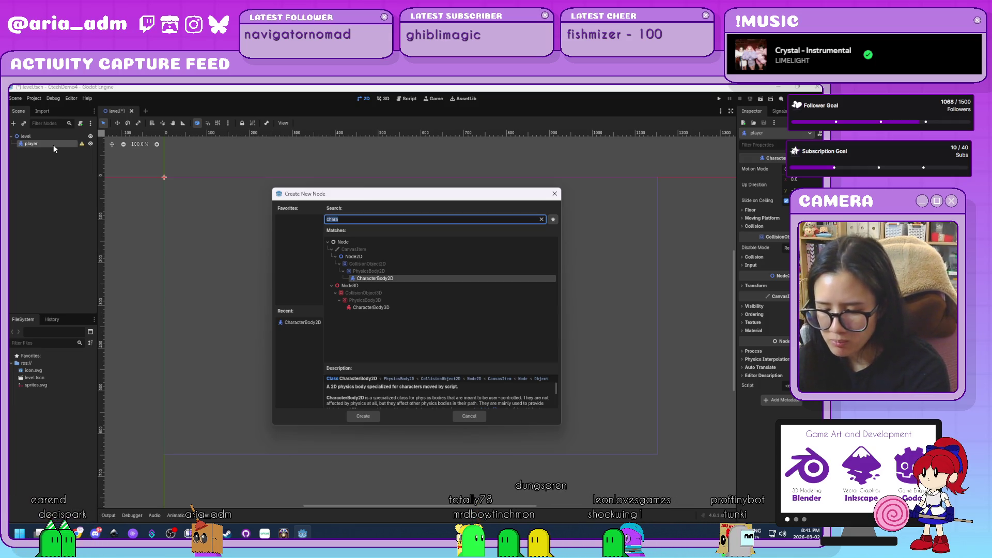
pyautogui.write('anim')
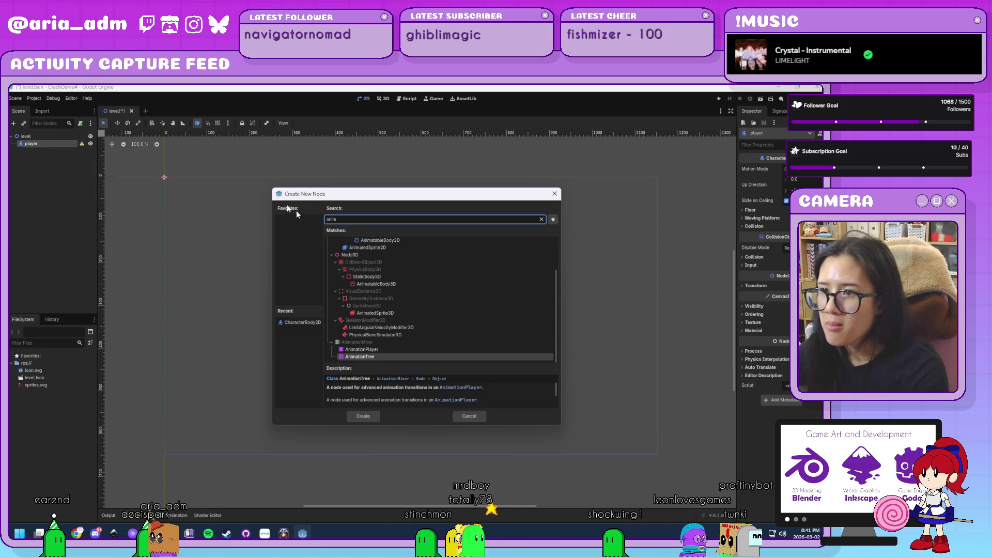
pyautogui.doubleClick(382, 248)
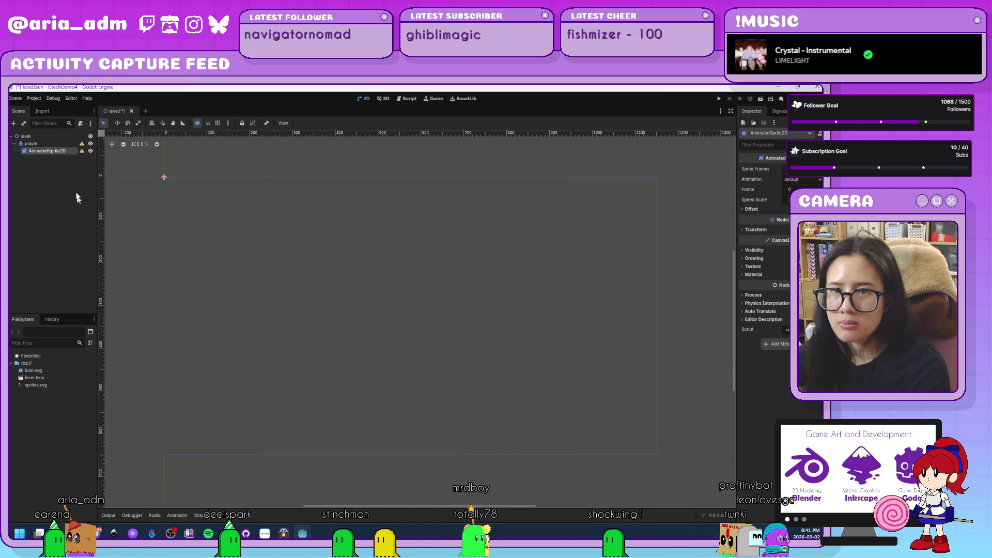
pyautogui.click(801, 169)
pyautogui.click(806, 194)
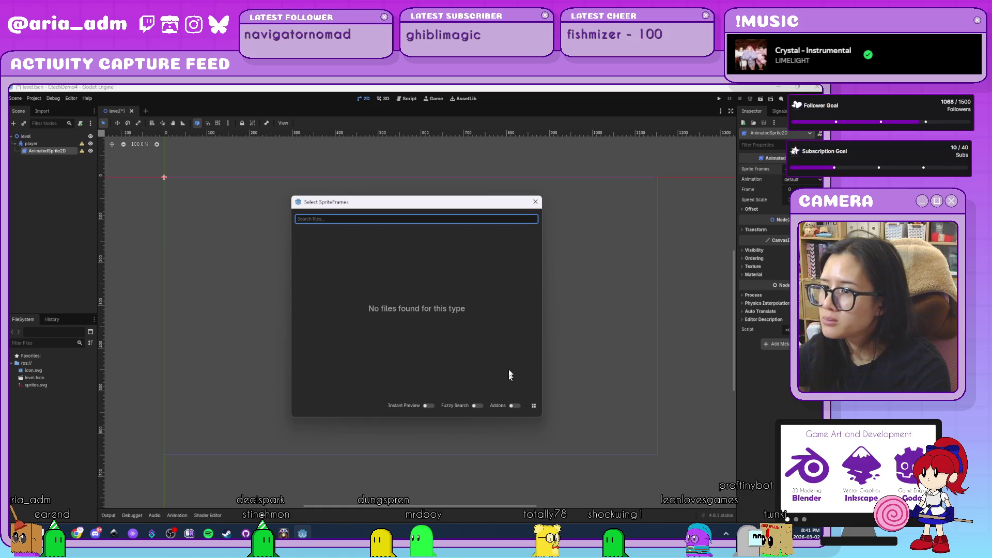
pyautogui.press('Escape')
pyautogui.click(801, 169)
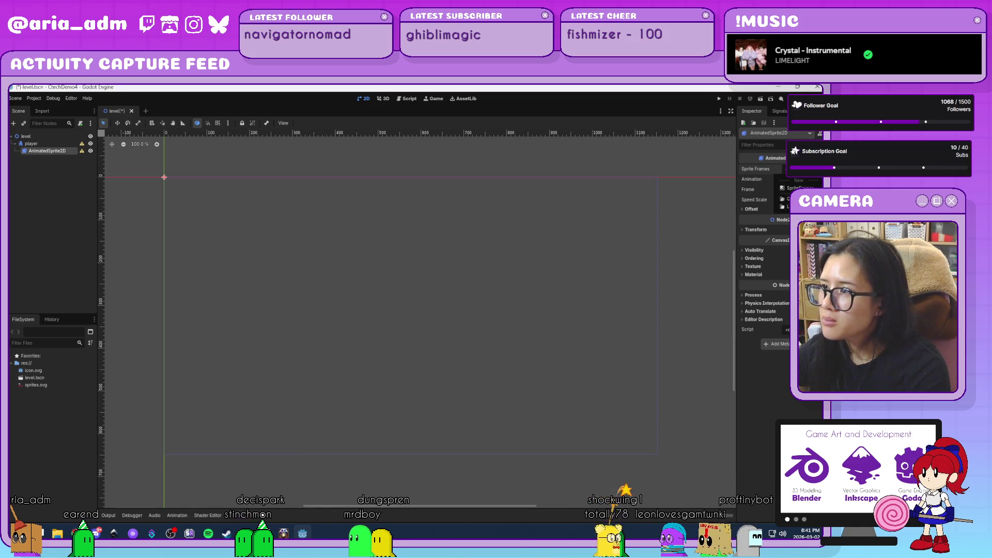
# - Create a new SpriteFrames resource and add the spaceship frame from sprites.svg, sliced 2×2
pyautogui.click(790, 189)
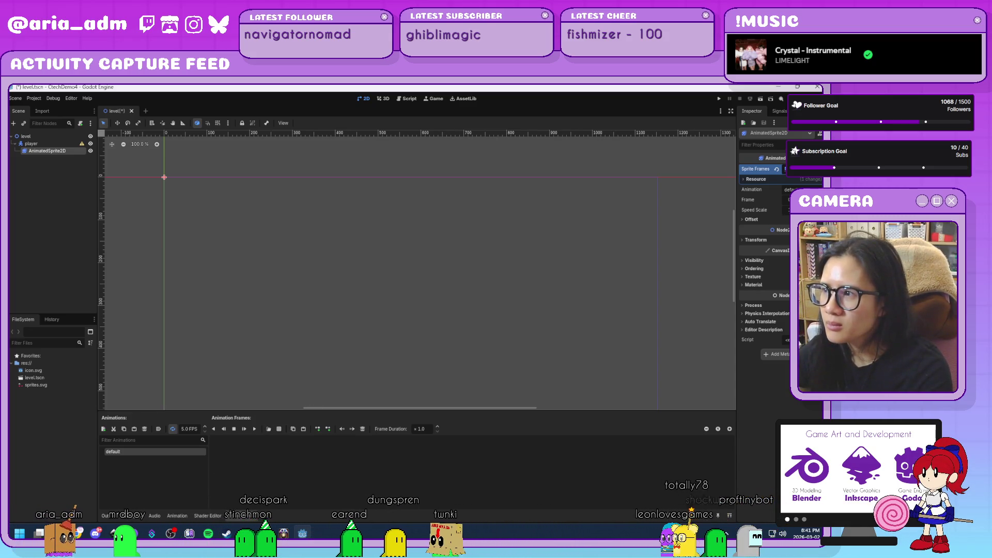
pyautogui.click(279, 430)
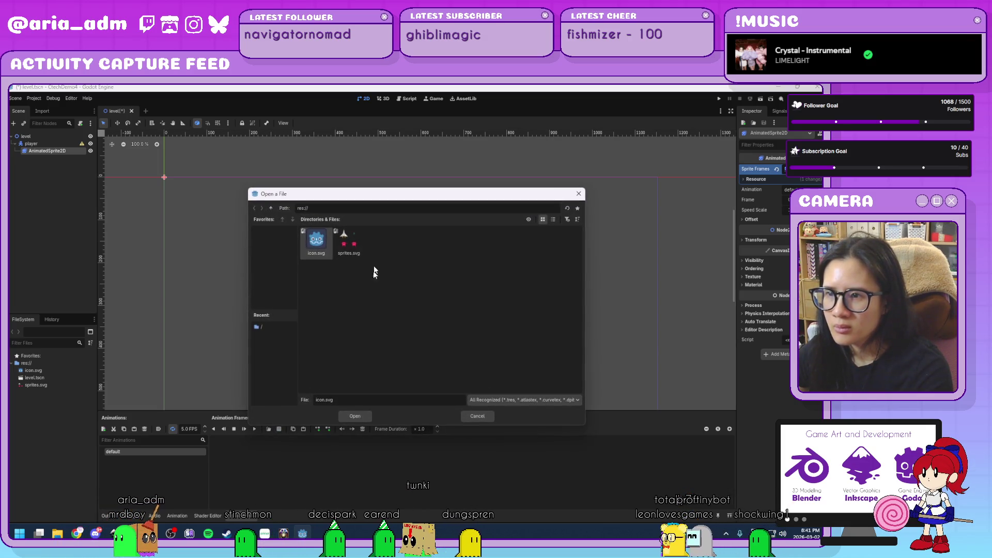
pyautogui.doubleClick(348, 246)
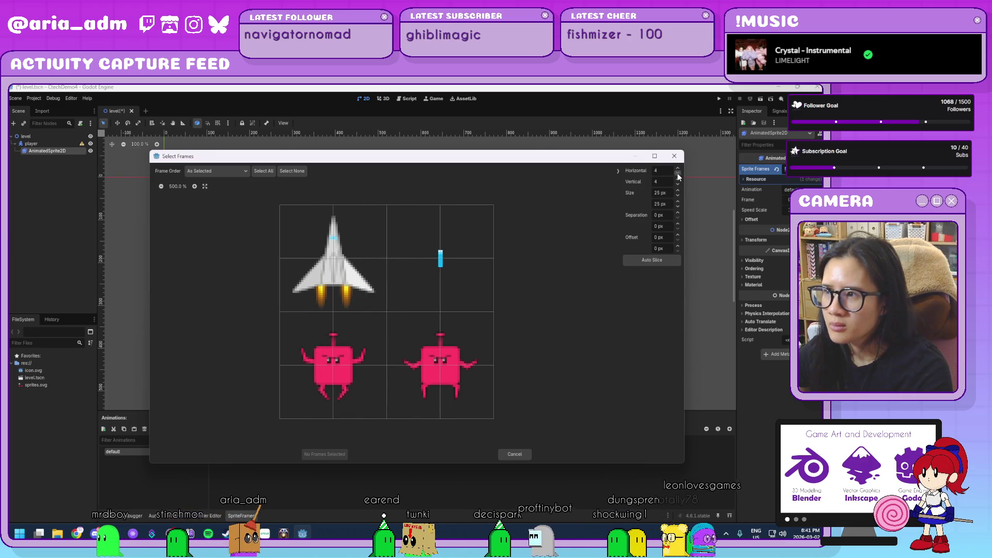
pyautogui.doubleClick(678, 176)
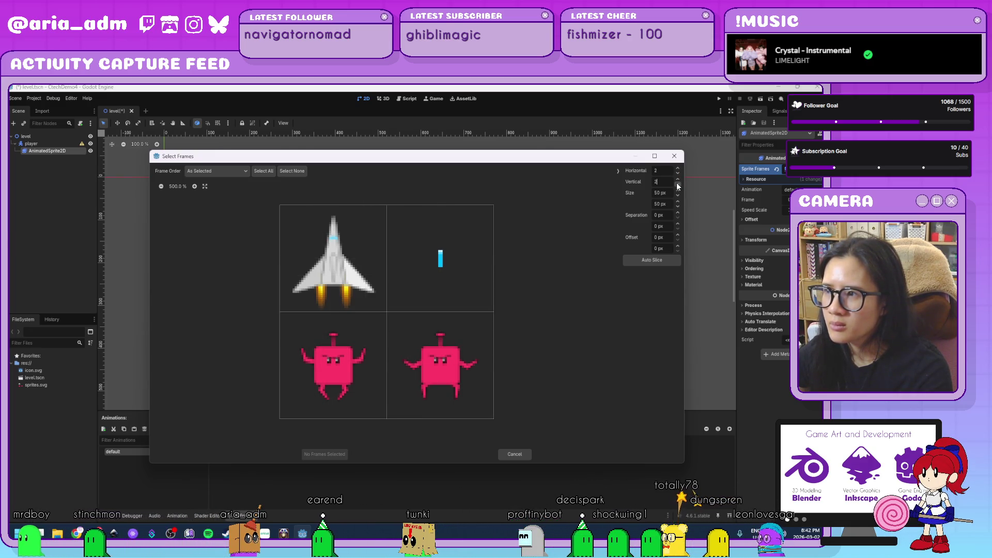
pyautogui.click(291, 262)
pyautogui.click(333, 457)
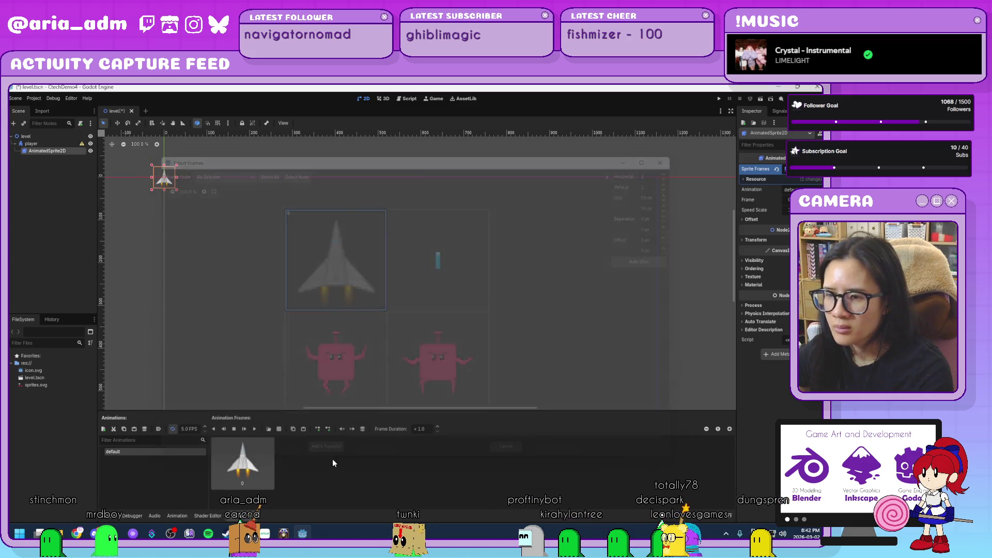
# - Add a CollisionShape2D under player with a capsule shape narrowed to the ship's body
pyautogui.click(27, 144)
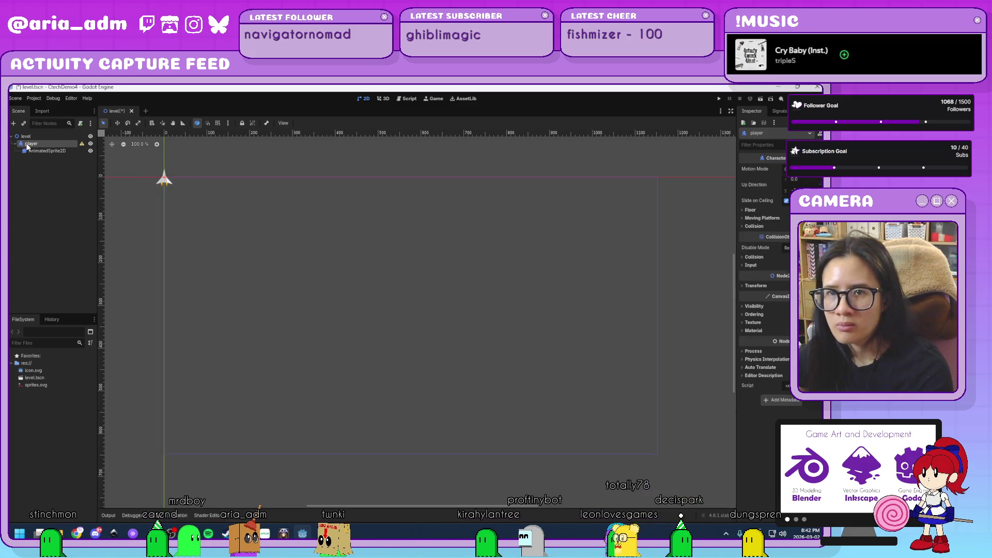
pyautogui.hotkey('ctrl', 'a')
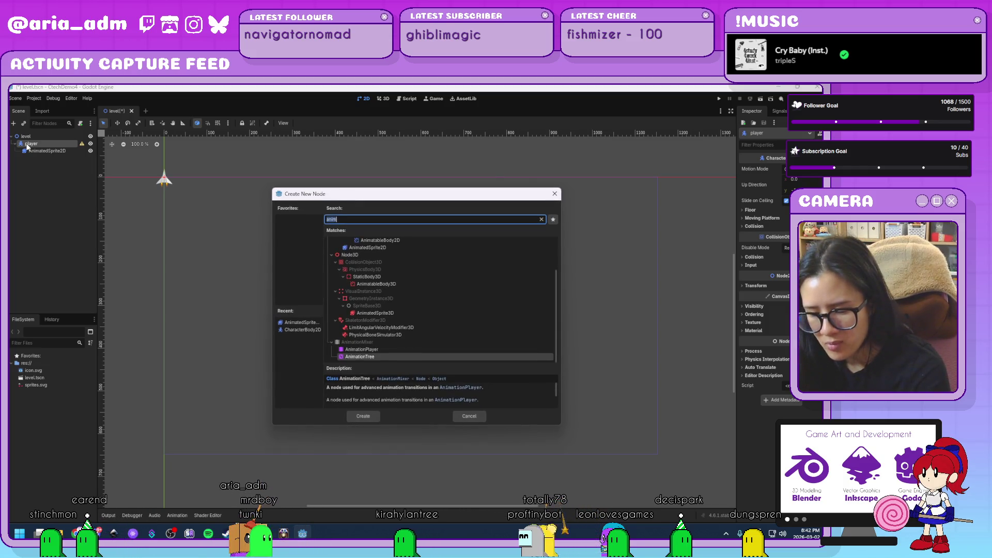
pyautogui.write('collisionshape')
pyautogui.press('Return')
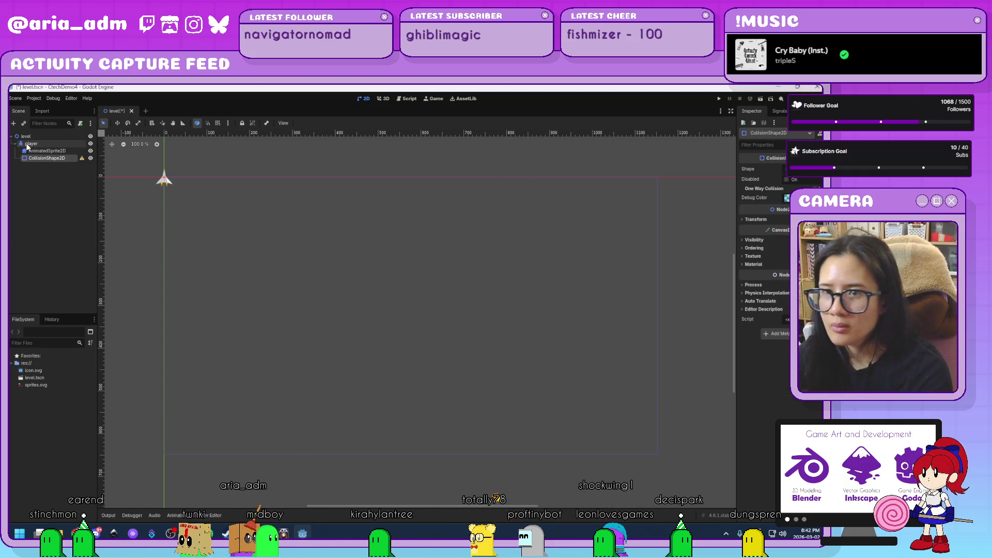
pyautogui.scroll(6, 158, 165)
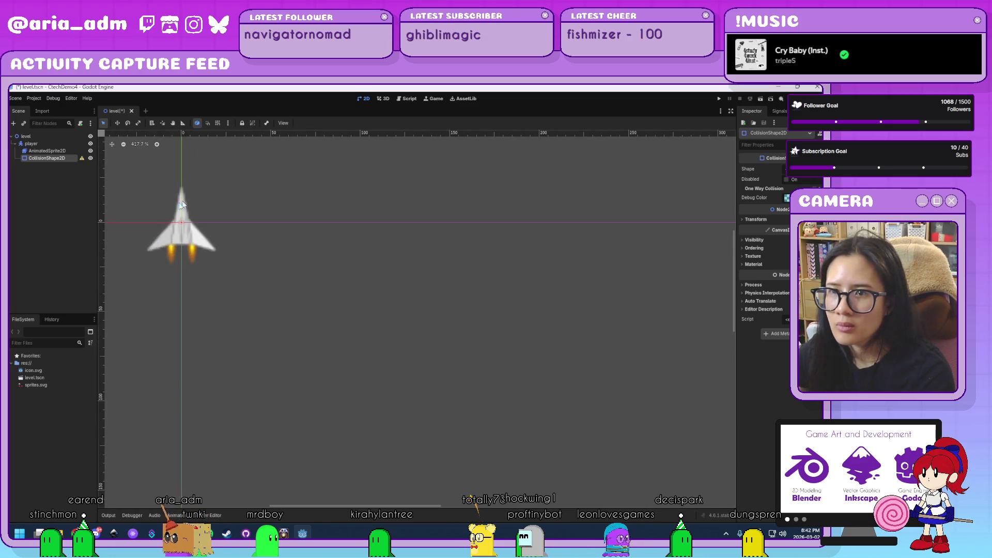
pyautogui.scroll(2, 188, 200)
pyautogui.click(796, 171)
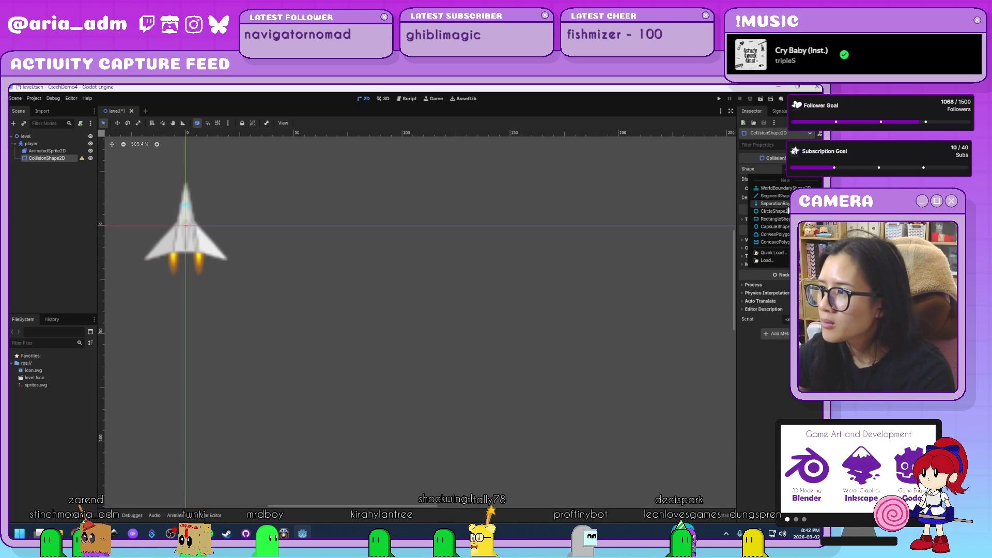
pyautogui.click(775, 226)
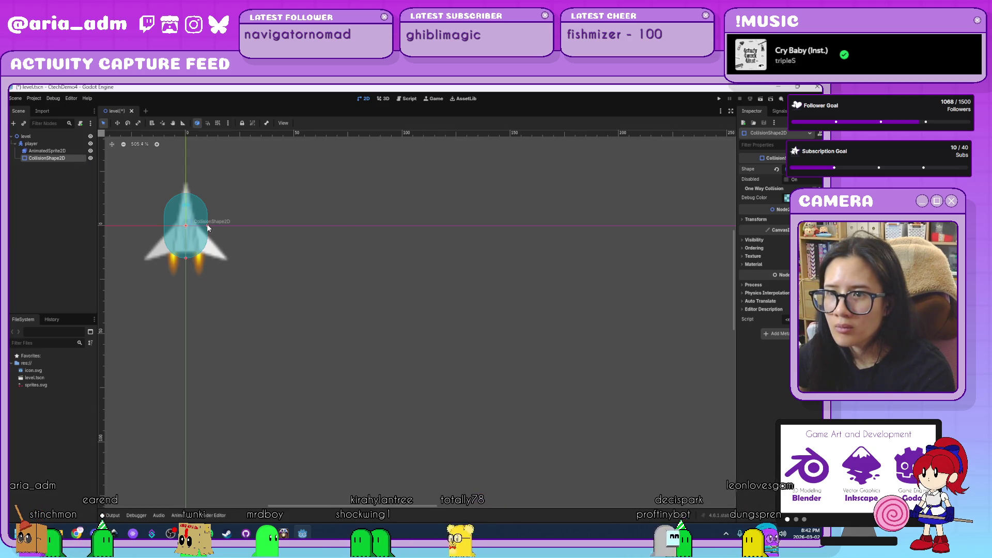
pyautogui.moveTo(207, 225)
pyautogui.mouseDown()
pyautogui.moveTo(225, 225)
pyautogui.moveTo(199, 219)
pyautogui.mouseUp()
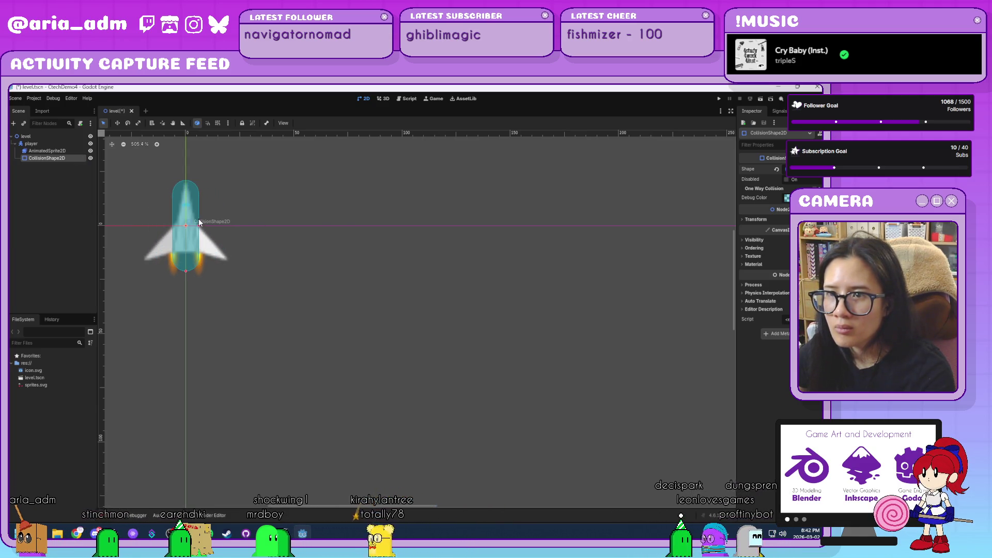
# - Delete the capsule CollisionShape2D so player keeps only its AnimatedSprite2D
pyautogui.click(61, 196)
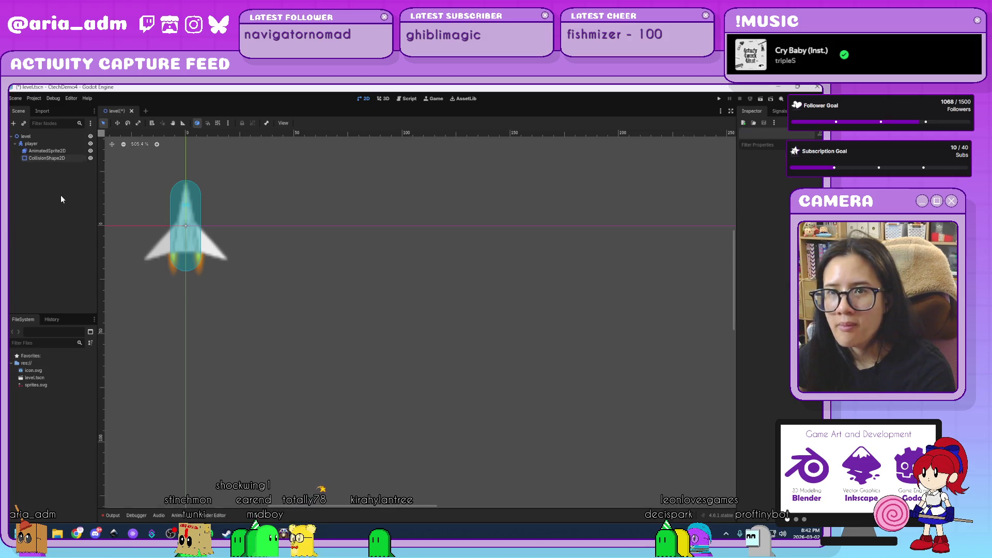
pyautogui.click(32, 144)
pyautogui.scroll(-6, 417, 283)
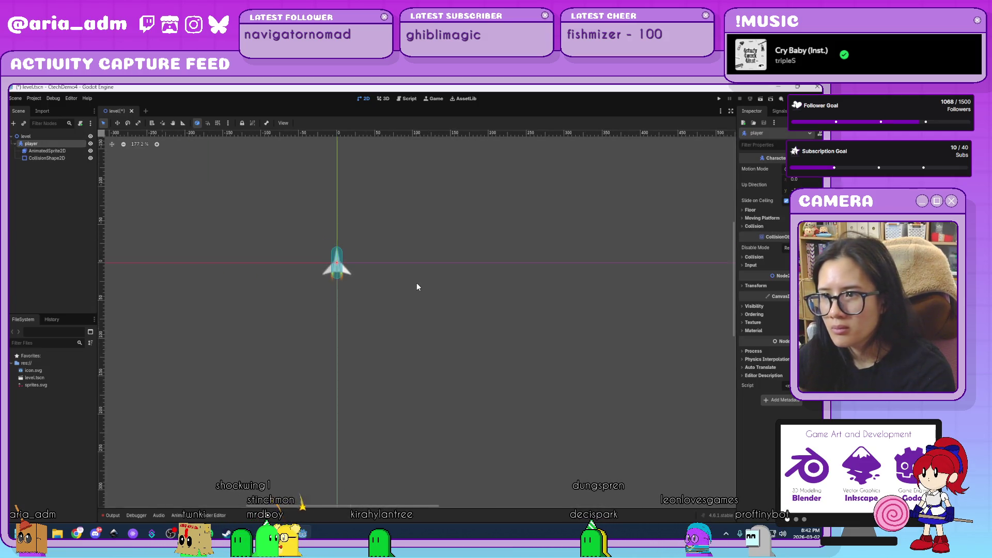
pyautogui.moveTo(620, 365)
pyautogui.mouseDown()
pyautogui.moveTo(361, 268)
pyautogui.moveTo(538, 252)
pyautogui.mouseUp()
pyautogui.scroll(-3, 476, 291)
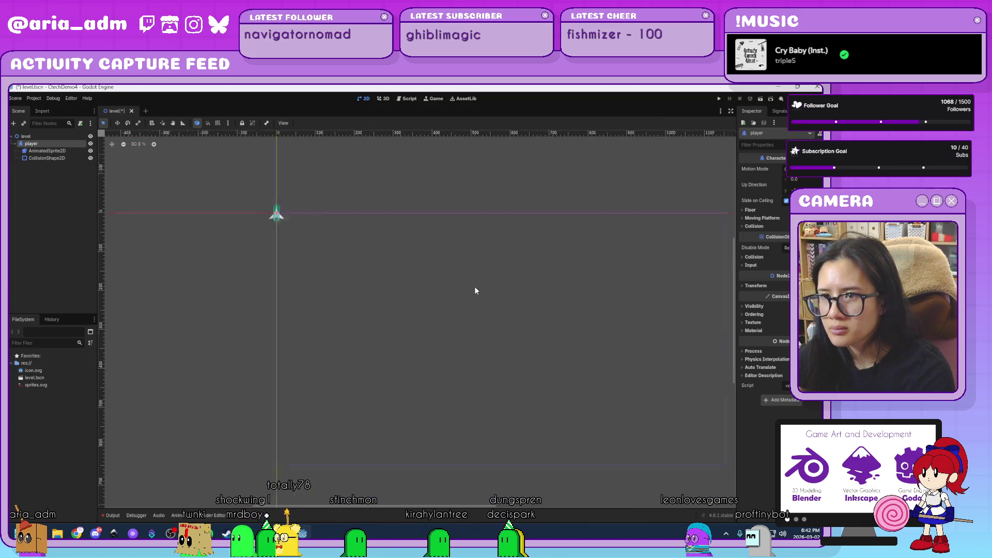
pyautogui.moveTo(465, 286)
pyautogui.mouseDown()
pyautogui.moveTo(365, 281)
pyautogui.moveTo(395, 280)
pyautogui.mouseUp()
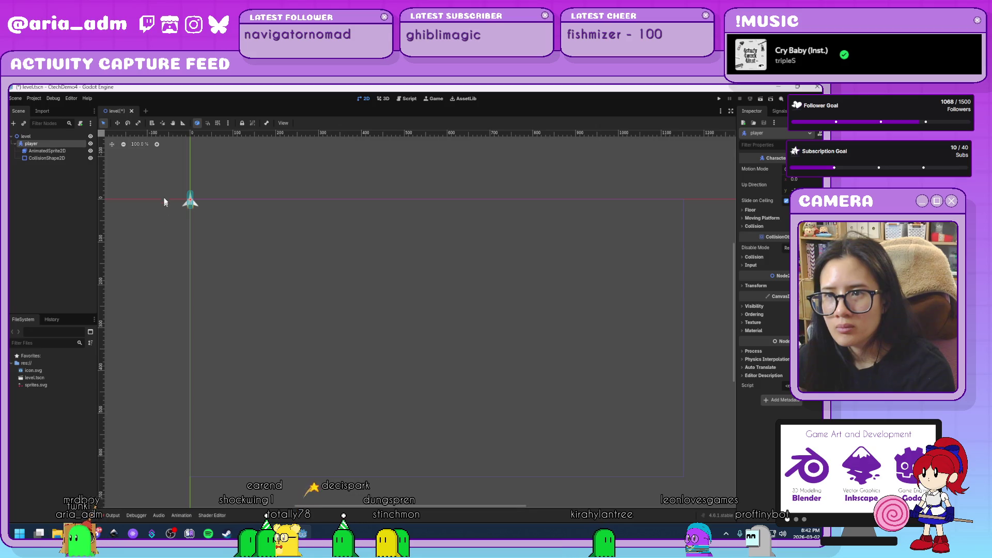
pyautogui.scroll(15, 191, 184)
pyautogui.click(57, 158)
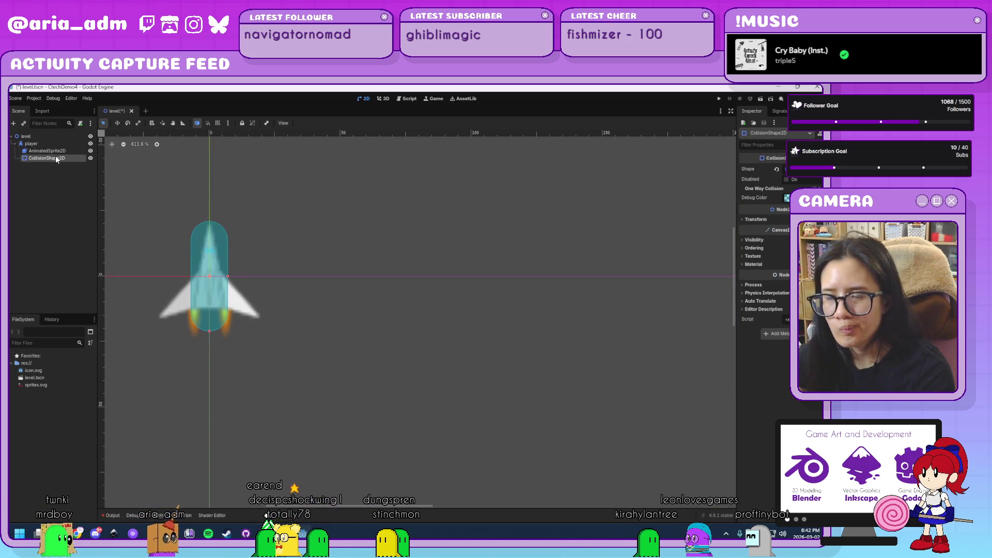
pyautogui.press('Delete')
pyautogui.press('Return')
pyautogui.click(46, 143)
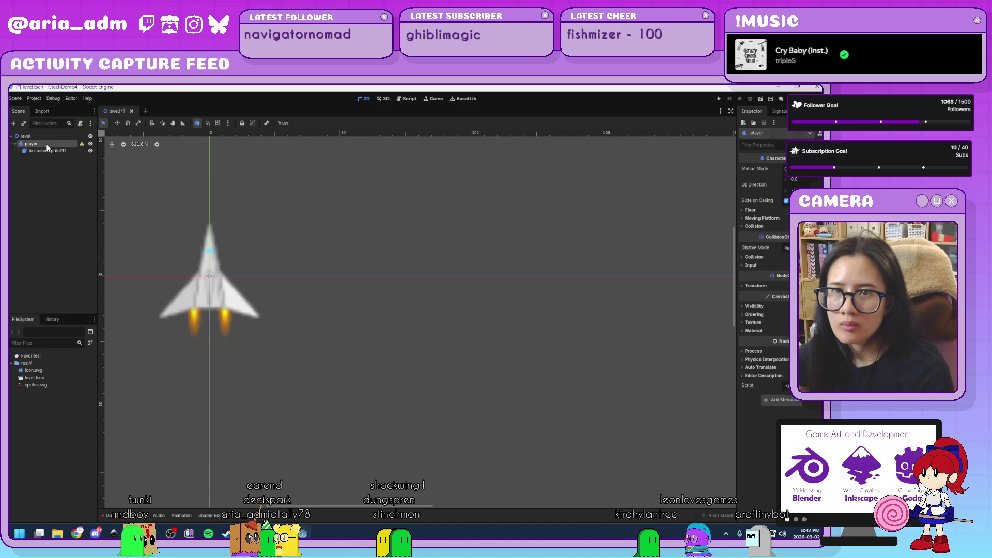
# - Add a CollisionPolygon2D under player traced around the wing tips and nose
pyautogui.hotkey('ctrl', 'a')
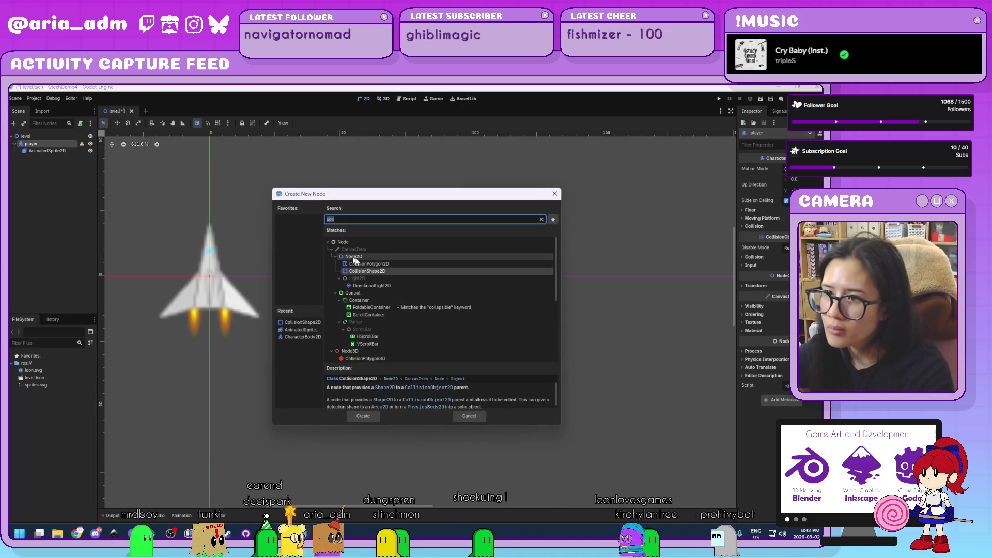
pyautogui.doubleClick(366, 263)
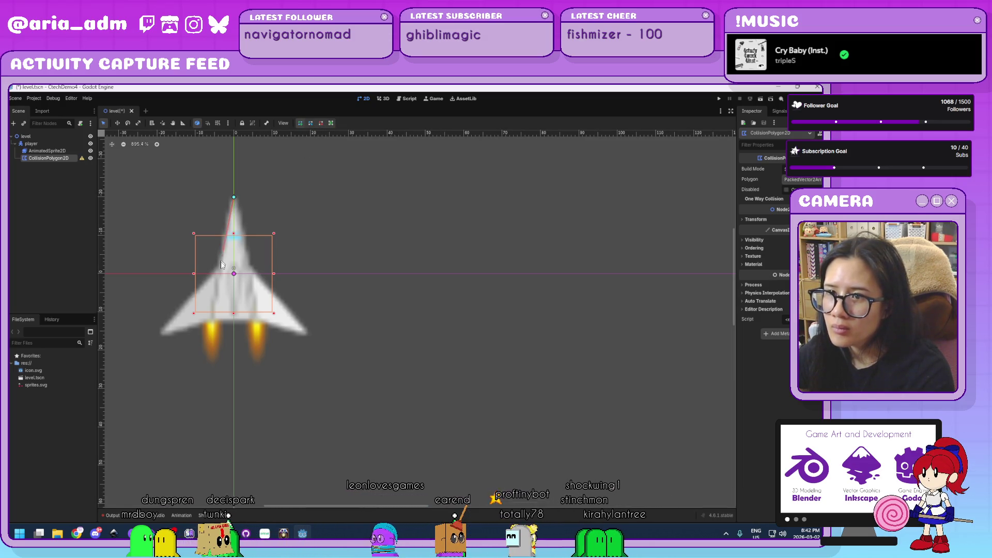
pyautogui.click(156, 336)
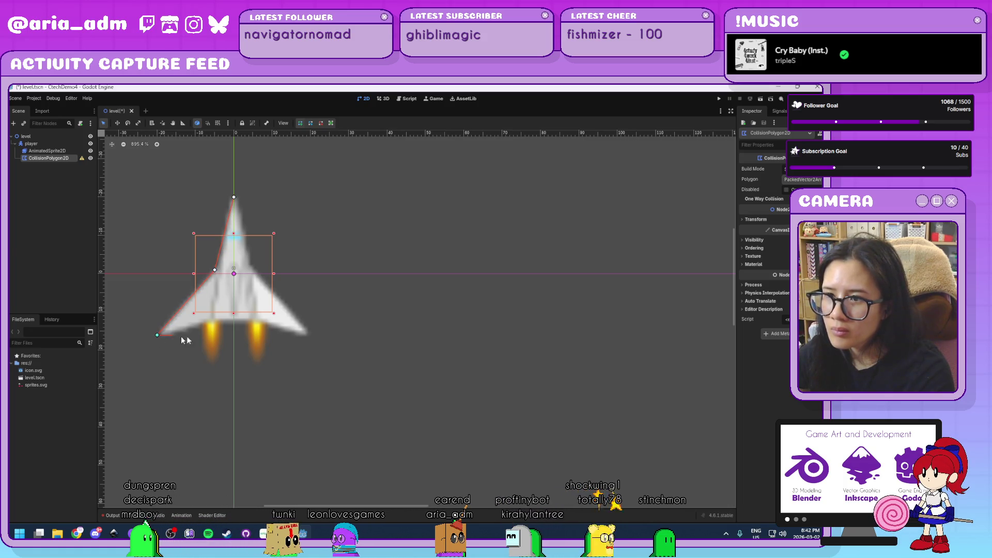
pyautogui.click(310, 335)
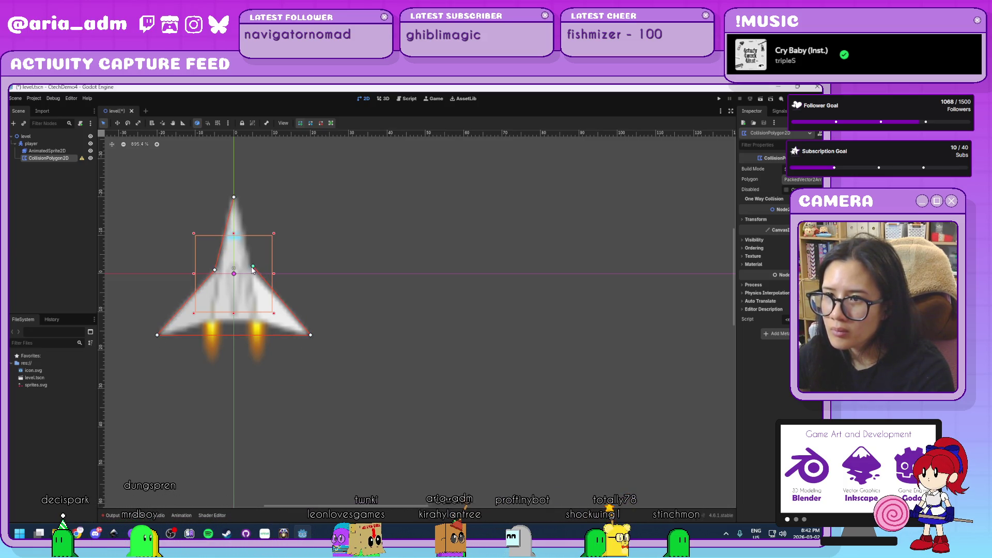
pyautogui.click(252, 267)
pyautogui.click(233, 199)
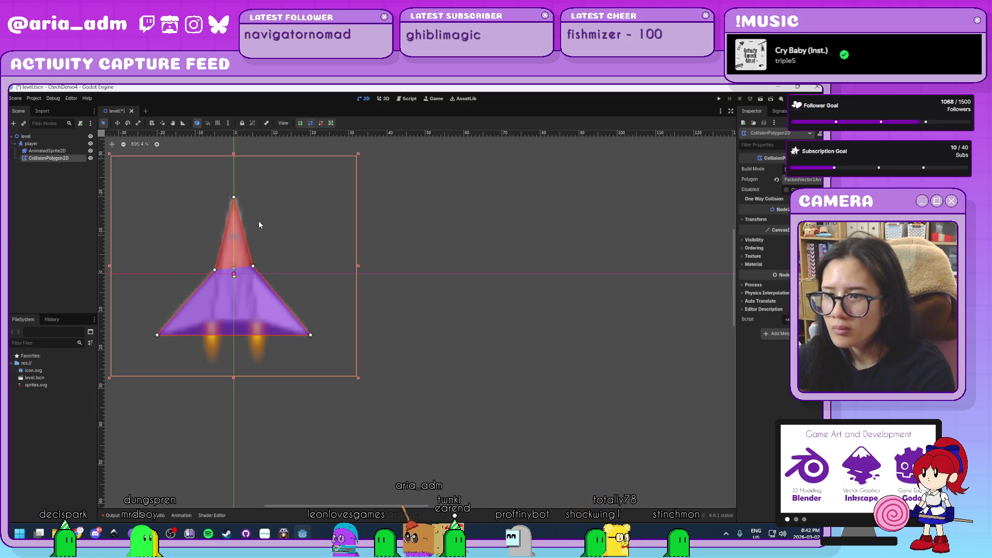
pyautogui.click(35, 224)
# - Move the player ship down near the bottom of the game area
pyautogui.scroll(-5, 531, 401)
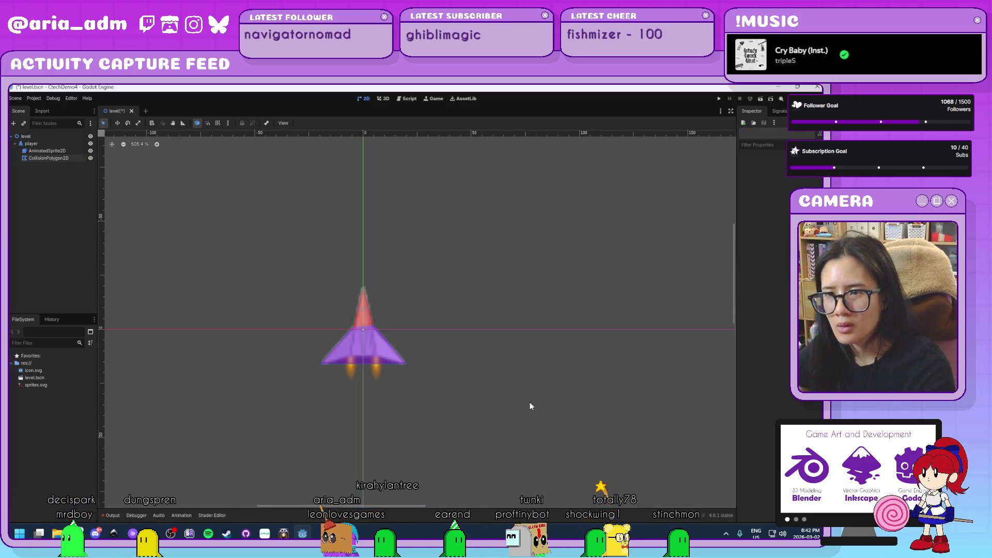
pyautogui.click(31, 144)
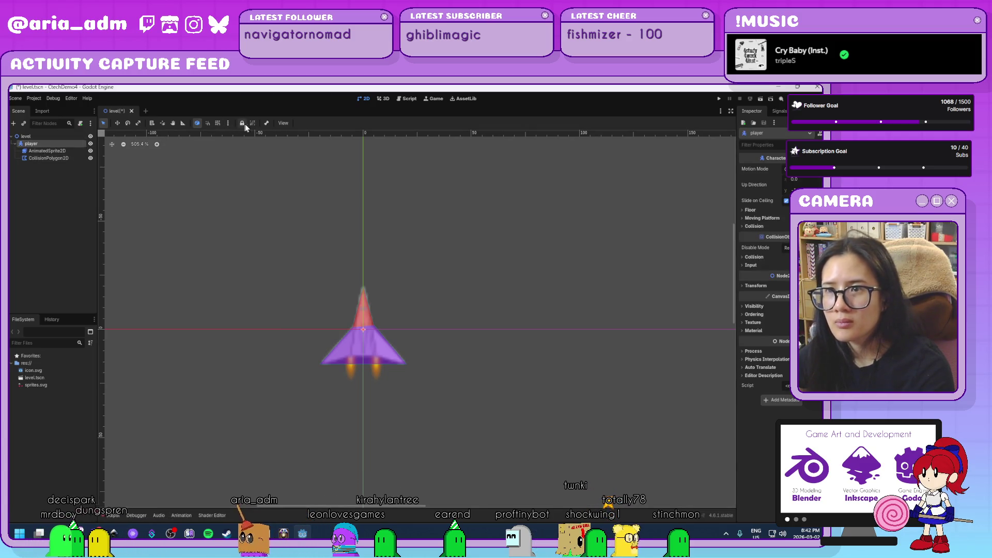
pyautogui.scroll(-5, 414, 300)
pyautogui.scroll(-5, 413, 300)
pyautogui.scroll(-1, 622, 388)
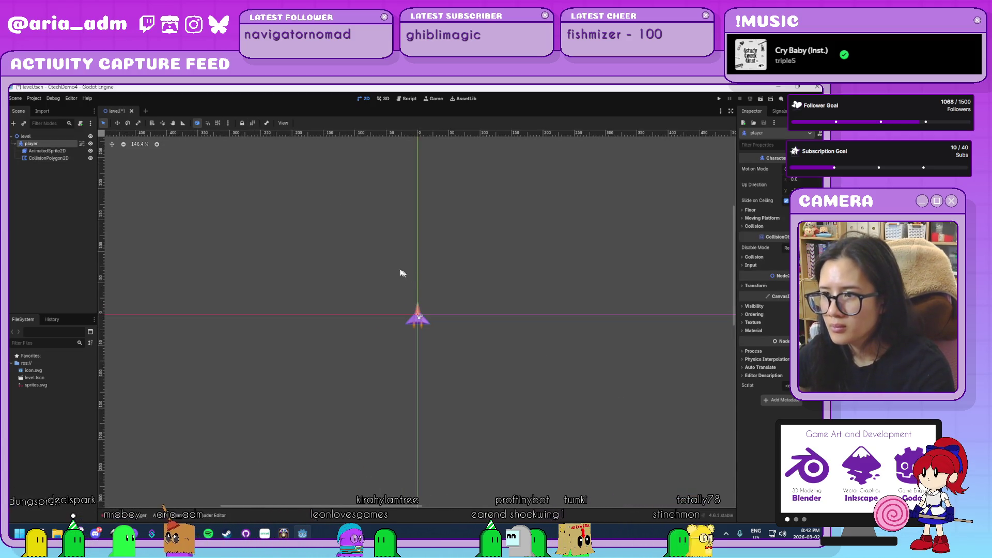
pyautogui.moveTo(535, 345); pyautogui.dragTo(277, 224)
pyautogui.scroll(-5, 314, 233)
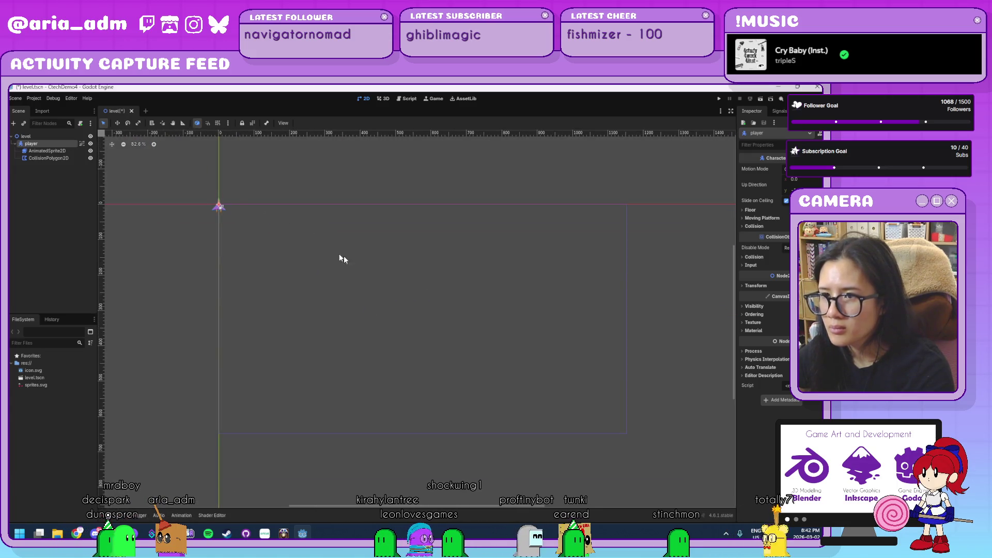
pyautogui.moveTo(446, 386)
pyautogui.mouseDown()
pyautogui.moveTo(443, 409)
pyautogui.moveTo(425, 411)
pyautogui.mouseUp()
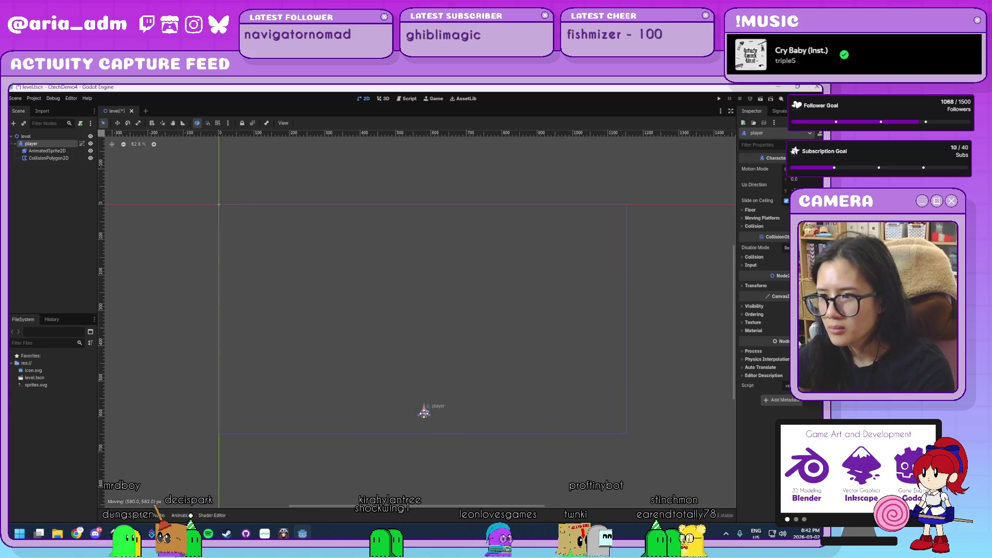
pyautogui.scroll(-2, 491, 407)
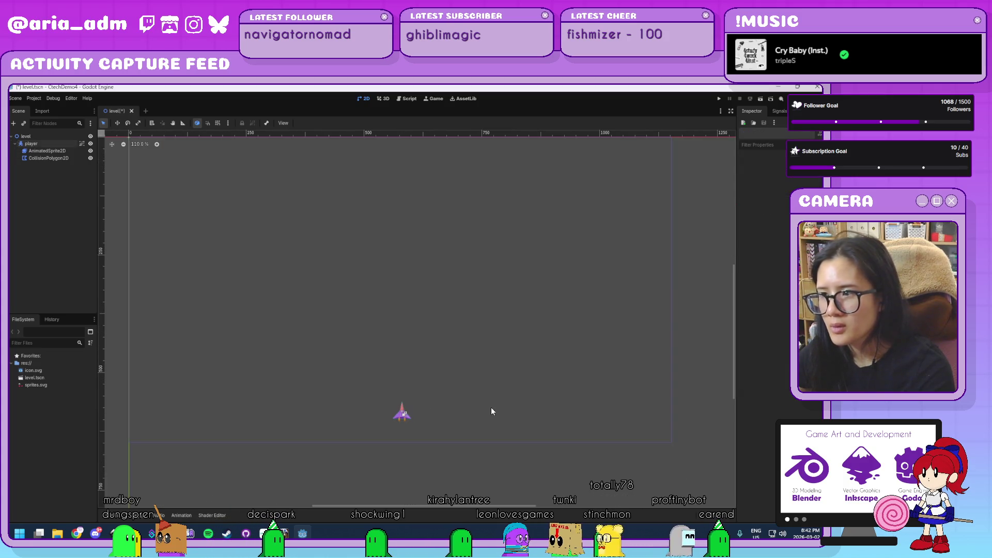
pyautogui.scroll(1, 491, 410)
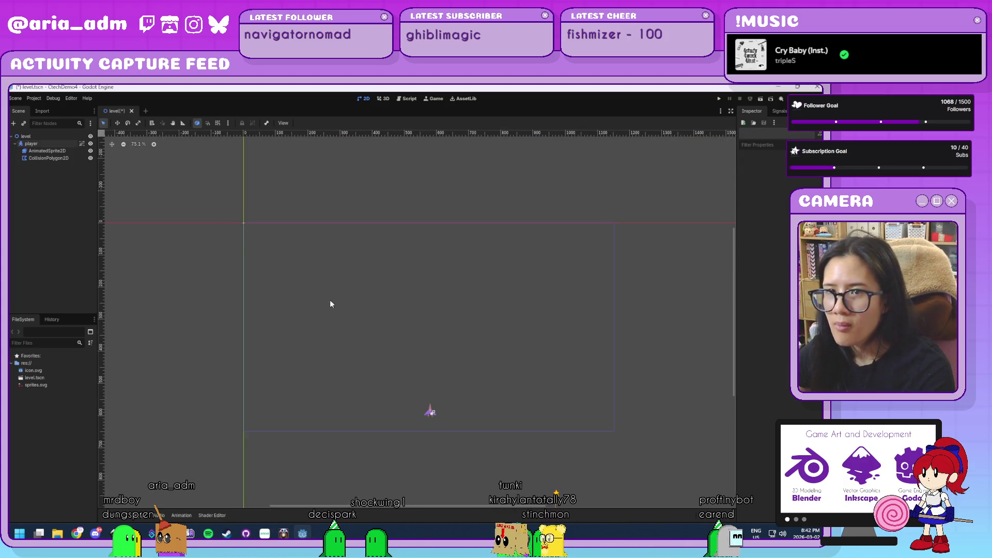
pyautogui.click(34, 98)
pyautogui.click(47, 112)
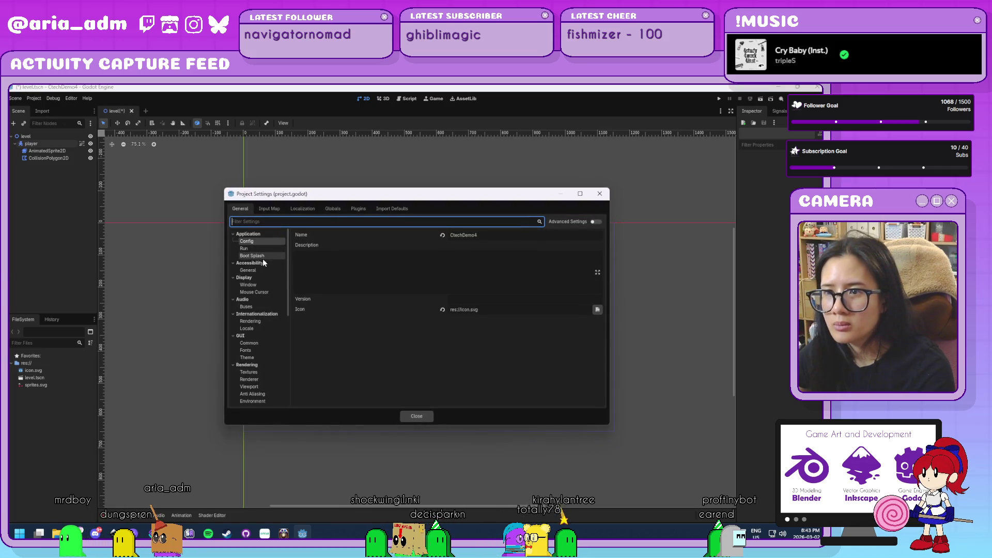
# - Set the Display > Window viewport size to 600 × 500 in Project Settings
pyautogui.click(269, 284)
pyautogui.click(490, 241)
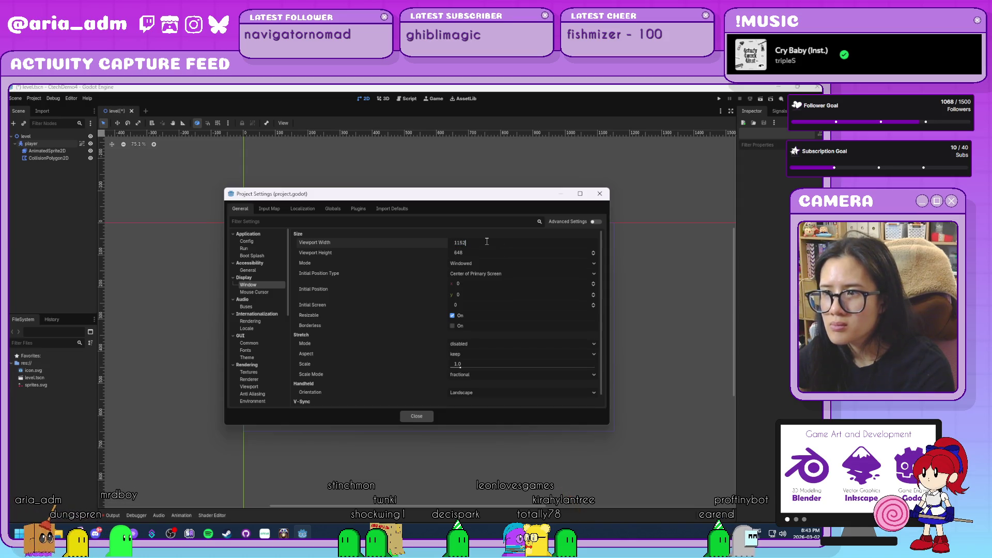
pyautogui.doubleClick(487, 241)
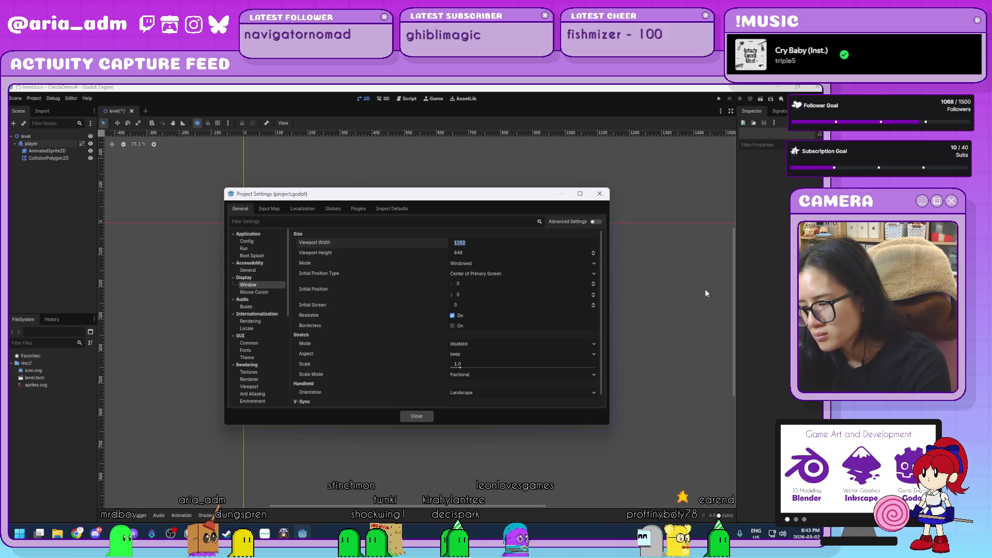
pyautogui.write('600')
pyautogui.press('Tab')
pyautogui.write('500')
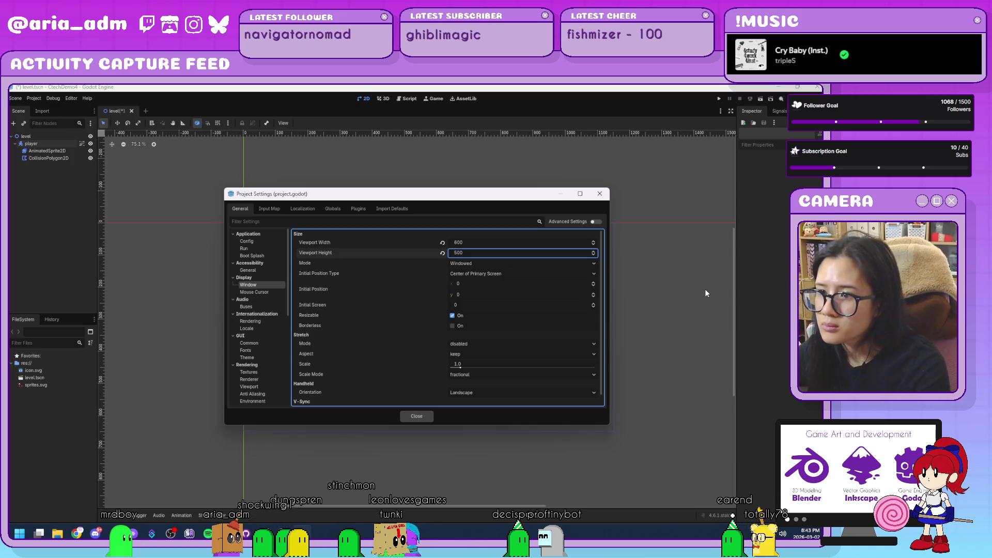
pyautogui.click(430, 415)
# - Reposition the player ship near the bottom of the smaller 600 × 500 game area
pyautogui.scroll(3, 422, 429)
pyautogui.moveTo(437, 401); pyautogui.dragTo(319, 352)
pyautogui.scroll(-1, 372, 373)
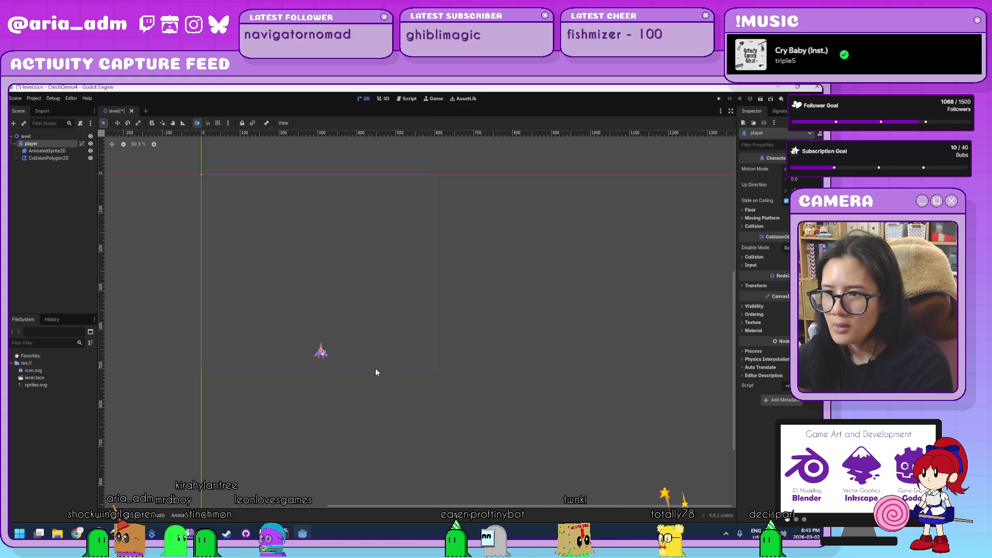
pyautogui.moveTo(401, 290); pyautogui.dragTo(429, 366)
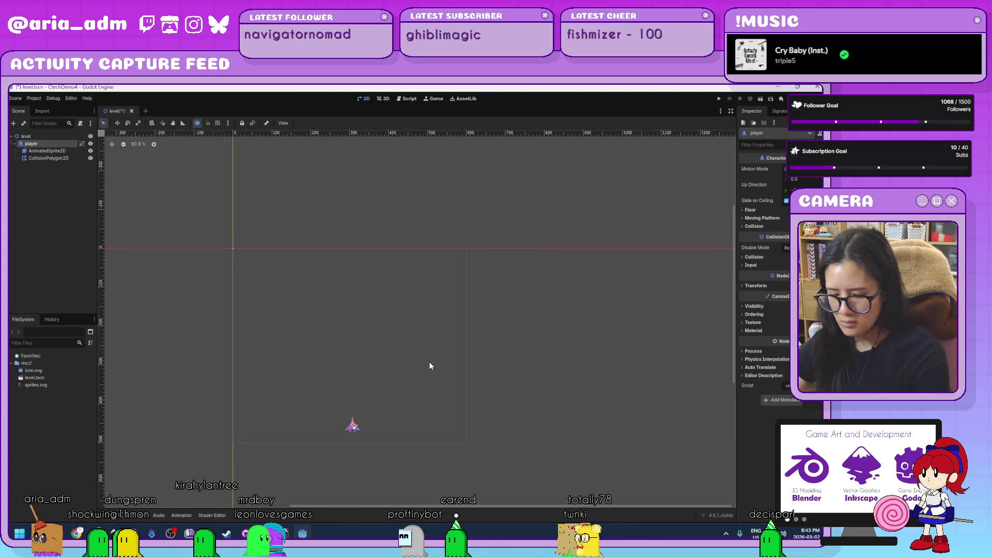
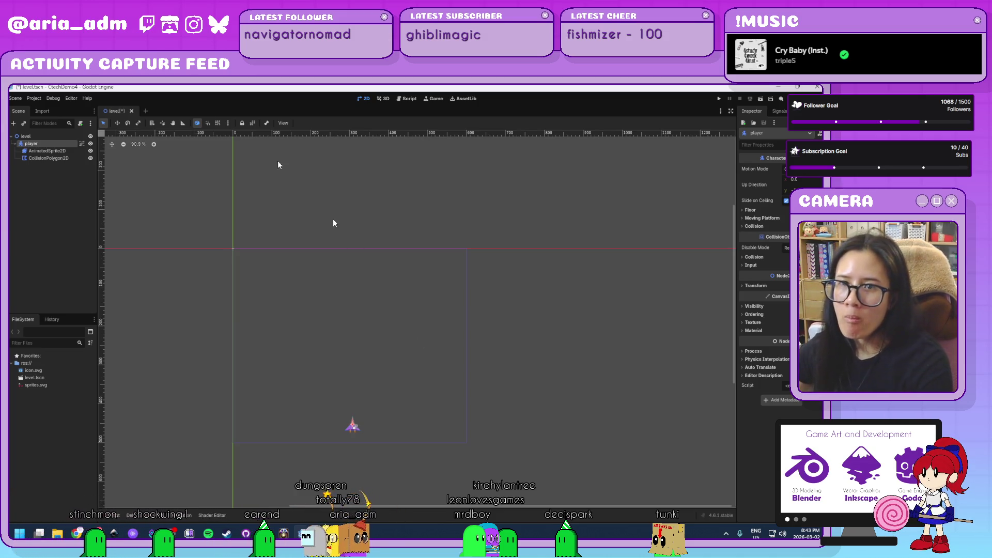
# - Attach a new player.gd script to the player node, with _ready setting position.x = 250
pyautogui.click(80, 123)
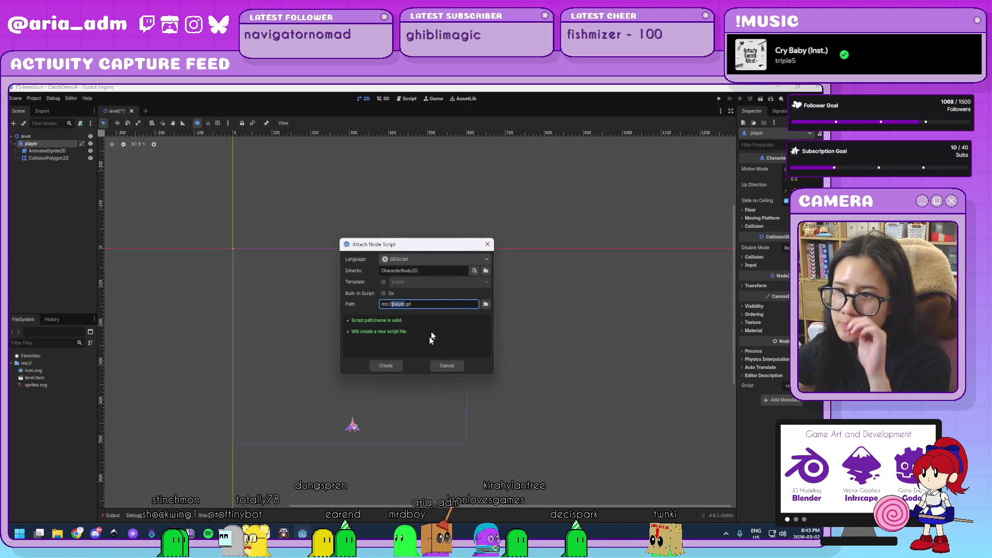
pyautogui.click(386, 366)
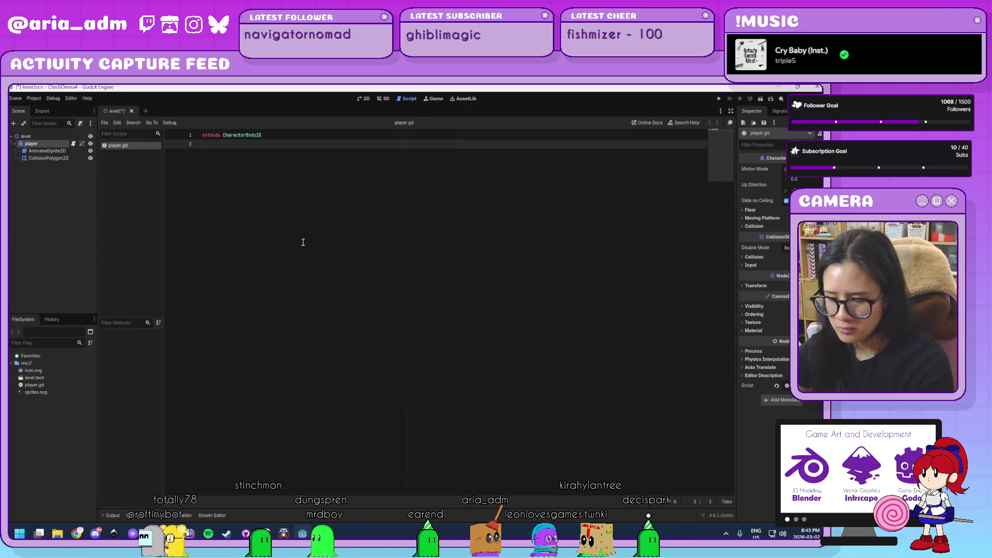
pyautogui.press('Return')
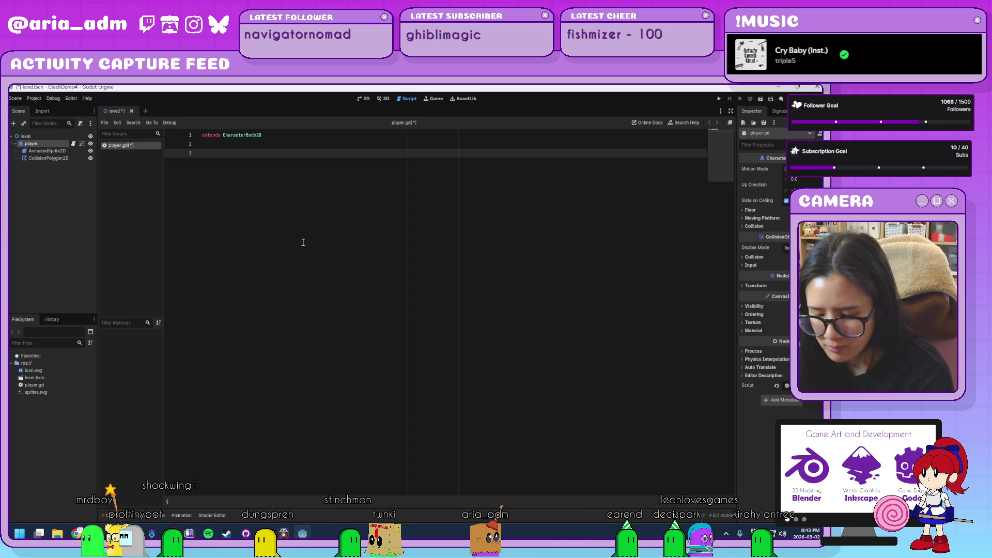
pyautogui.write('func ready')
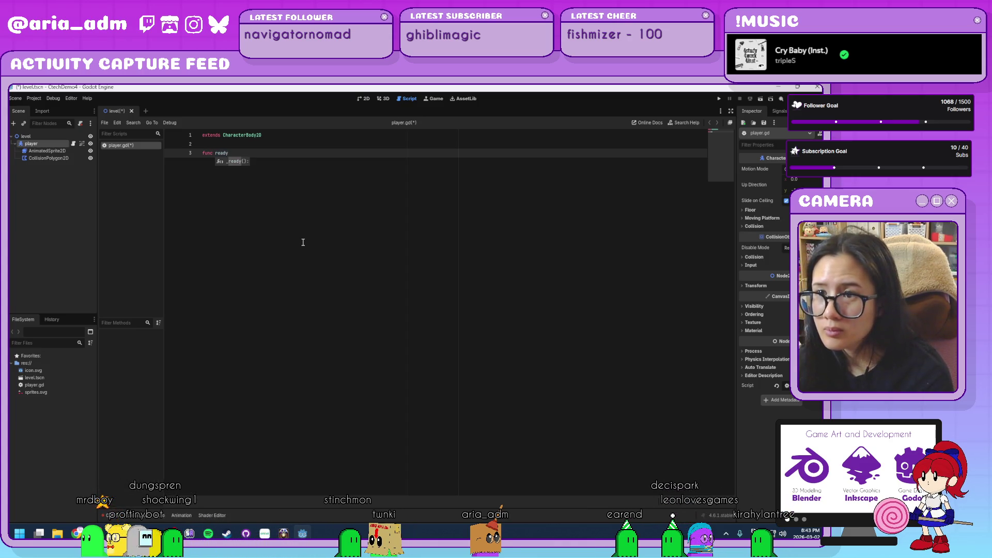
pyautogui.press('Return')
pyautogui.press('Return')
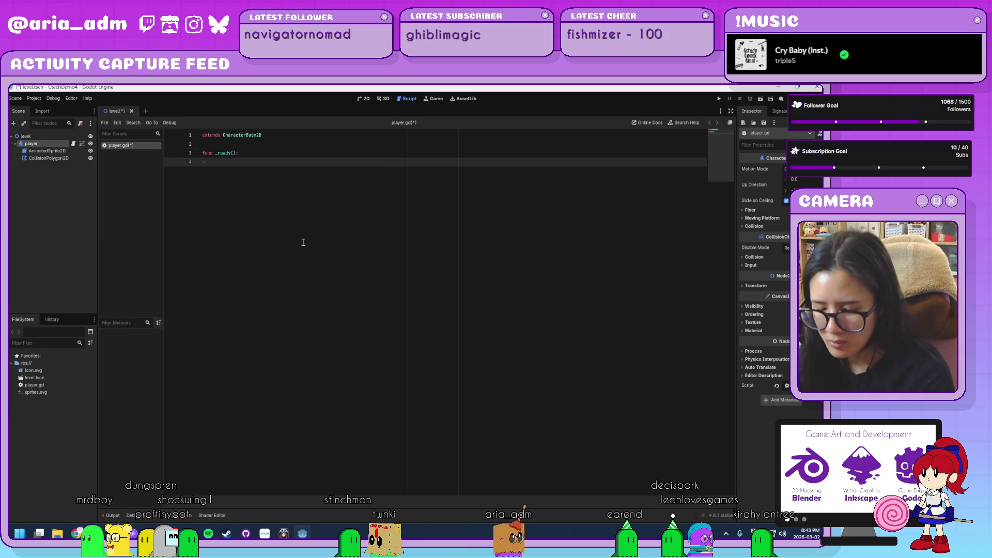
pyautogui.write('position')
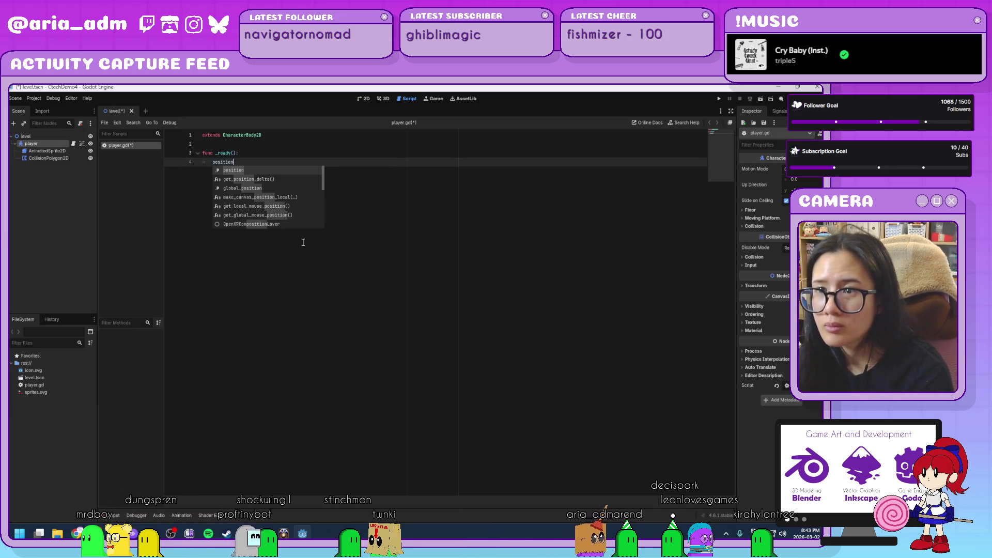
pyautogui.press('Return')
pyautogui.write('.x = ')
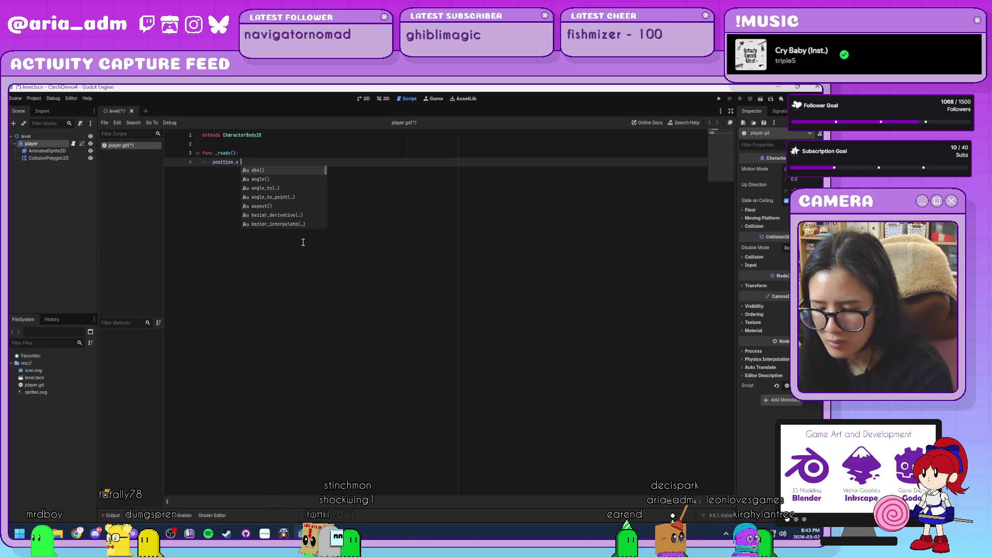
pyautogui.write('250')
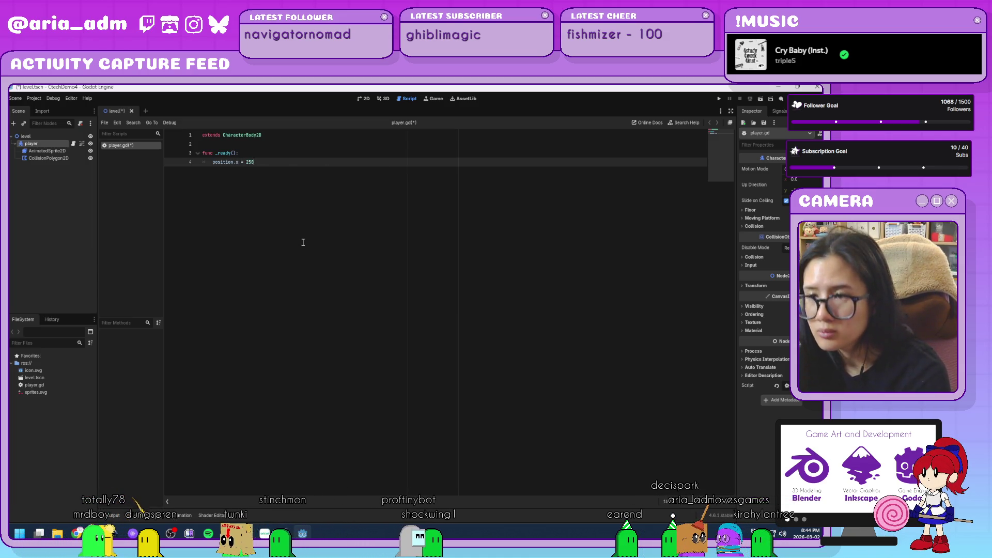
pyautogui.press('BackSpace')
pyautogui.press('BackSpace')
pyautogui.press('BackSpace')
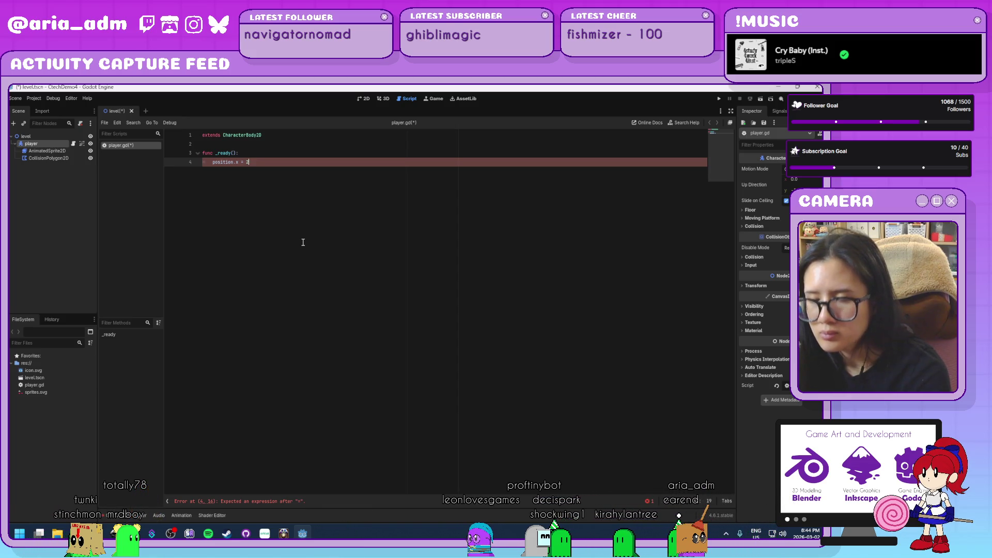
pyautogui.write('50')
# - Add an empty _physics_process(delta) function below _ready
pyautogui.press('Return')
pyautogui.press('Return')
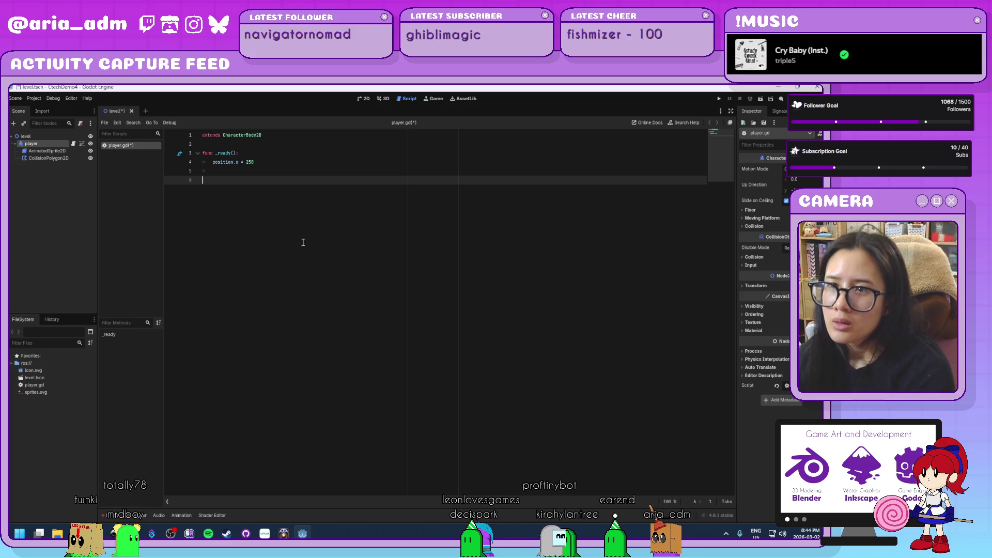
pyautogui.write('func _')
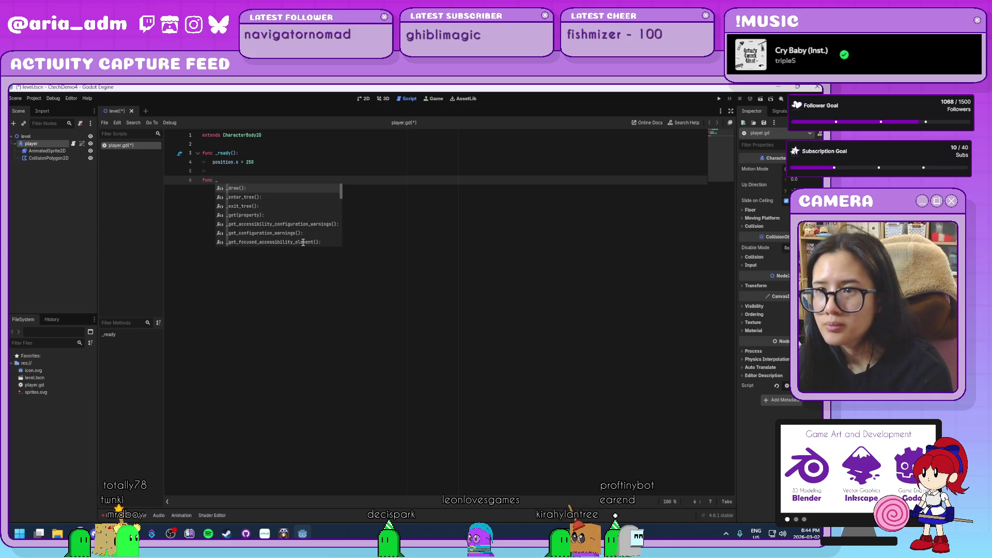
pyautogui.write('ph')
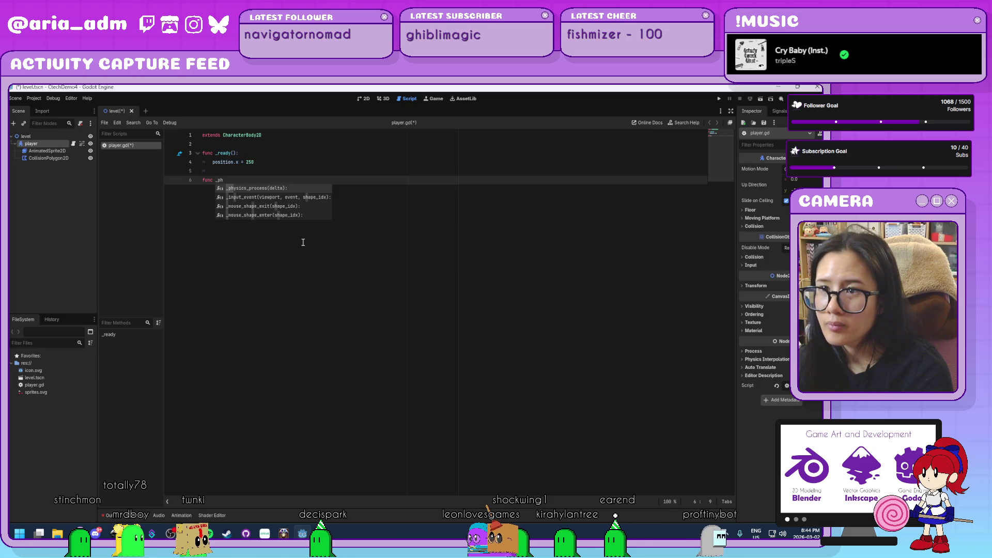
pyautogui.press('Return')
pyautogui.press('Return')
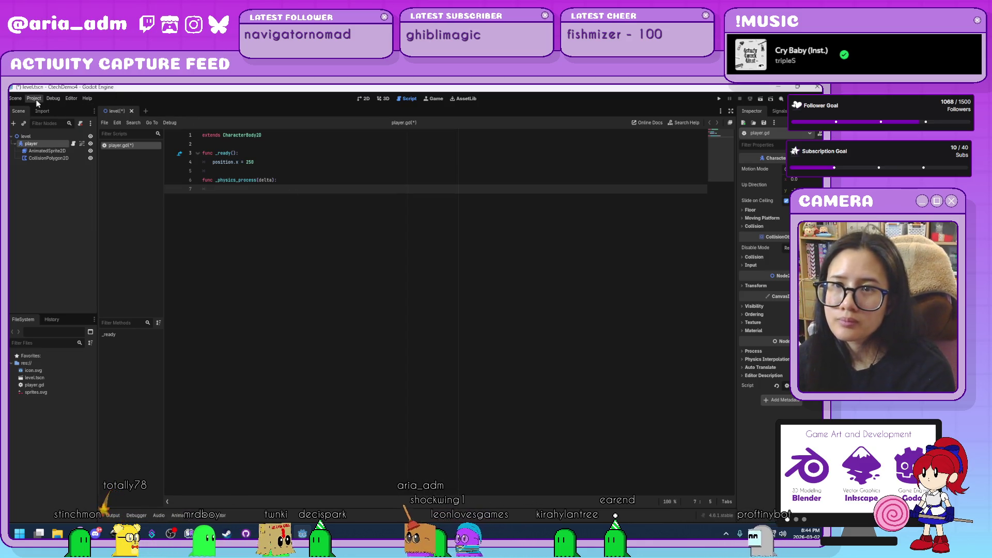
pyautogui.click(34, 99)
pyautogui.click(261, 190)
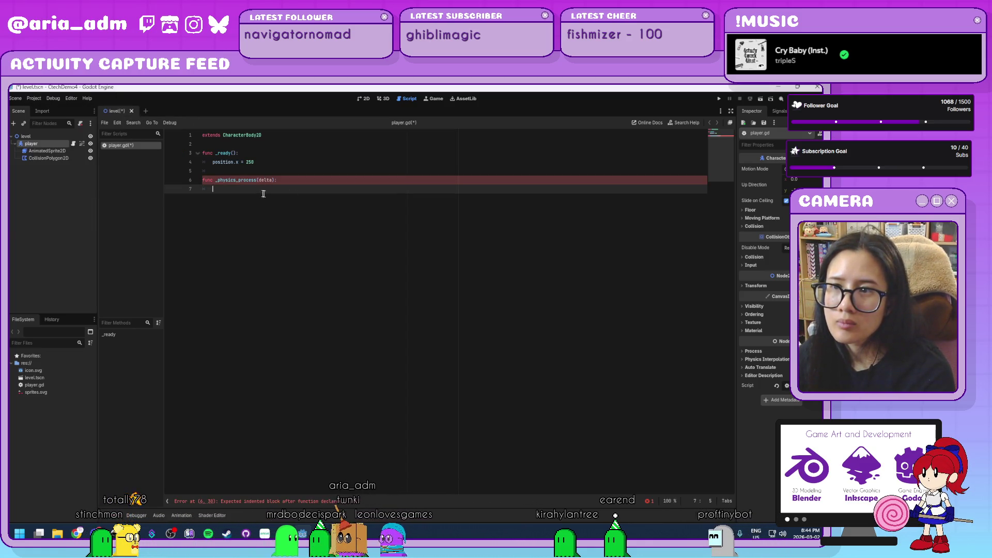
# - In Project Settings' Input Map, add the actions left, right and shoot
pyautogui.click(34, 98)
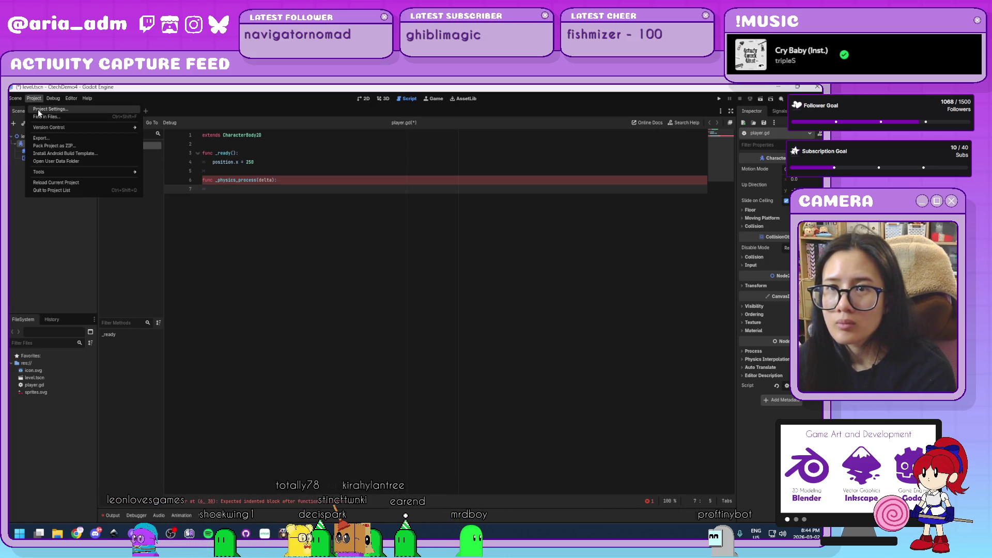
pyautogui.click(38, 109)
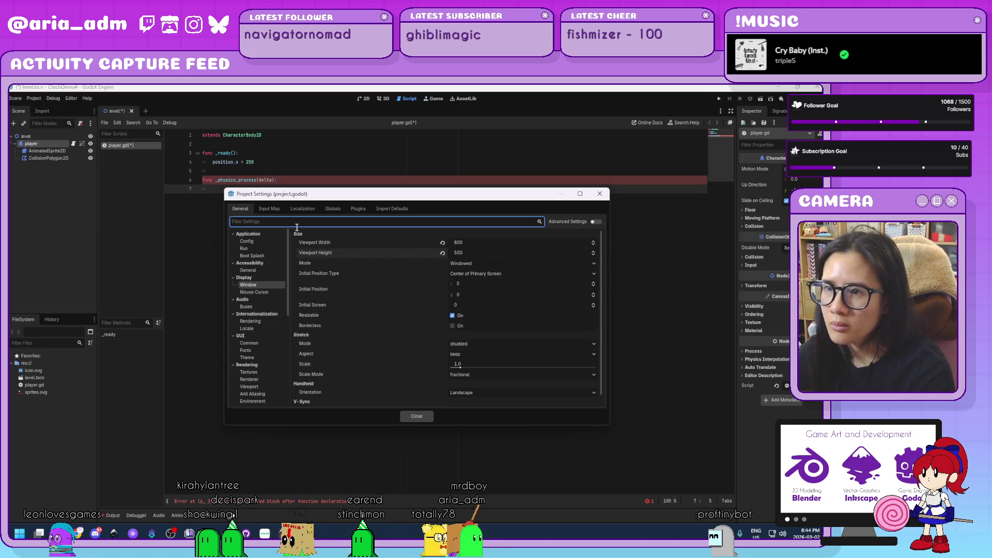
pyautogui.click(269, 208)
pyautogui.click(273, 234)
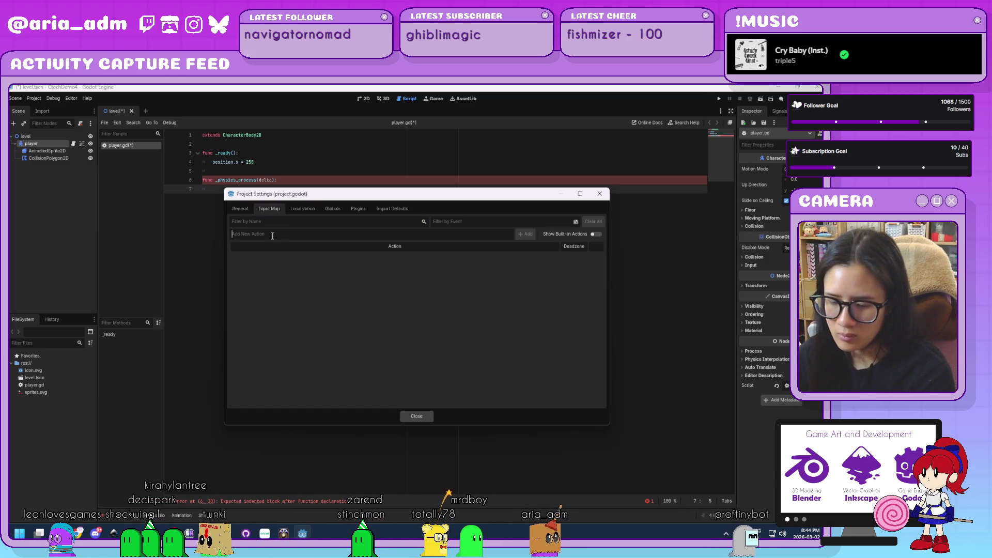
pyautogui.write('left')
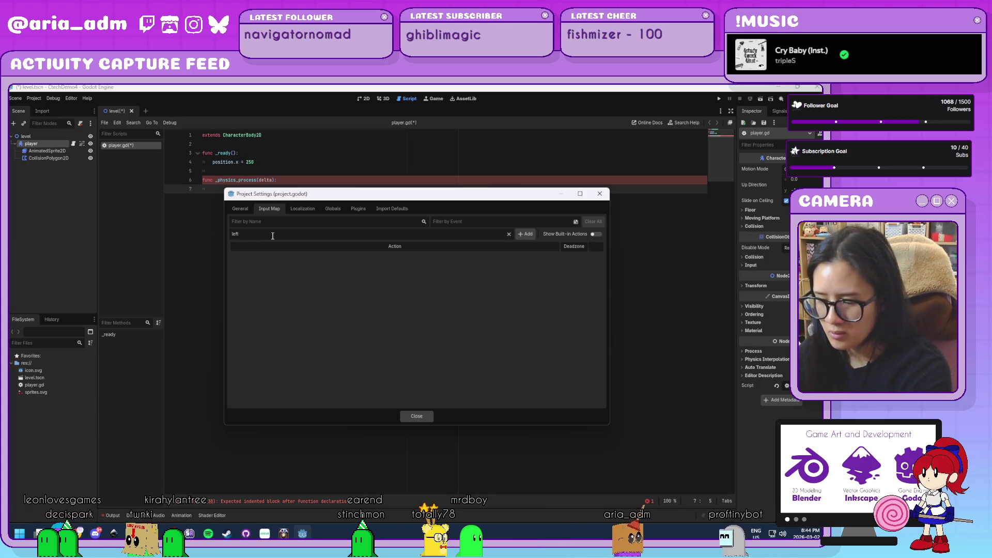
pyautogui.press('Return')
pyautogui.write('right')
pyautogui.press('Return')
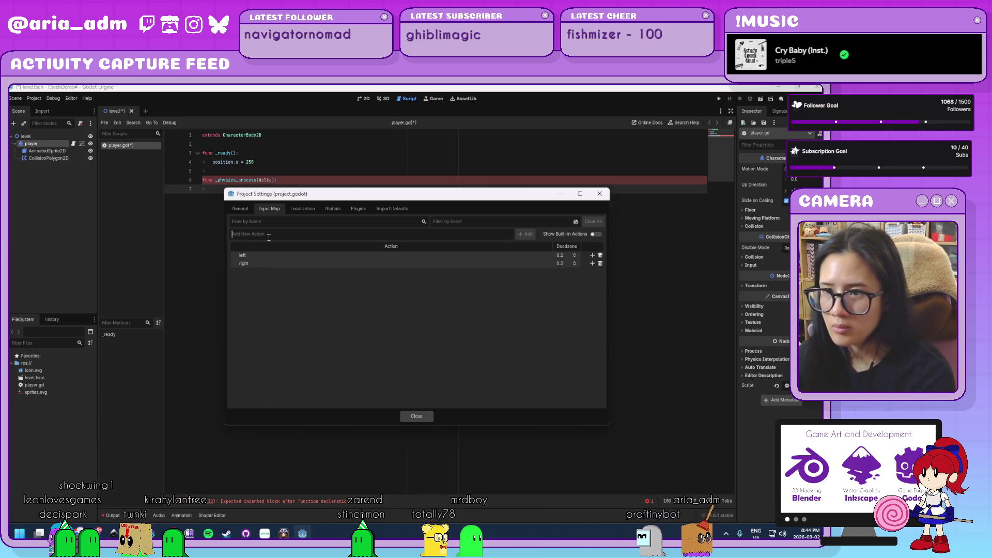
pyautogui.write('shoot')
pyautogui.press('Return')
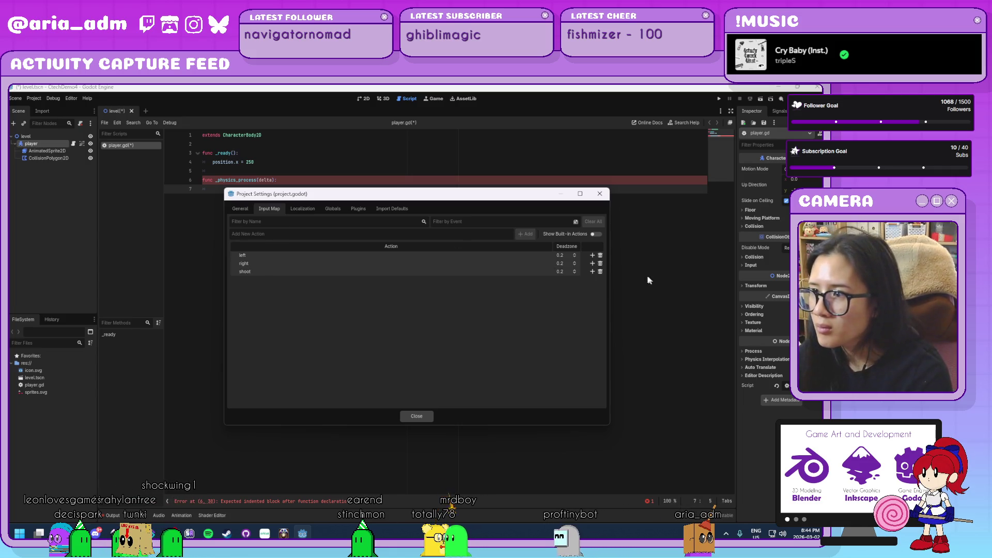
# - Bind A to left, D to right and Space to shoot, then close Project Settings
pyautogui.click(592, 255)
pyautogui.press('a')
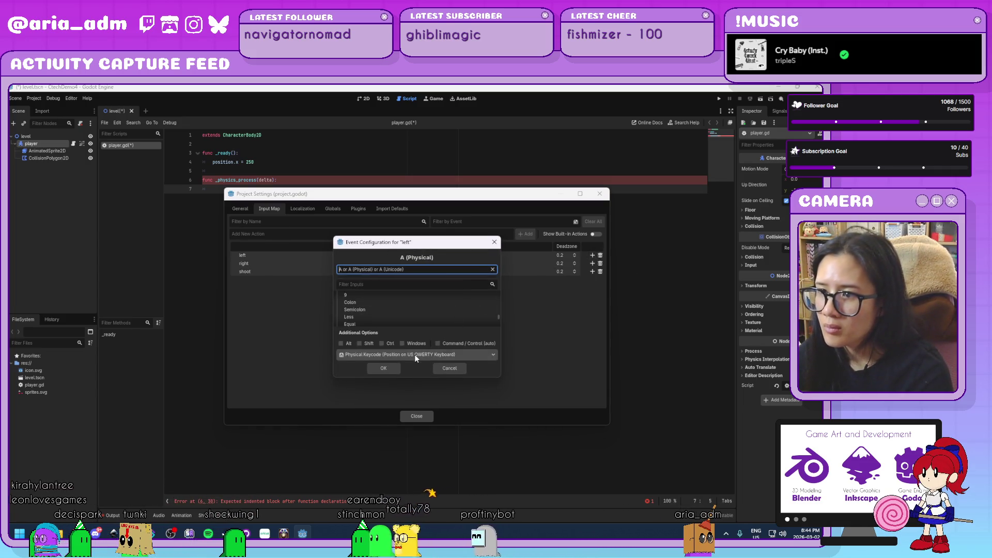
pyautogui.click(383, 368)
pyautogui.doubleClick(265, 271)
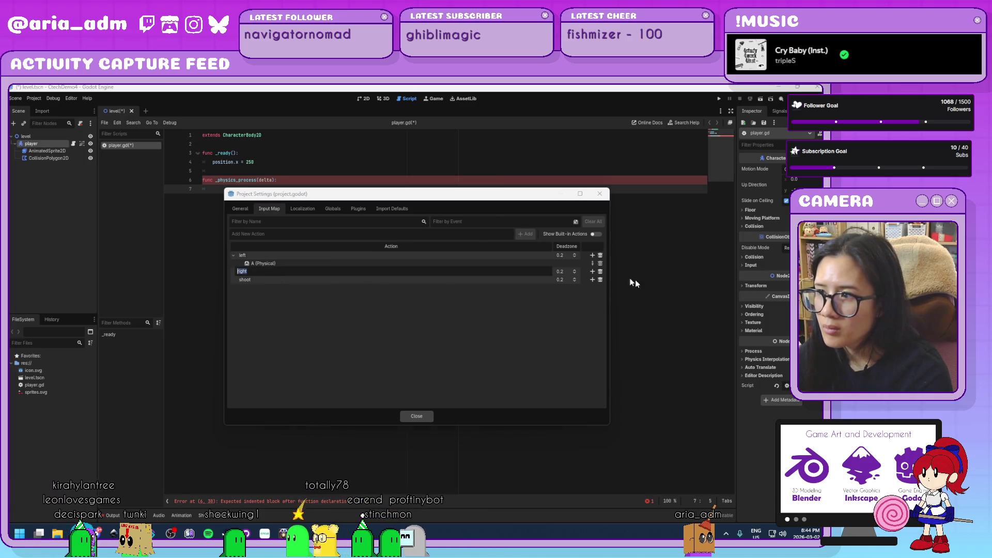
pyautogui.click(592, 271)
pyautogui.click(593, 271)
pyautogui.press('d')
pyautogui.click(383, 368)
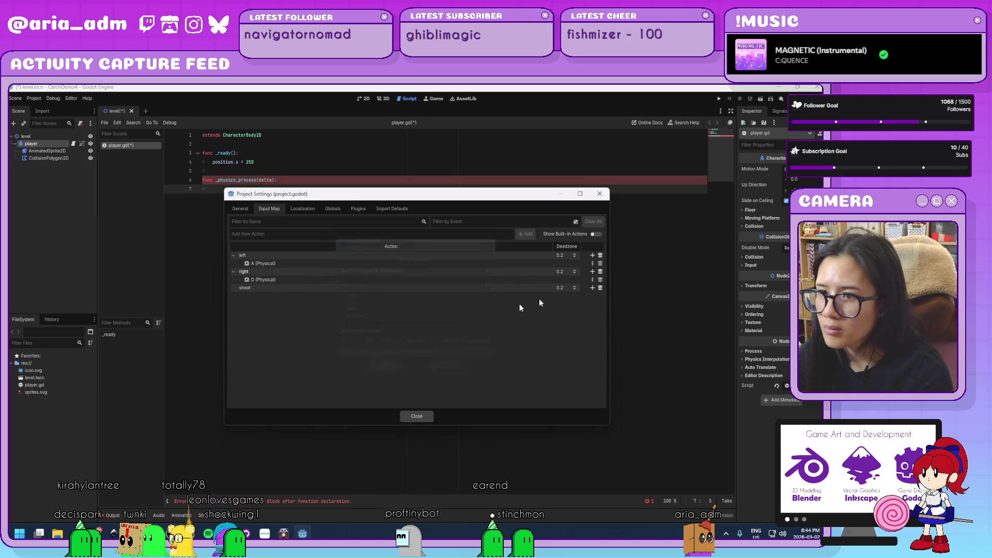
pyautogui.click(593, 287)
pyautogui.press('space')
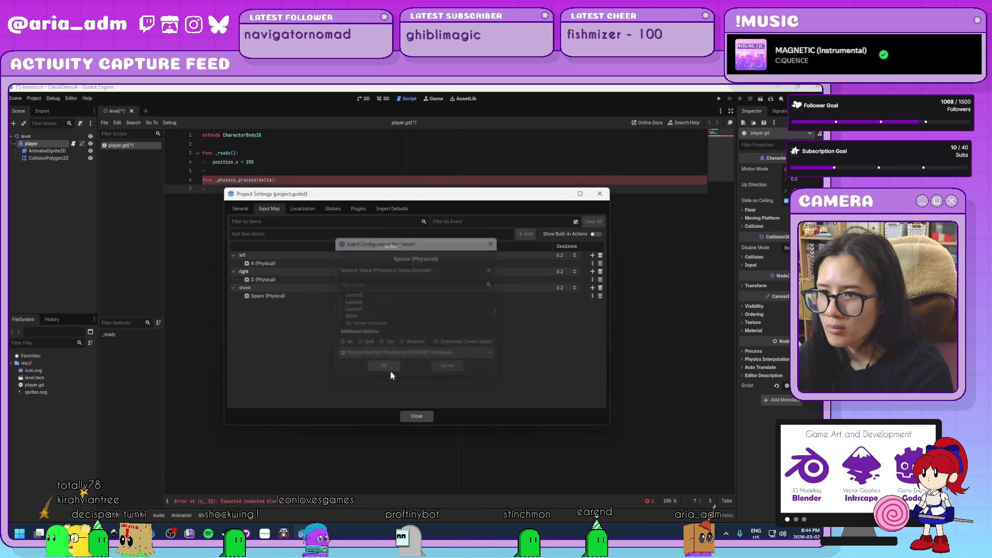
pyautogui.click(391, 370)
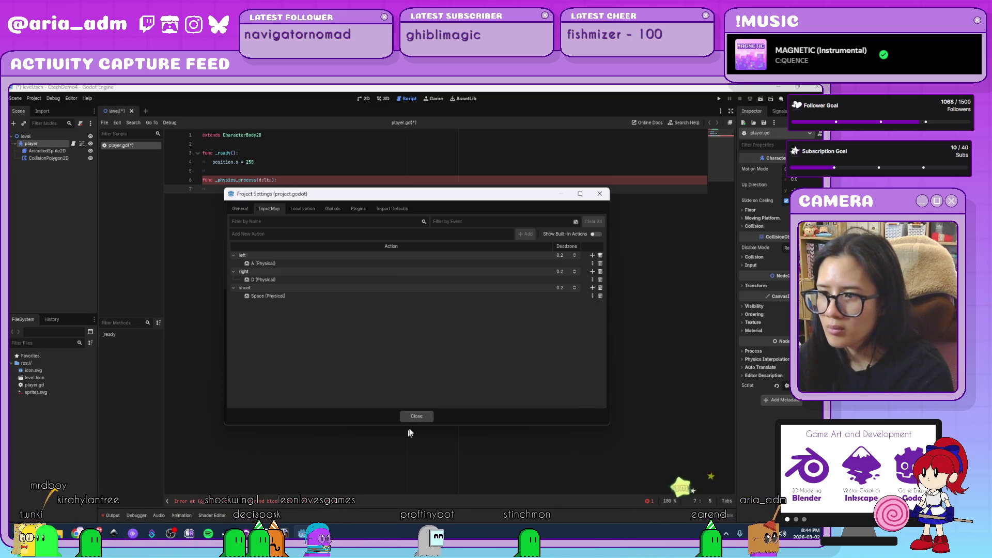
pyautogui.click(413, 416)
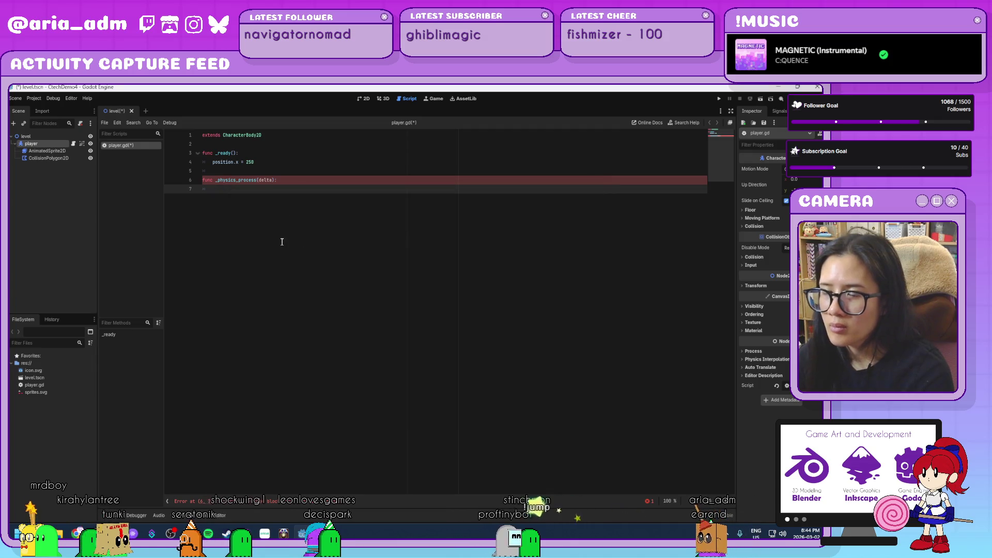
# - In _physics_process, add if Input.is_action_pressed("left"): with velocity.x = 100
pyautogui.press('Return')
pyautogui.write('if input.')
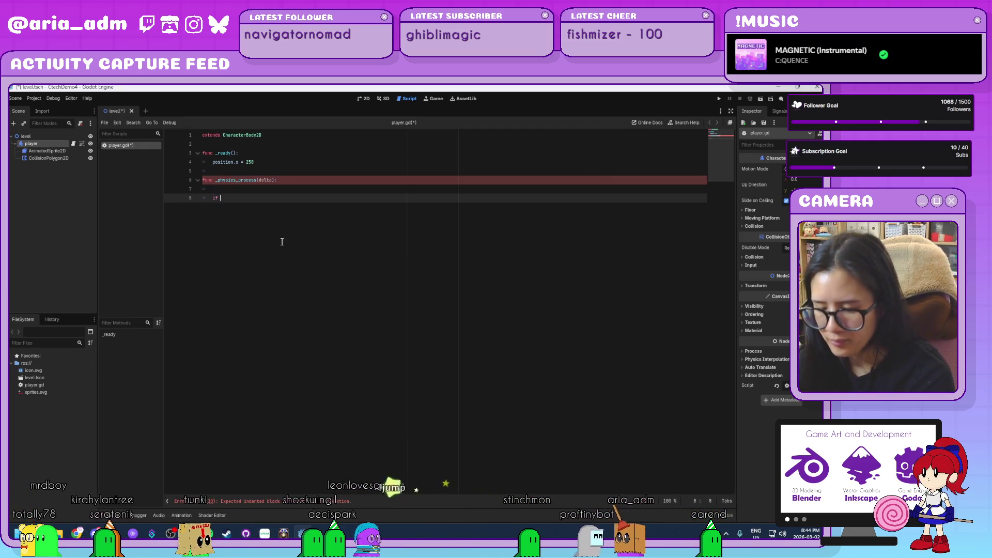
pyautogui.press('BackSpace')
pyautogui.press('BackSpace')
pyautogui.press('BackSpace')
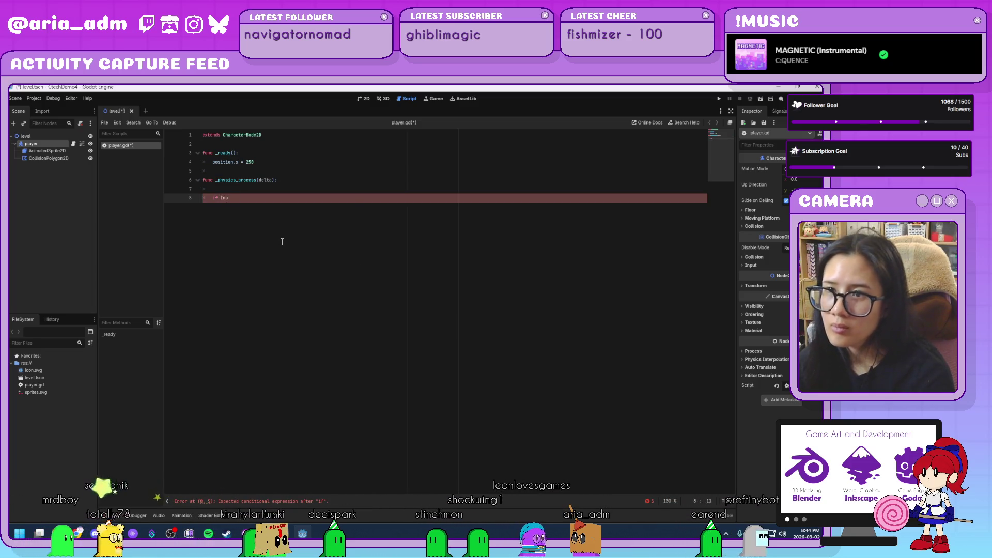
pyautogui.write('Input.is_')
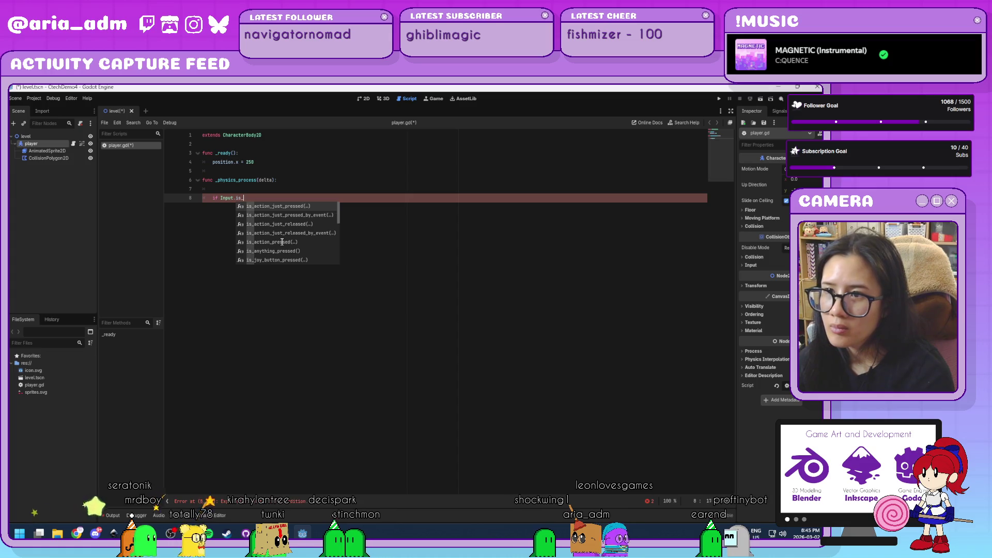
pyautogui.write('a')
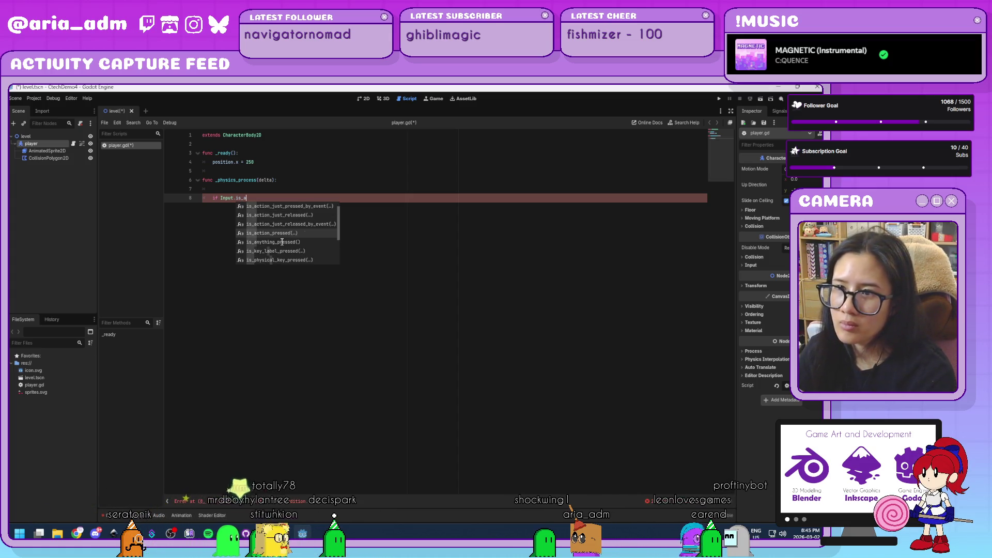
pyautogui.doubleClick(282, 242)
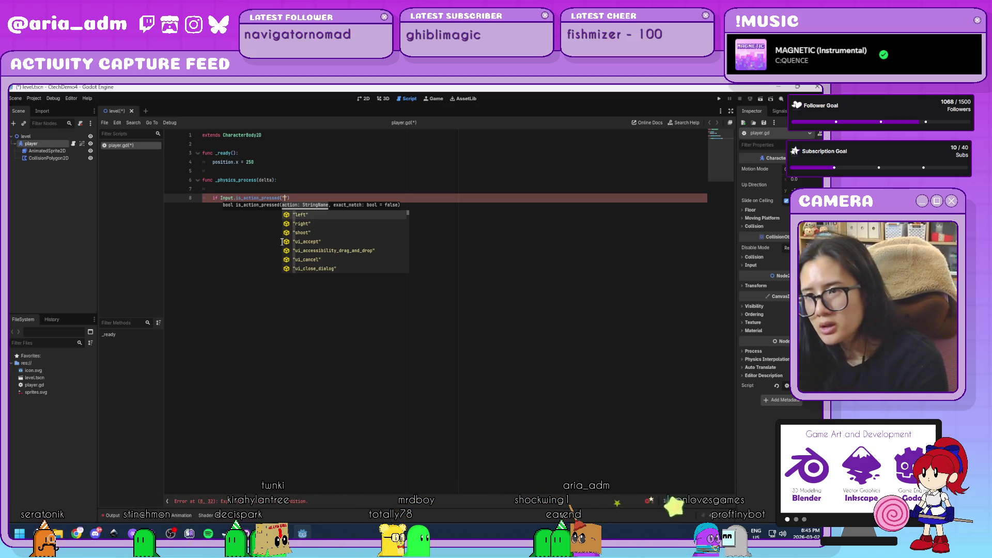
pyautogui.press('Return')
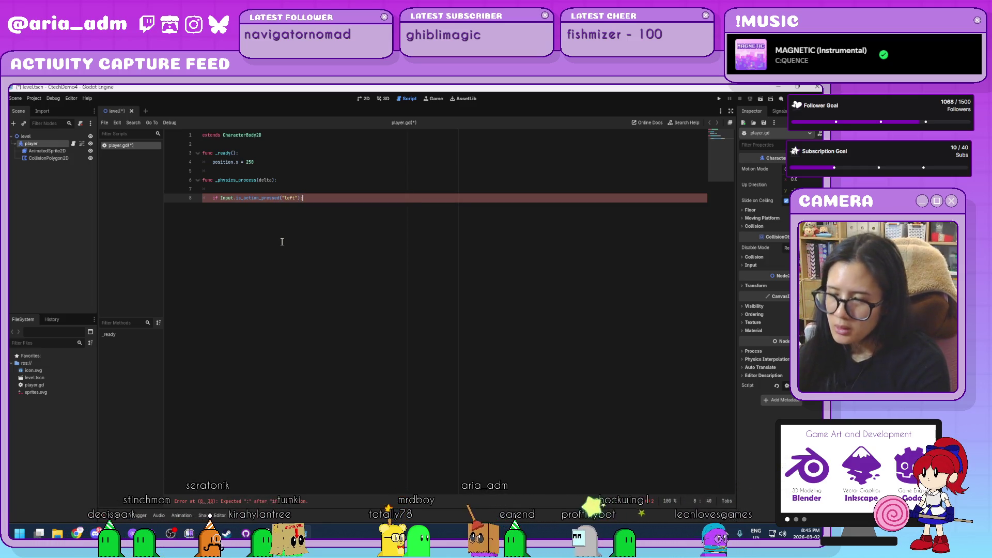
pyautogui.write(':')
pyautogui.press('Return')
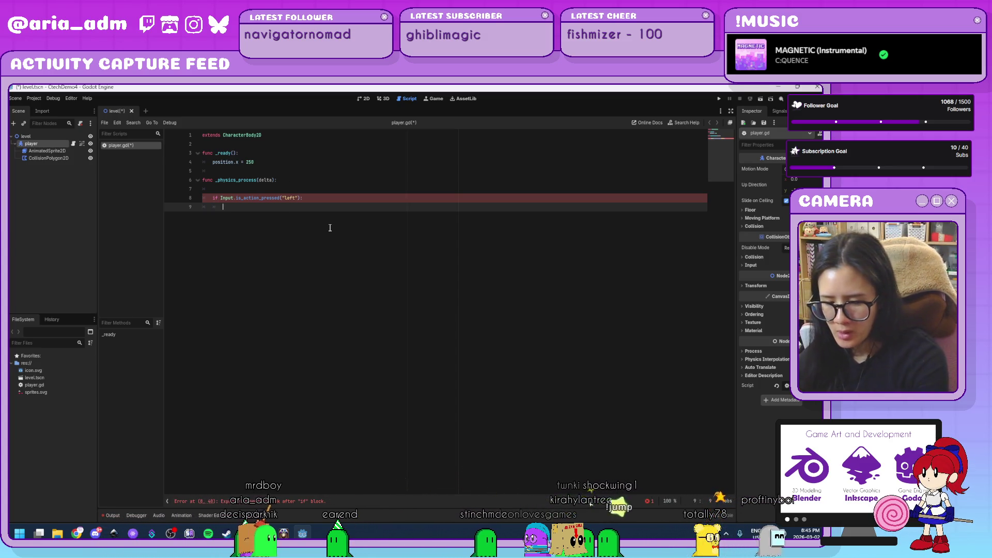
pyautogui.write('veloci')
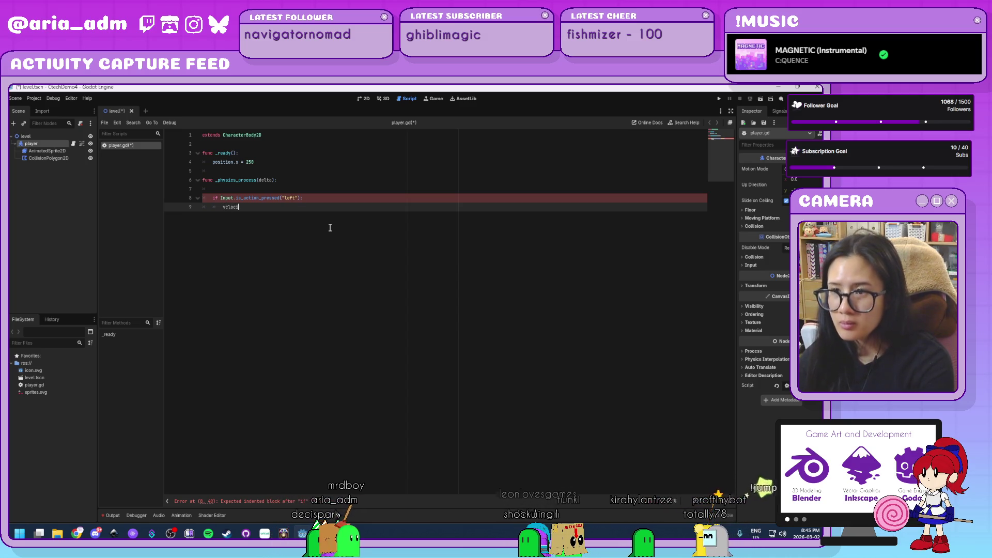
pyautogui.write('ty.x')
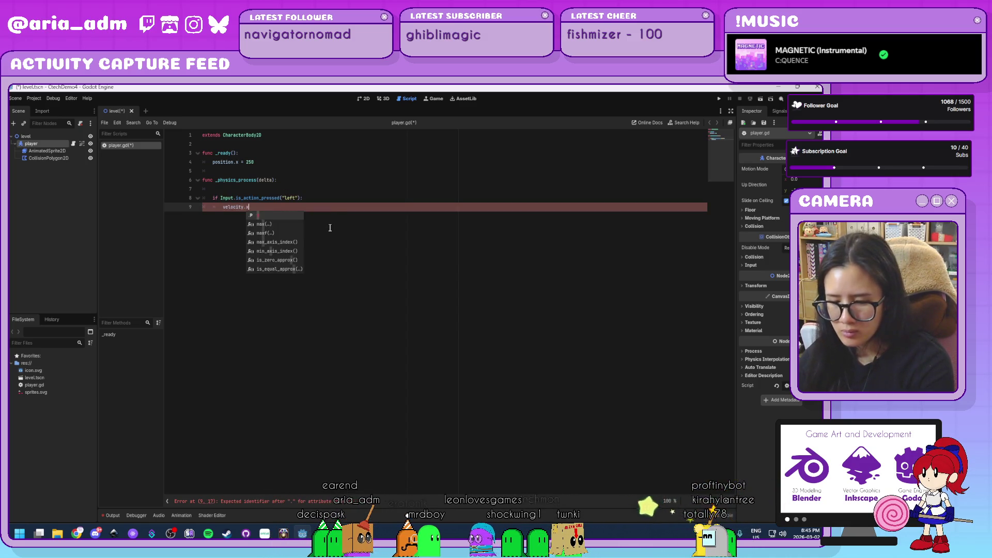
pyautogui.write(' =')
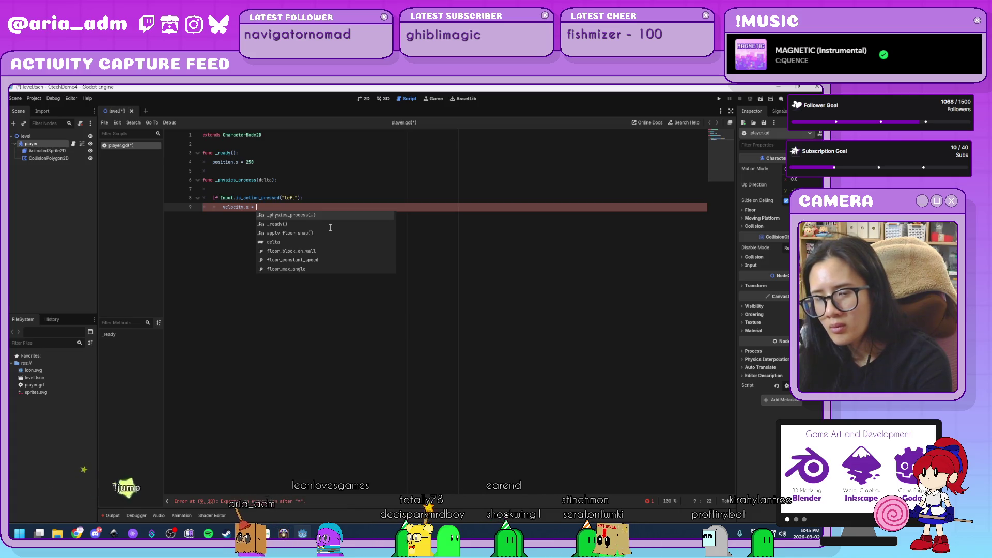
pyautogui.write('100')
pyautogui.press('Return')
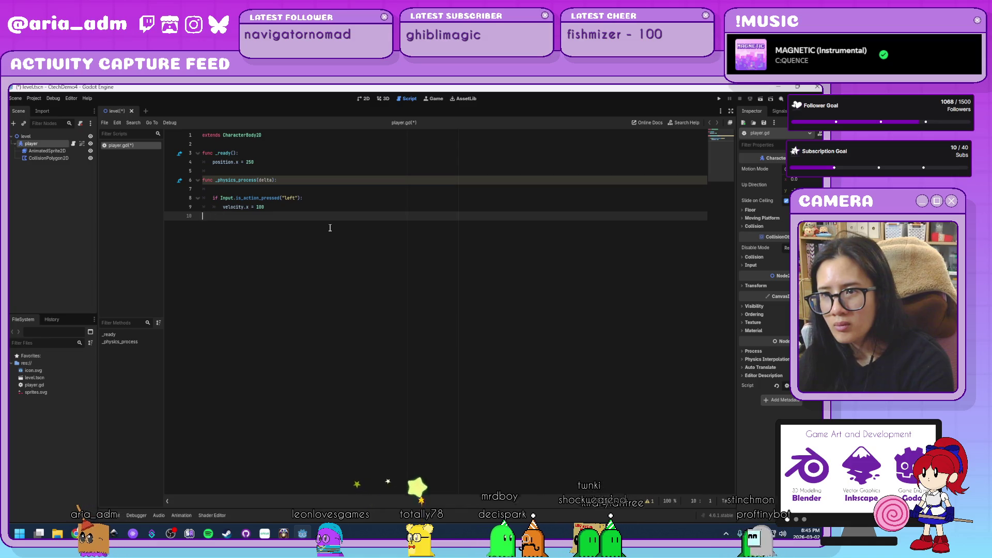
# - Change the left velocity to -100 and add an elif right branch setting velocity.x = 100
pyautogui.press('BackSpace')
pyautogui.press('BackSpace')
pyautogui.press('BackSpace')
pyautogui.write('00')
pyautogui.press('Return')
pyautogui.write('elif Input.i')
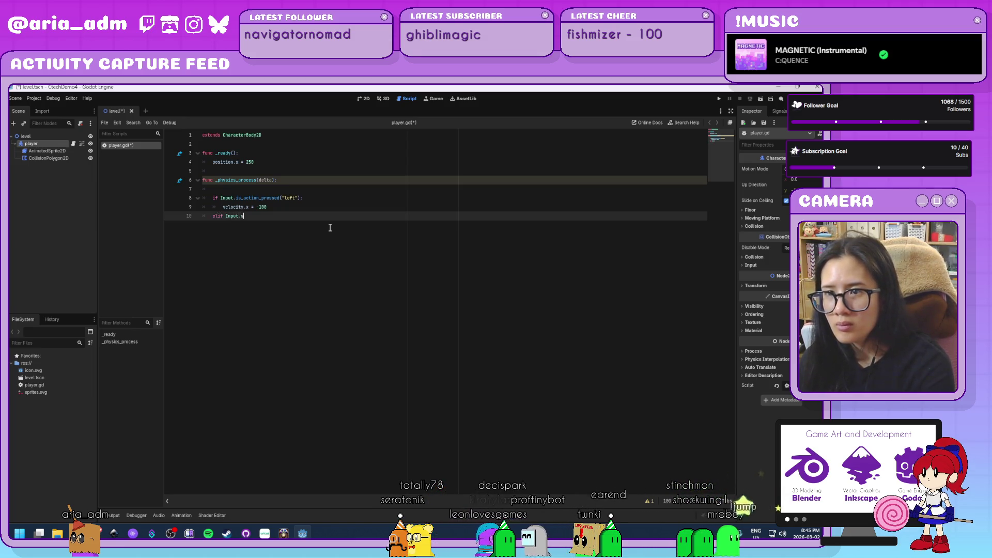
pyautogui.write('s')
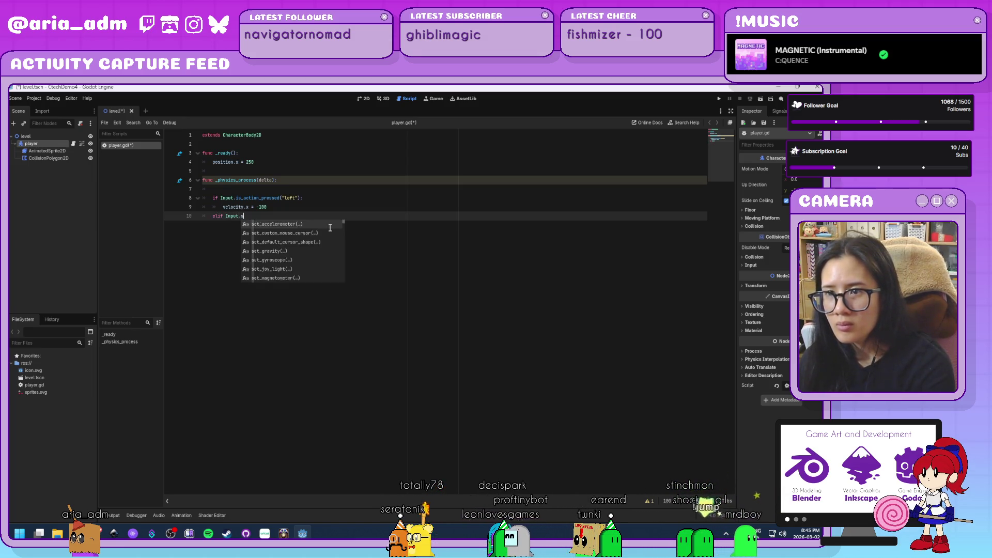
pyautogui.write('is_action_just_pressed(')
pyautogui.press('Return')
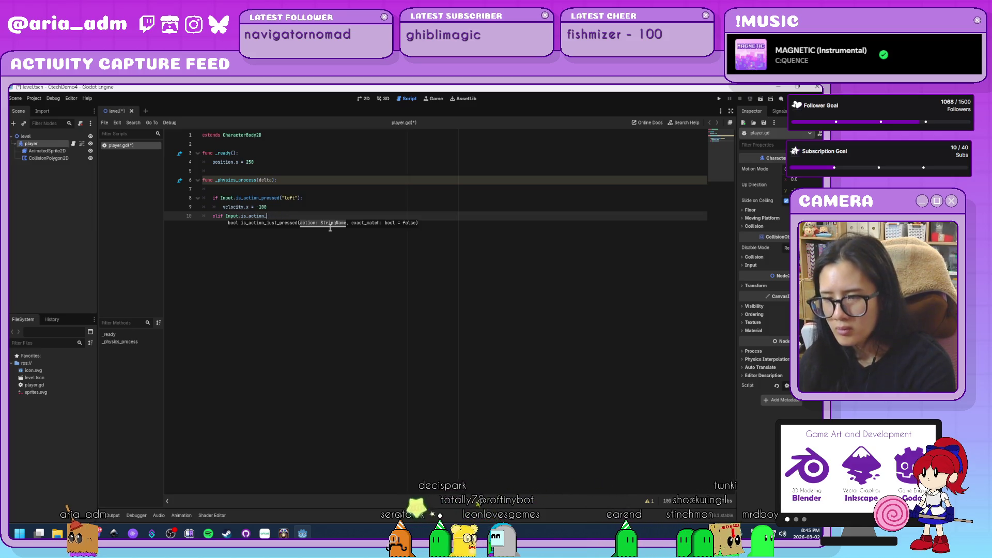
pyautogui.write('pressed(')
pyautogui.press('Return')
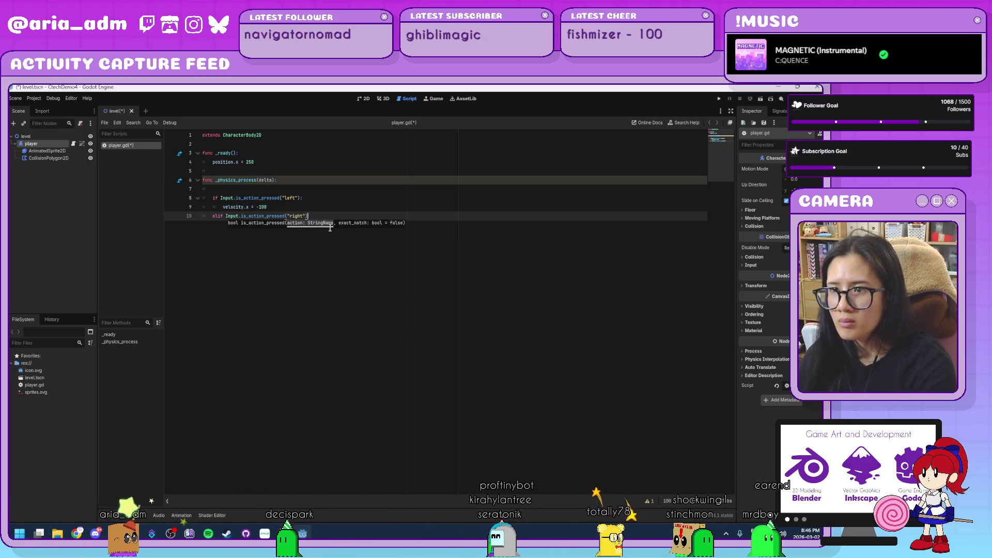
pyautogui.write(':')
pyautogui.press('Return')
pyautogui.write('veloc')
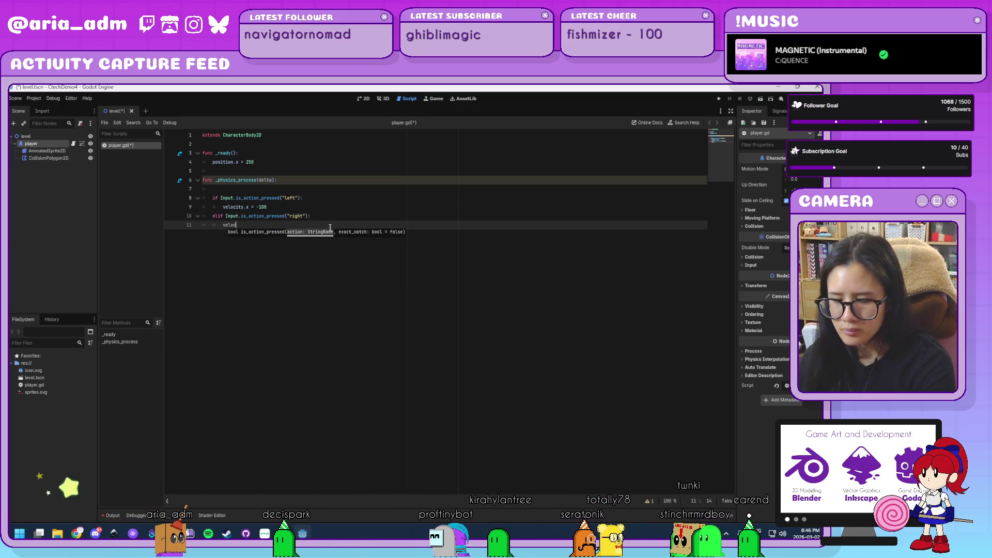
pyautogui.write('ity.x')
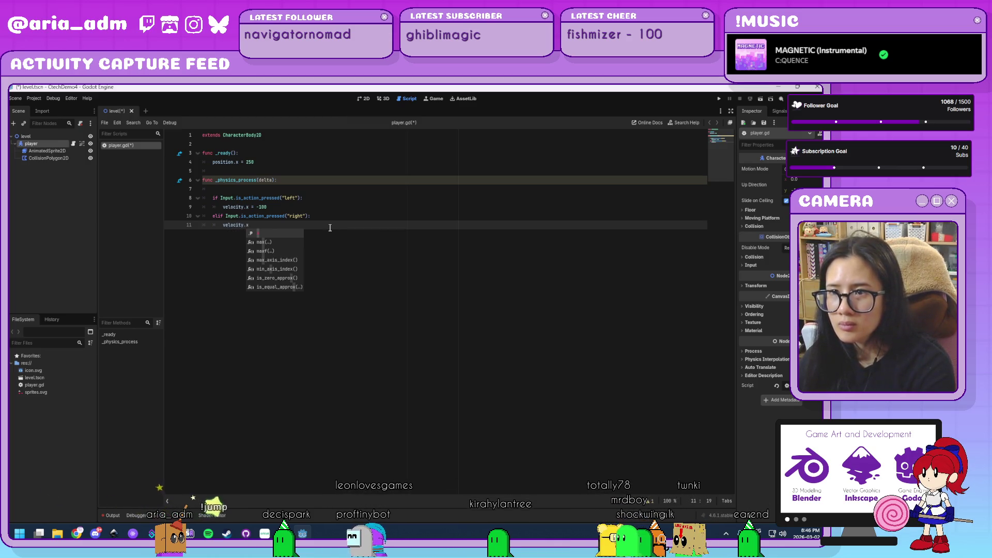
pyautogui.write(' = 100')
pyautogui.press('Return')
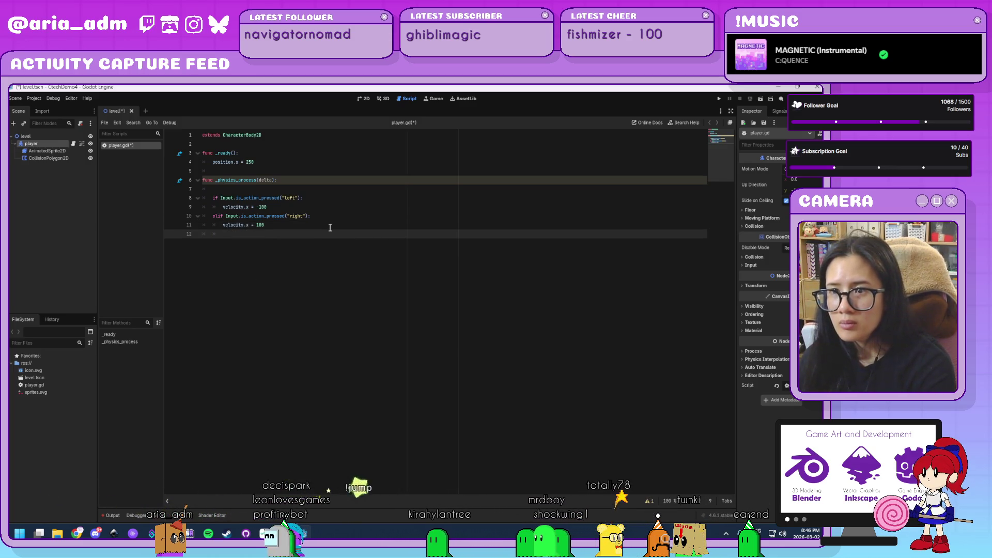
# - Add an else branch with velocity.x = 0, call move_and_slide(), and save the script
pyautogui.press('BackSpace')
pyautogui.write('else')
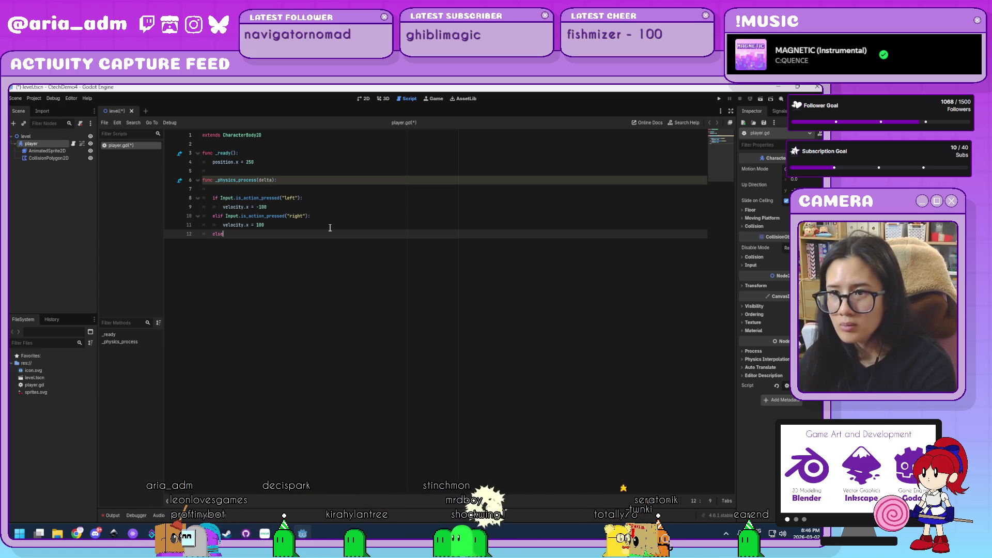
pyautogui.write(':')
pyautogui.press('Return')
pyautogui.write('ve')
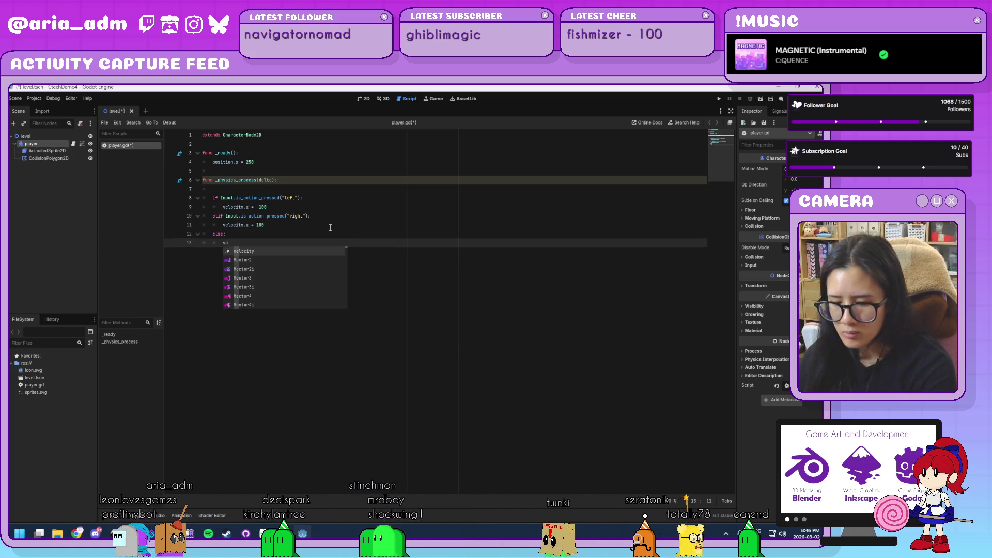
pyautogui.write('locity.x = 0')
pyautogui.press('Return')
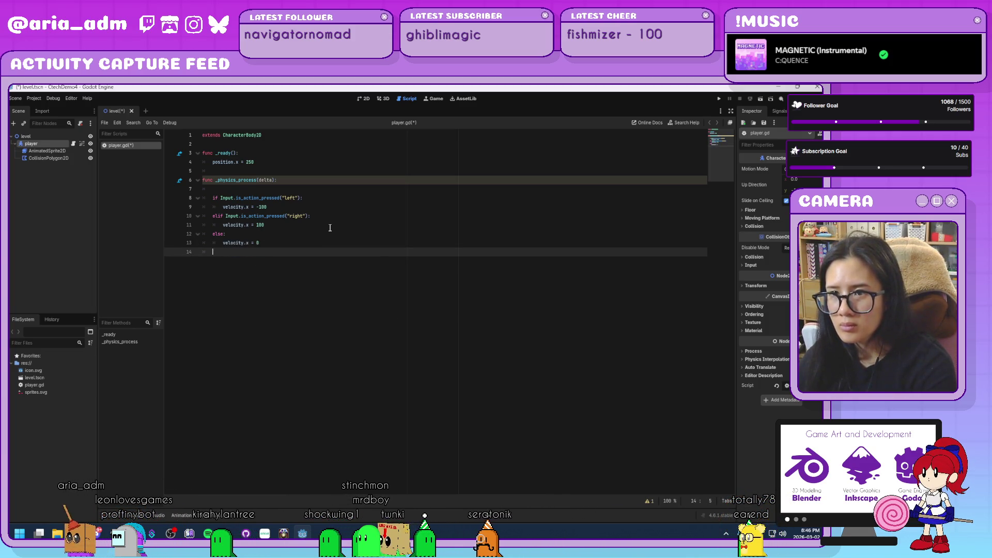
pyautogui.write('move_and_sli')
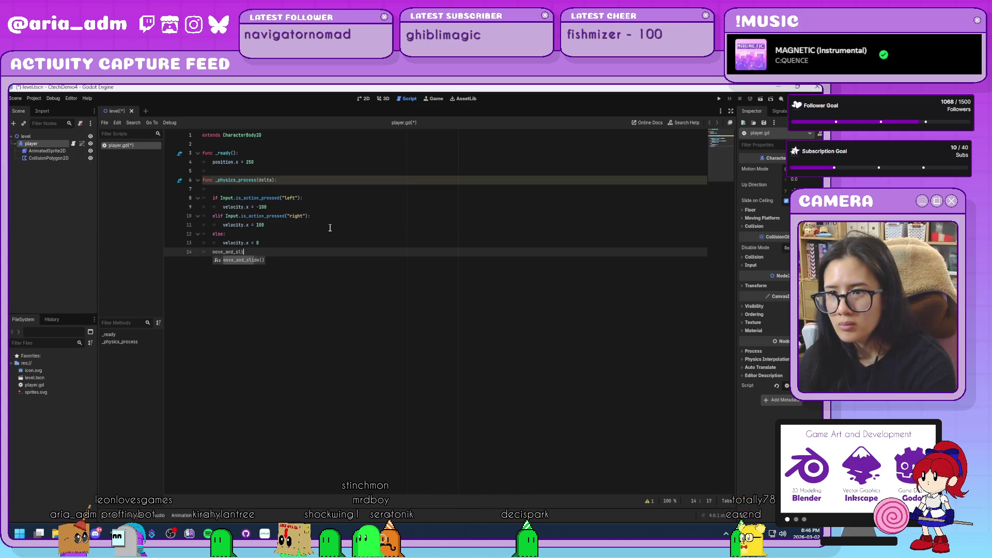
pyautogui.press('Return')
pyautogui.hotkey('ctrl', 's')
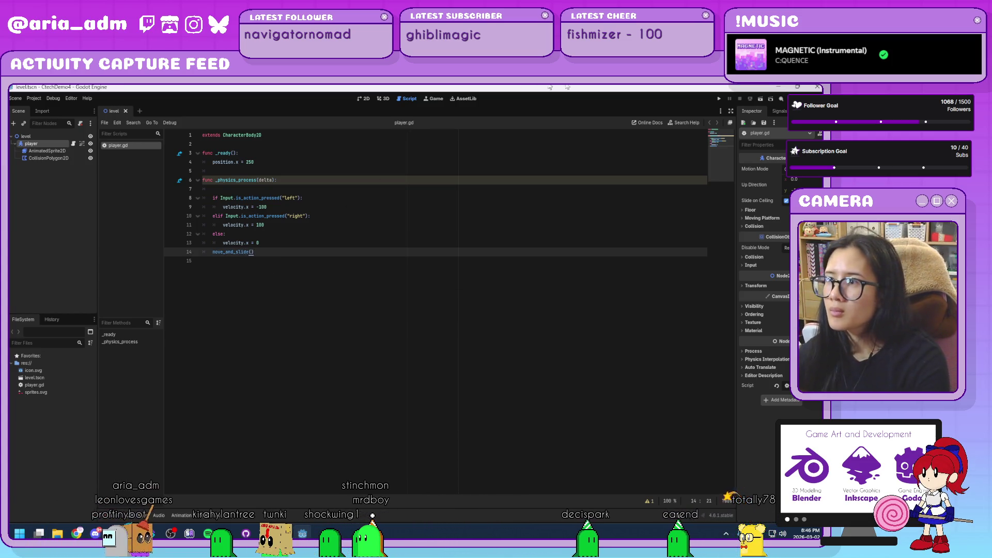
# - Run the game with the current level as main scene, test left/right movement, then close it
pyautogui.click(720, 98)
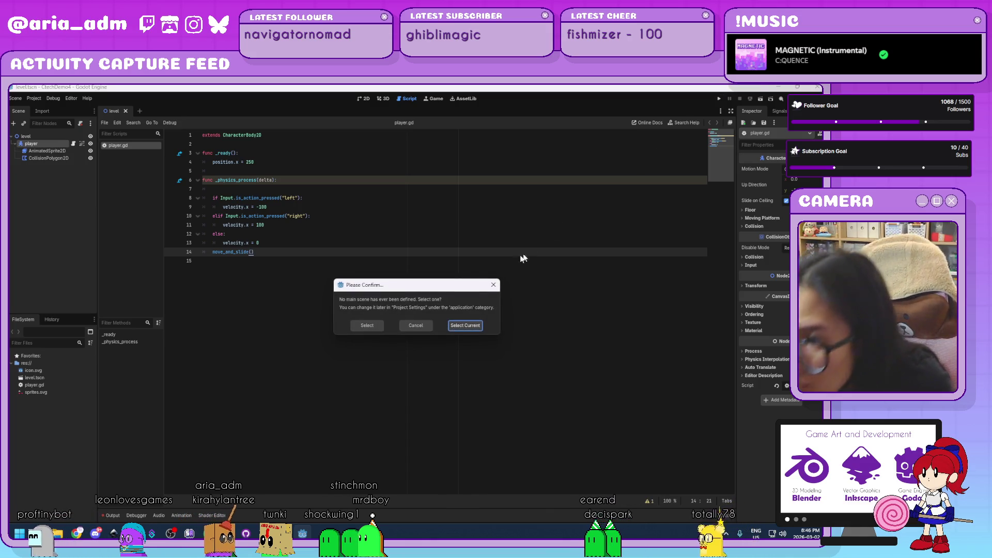
pyautogui.click(480, 327)
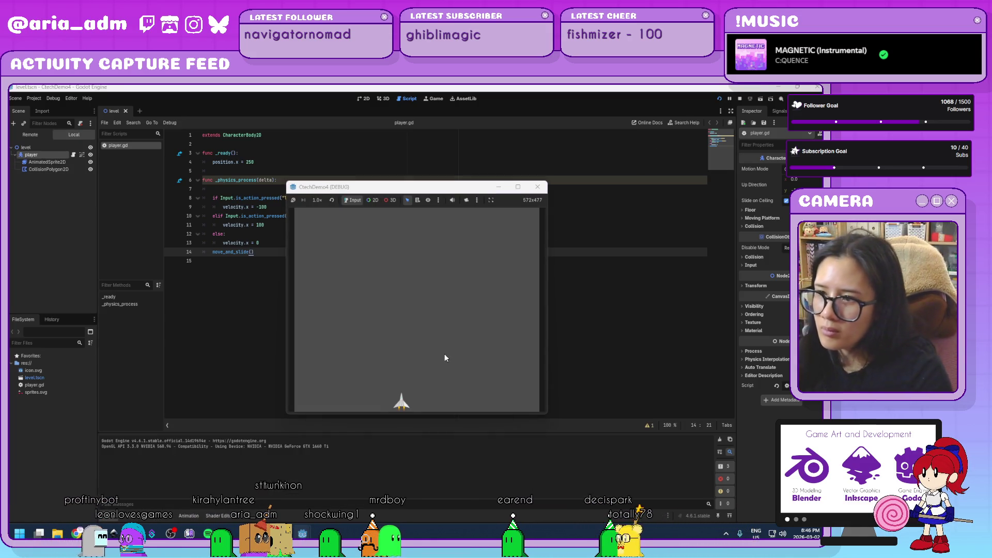
pyautogui.press('Right')
pyautogui.press('Left')
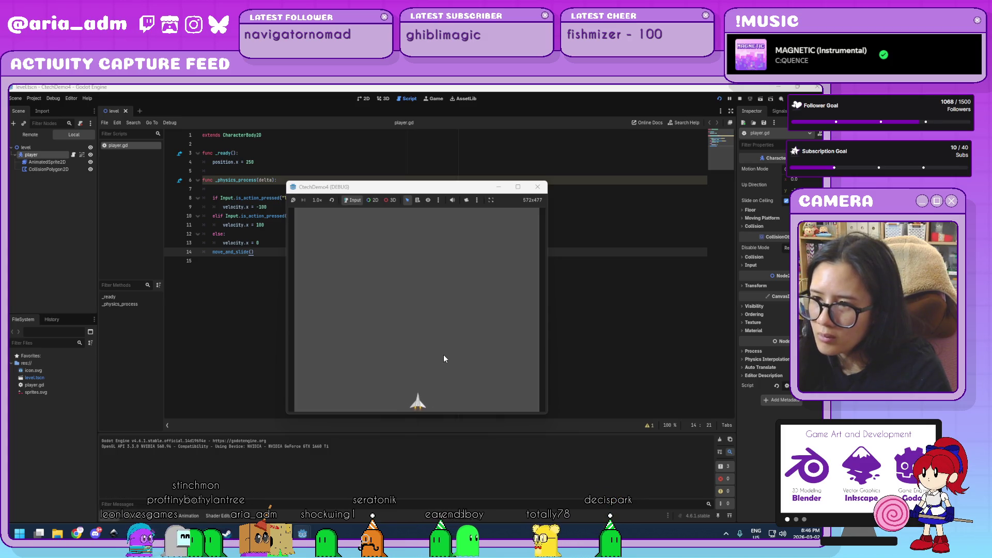
pyautogui.press('Right')
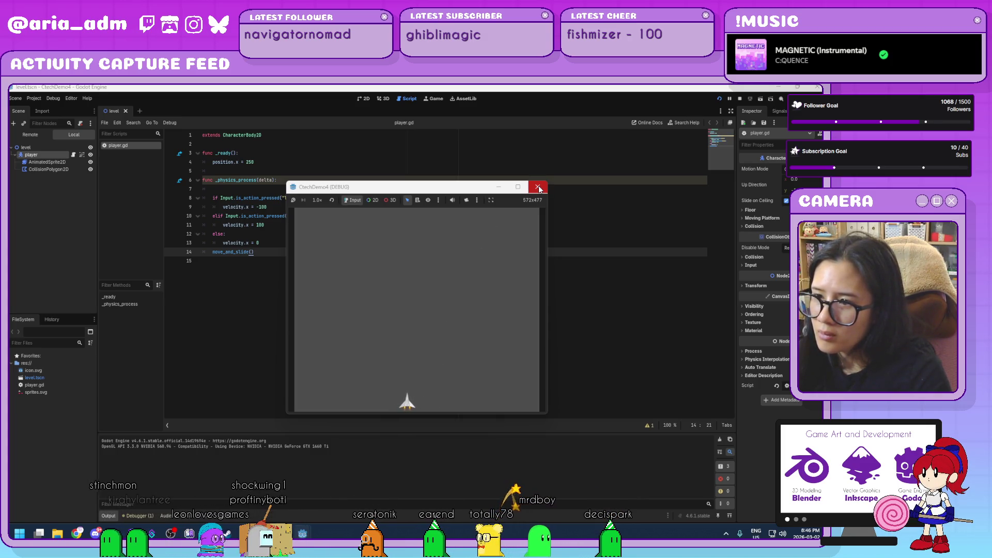
pyautogui.click(539, 189)
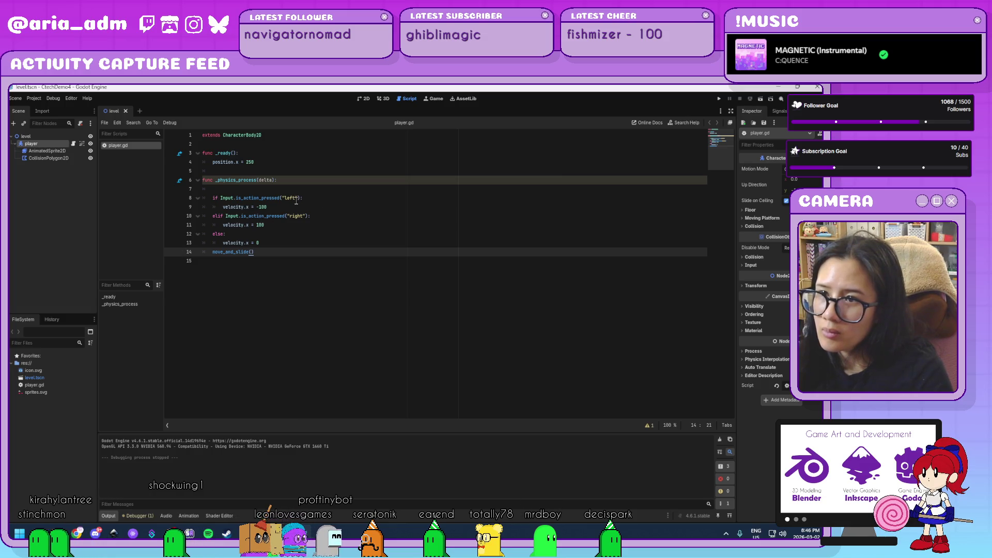
# - Replace the hard-coded left and right speeds with -SPEED and SPEED
pyautogui.doubleClick(262, 206)
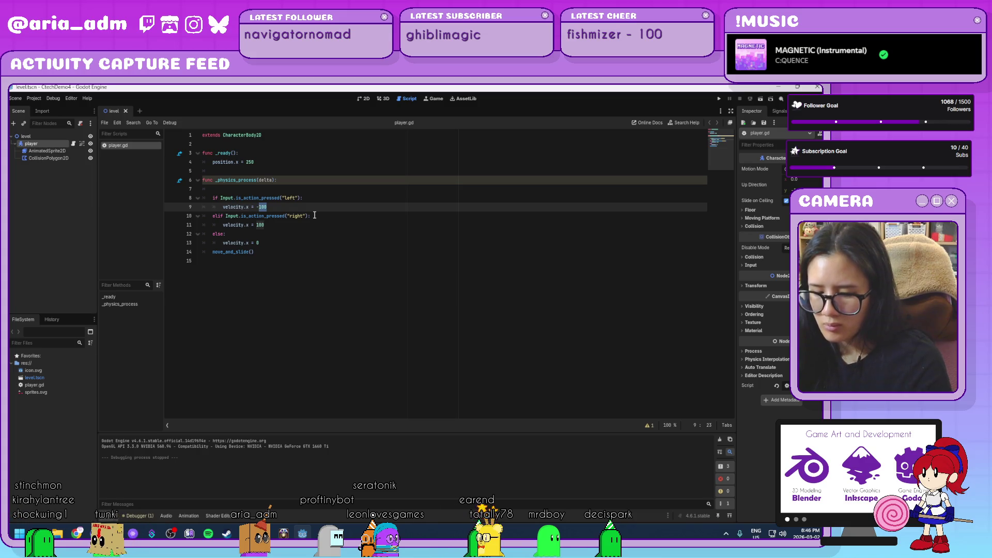
pyautogui.write('50')
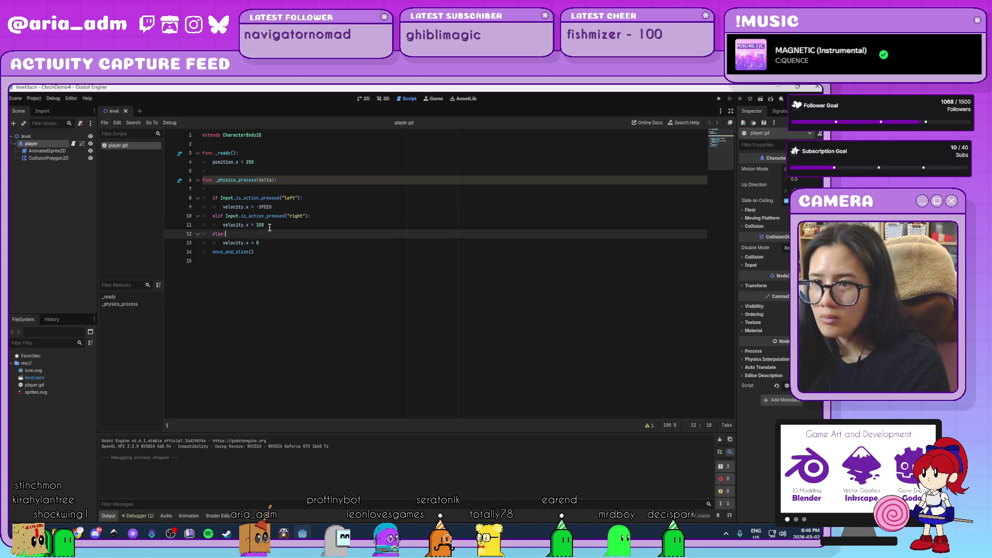
pyautogui.doubleClick(259, 225)
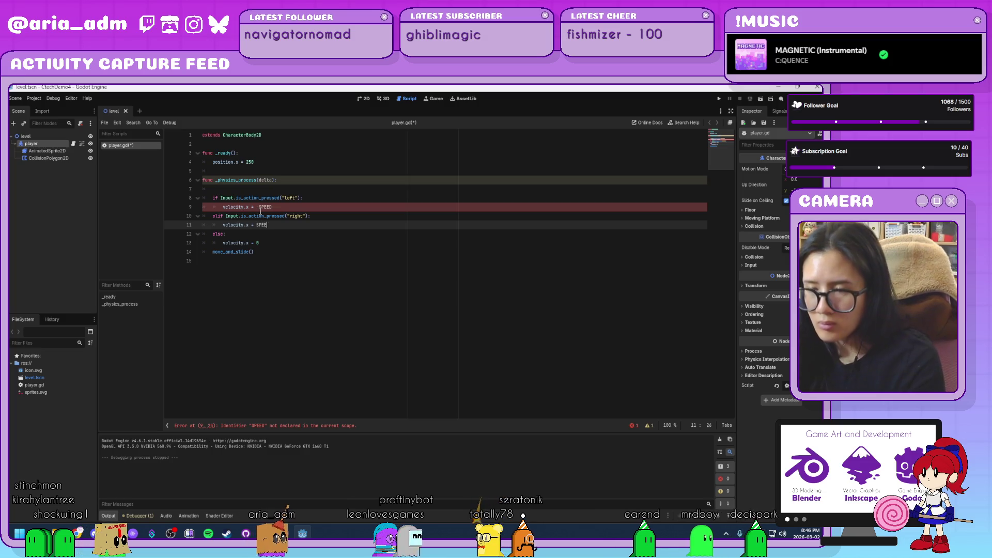
pyautogui.write('SPEED')
# - Declare const SPEED = 200 below the extends line, save, and run the game again
pyautogui.click(284, 157)
pyautogui.click(280, 143)
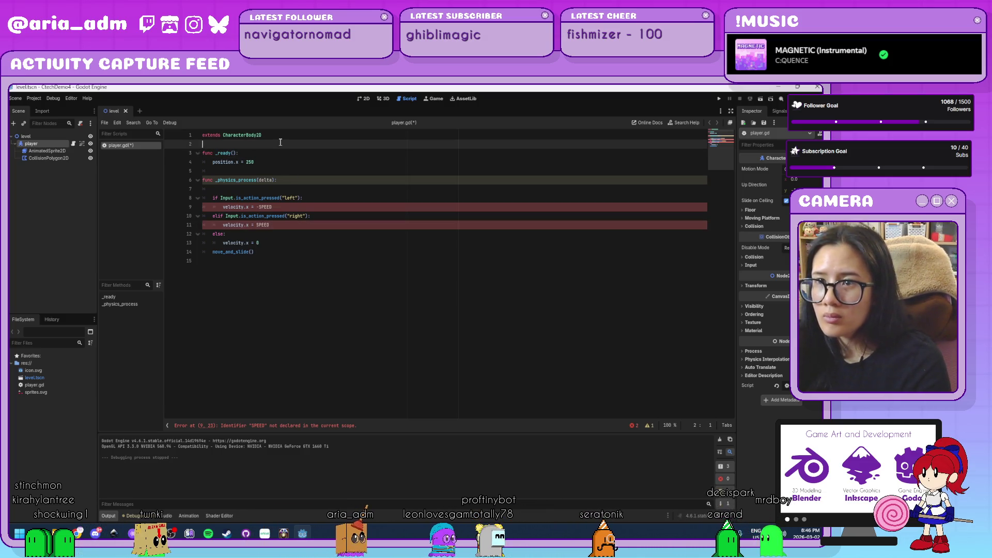
pyautogui.press('Return')
pyautogui.press('Up')
pyautogui.write('const ')
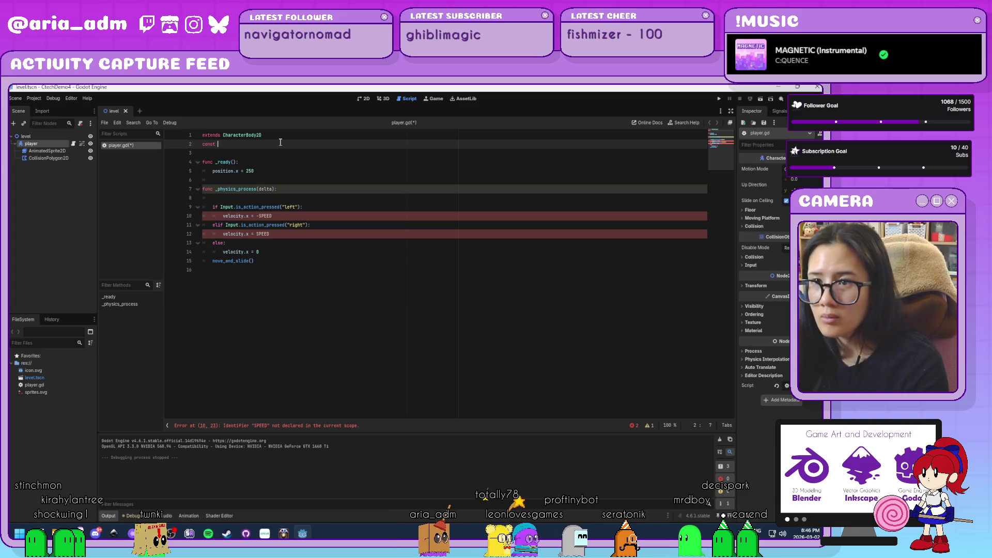
pyautogui.write('SPEED = 2')
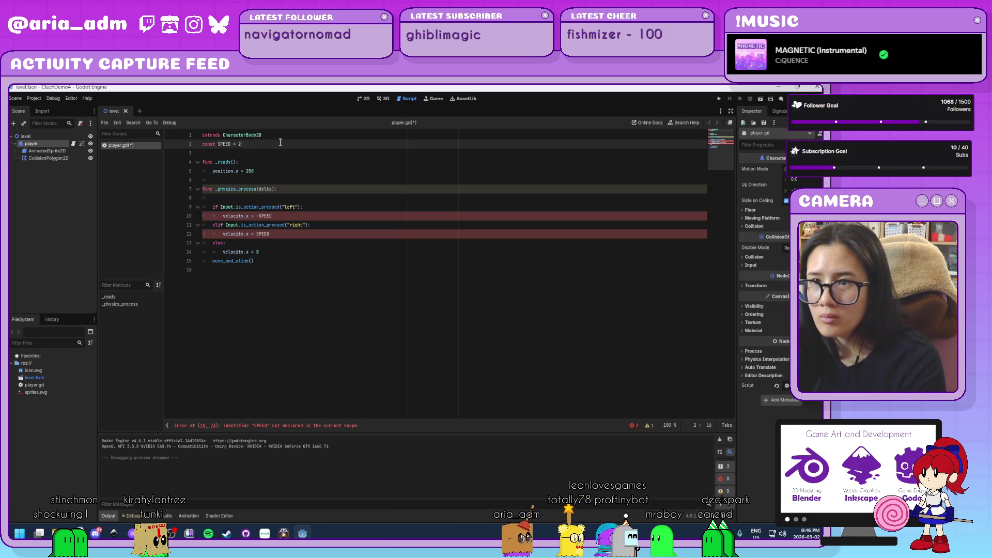
pyautogui.hotkey('ctrl', 's')
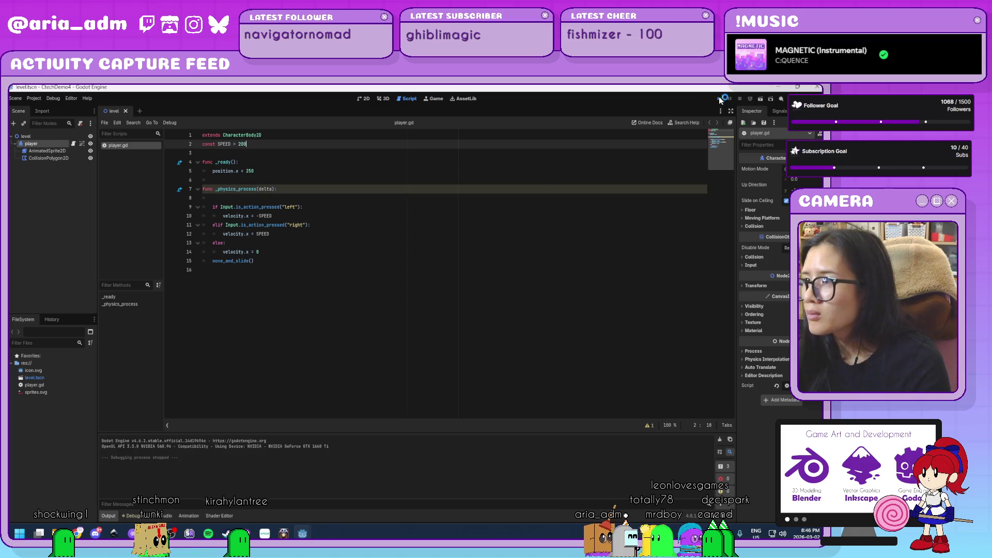
pyautogui.click(719, 100)
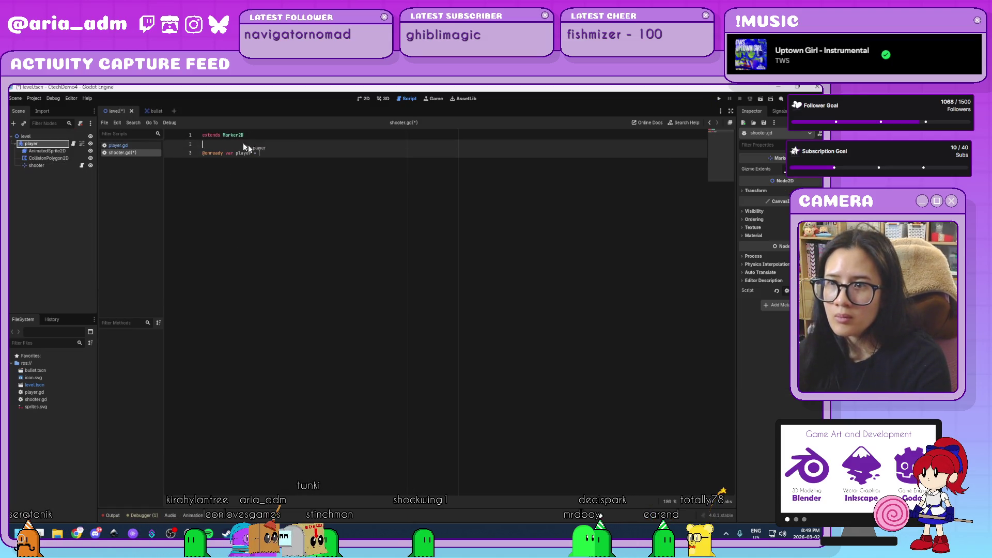
pyautogui.write('$".."')
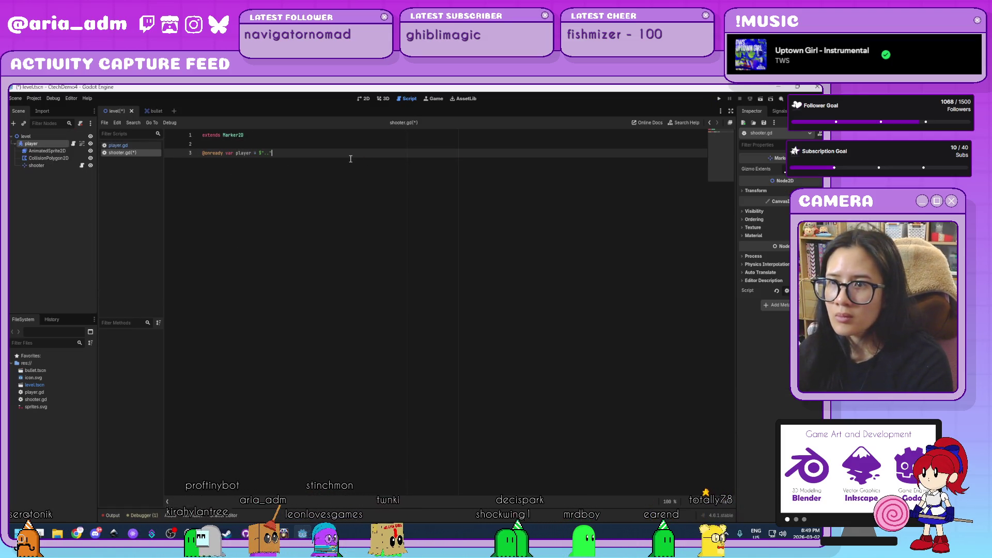
pyautogui.press('Return')
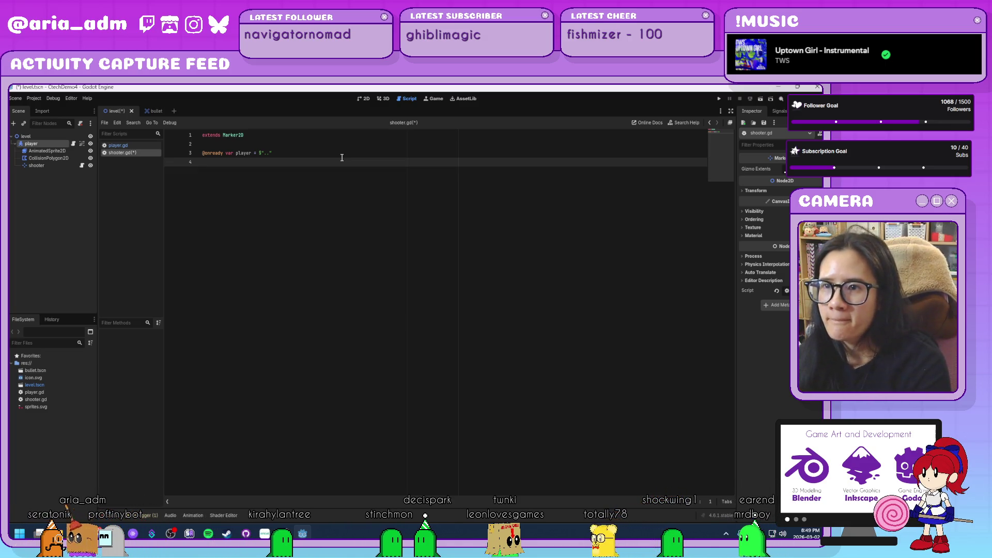
pyautogui.press('Return')
pyautogui.write('func')
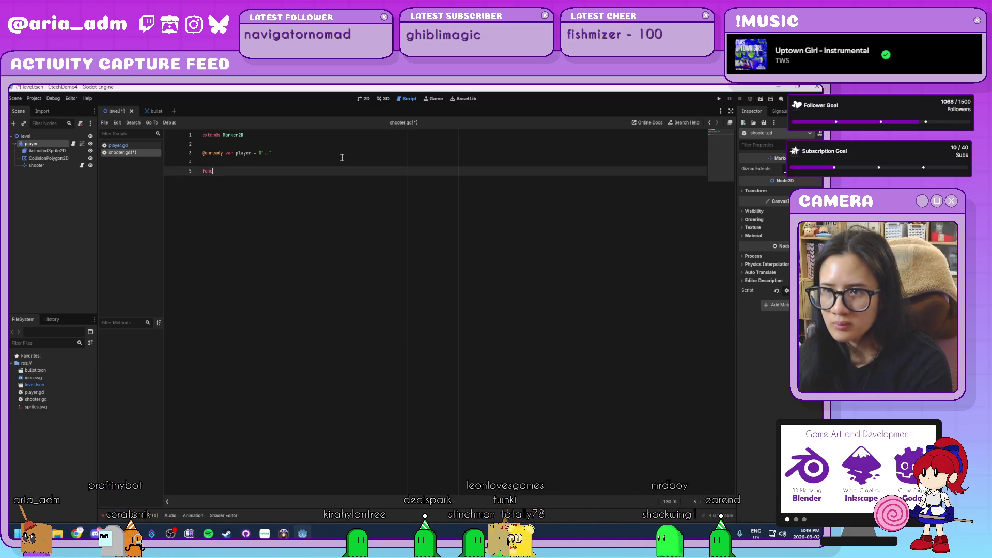
pyautogui.write(' _p')
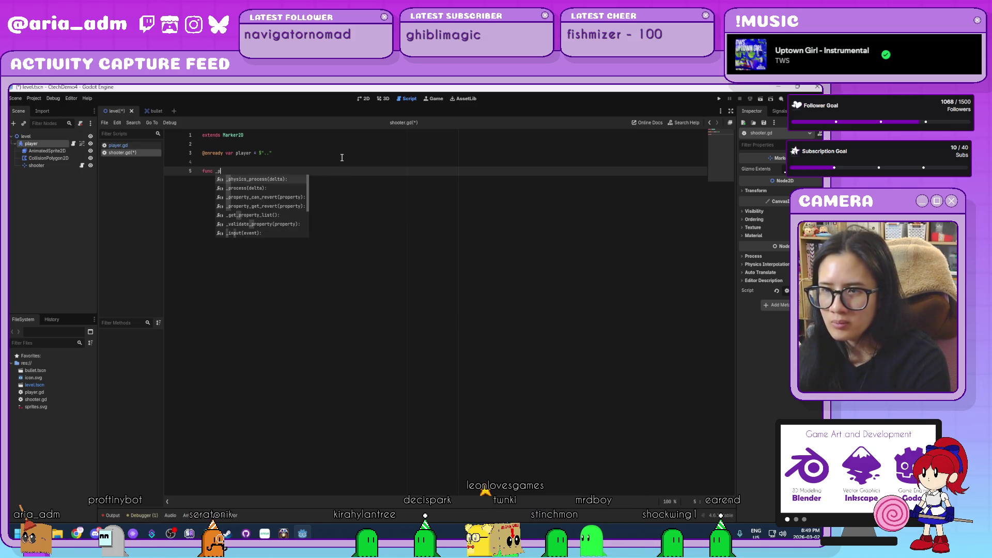
pyautogui.press('BackSpace')
pyautogui.write('physics_process(delta):')
pyautogui.press('Return')
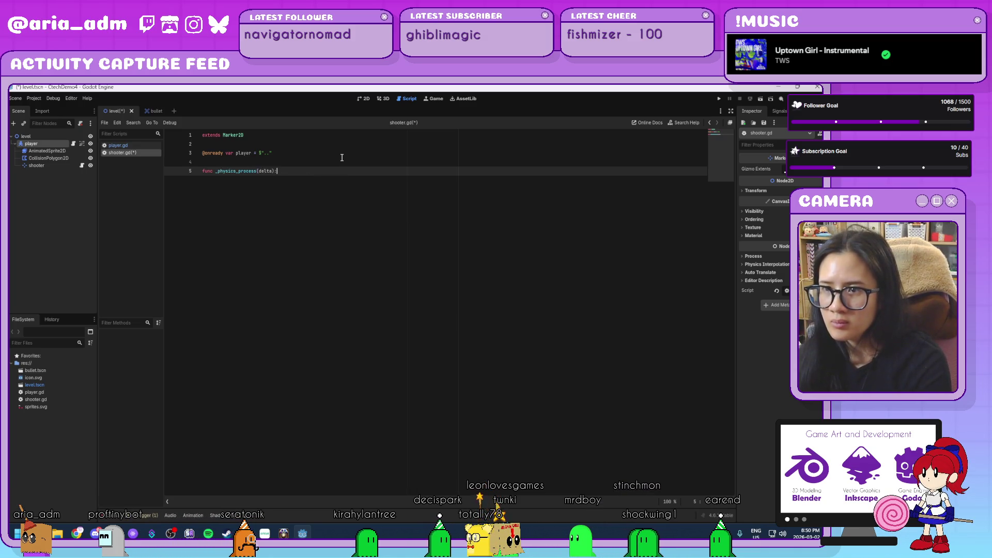
pyautogui.press('Return')
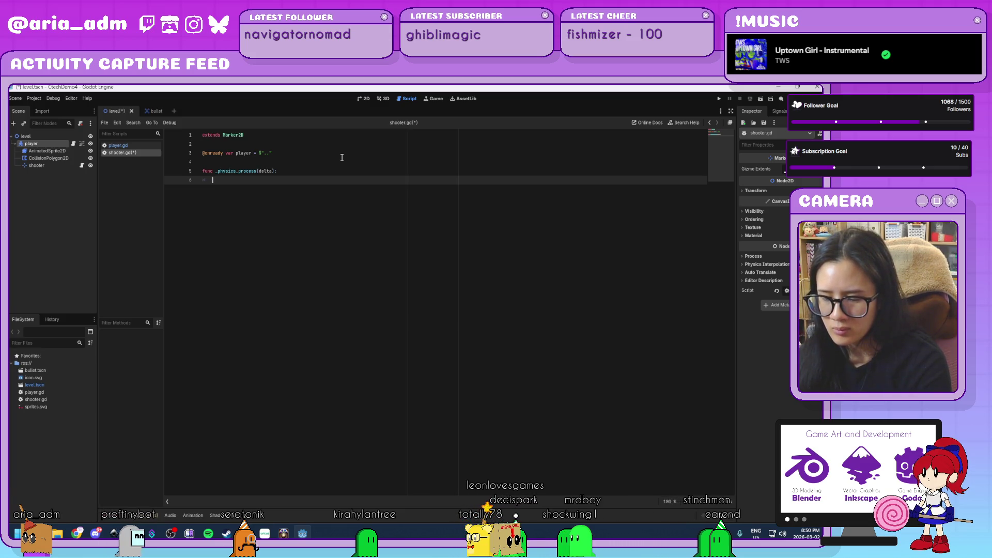
# - Inside it, add an if Input.is_action_just_pressed("shoot"): check
pyautogui.write('if ')
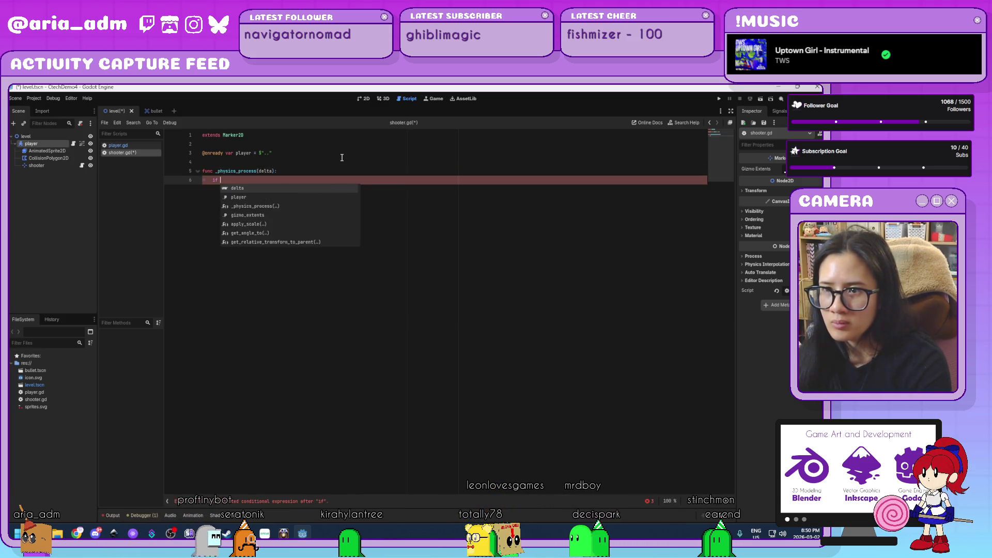
pyautogui.write('shoo')
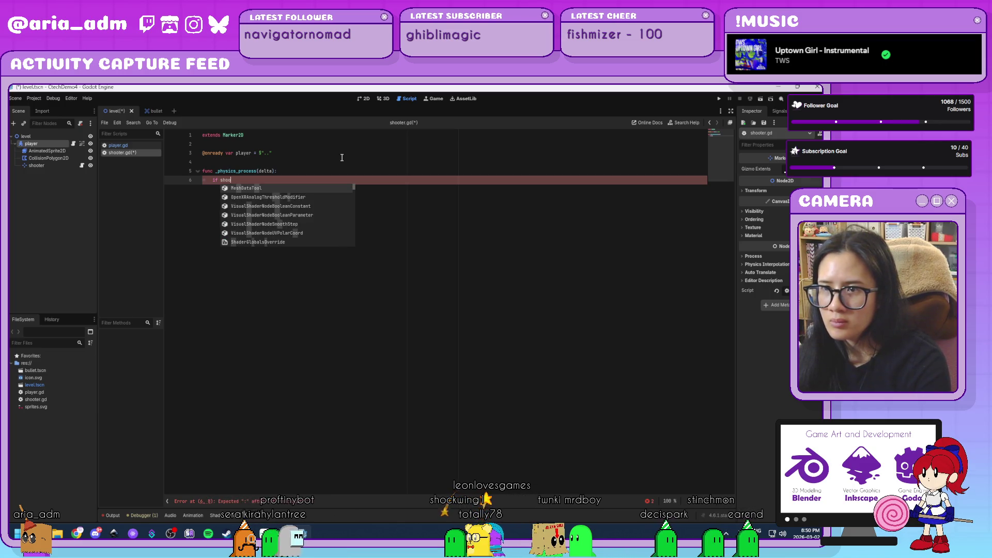
pyautogui.press('BackSpace')
pyautogui.press('BackSpace')
pyautogui.press('BackSpace')
pyautogui.press('BackSpace')
pyautogui.write('Input')
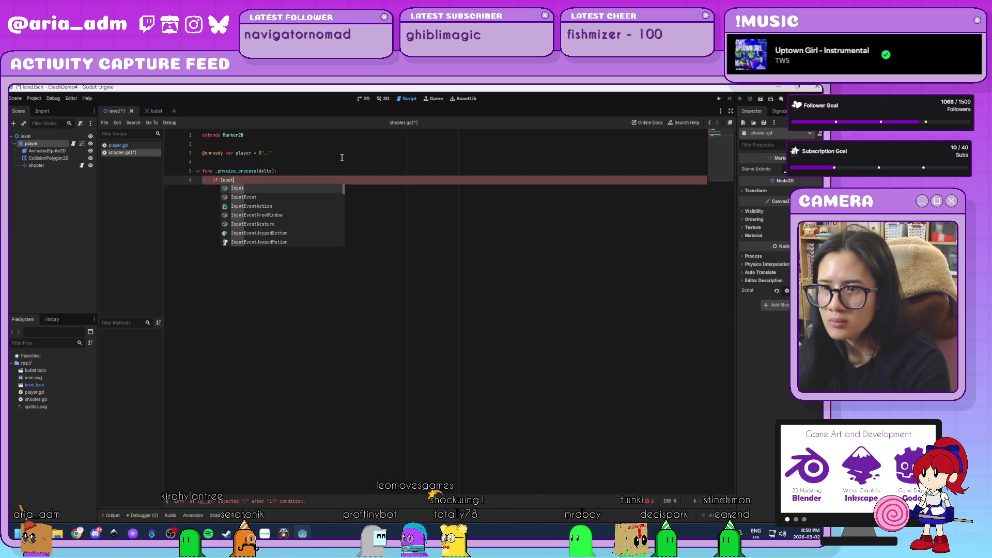
pyautogui.write('.is_')
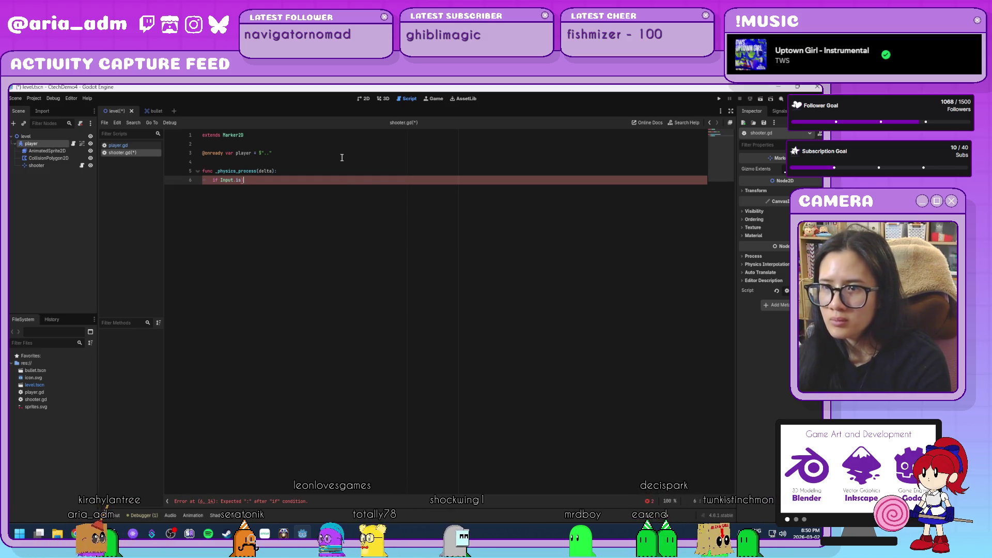
pyautogui.write('action')
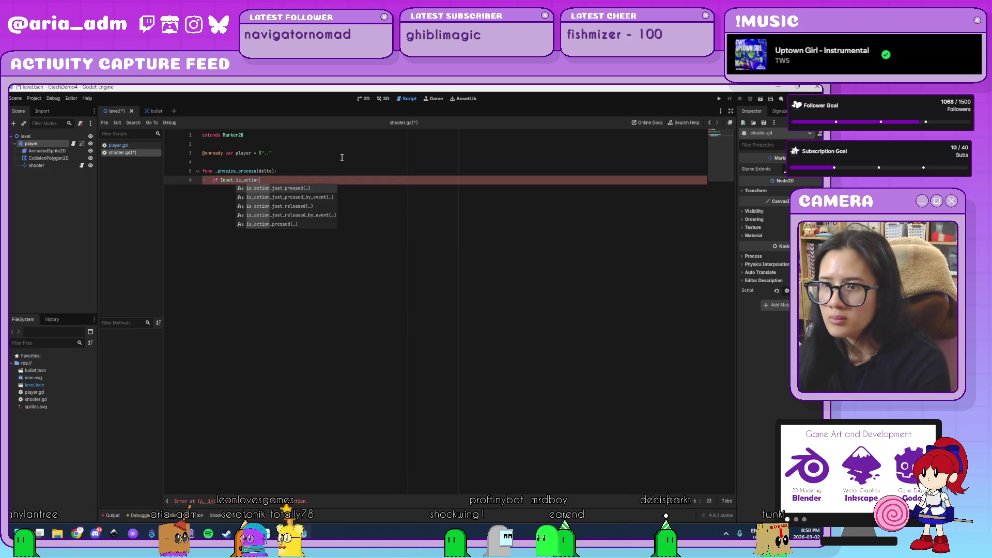
pyautogui.press('Return')
pyautogui.write('"')
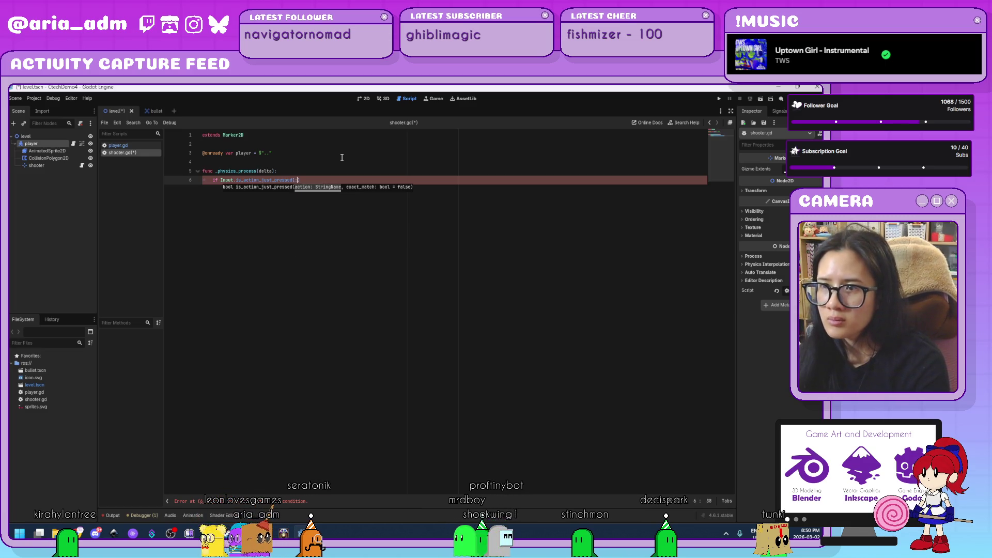
pyautogui.write('"')
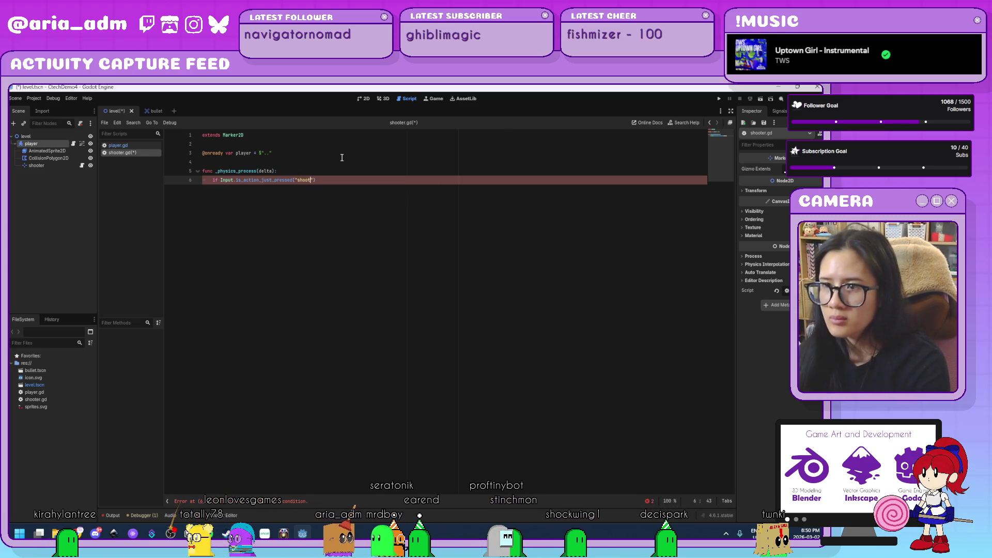
pyautogui.write('"')
pyautogui.write(':')
pyautogui.press('Return')
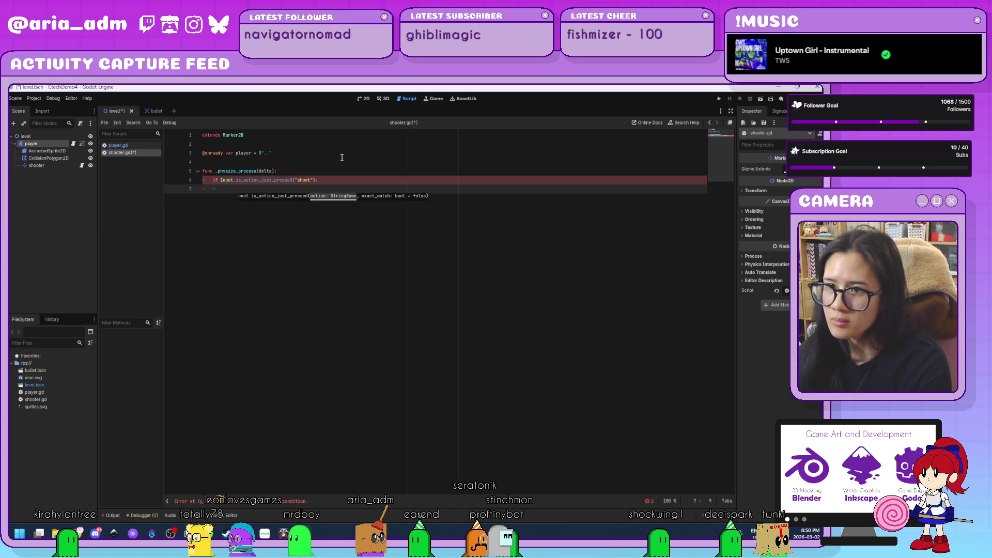
pyautogui.click(342, 158)
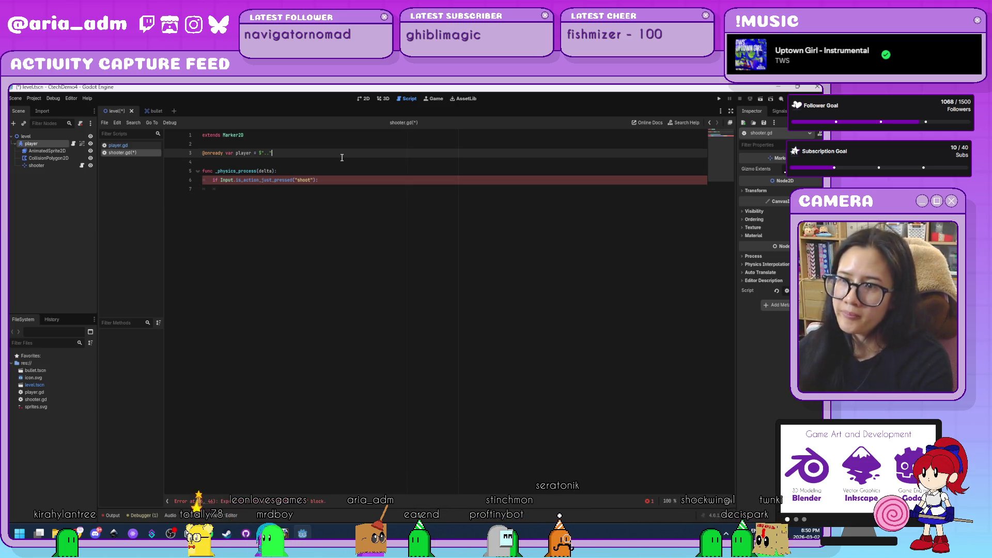
pyautogui.press('Return')
pyautogui.write('@onready var bu')
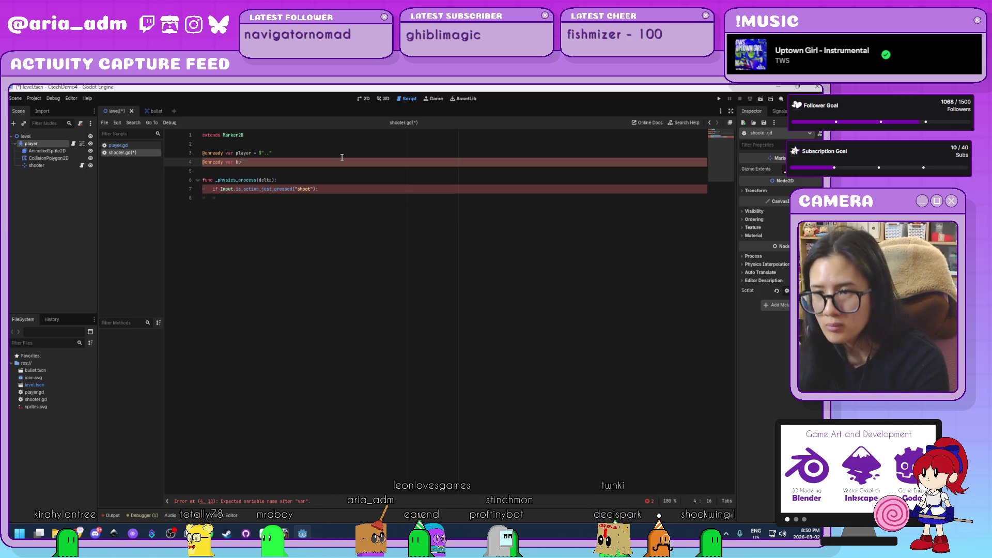
pyautogui.write('llet = ')
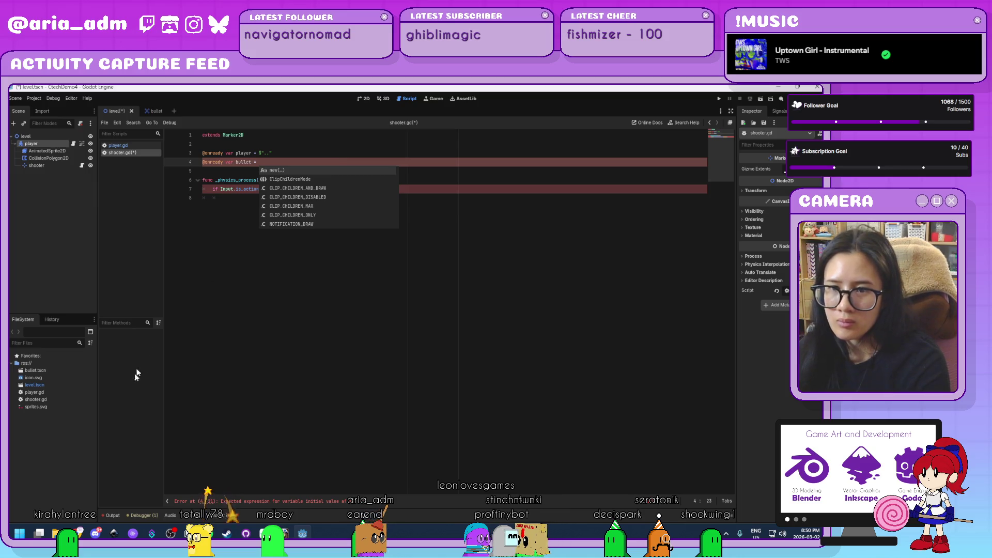
pyautogui.write('preload()')
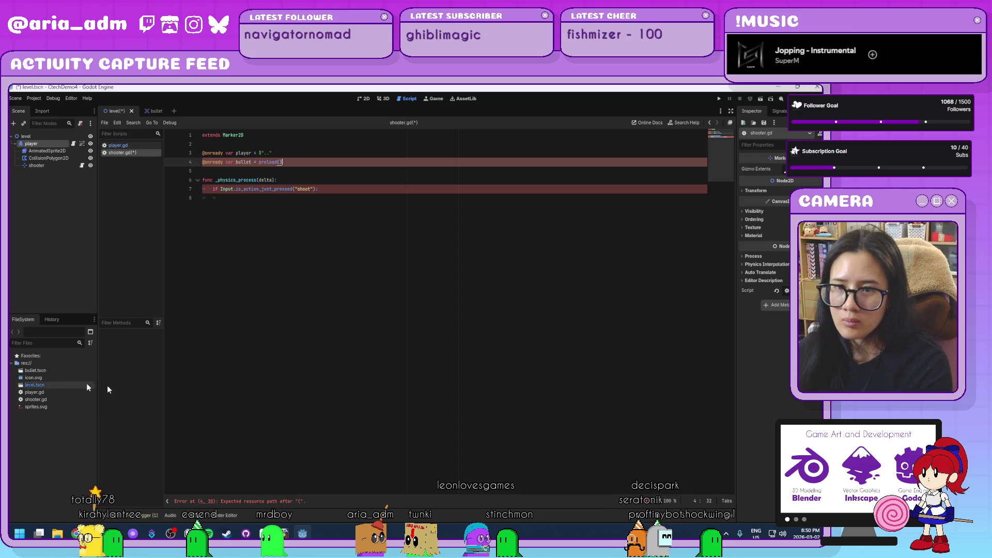
pyautogui.moveTo(32, 370)
pyautogui.mouseDown()
pyautogui.moveTo(285, 192)
pyautogui.moveTo(280, 162)
pyautogui.mouseUp()
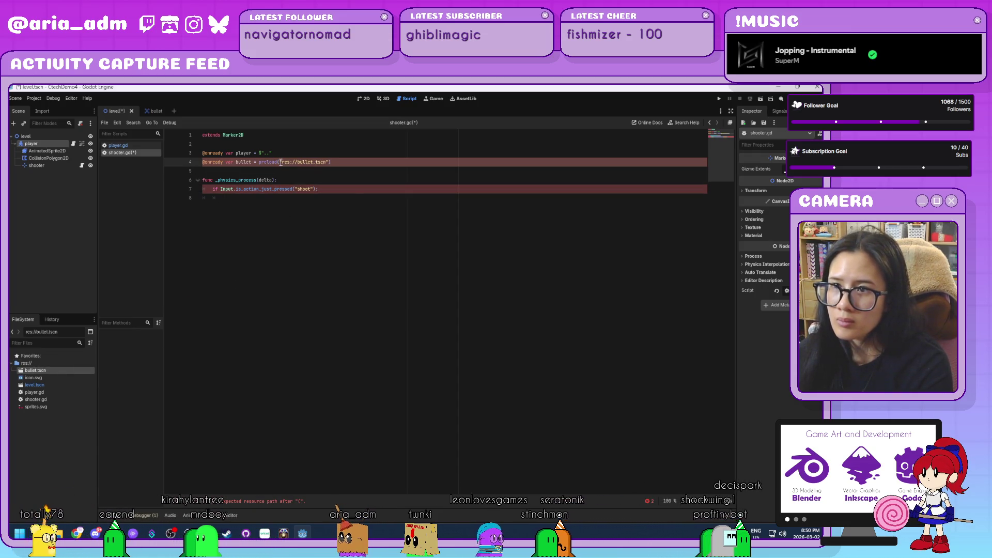
pyautogui.click(349, 191)
# - Instantiate a bullet b from the preloaded scene inside the shoot check
pyautogui.click(341, 198)
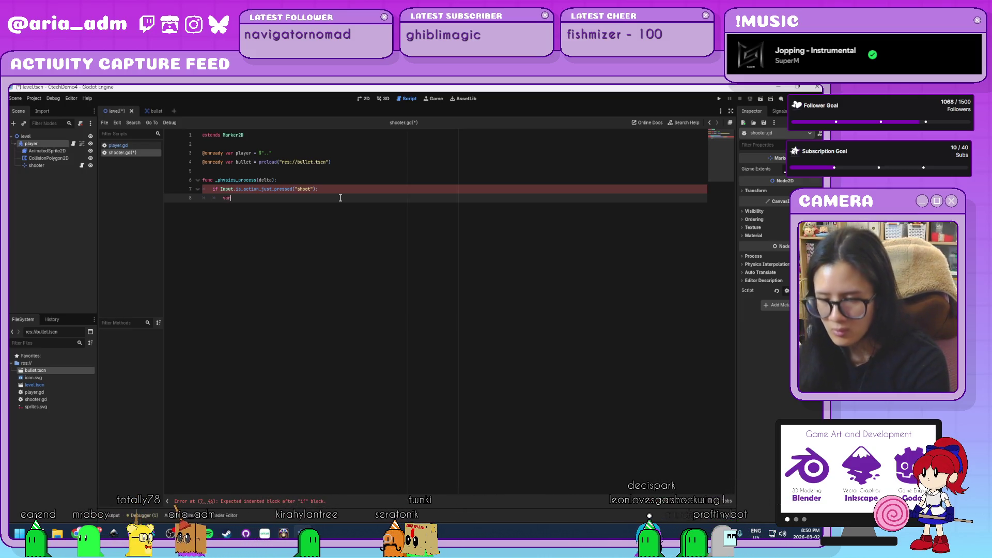
pyautogui.write('b =')
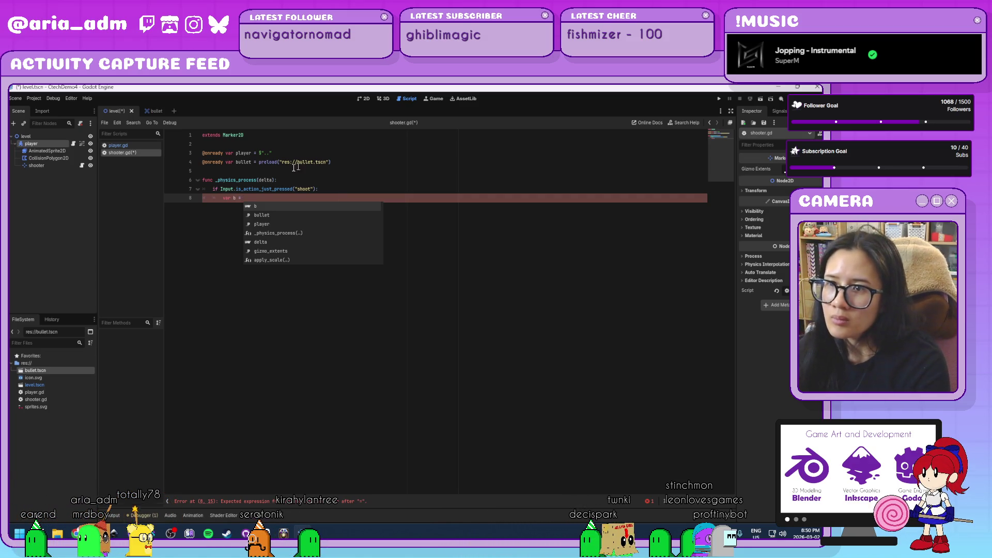
pyautogui.click(252, 164)
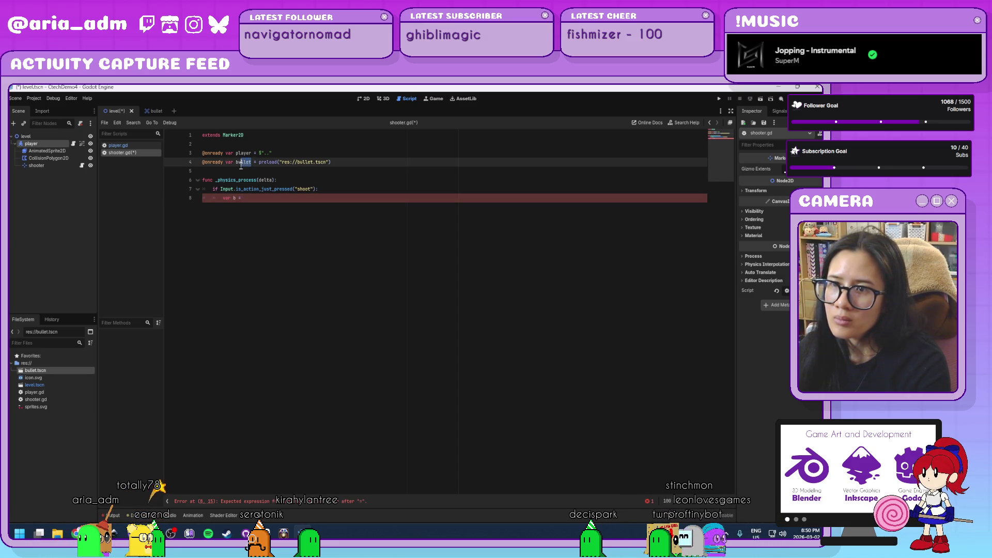
pyautogui.moveTo(252, 163); pyautogui.dragTo(225, 163)
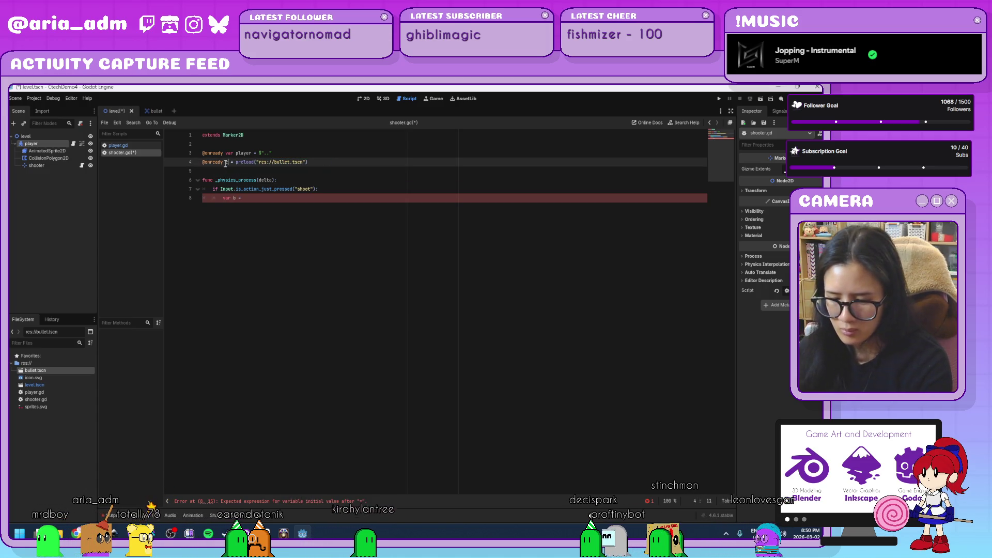
pyautogui.write('const BULLET')
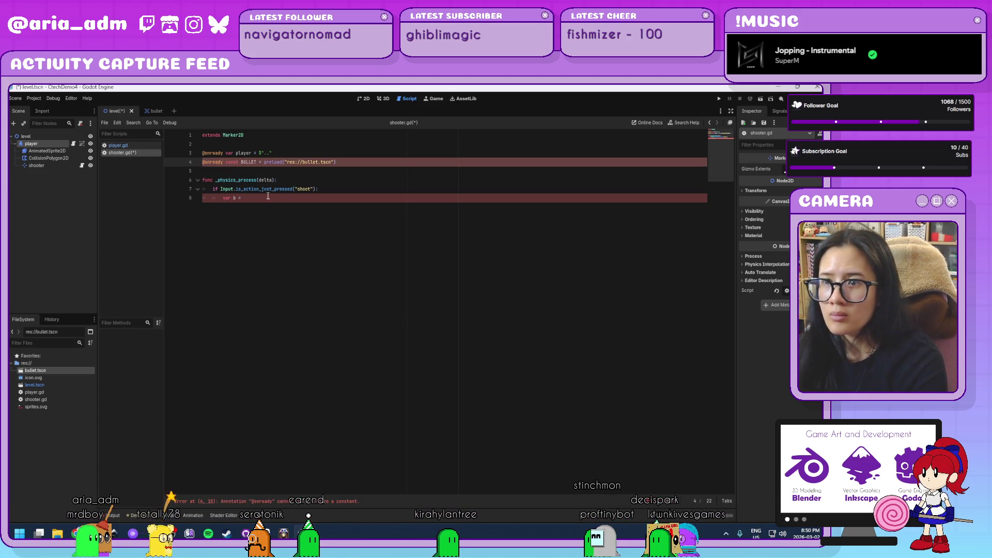
pyautogui.click(268, 197)
pyautogui.moveTo(258, 164); pyautogui.dragTo(224, 165)
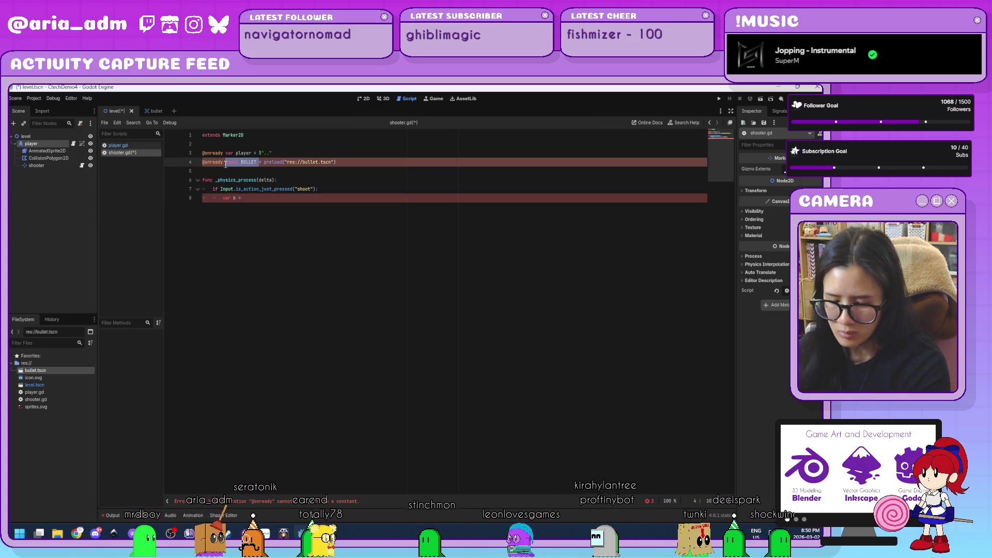
pyautogui.write('var bullet')
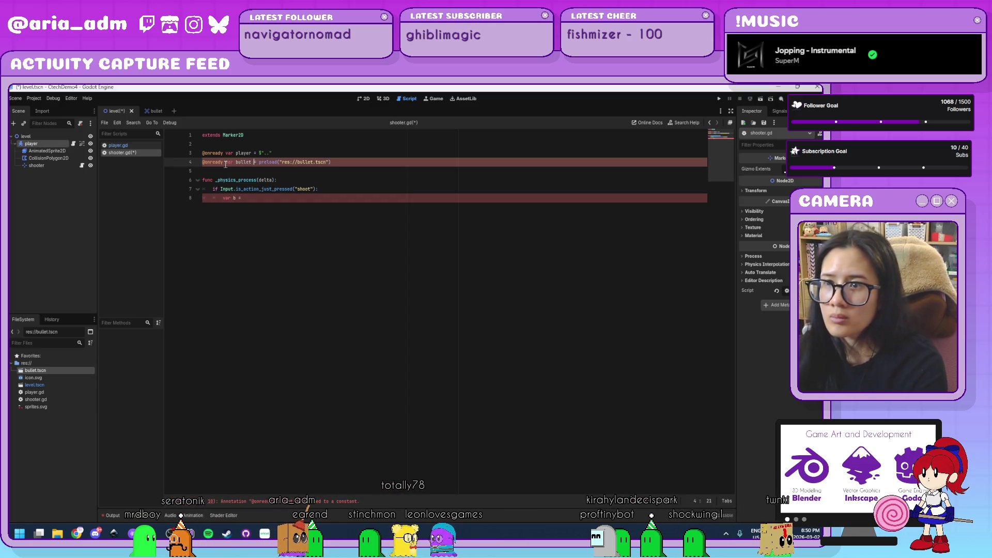
pyautogui.click(336, 217)
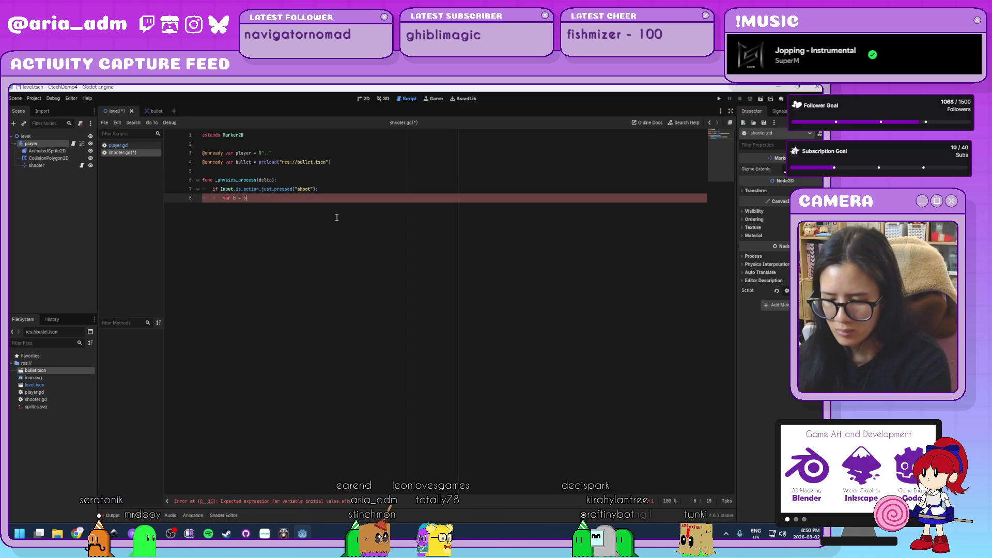
pyautogui.write('ullet.ins')
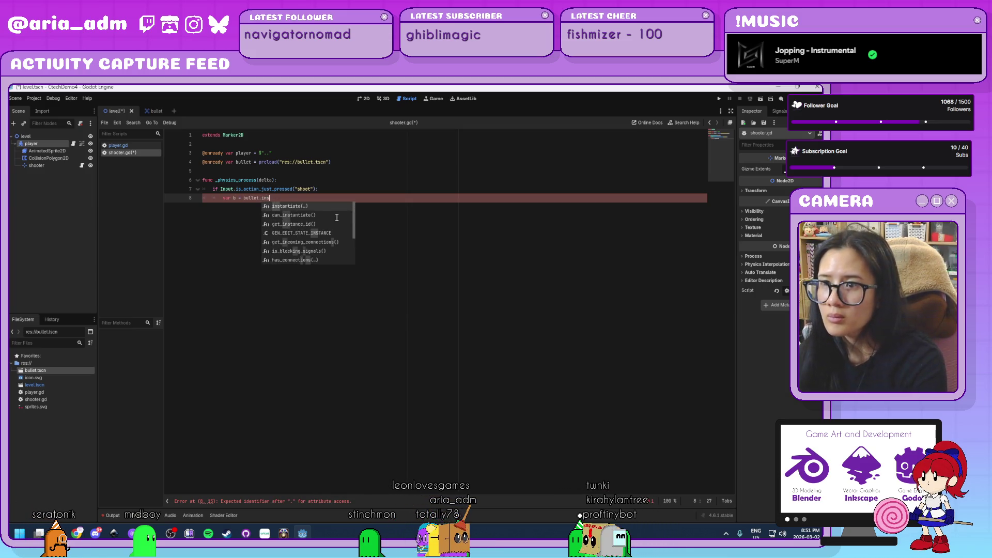
pyautogui.press('Return')
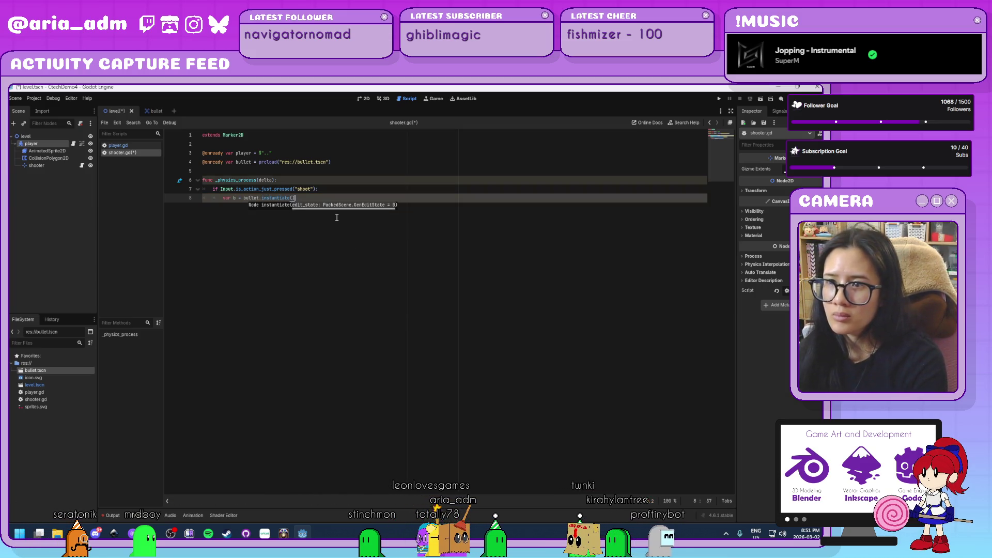
# - Delete the unused player variable line from shooter.gd
pyautogui.press('Return')
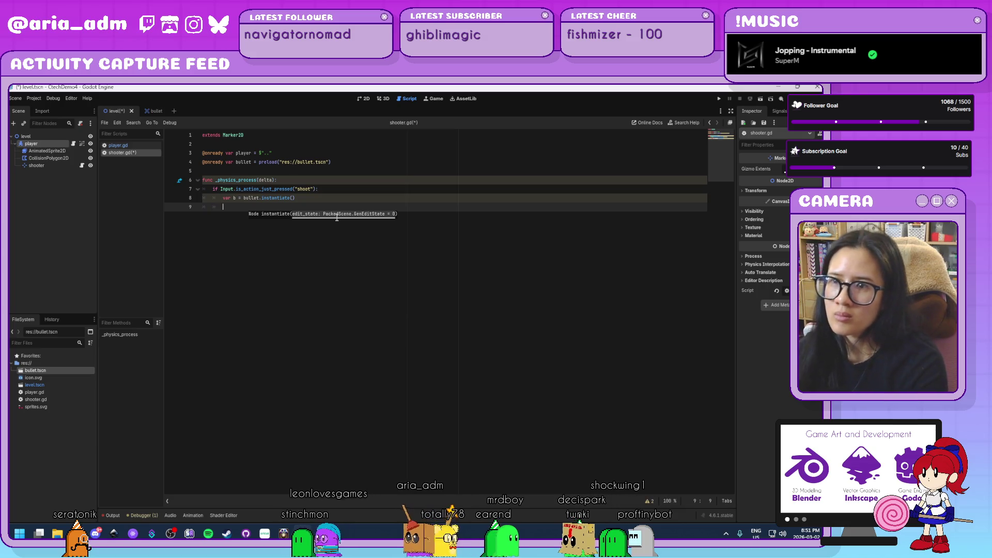
pyautogui.moveTo(268, 154); pyautogui.dragTo(202, 151)
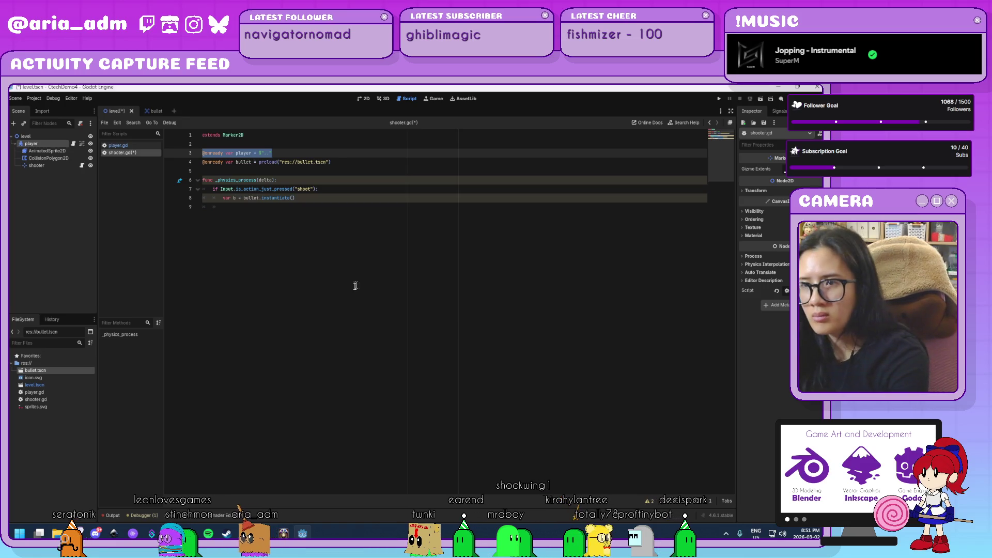
pyautogui.press('BackSpace')
pyautogui.press('BackSpace')
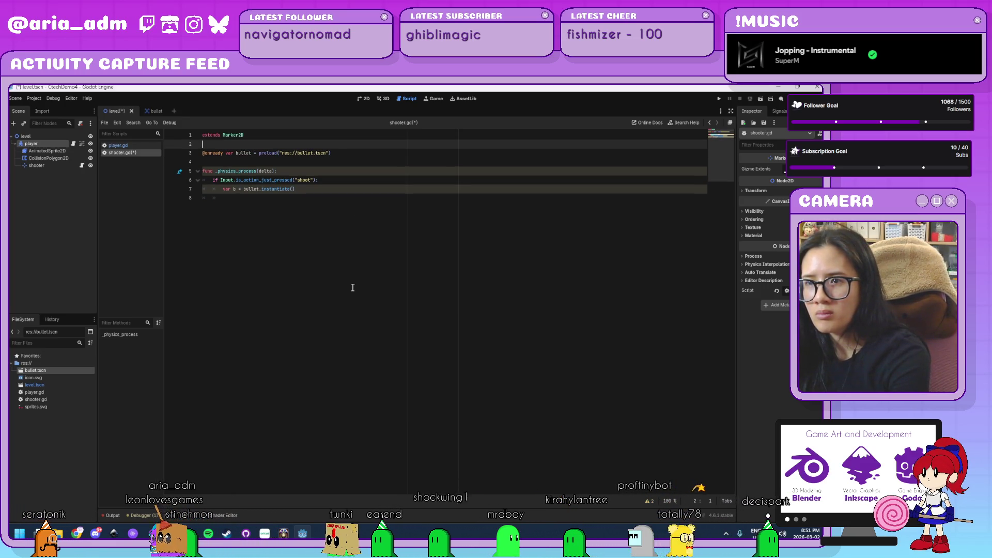
pyautogui.click(309, 195)
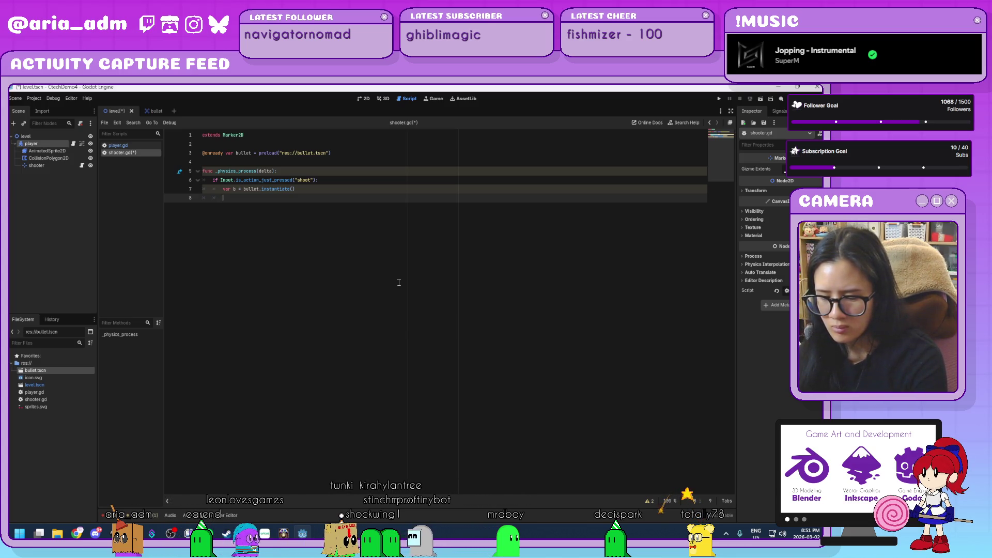
# - Add b.position.x = position.x and add_child(b), then save and run the game with F5
pyautogui.write('b.pos')
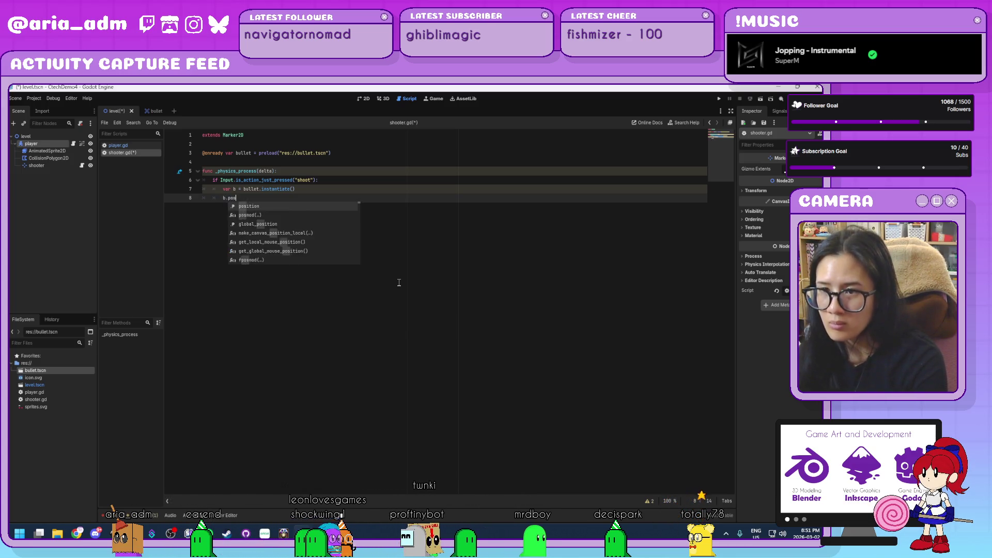
pyautogui.write('ition.x = ')
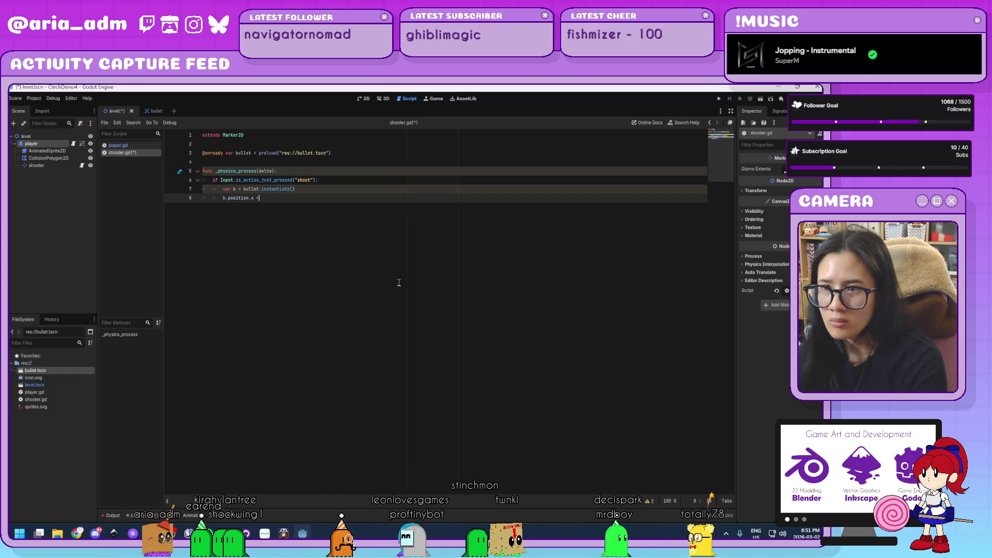
pyautogui.write('position.')
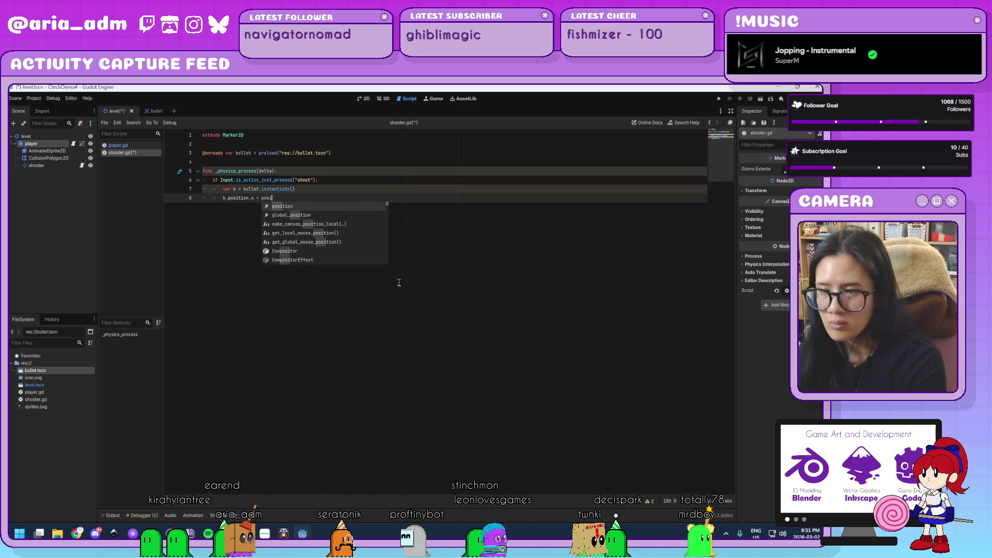
pyautogui.write('x')
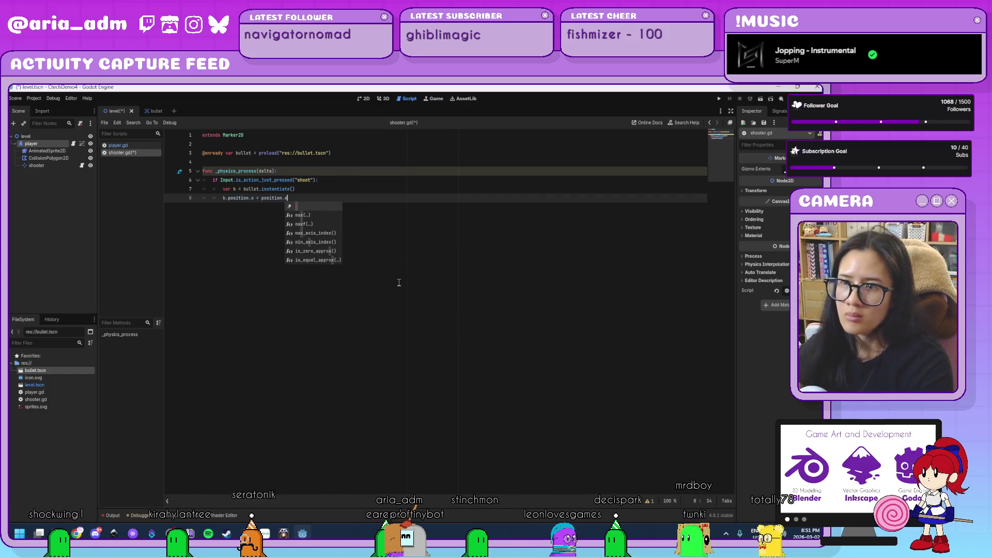
pyautogui.press('Escape')
pyautogui.press('Return')
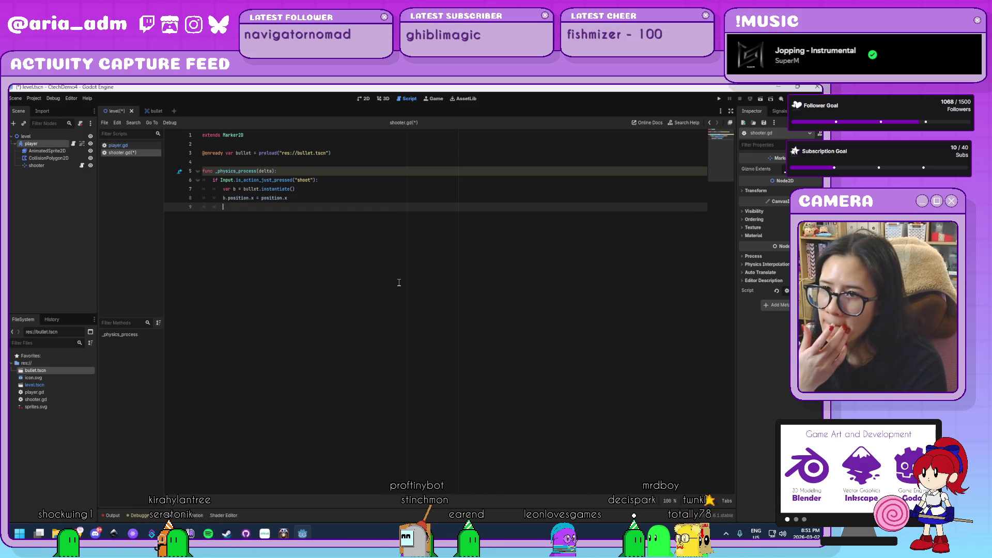
pyautogui.write('poadd_')
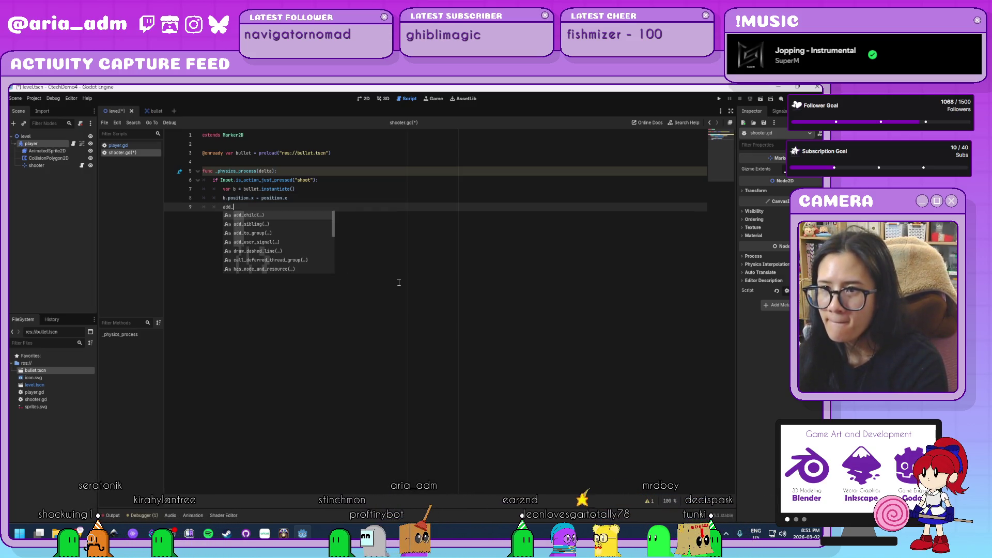
pyautogui.press('Return')
pyautogui.hotkey('ctrl', 'space')
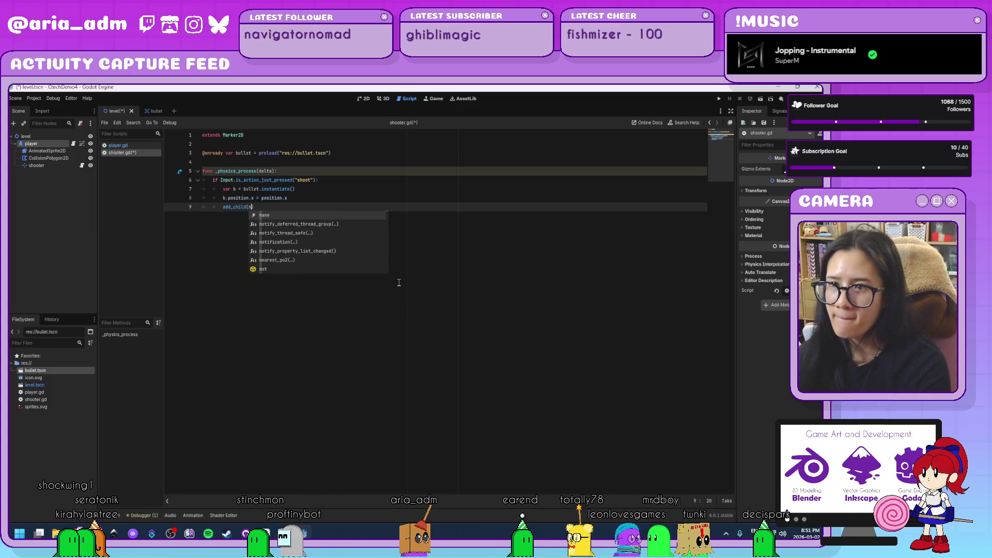
pyautogui.press('Escape')
pyautogui.write(')')
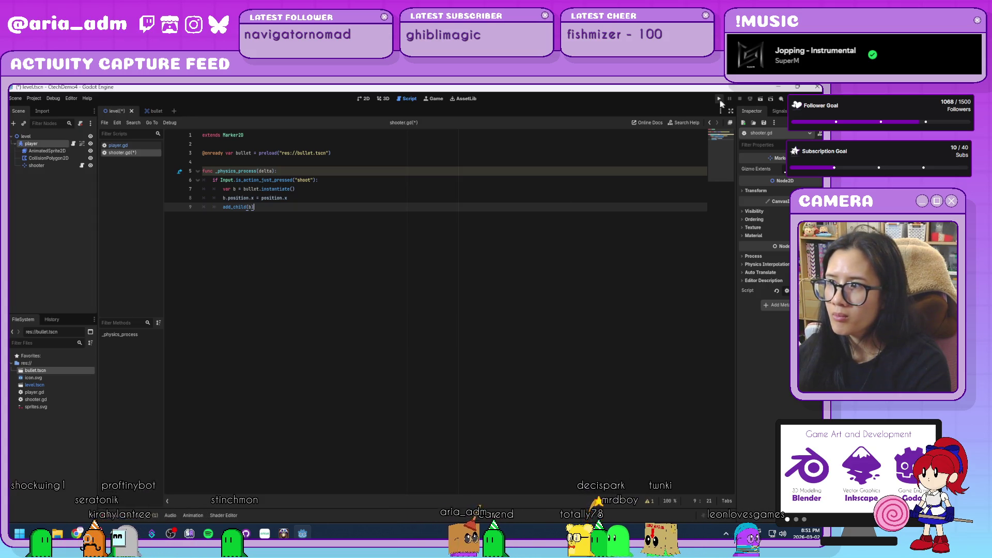
pyautogui.press('F5')
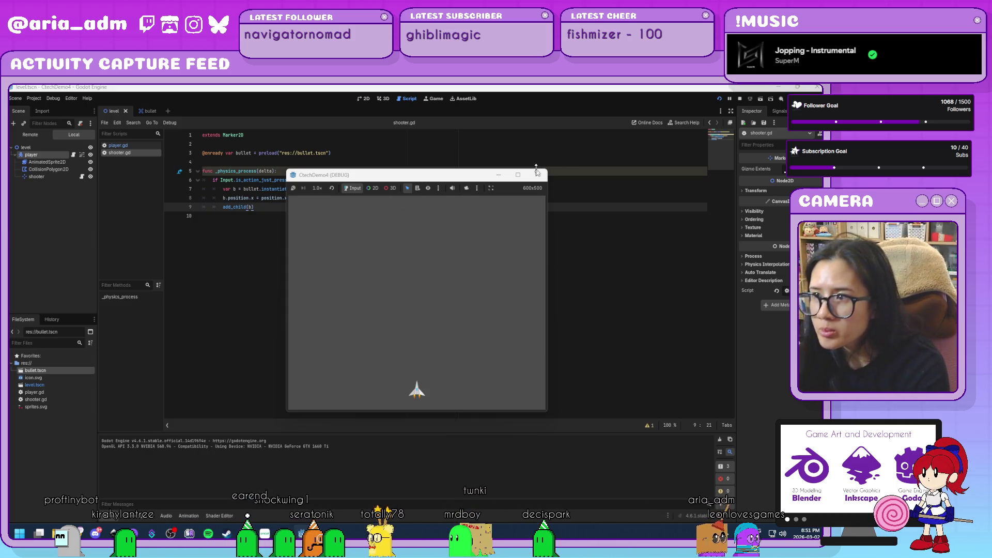
# - Stop the game, review the bullet scene and shooter.gd, then return to the level's 2D view
pyautogui.press('F8')
pyautogui.click(145, 110)
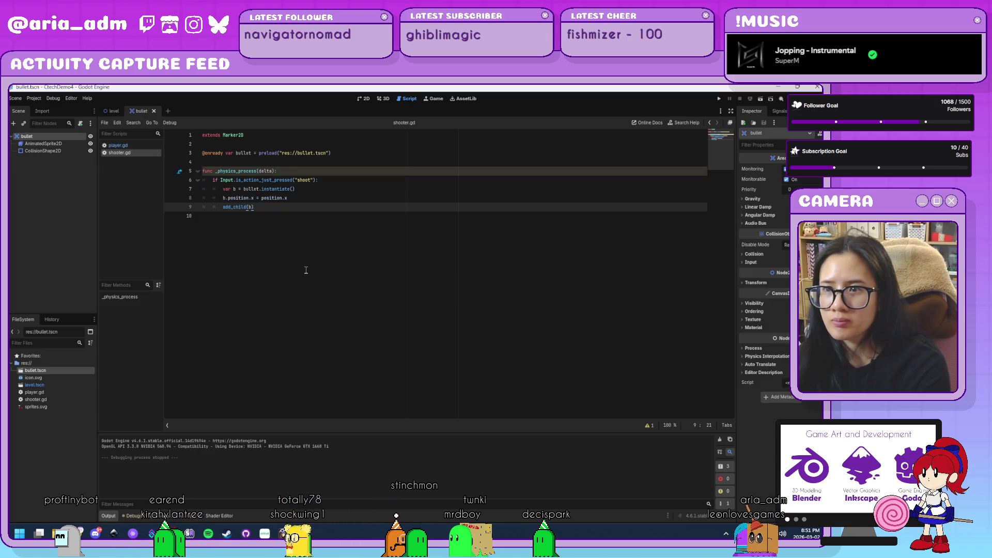
pyautogui.click(364, 100)
pyautogui.scroll(1, 373, 267)
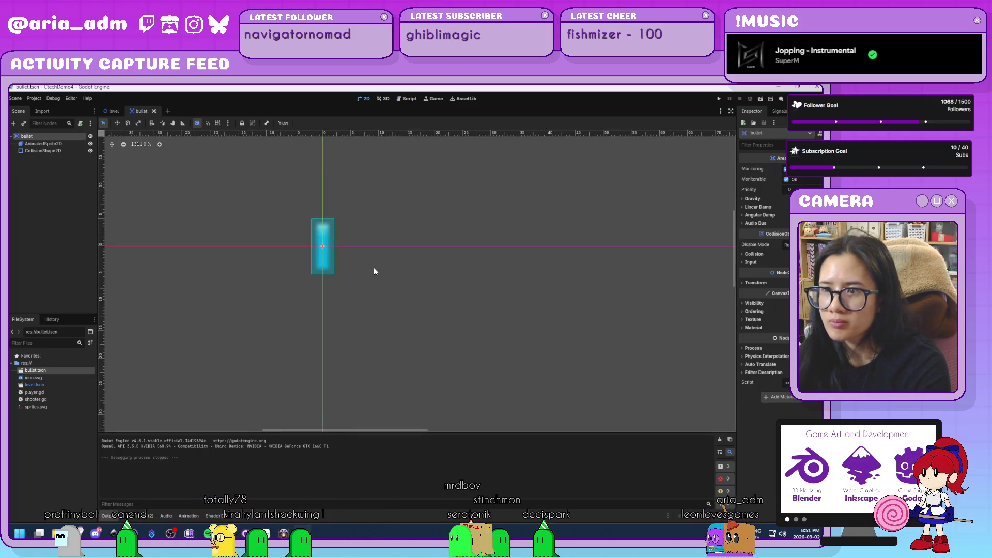
pyautogui.click(112, 111)
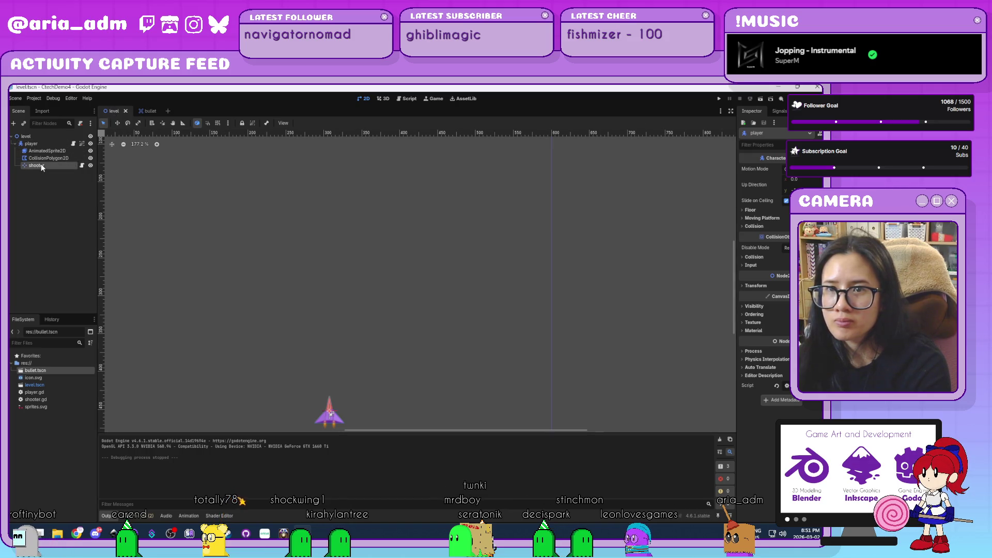
pyautogui.click(44, 166)
pyautogui.click(82, 166)
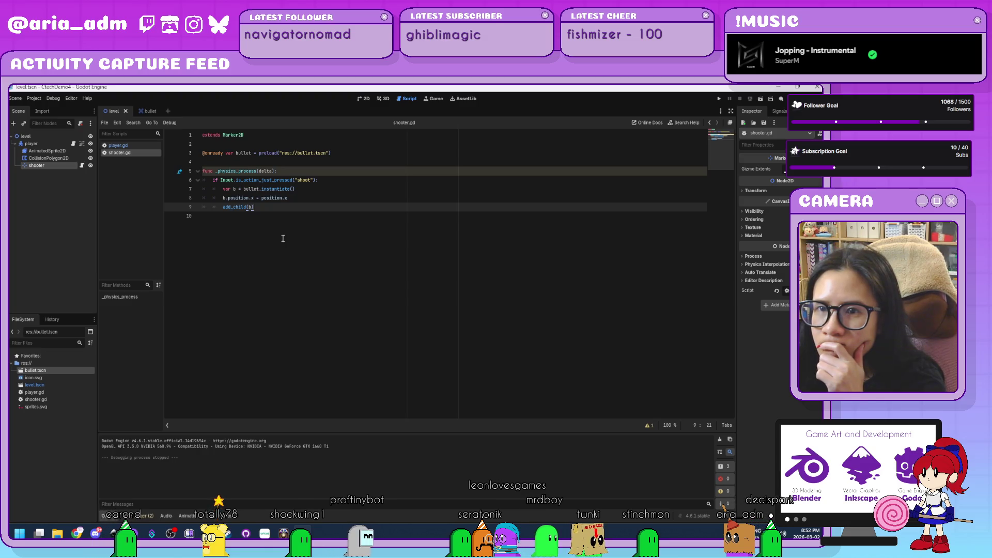
pyautogui.click(132, 145)
pyautogui.click(136, 153)
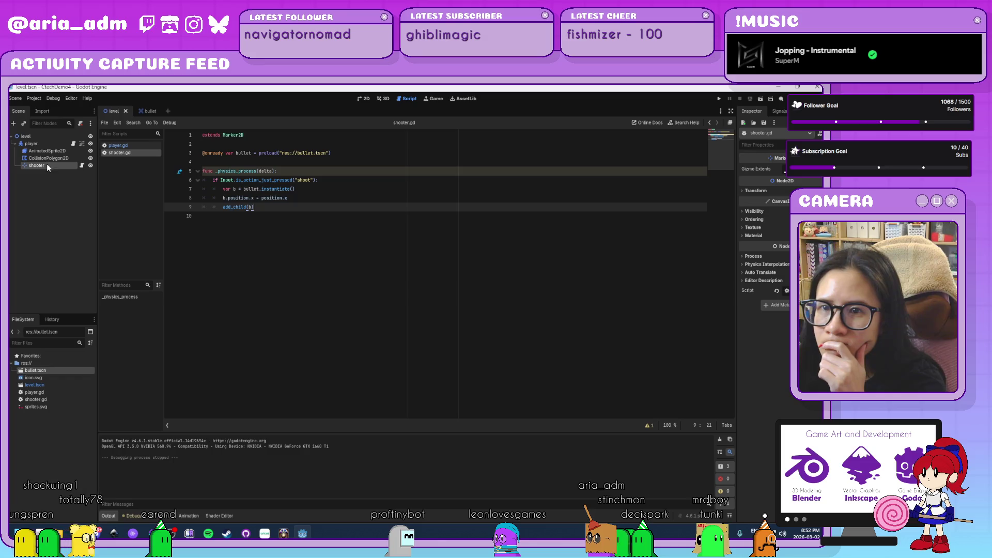
pyautogui.click(364, 98)
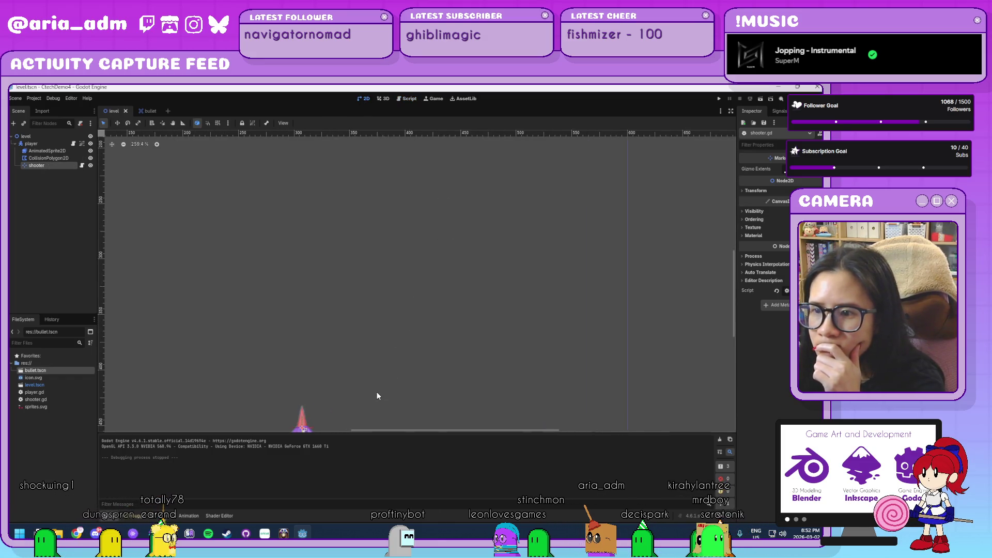
# - Undo the accidental ship move, raise the shooter marker ~24 px to the ship's nose, and test-run
pyautogui.moveTo(378, 396); pyautogui.dragTo(405, 238)
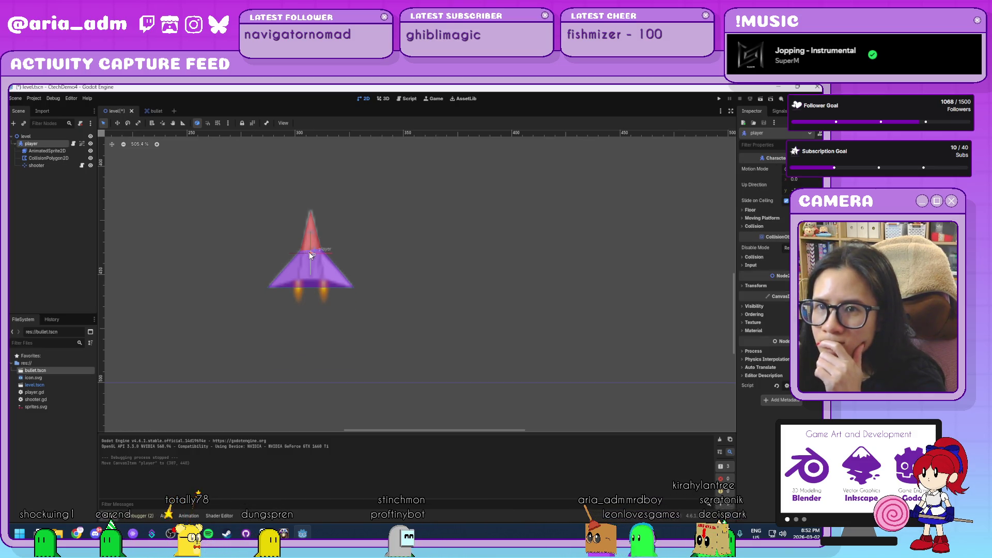
pyautogui.hotkey('ctrl', 'z')
pyautogui.click(42, 164)
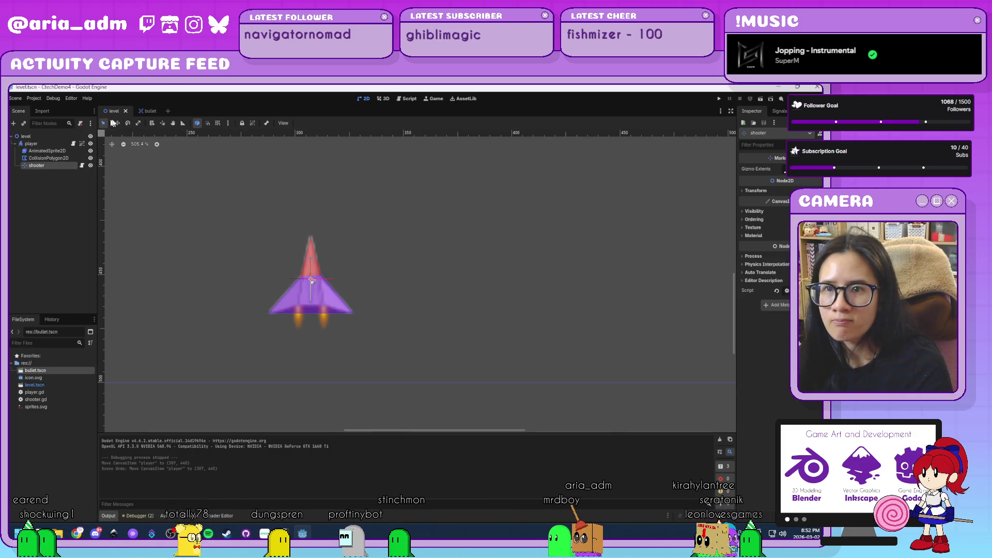
pyautogui.click(117, 123)
pyautogui.moveTo(311, 267); pyautogui.dragTo(311, 237)
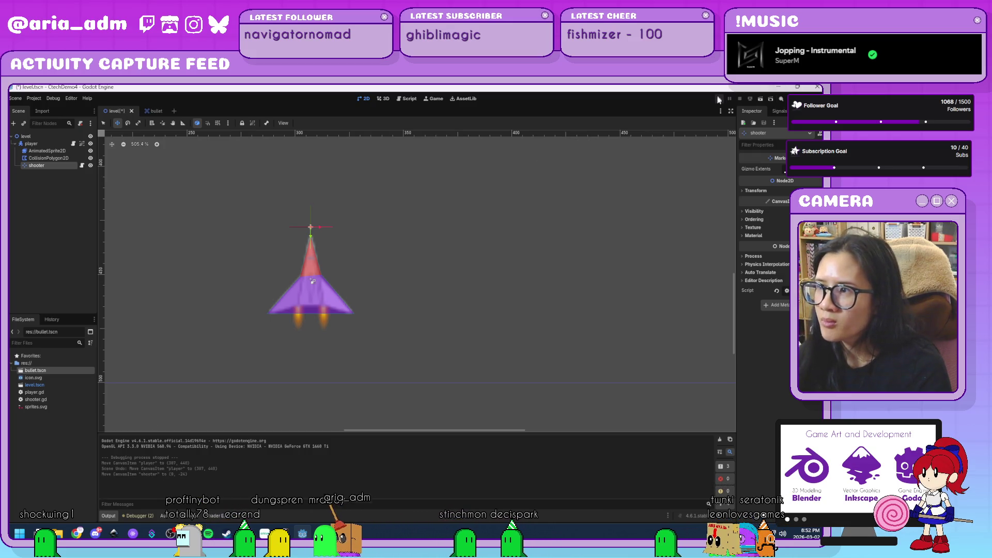
pyautogui.click(718, 98)
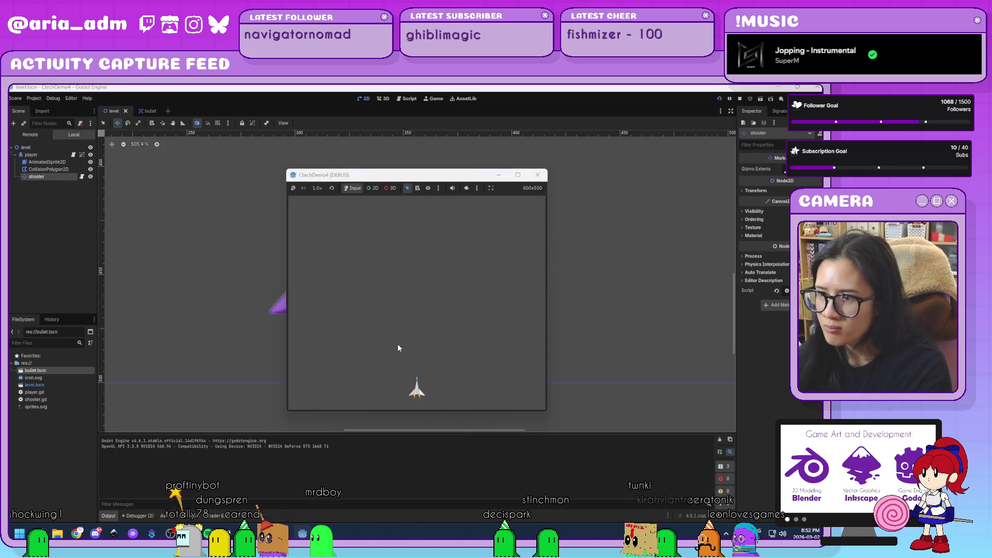
pyautogui.click(537, 175)
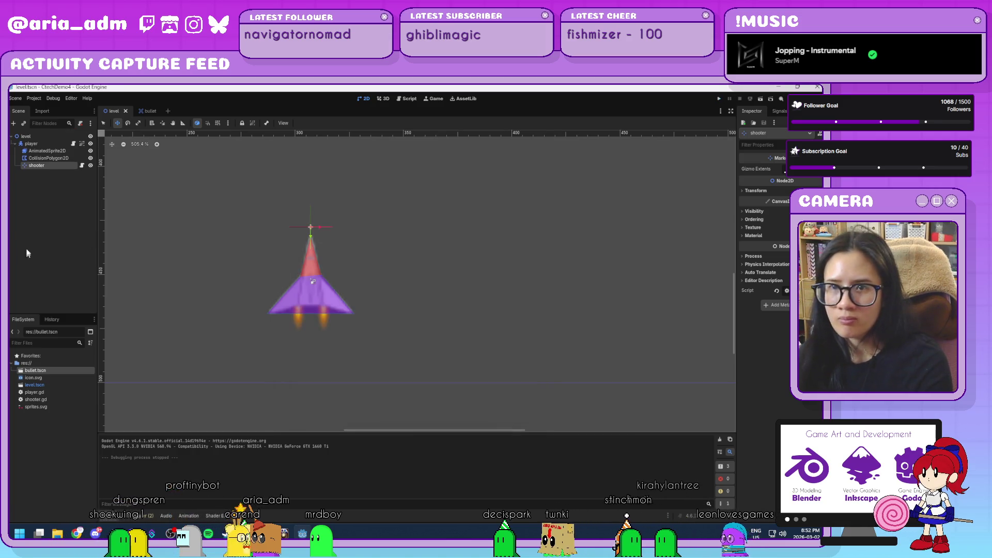
# - Attach a new bullet.gd script to the bullet scene
pyautogui.click(150, 112)
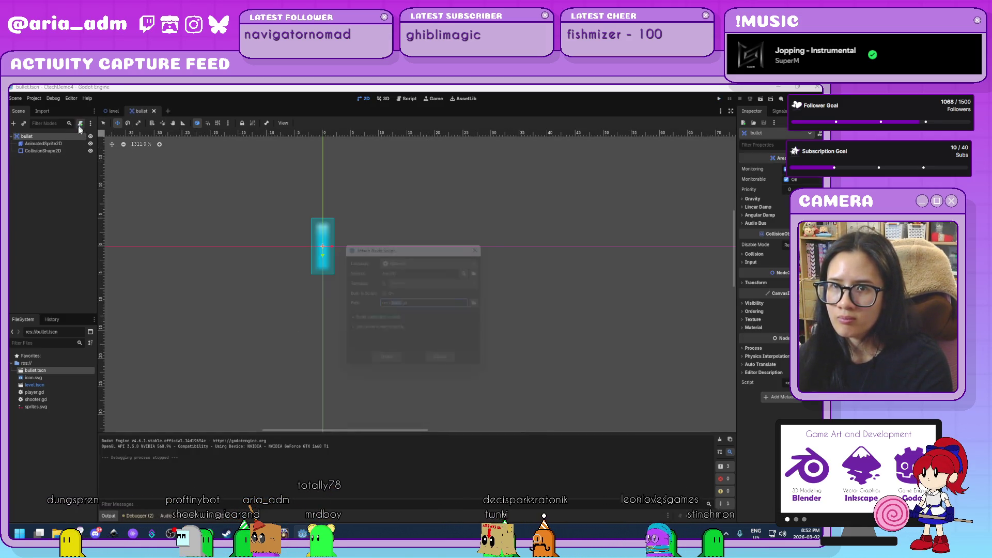
pyautogui.click(80, 124)
pyautogui.click(386, 366)
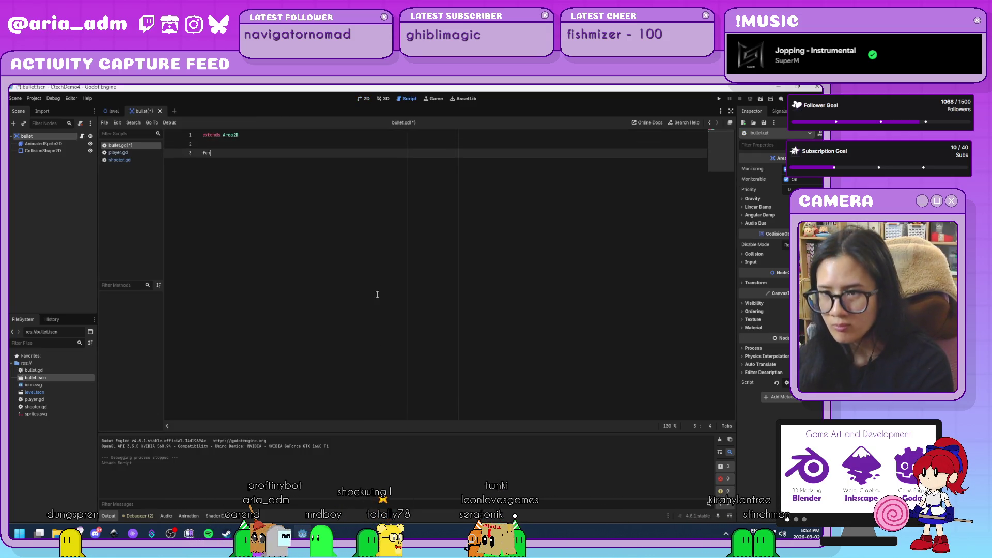
# - Write a _physics_process that moves the bullet up with position.y -= 10, then save
pyautogui.write('c _ph')
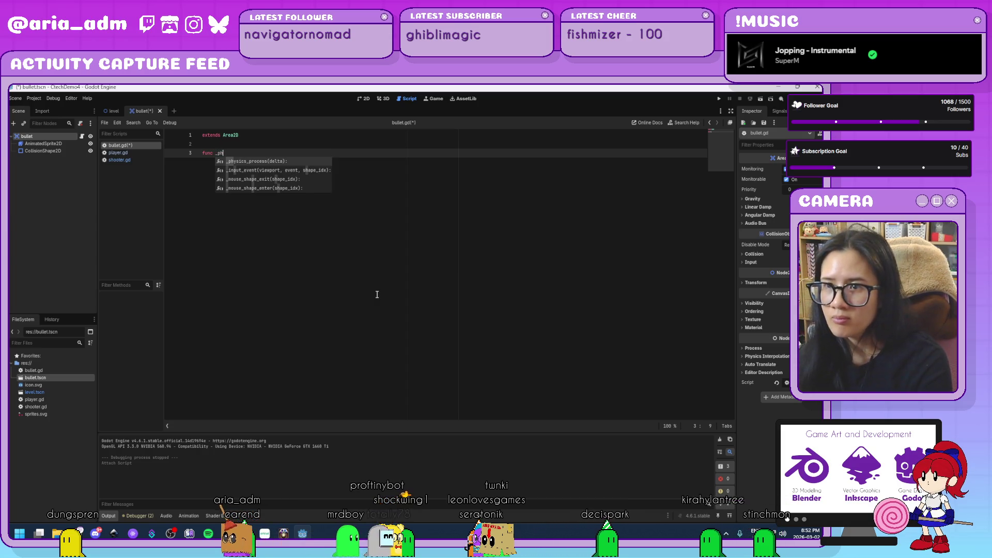
pyautogui.press('Return')
pyautogui.press('Return')
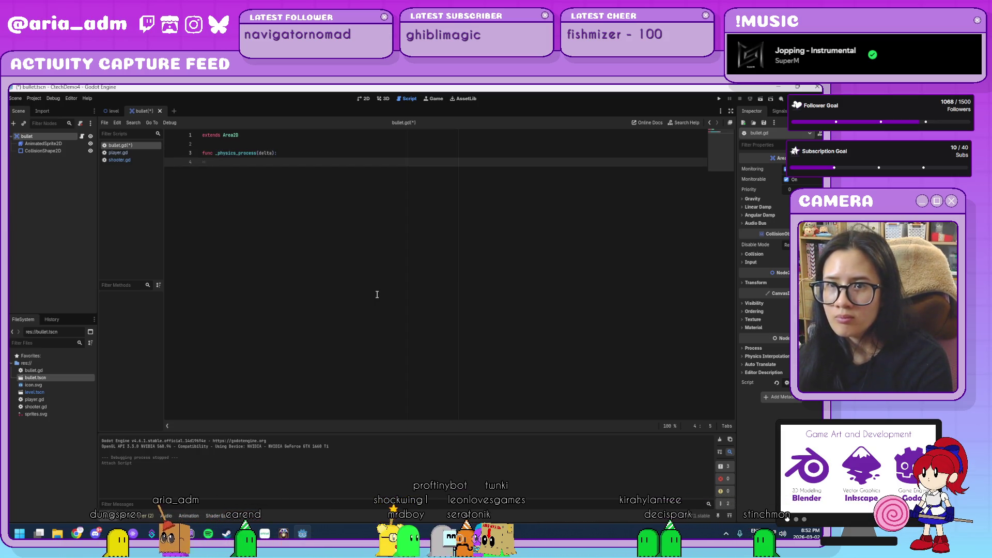
pyautogui.write('position')
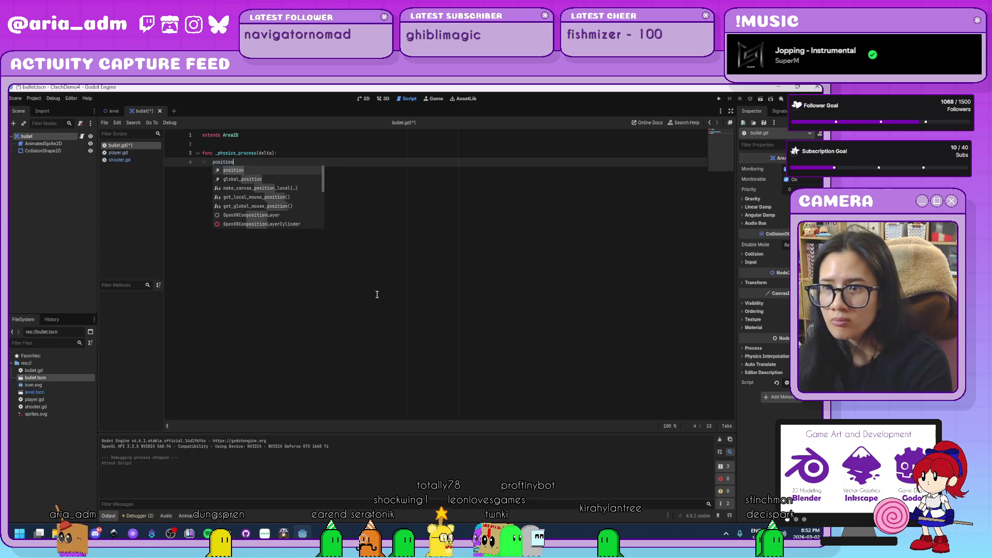
pyautogui.press('Return')
pyautogui.write('.y')
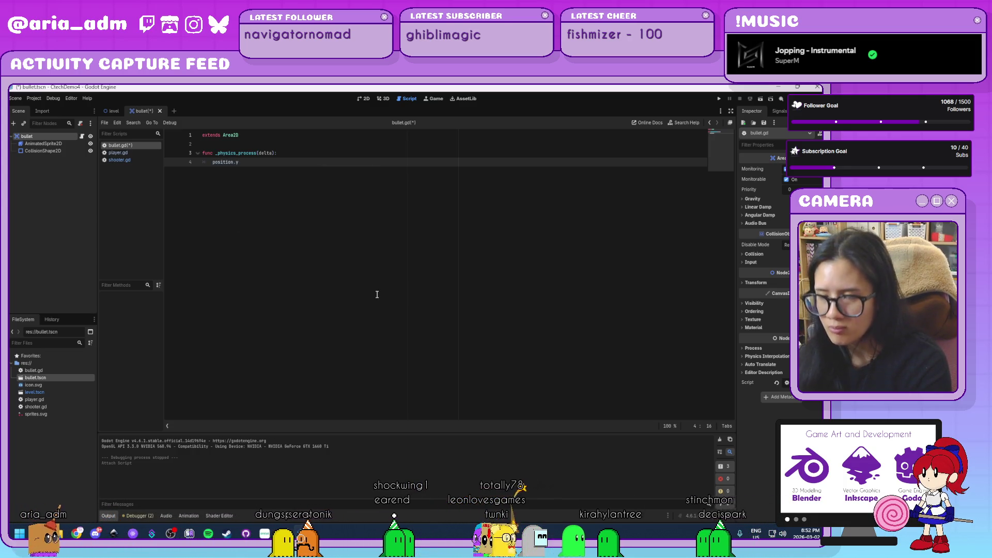
pyautogui.write(' -= 10')
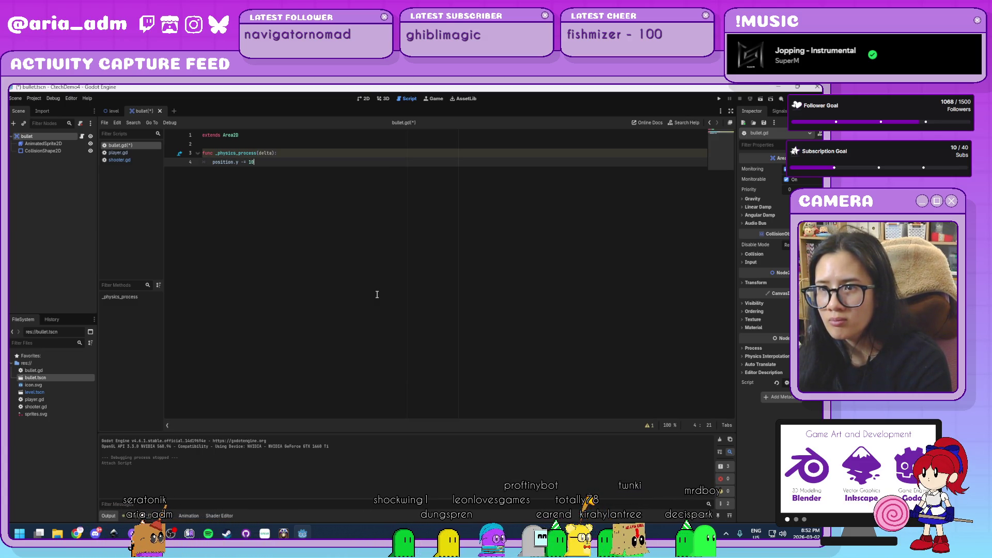
pyautogui.hotkey('ctrl', 's')
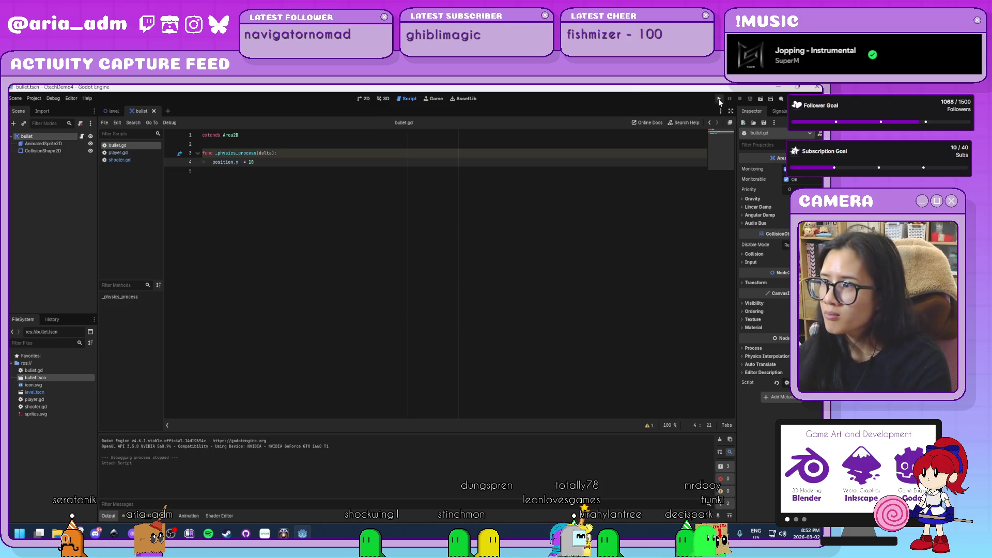
# - Run the game, fire several bullets upward with Space, then close it and return to bullet.gd
pyautogui.click(718, 99)
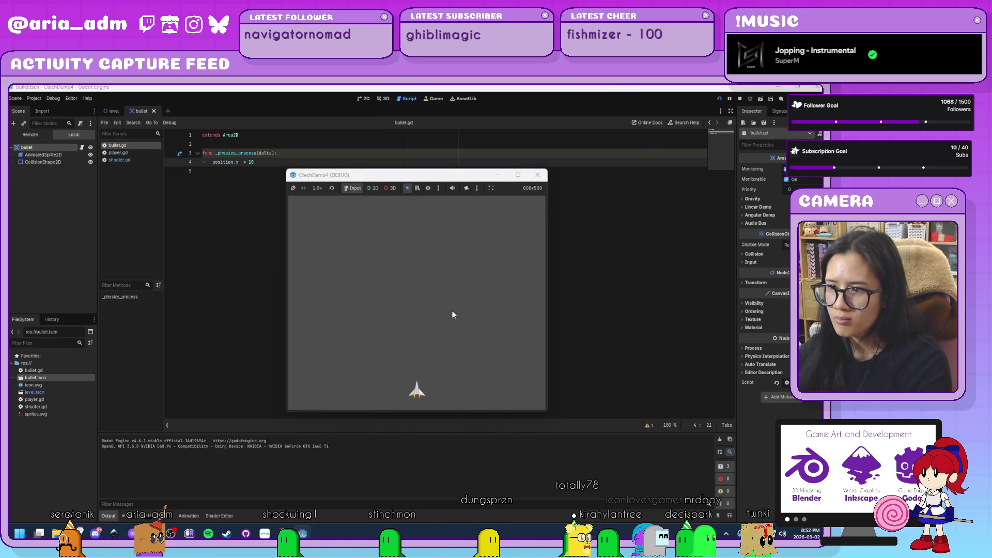
pyautogui.press('space')
pyautogui.press('space')
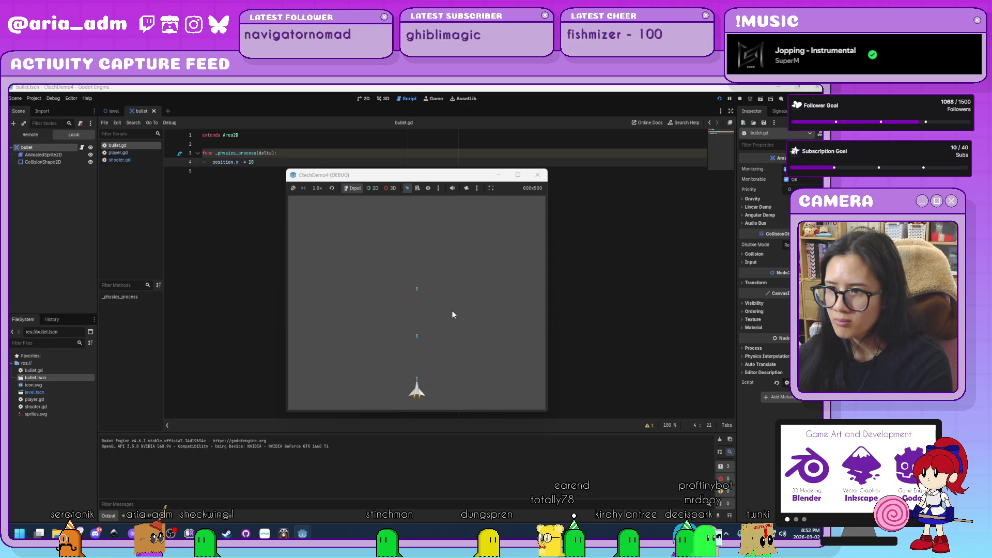
pyautogui.press('space')
pyautogui.press('space')
pyautogui.press('space')
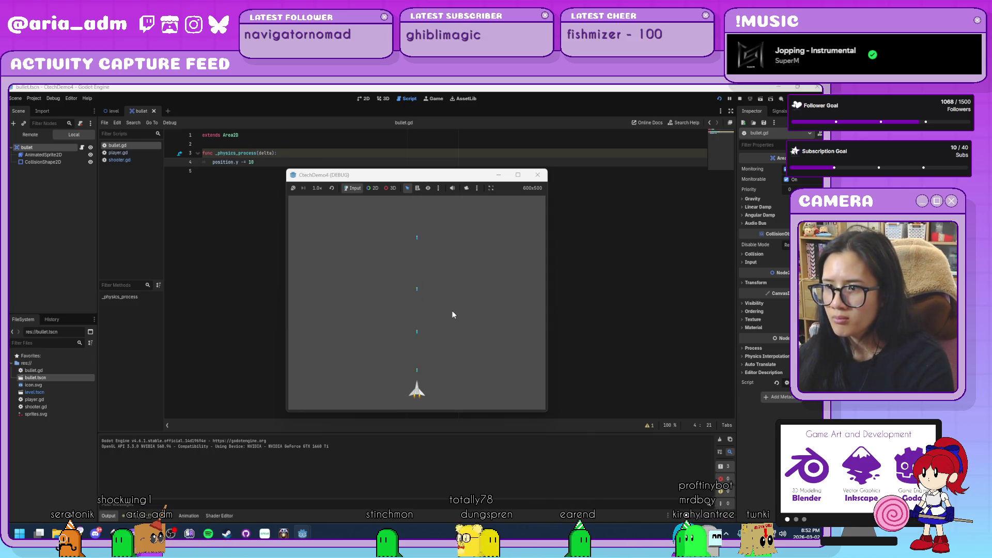
pyautogui.press('space')
pyautogui.press('space')
pyautogui.press('space')
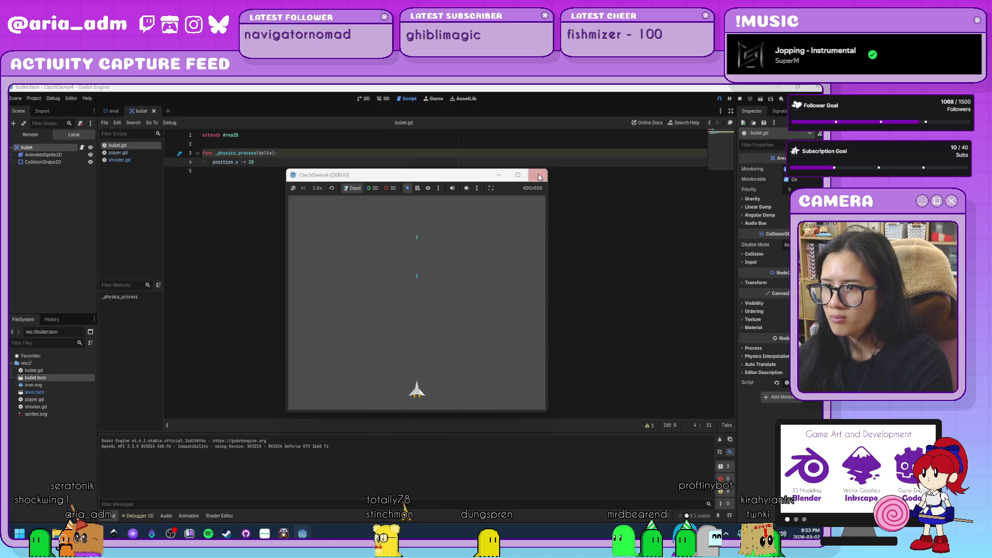
pyautogui.click(537, 175)
pyautogui.click(271, 170)
pyautogui.click(281, 165)
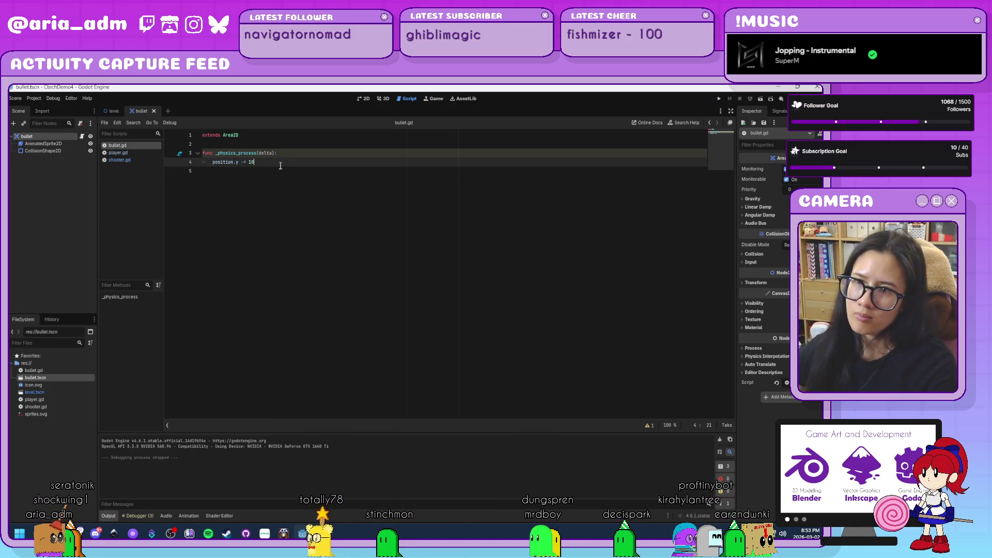
pyautogui.press('Return')
pyautogui.press('Return')
pyautogui.write('if ')
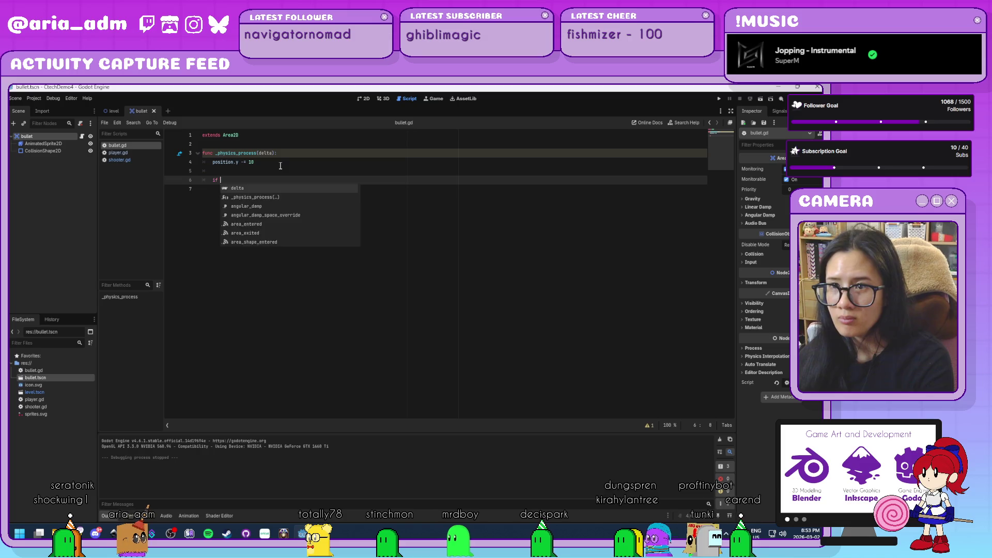
pyautogui.write('pp')
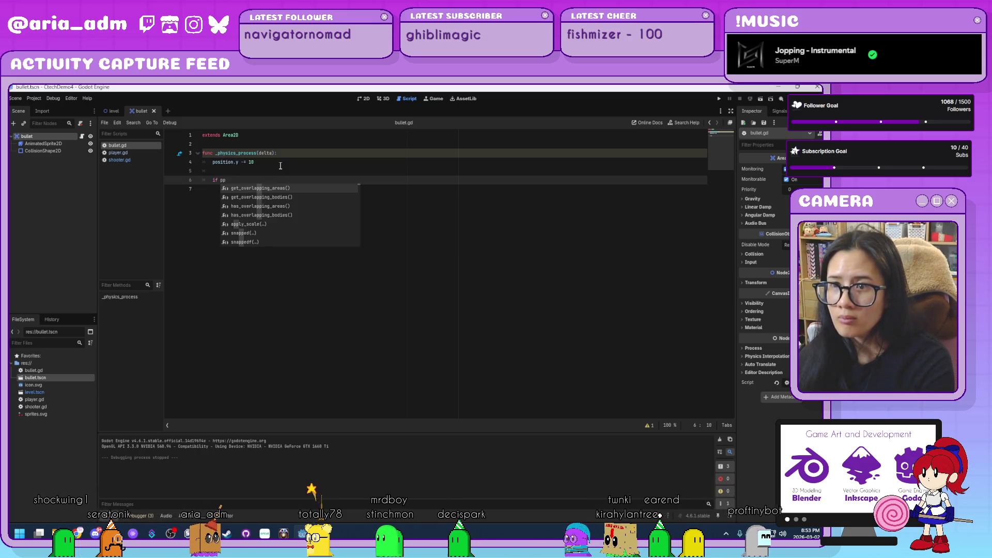
pyautogui.write('osition.y ')
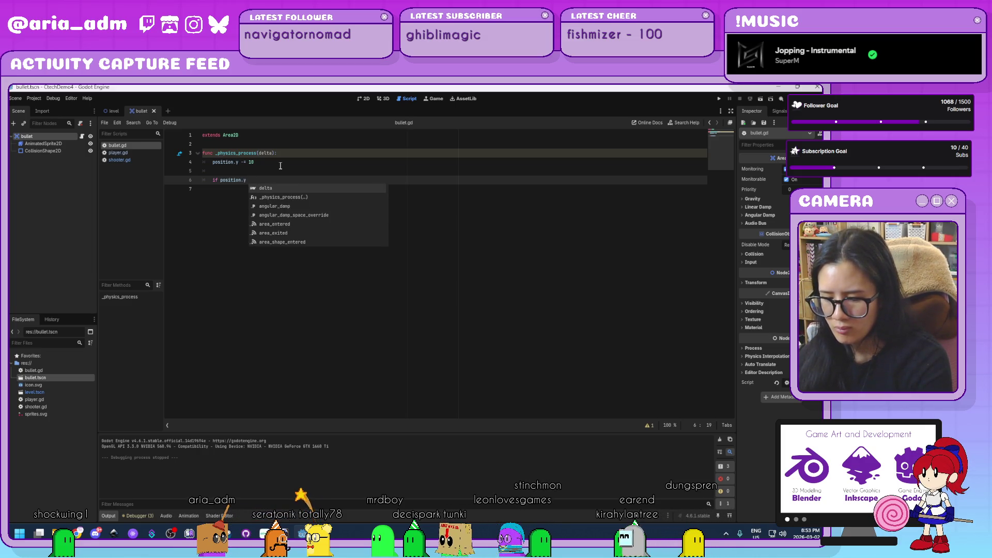
pyautogui.write('>')
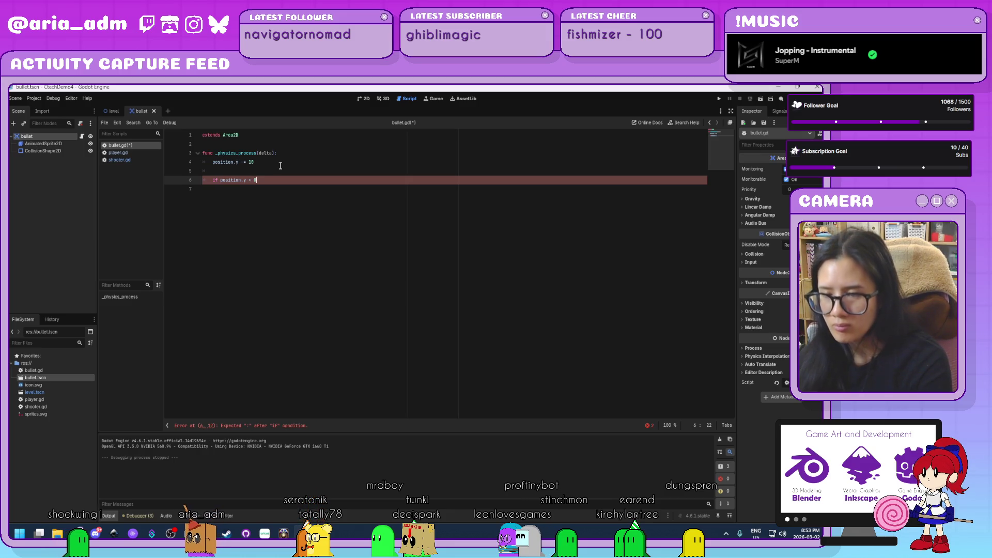
pyautogui.write(':')
pyautogui.press('Return')
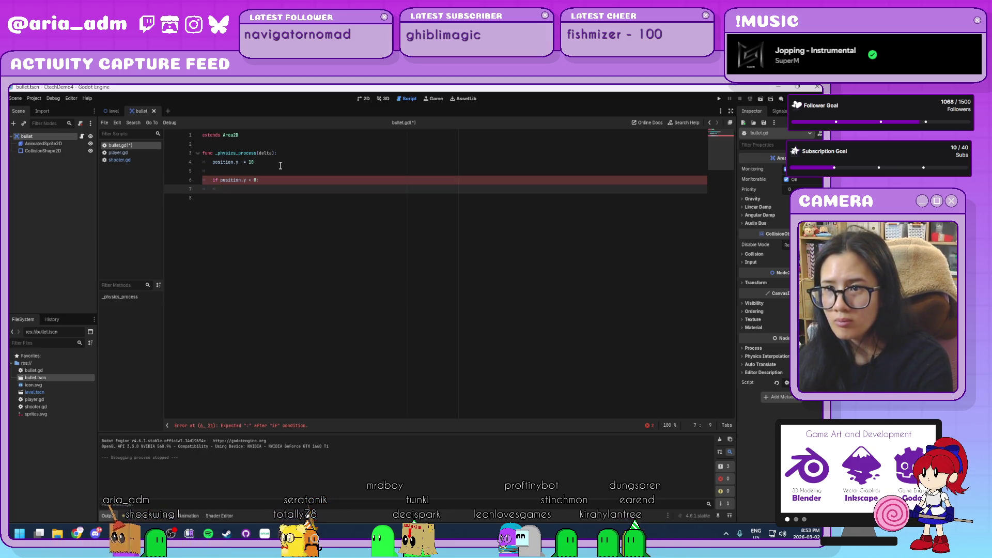
pyautogui.write('qthen')
pyautogui.press('BackSpace')
pyautogui.press('BackSpace')
pyautogui.press('BackSpace')
pyautogui.write('queue')
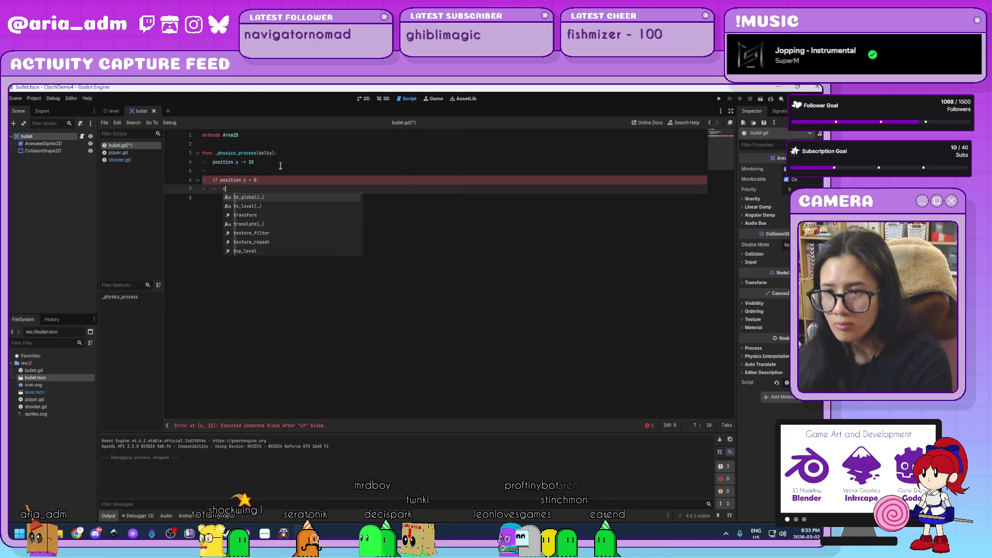
pyautogui.write('_redraw(')
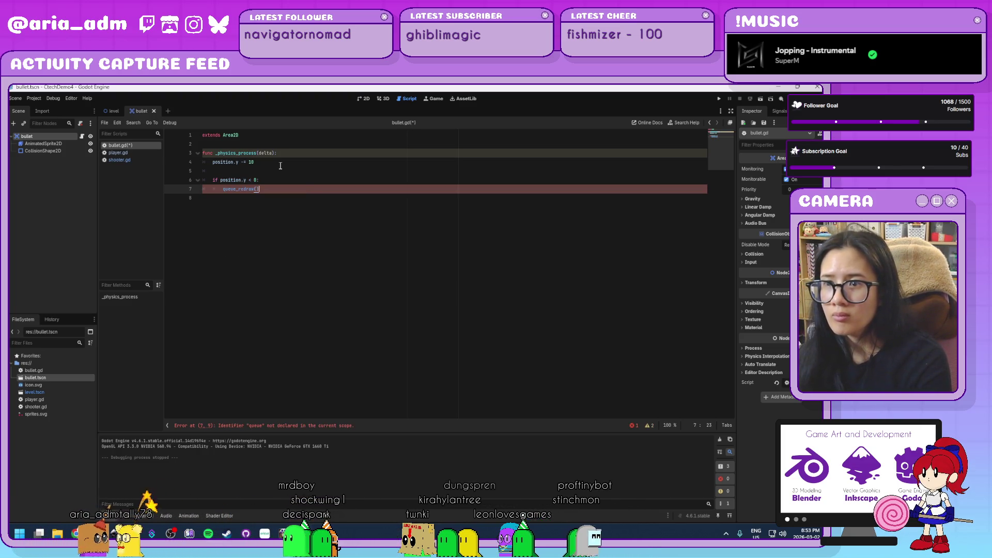
pyautogui.press('BackSpace')
pyautogui.press('BackSpace')
pyautogui.press('BackSpace')
pyautogui.write('free()')
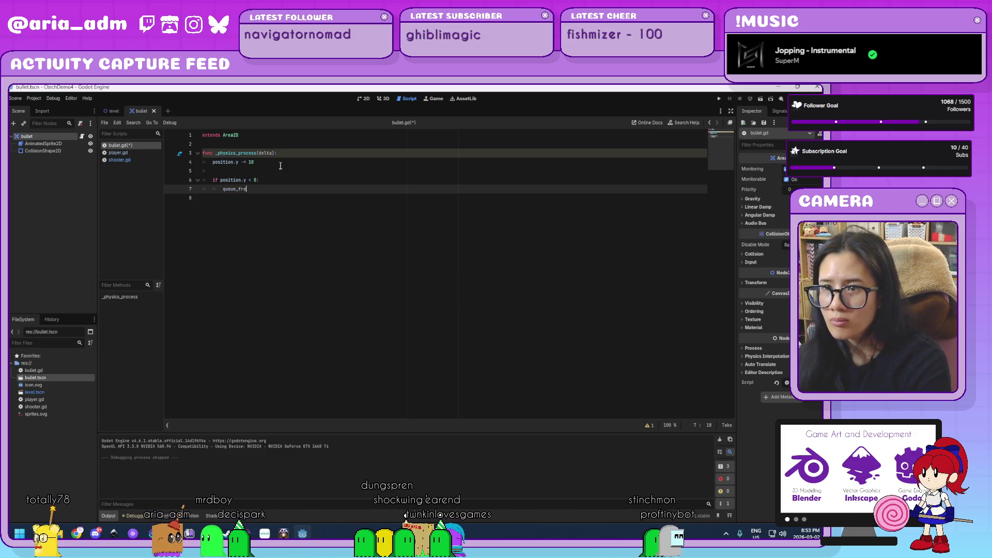
pyautogui.hotkey('ctrl', 's')
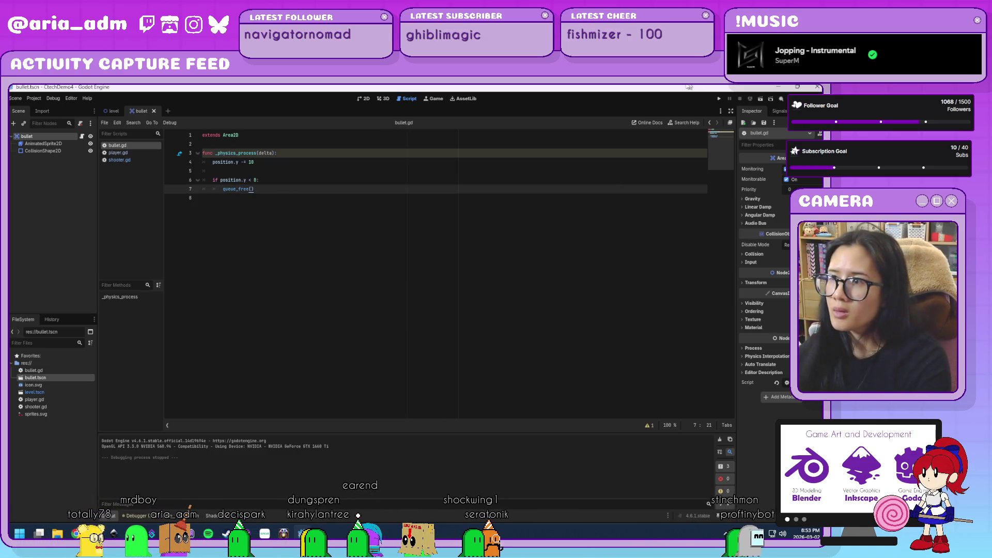
pyautogui.click(719, 100)
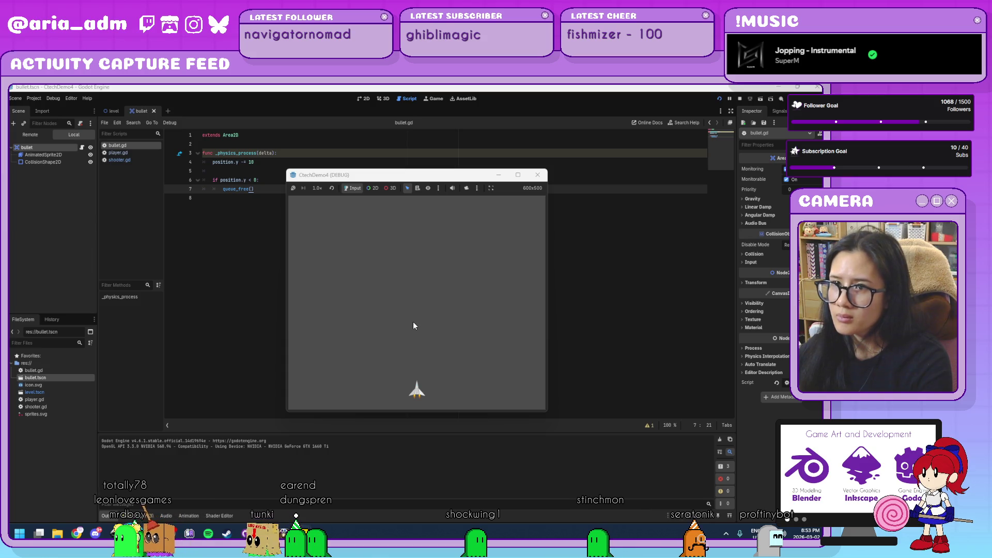
pyautogui.click(536, 174)
pyautogui.click(273, 180)
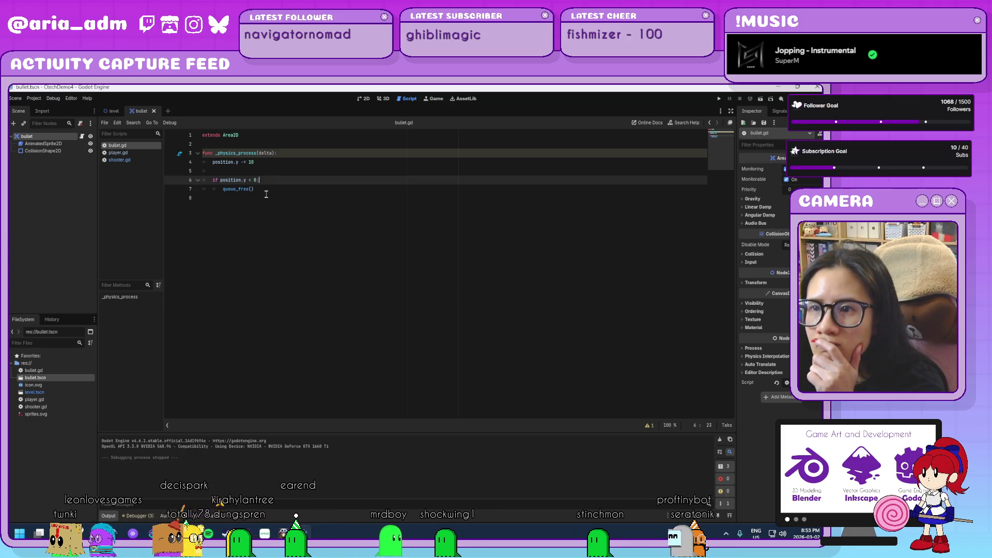
pyautogui.click(256, 181)
pyautogui.press('Left')
pyautogui.press('Left')
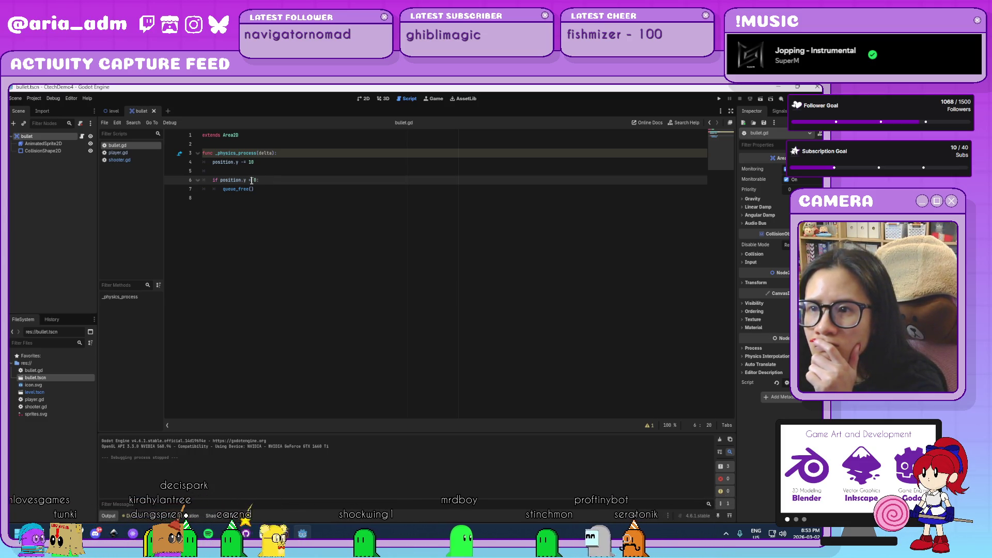
pyautogui.press('Right')
pyautogui.press('Right')
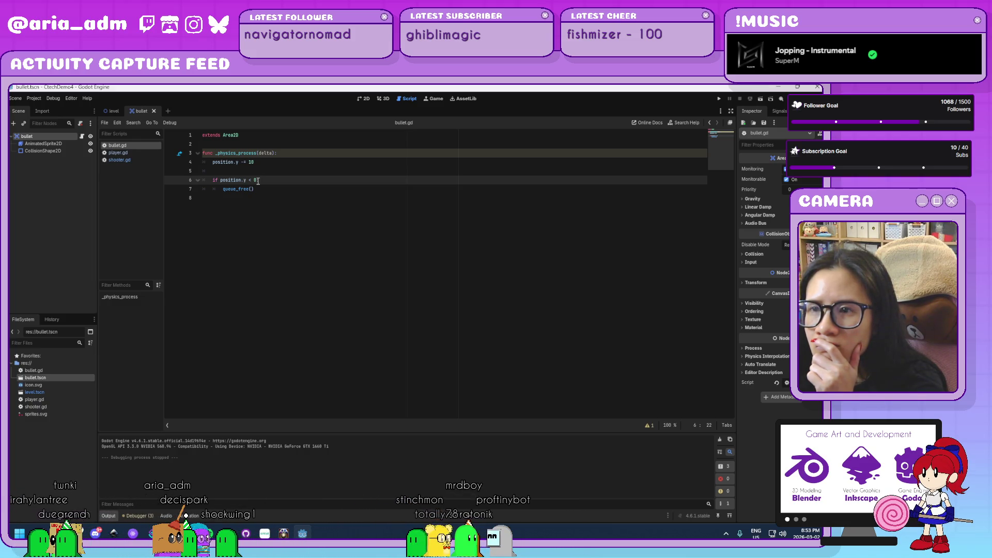
pyautogui.click(275, 187)
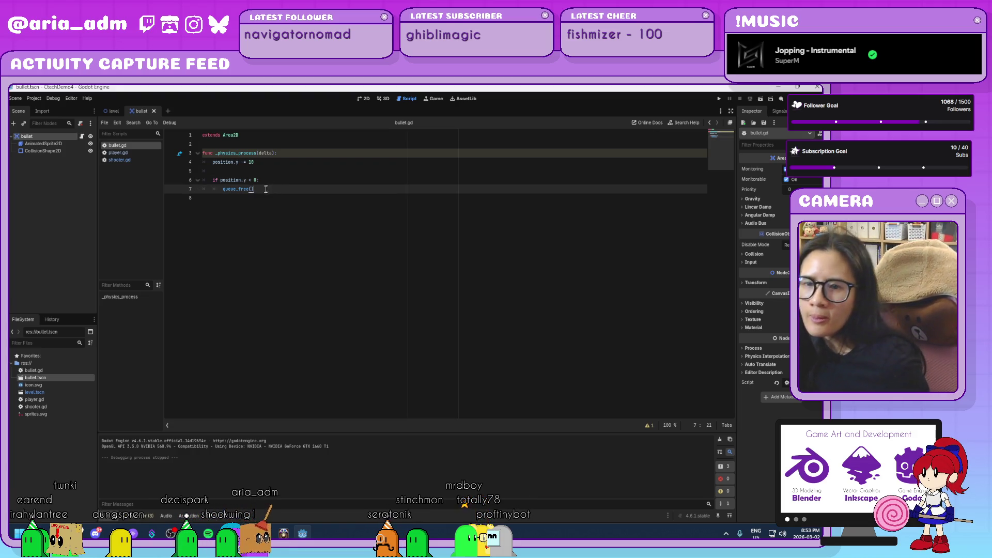
pyautogui.click(220, 180)
pyautogui.click(268, 197)
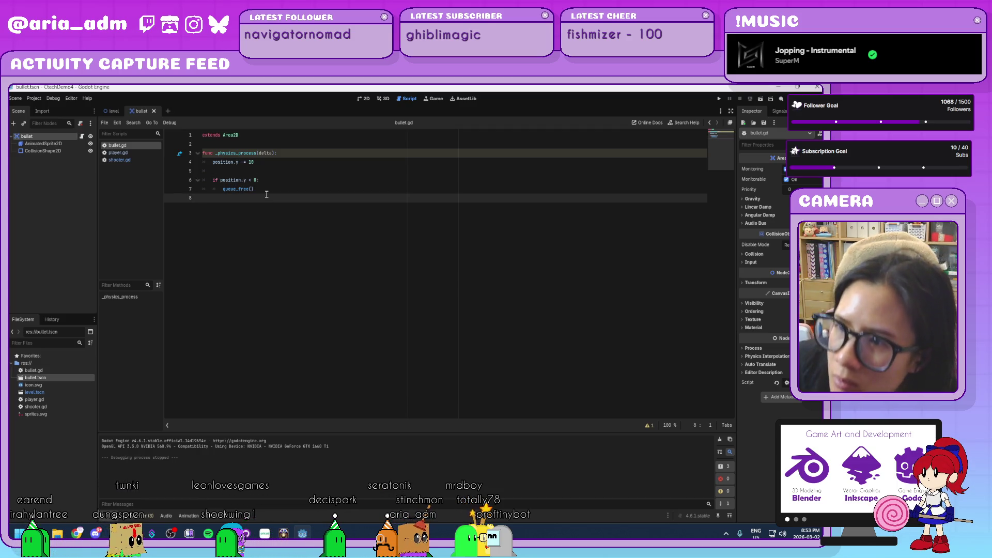
pyautogui.click(716, 98)
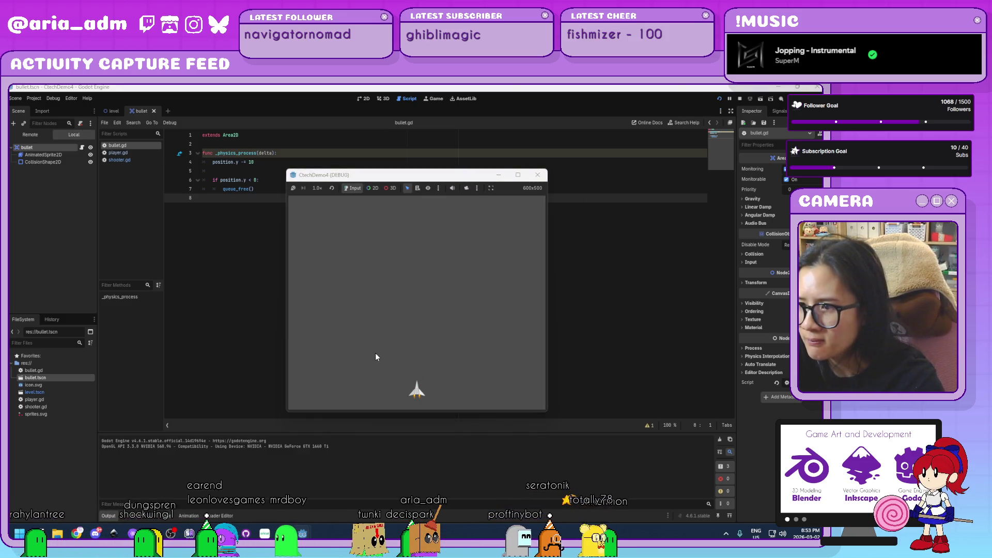
pyautogui.click(538, 175)
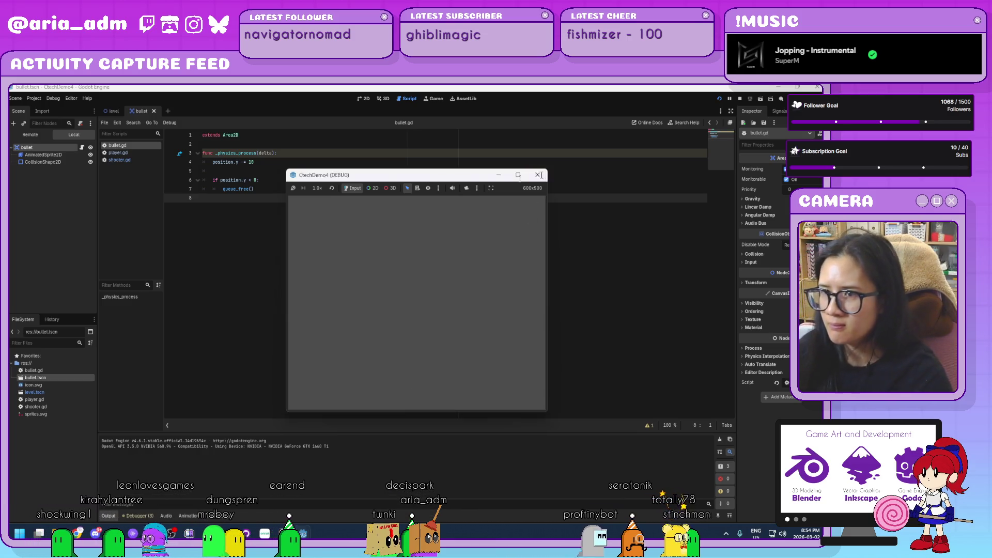
pyautogui.click(538, 175)
pyautogui.moveTo(288, 198); pyautogui.dragTo(188, 181)
pyautogui.press('BackSpace')
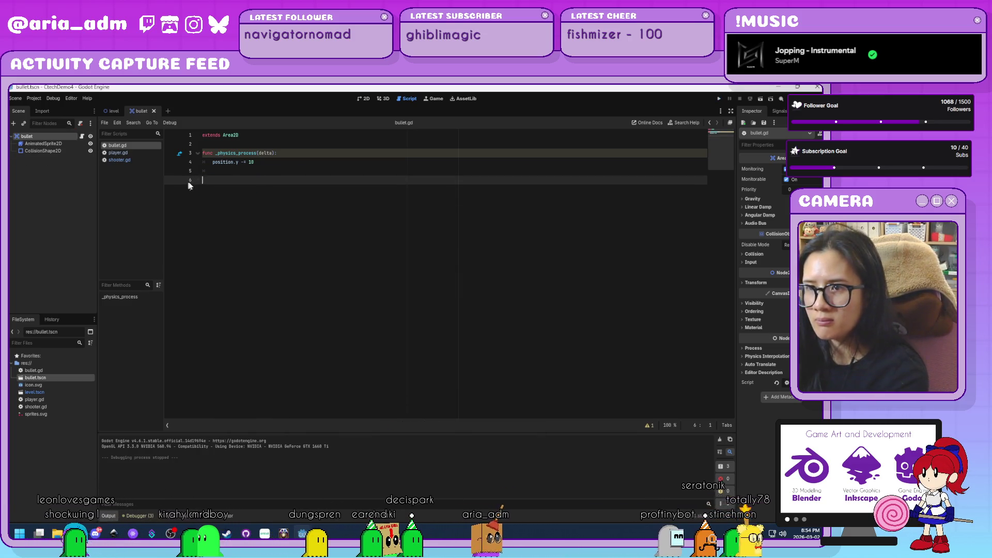
# - Remove the leftover empty line in bullet.gd and do a quick test run
pyautogui.press('BackSpace')
pyautogui.press('BackSpace')
pyautogui.click(413, 162)
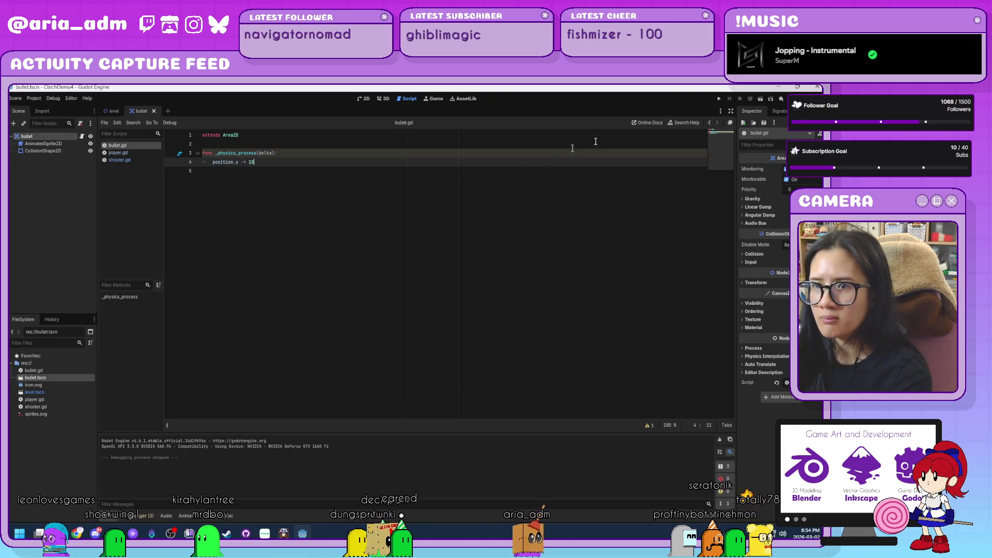
pyautogui.click(723, 97)
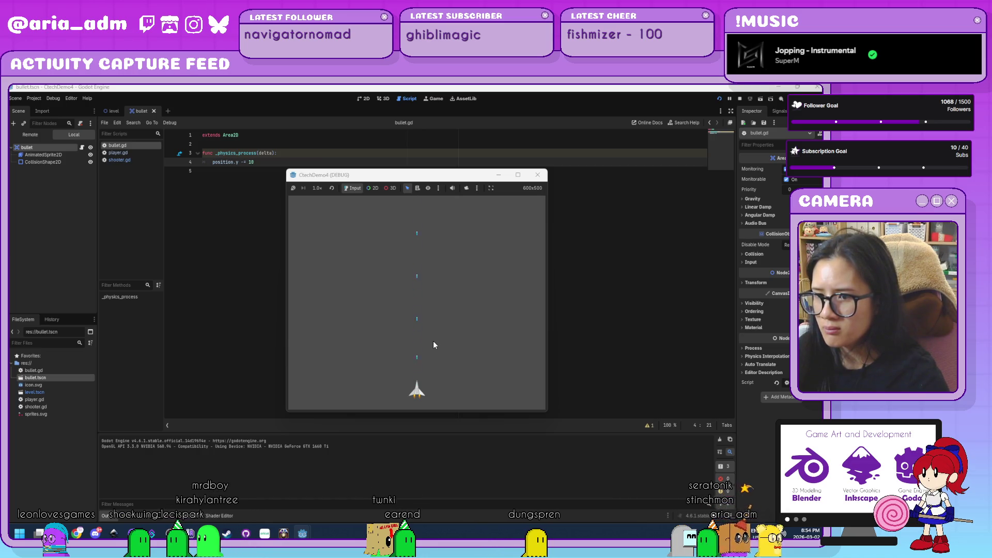
pyautogui.click(538, 176)
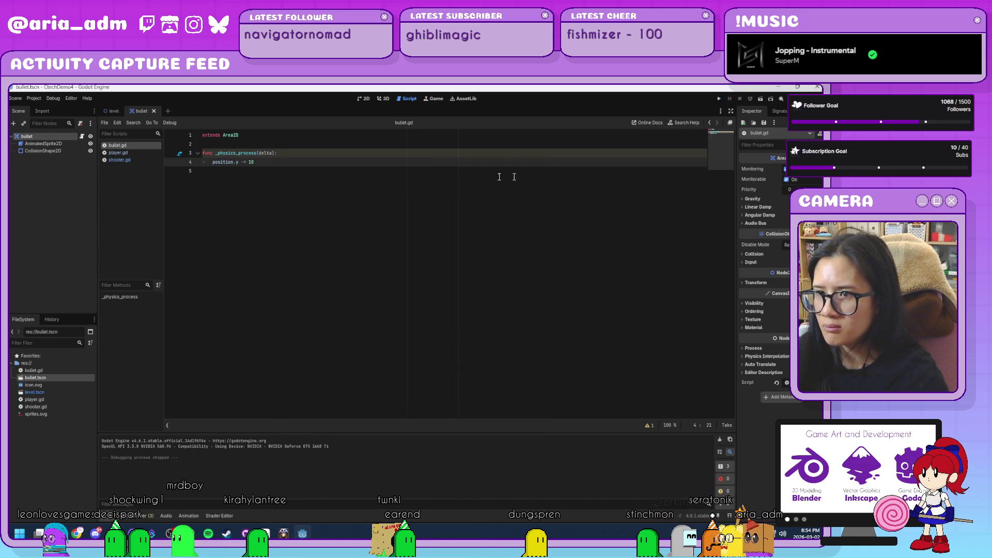
# - Add print(position.y), run to log falling y values past -1500, then delete the print line
pyautogui.click(252, 182)
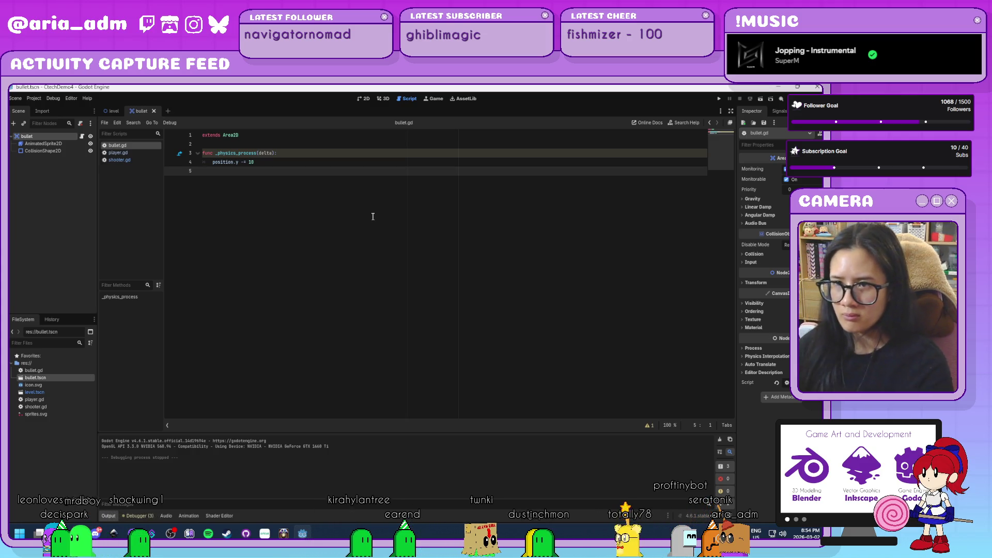
pyautogui.press('Return')
pyautogui.press('Tab')
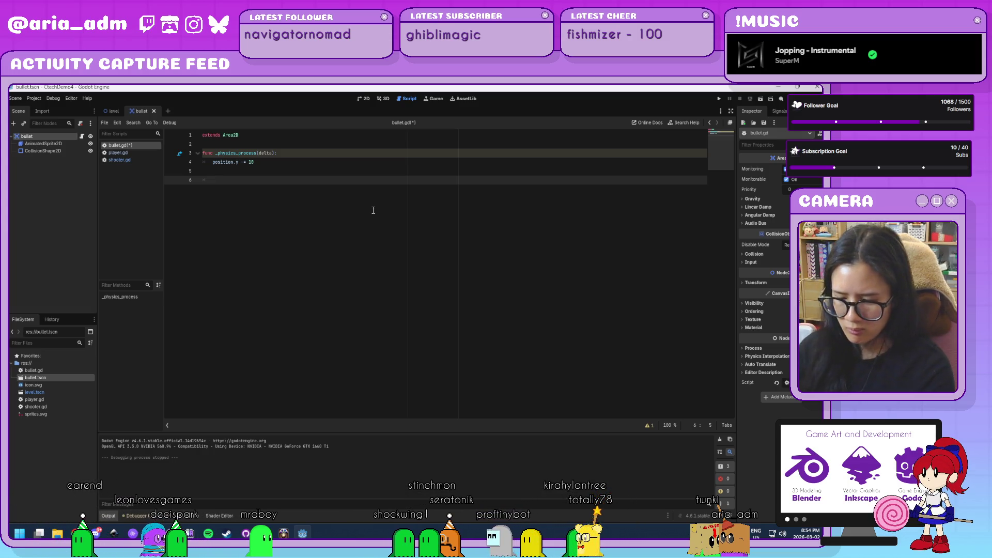
pyautogui.write('print')
pyautogui.write('(p')
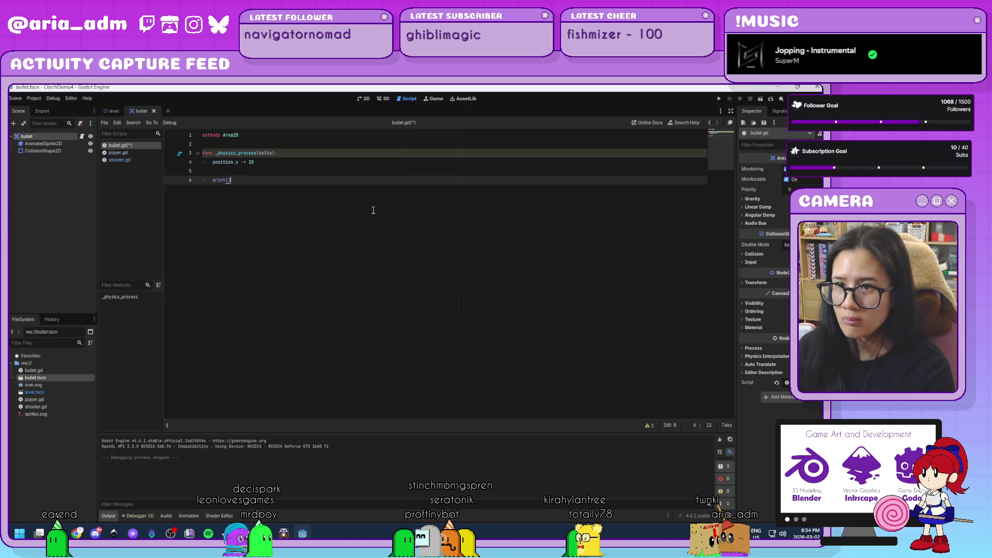
pyautogui.write('osition.y')
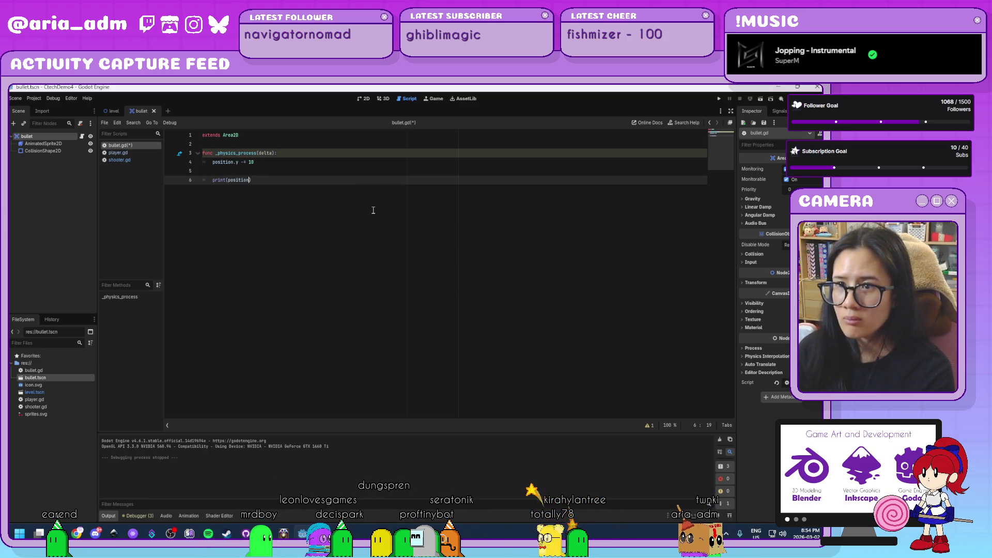
pyautogui.click(718, 97)
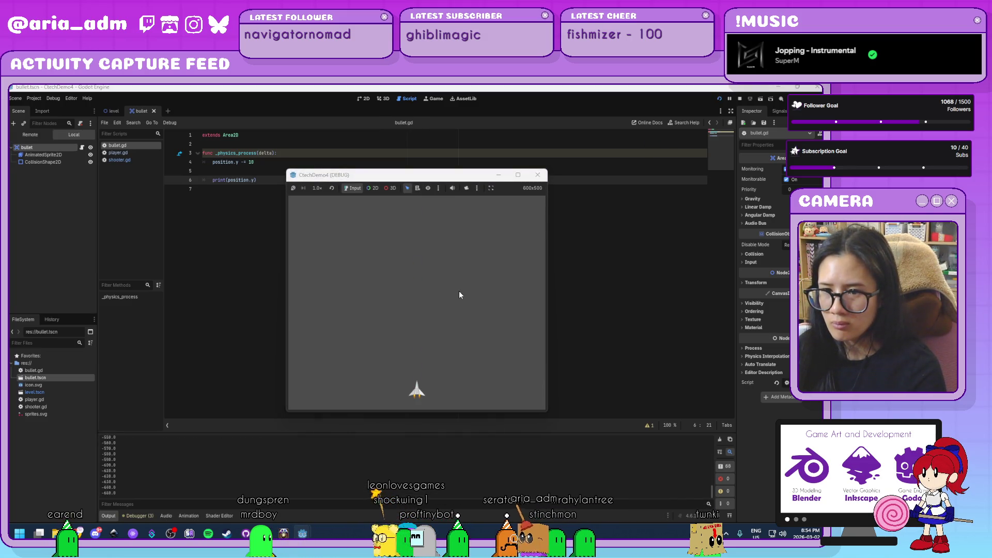
pyautogui.click(538, 174)
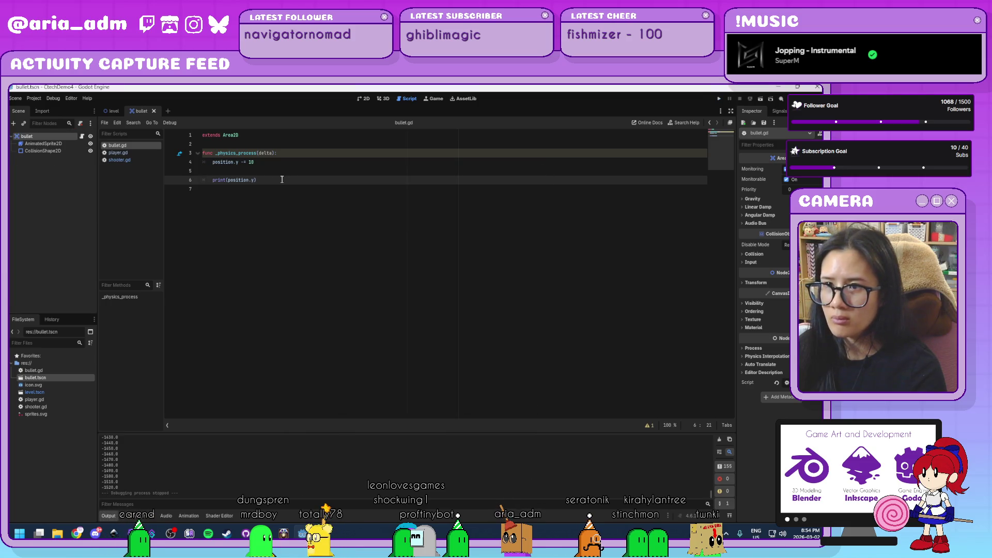
pyautogui.moveTo(282, 180); pyautogui.dragTo(168, 171)
pyautogui.press('BackSpace')
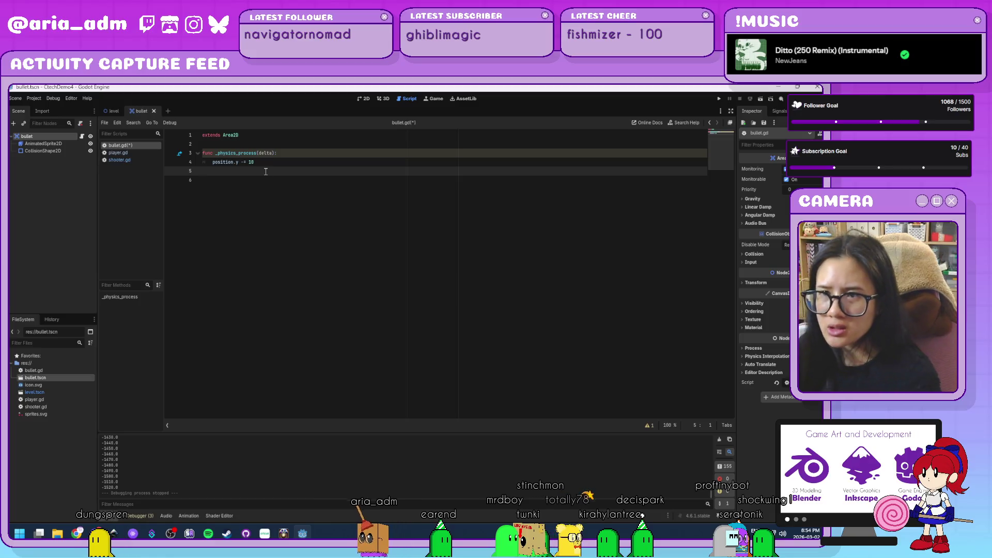
# - Add an 'if position.y <= -600:' removal check to bullet.gd and test-fire a bullet
pyautogui.press('Return')
pyautogui.press('Tab')
pyautogui.write('if po')
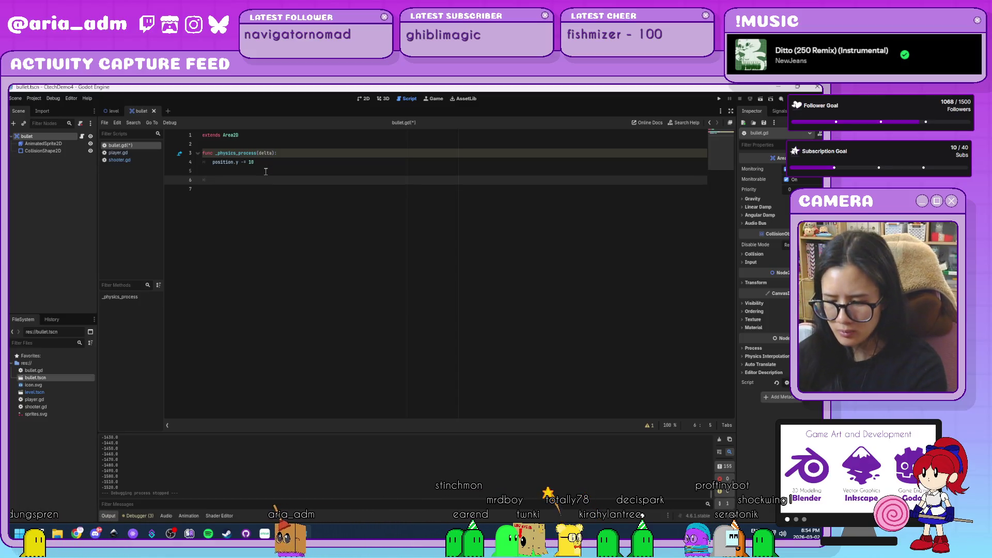
pyautogui.write('sition.y ')
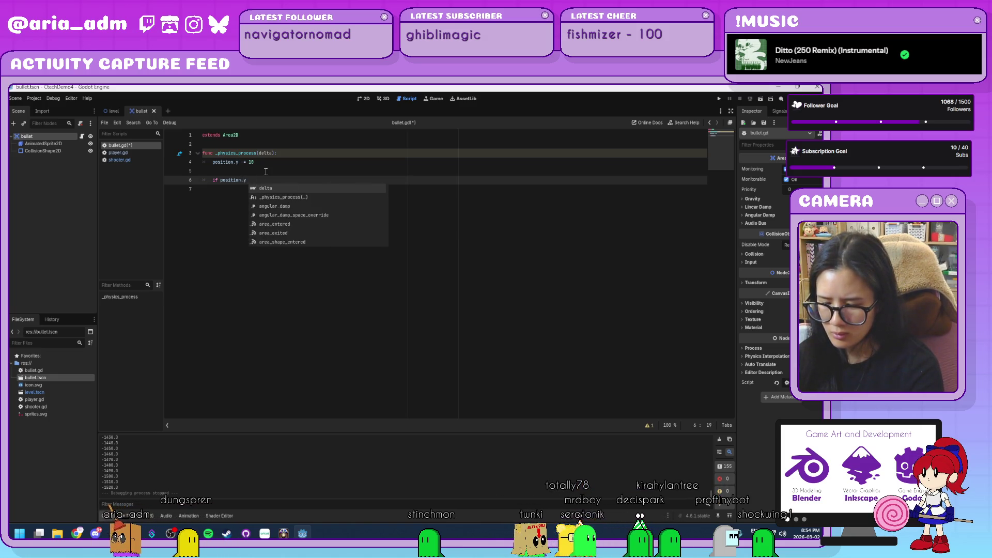
pyautogui.write('<=')
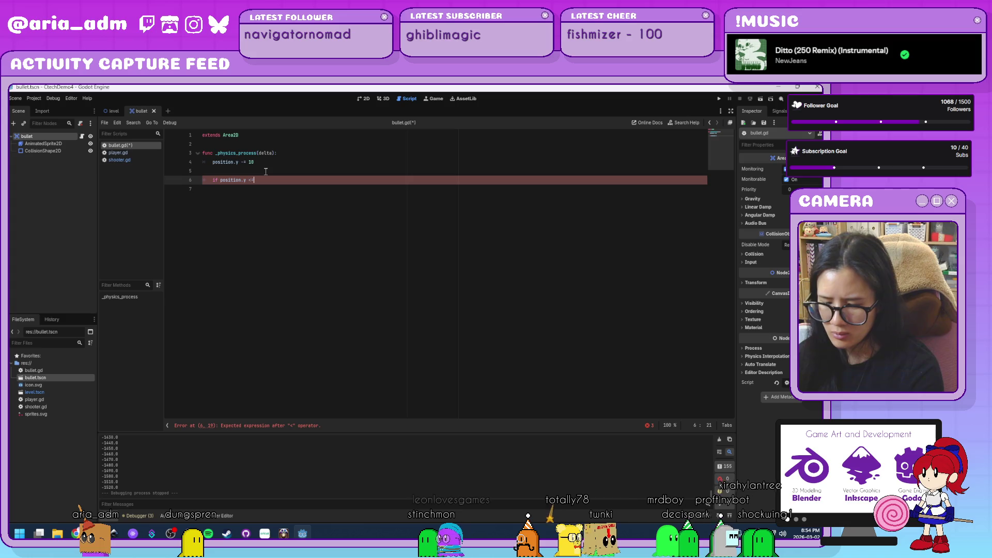
pyautogui.write(' -600:')
pyautogui.press('Return')
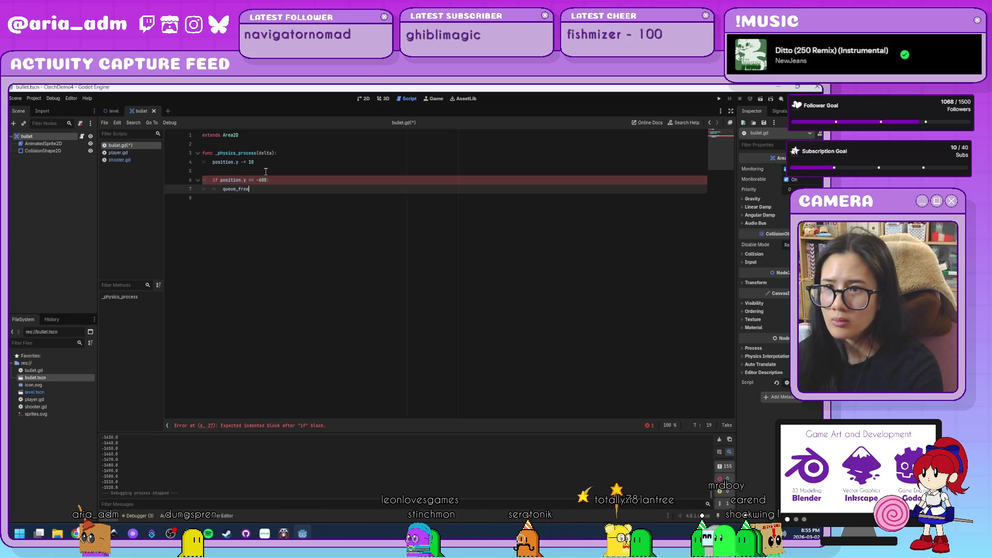
pyautogui.click(719, 98)
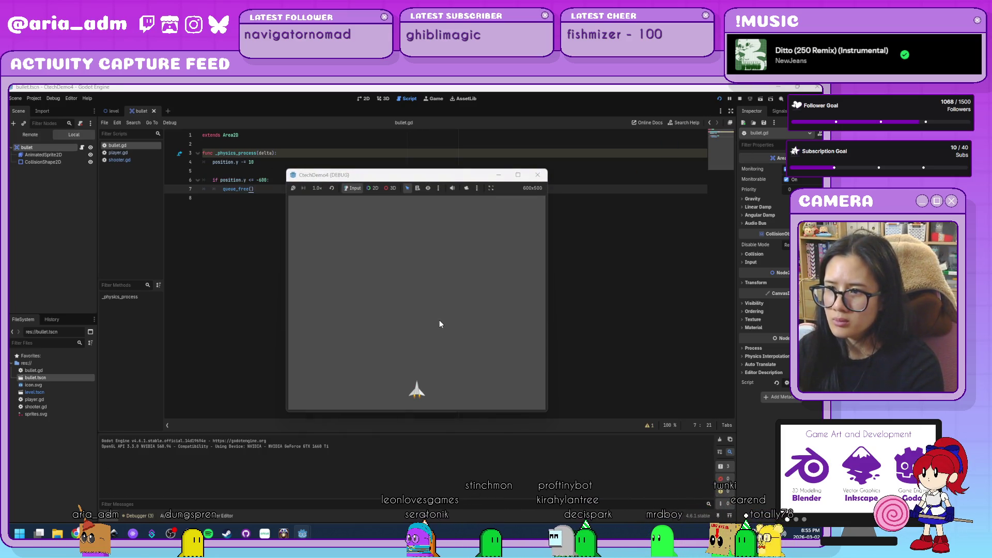
pyautogui.press('space')
pyautogui.press('space')
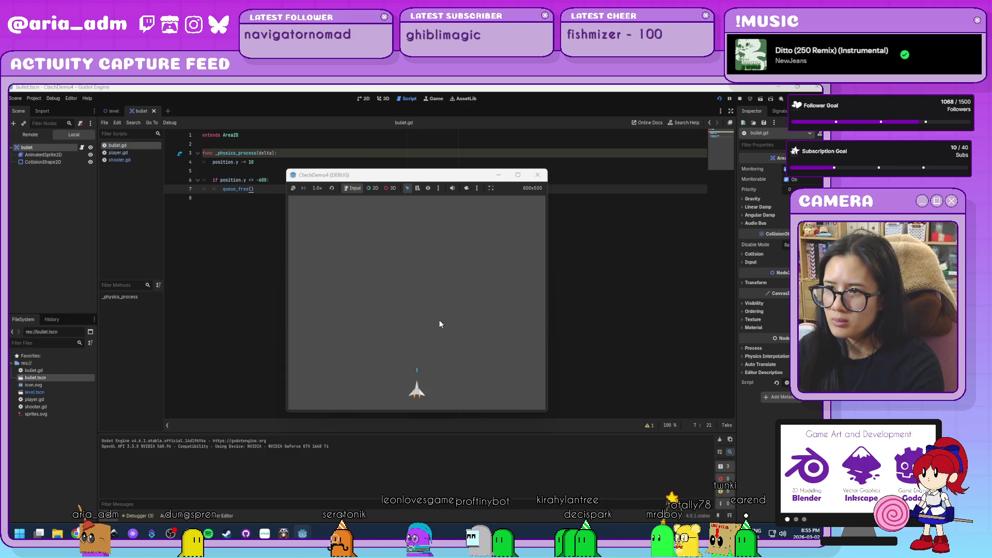
pyautogui.press('F8')
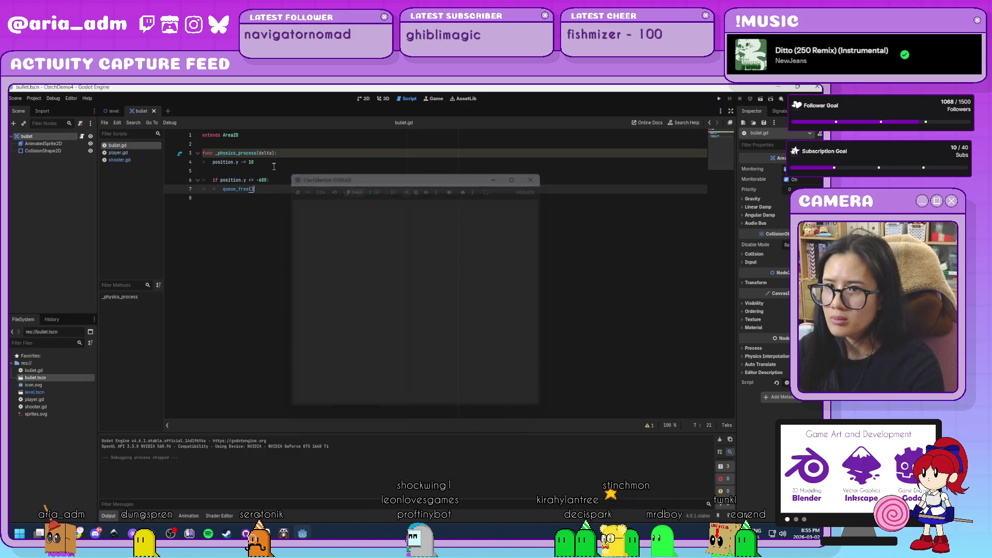
# - Change the limit from -600 to -400, rerun the game, then close it
pyautogui.click(261, 180)
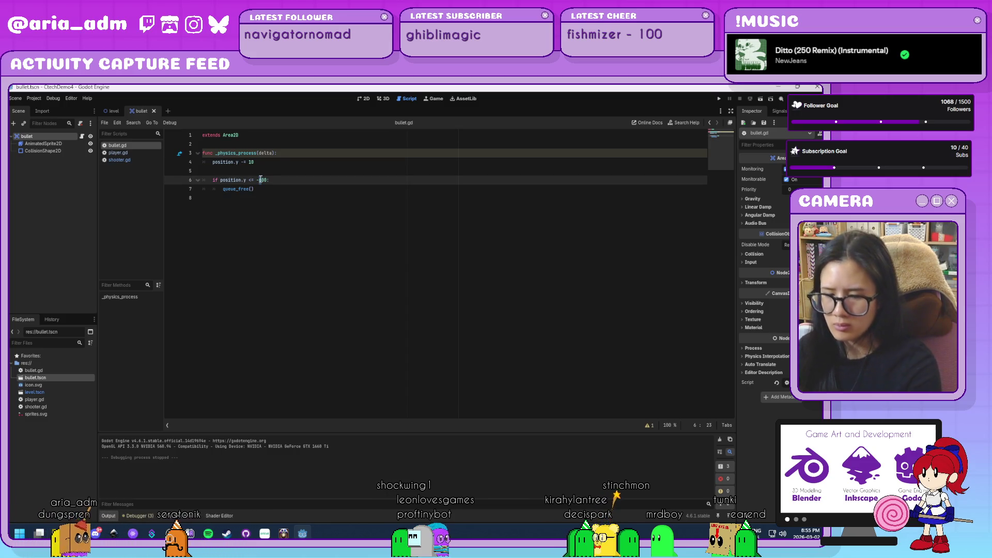
pyautogui.press('Delete')
pyautogui.write('4')
pyautogui.click(719, 98)
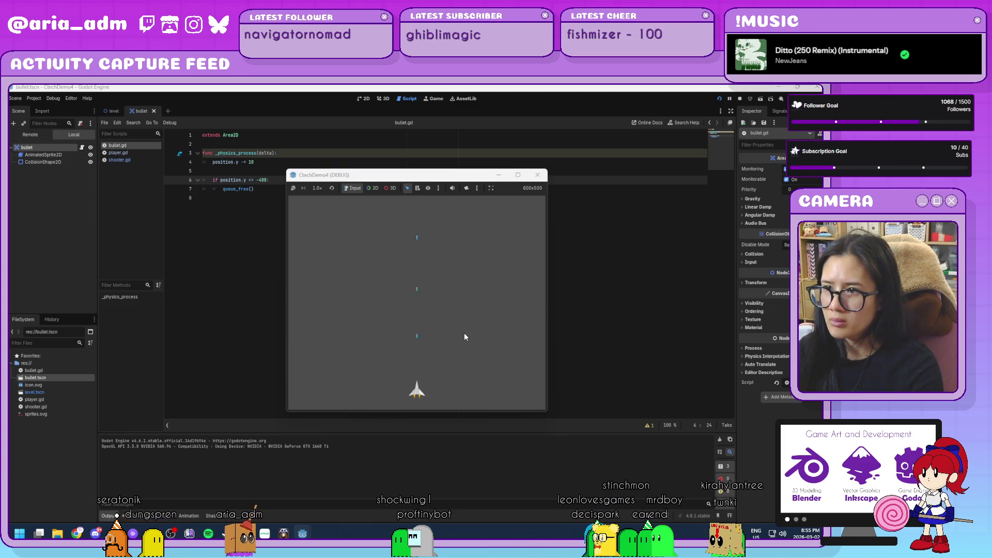
pyautogui.click(540, 179)
pyautogui.click(315, 197)
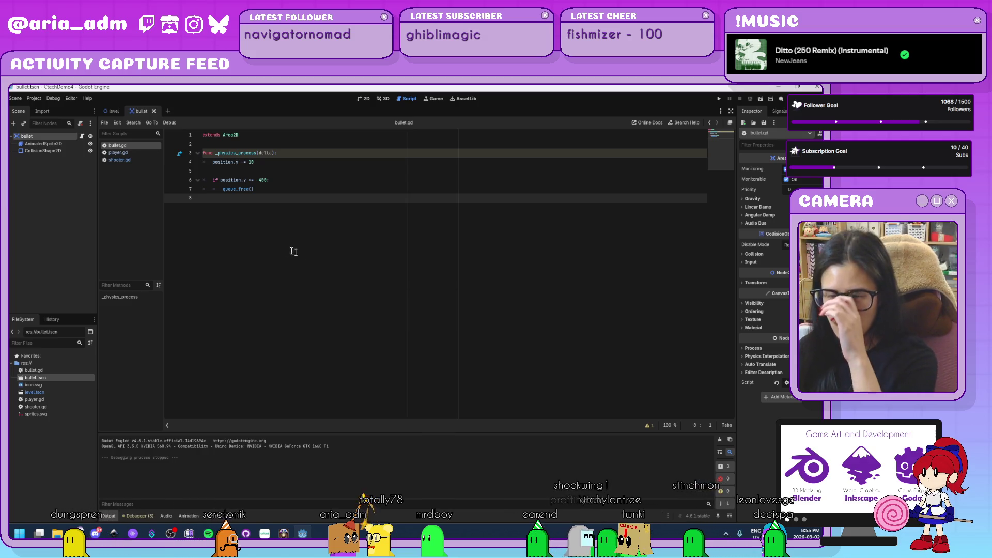
# - Open the level scene and look through bullet.gd, shooter.gd and player.gd, ending on player.gd
pyautogui.click(113, 114)
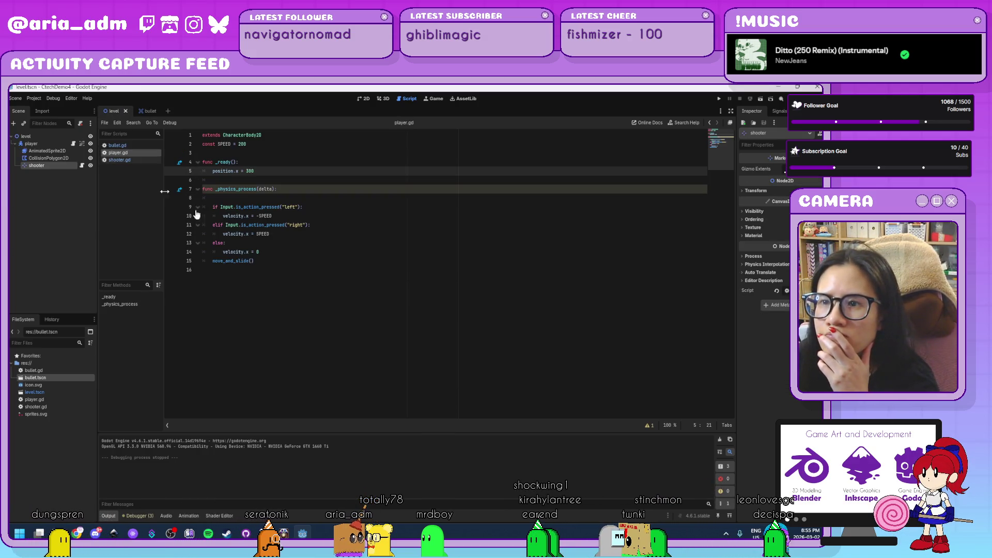
pyautogui.click(269, 252)
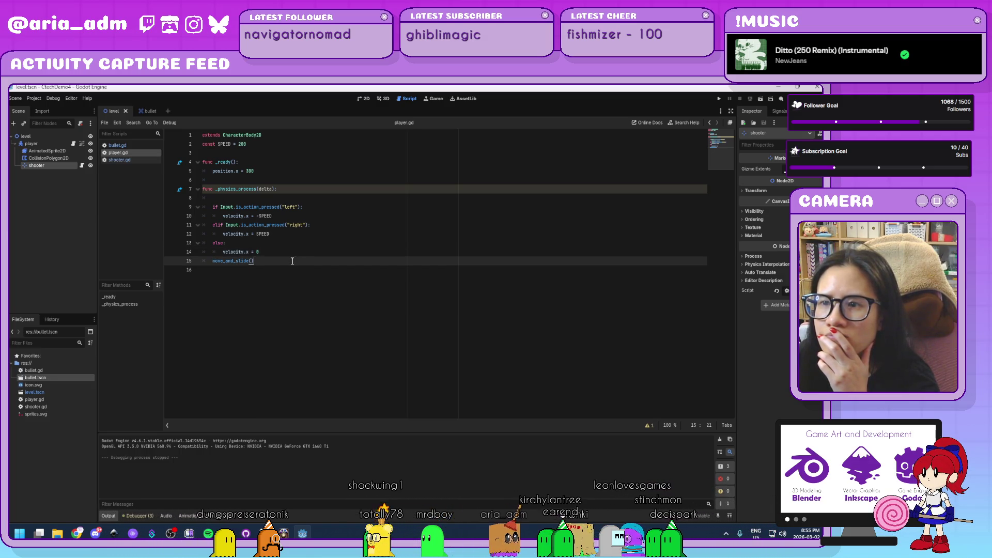
pyautogui.click(125, 145)
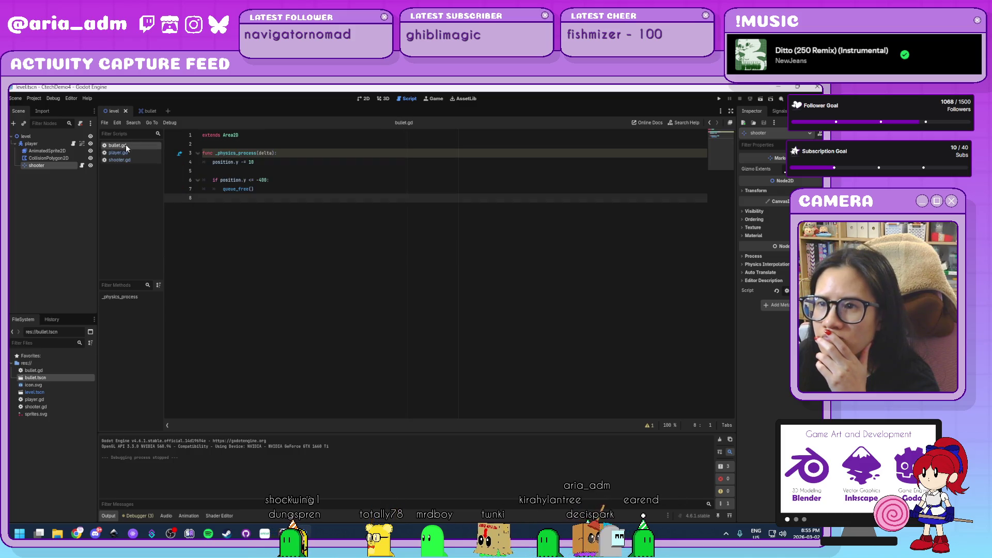
pyautogui.click(126, 153)
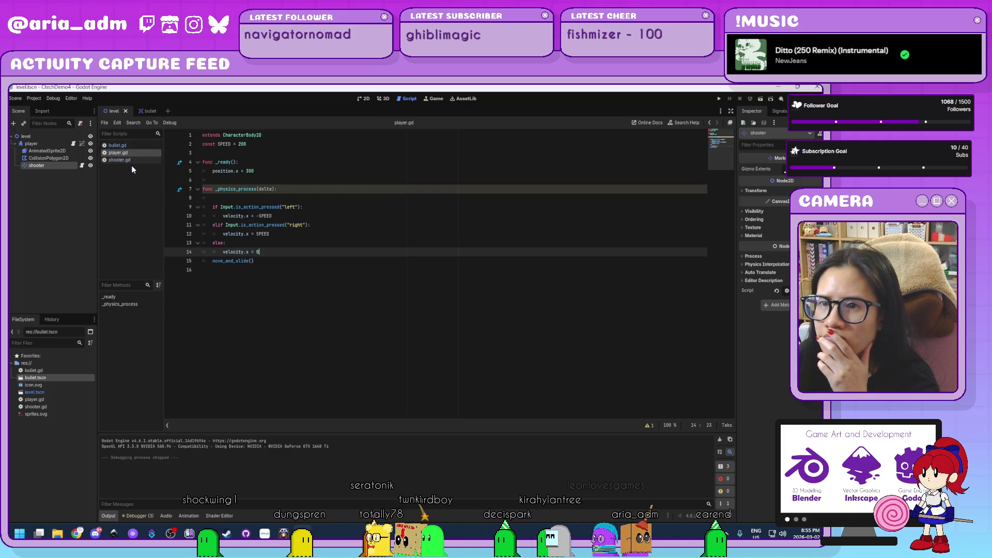
pyautogui.click(132, 162)
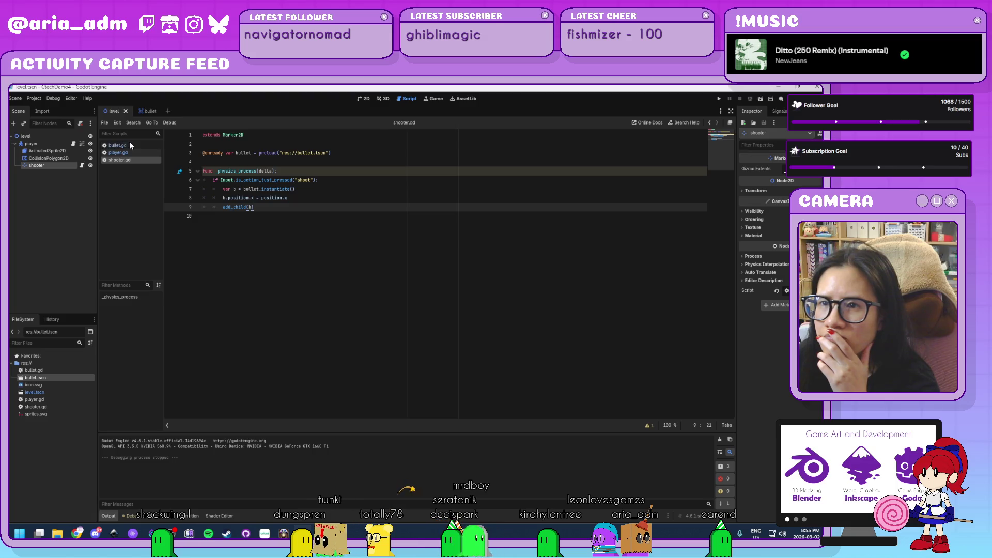
pyautogui.click(130, 145)
pyautogui.click(148, 111)
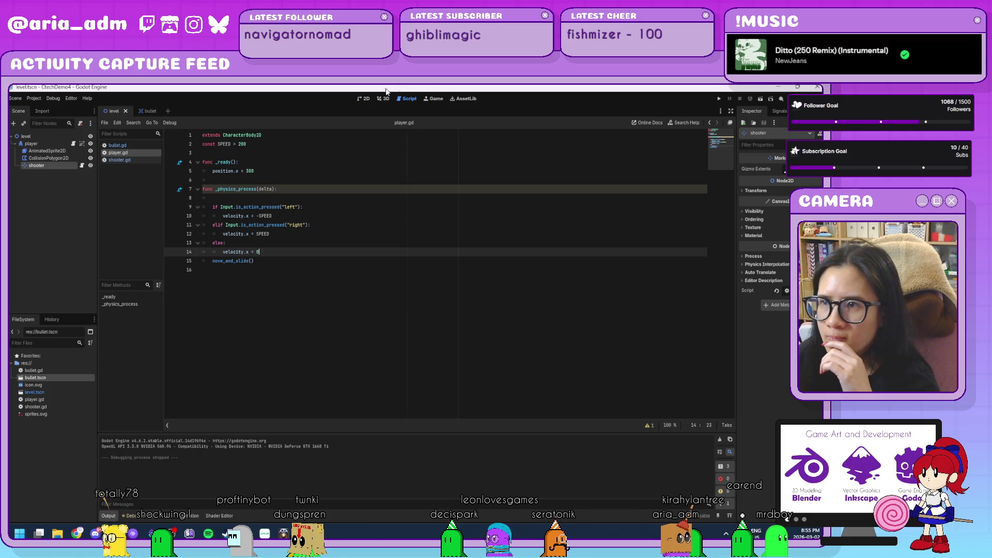
# - Add an Area2D named enemy under the level root node
pyautogui.click(363, 98)
pyautogui.scroll(2, 372, 239)
pyautogui.scroll(-6, 372, 240)
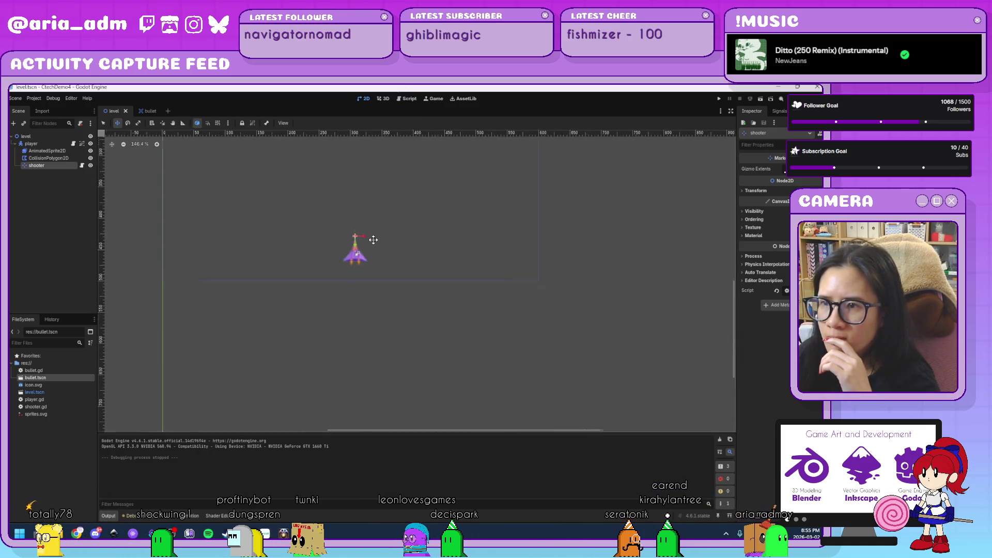
pyautogui.scroll(-3, 373, 240)
pyautogui.moveTo(417, 168)
pyautogui.mouseDown()
pyautogui.moveTo(405, 296)
pyautogui.moveTo(411, 286)
pyautogui.mouseUp()
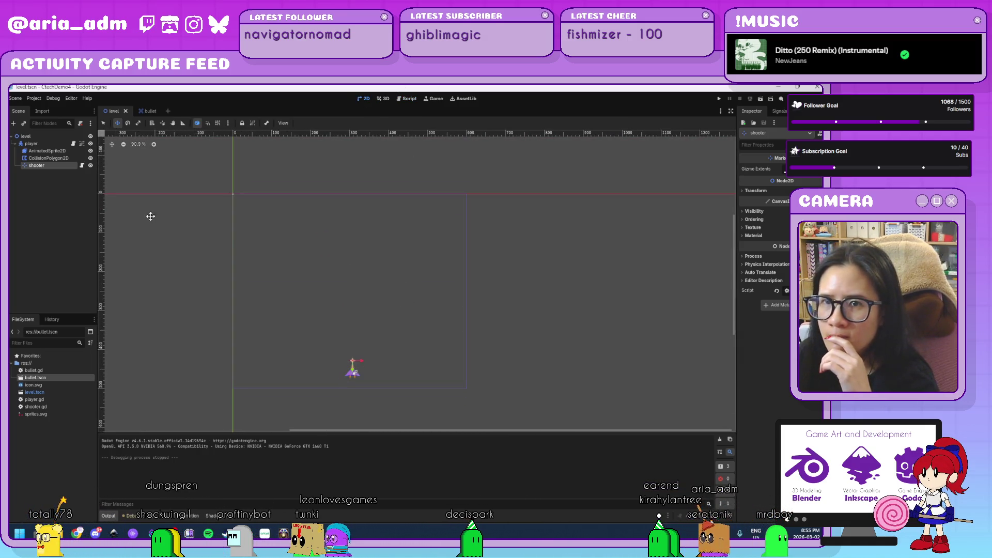
pyautogui.click(41, 136)
pyautogui.hotkey('ctrl', 'a')
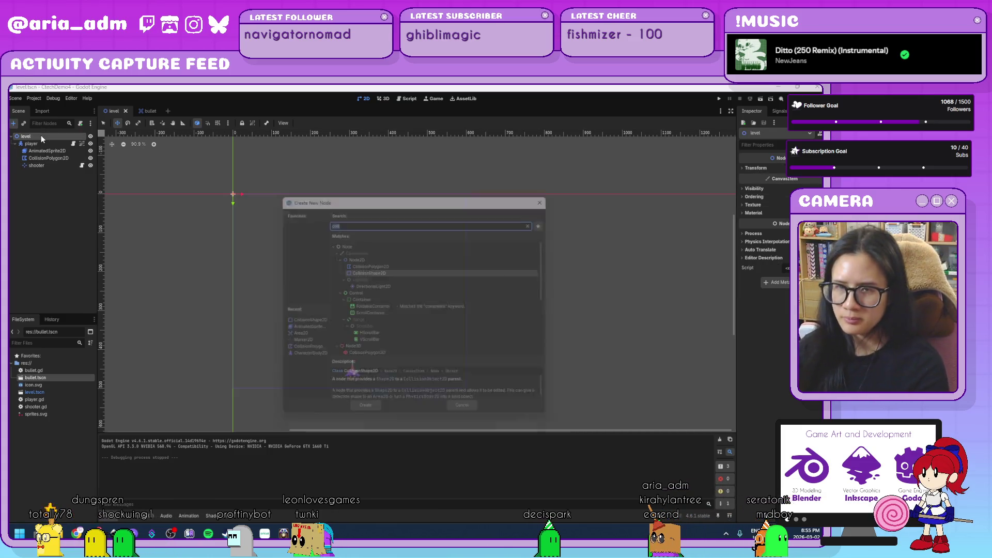
pyautogui.write('area')
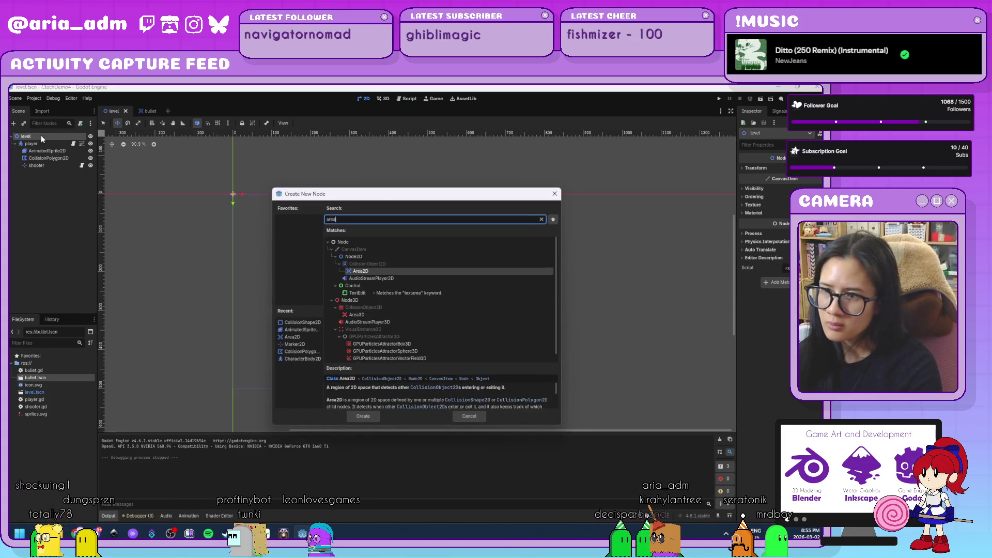
pyautogui.press('Return')
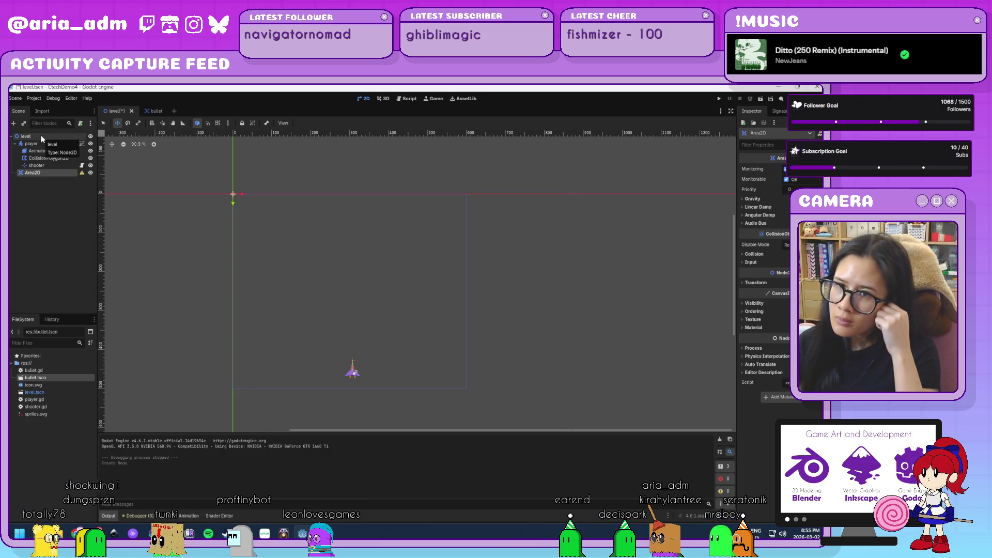
pyautogui.doubleClick(42, 172)
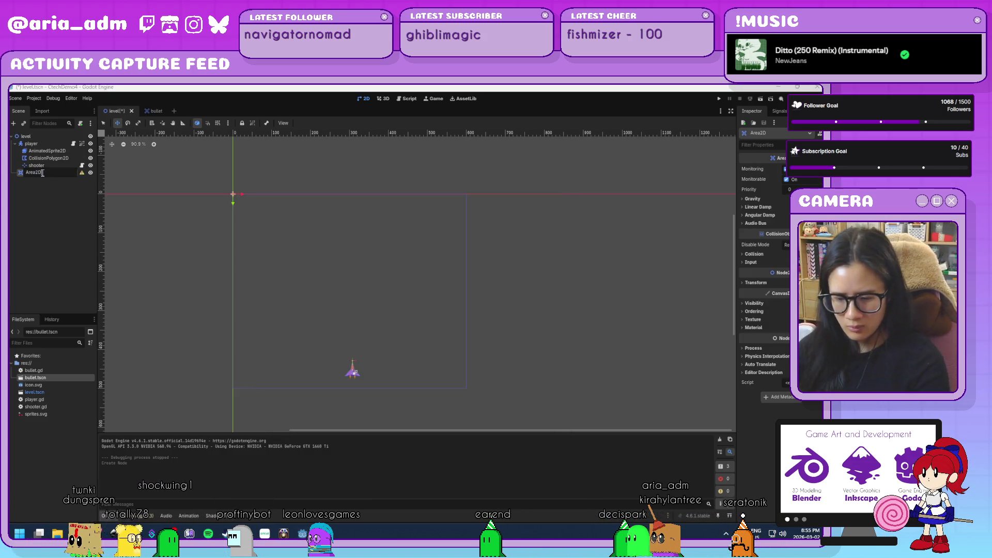
pyautogui.write('enemy')
pyautogui.press('Return')
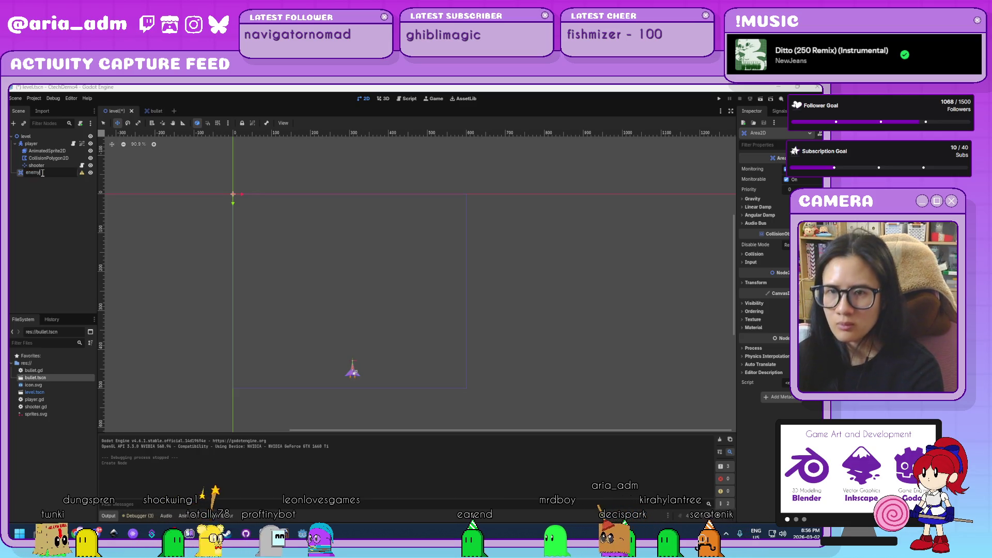
# - Give enemy an AnimatedSprite2D with new SpriteFrames using two enemy frames from sprites.svg
pyautogui.hotkey('ctrl', 'a')
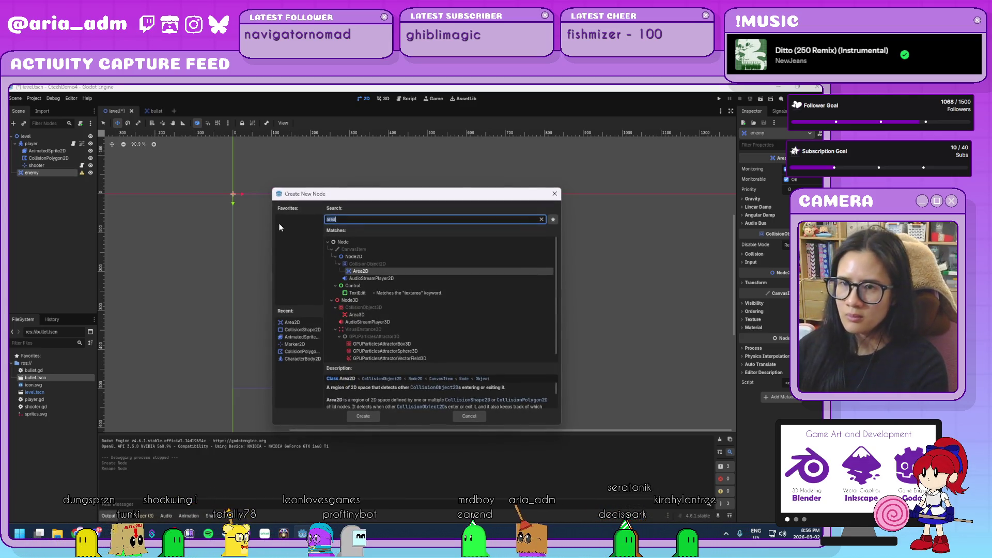
pyautogui.press('BackSpace')
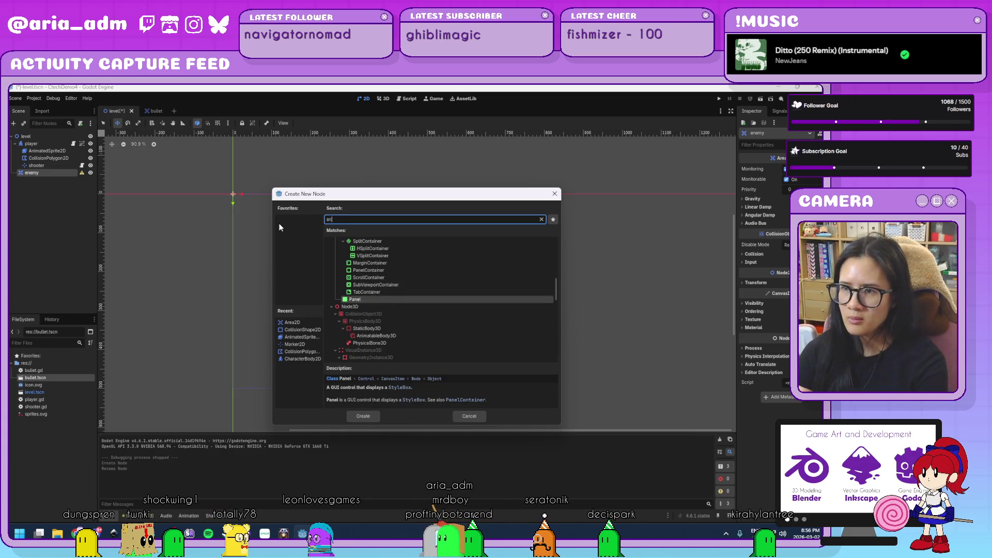
pyautogui.doubleClick(304, 339)
pyautogui.click(798, 170)
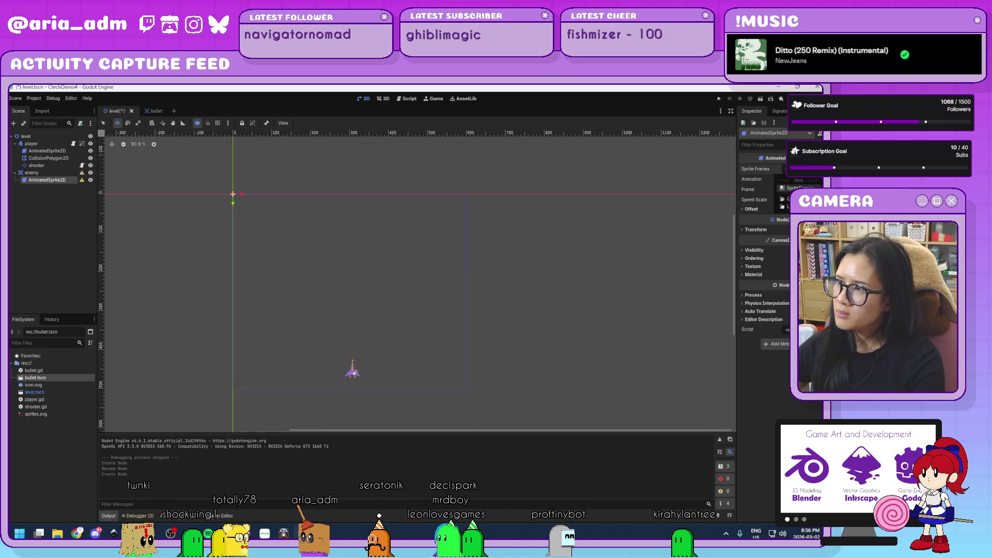
pyautogui.click(796, 188)
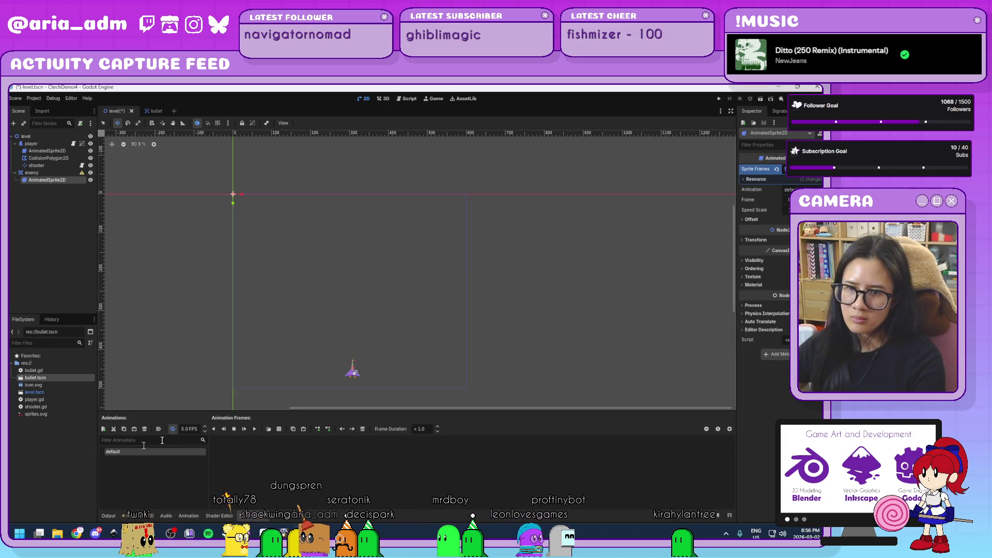
pyautogui.click(268, 429)
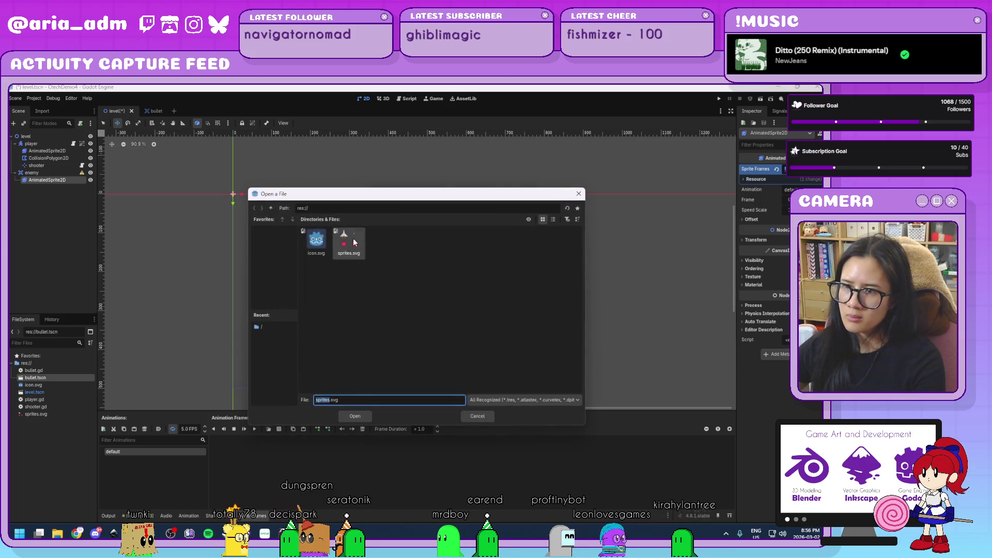
pyautogui.doubleClick(354, 242)
pyautogui.click(333, 366)
pyautogui.click(413, 374)
pyautogui.click(324, 453)
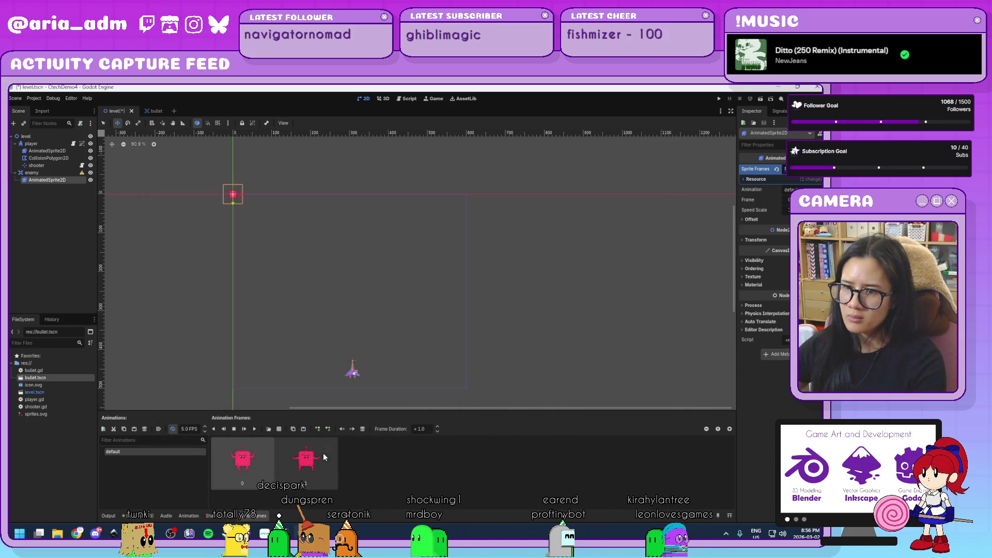
# - Play the enemy animation at 4 FPS and select the enemy node
pyautogui.scroll(6, 223, 176)
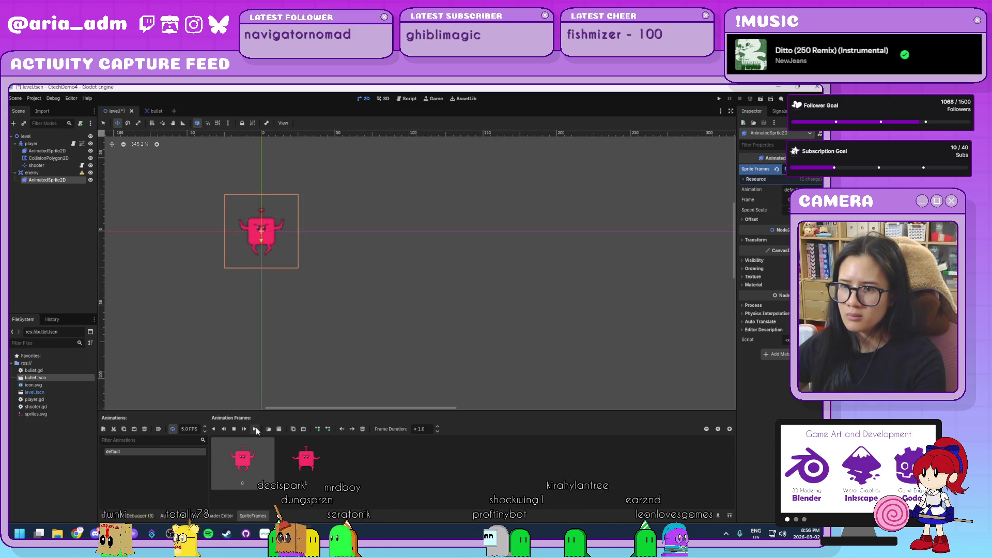
pyautogui.click(256, 429)
pyautogui.scroll(2, 262, 290)
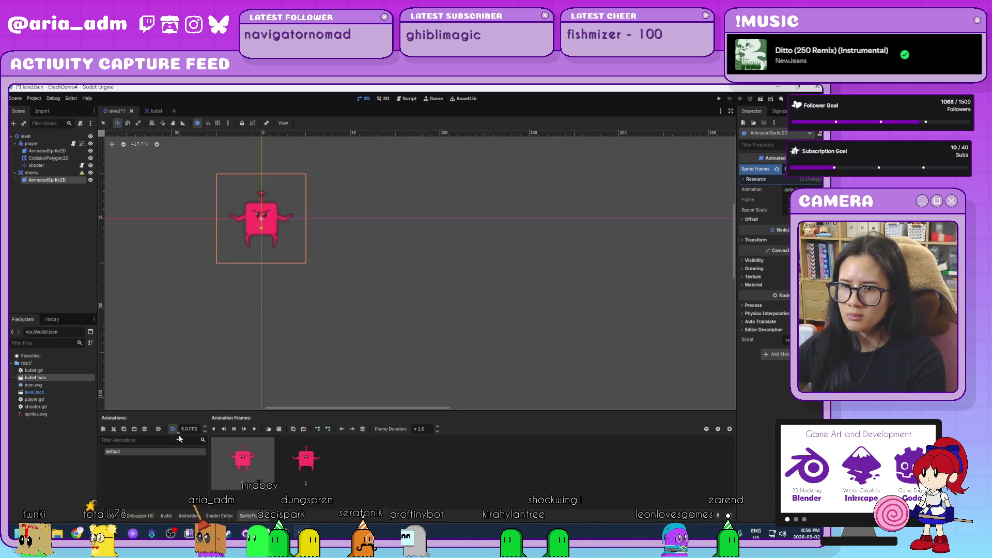
pyautogui.click(205, 432)
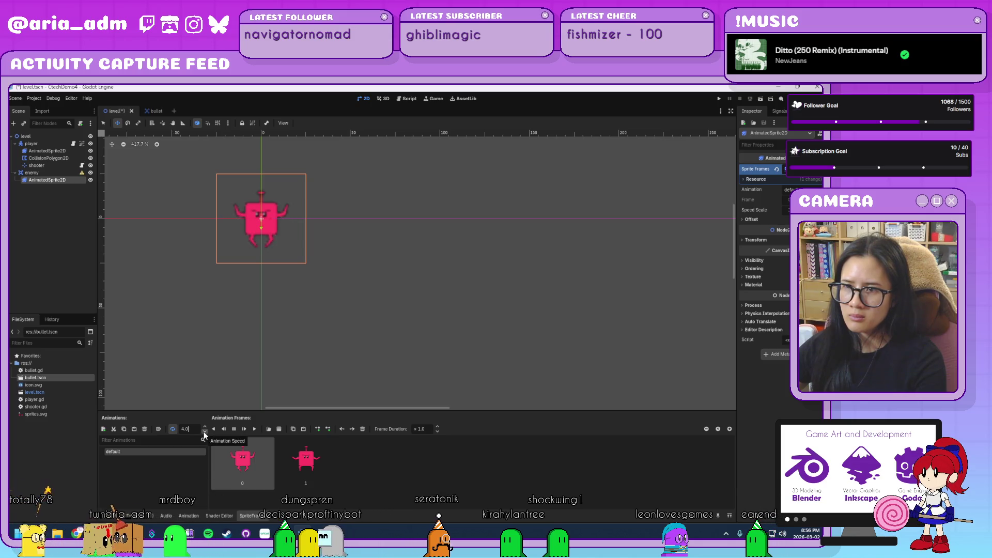
pyautogui.scroll(-6, 184, 315)
pyautogui.moveTo(348, 372)
pyautogui.mouseDown()
pyautogui.moveTo(354, 248)
pyautogui.moveTo(310, 295)
pyautogui.moveTo(364, 304)
pyautogui.moveTo(290, 275)
pyautogui.mouseUp()
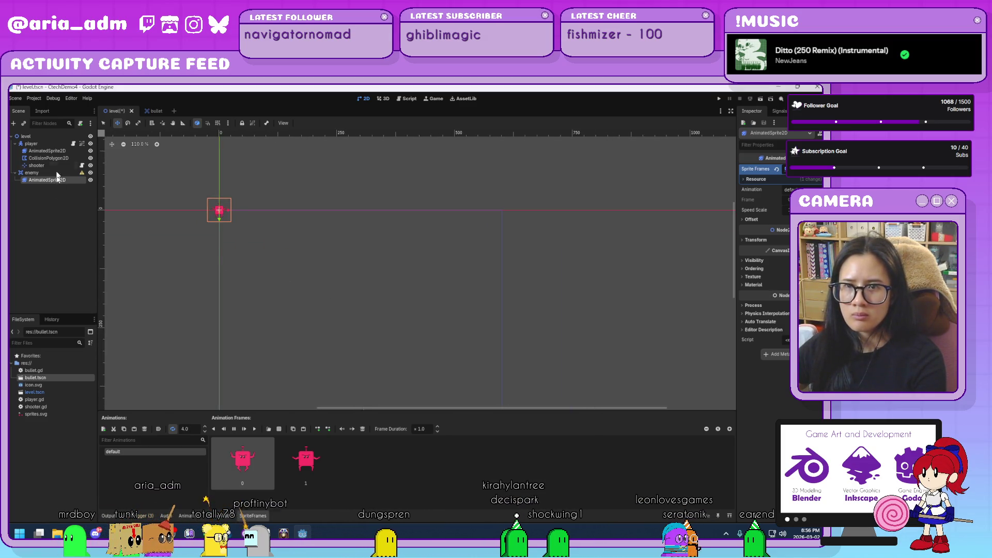
pyautogui.click(54, 173)
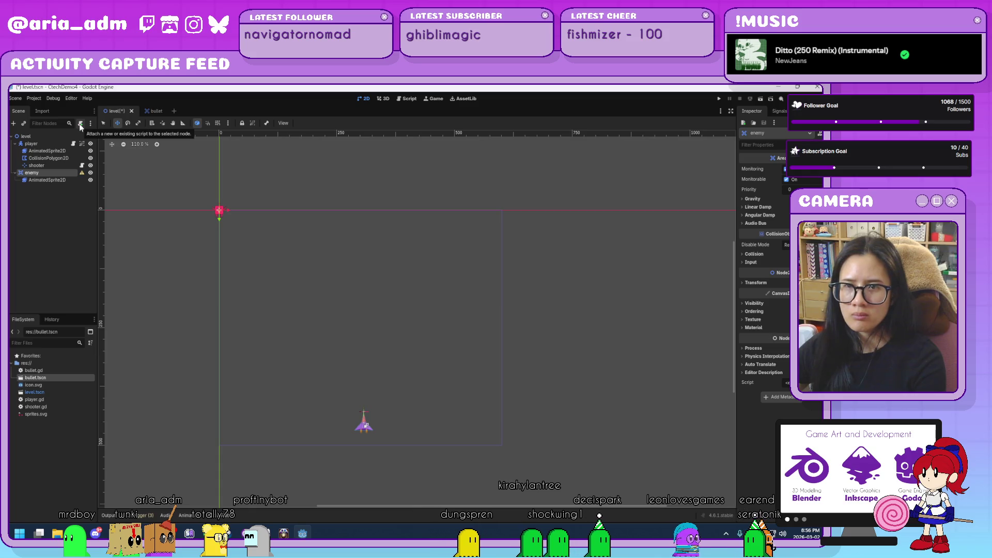
# - Add a CollisionShape2D to enemy with a RectangleShape2D, replacing an initial circle shape
pyautogui.hotkey('ctrl', 'a')
pyautogui.write('coll')
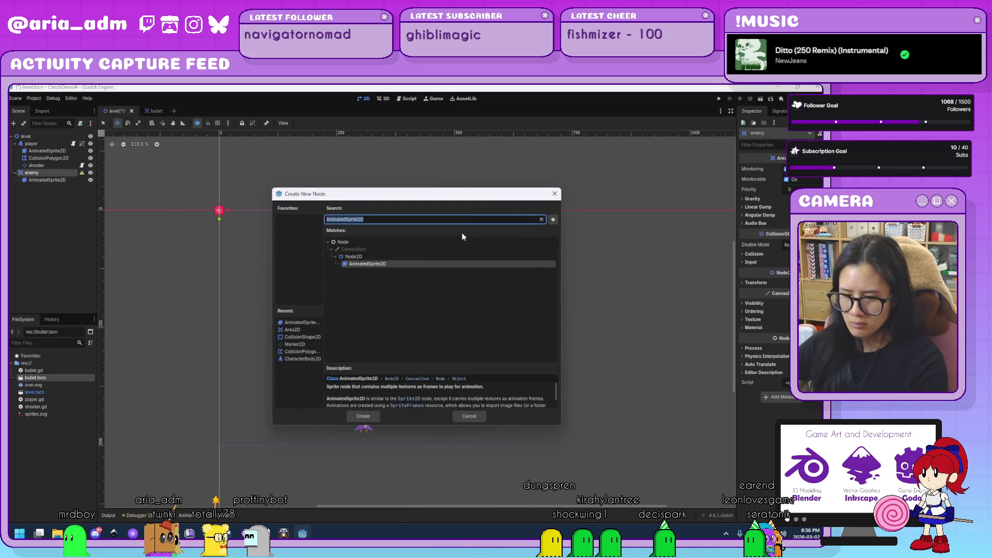
pyautogui.press('Return')
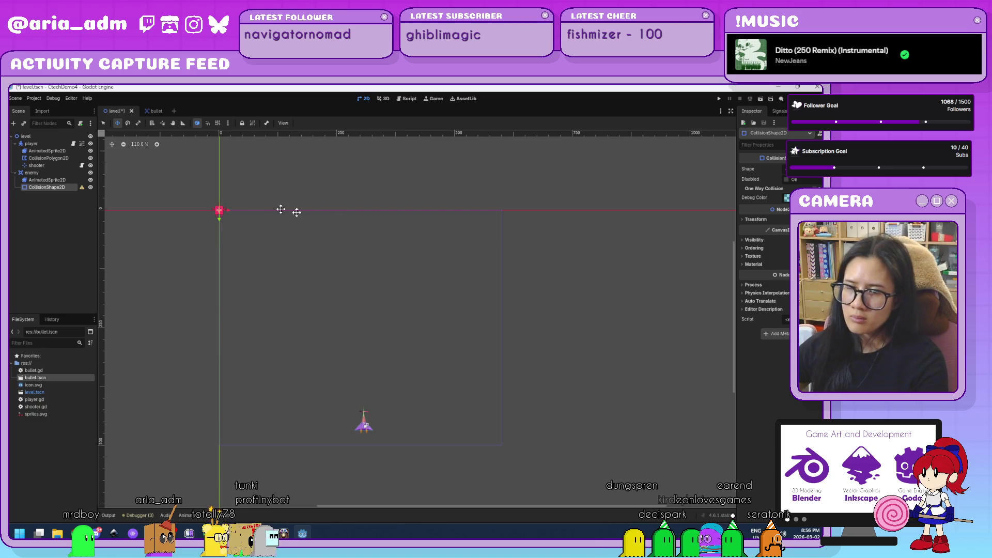
pyautogui.scroll(10, 178, 200)
pyautogui.scroll(5, 178, 200)
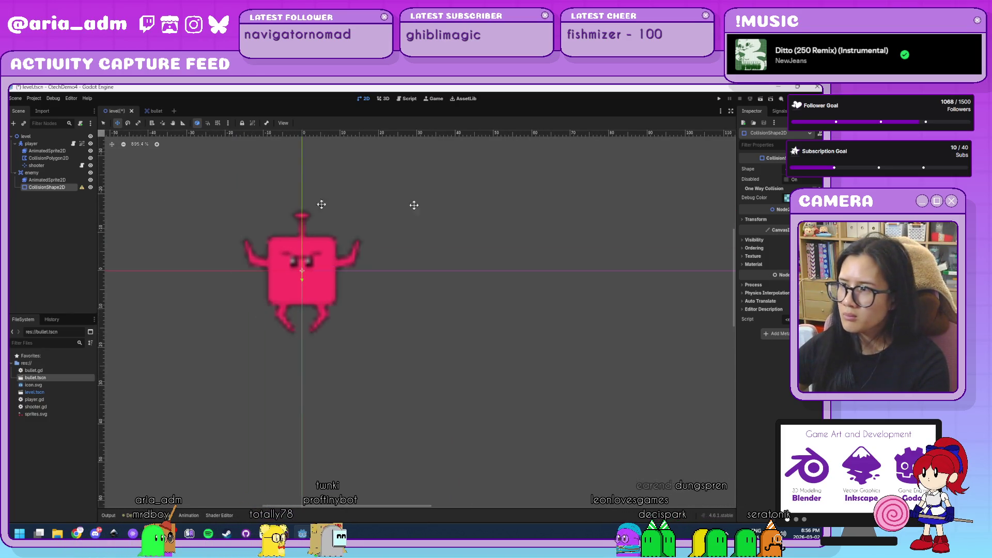
pyautogui.click(800, 177)
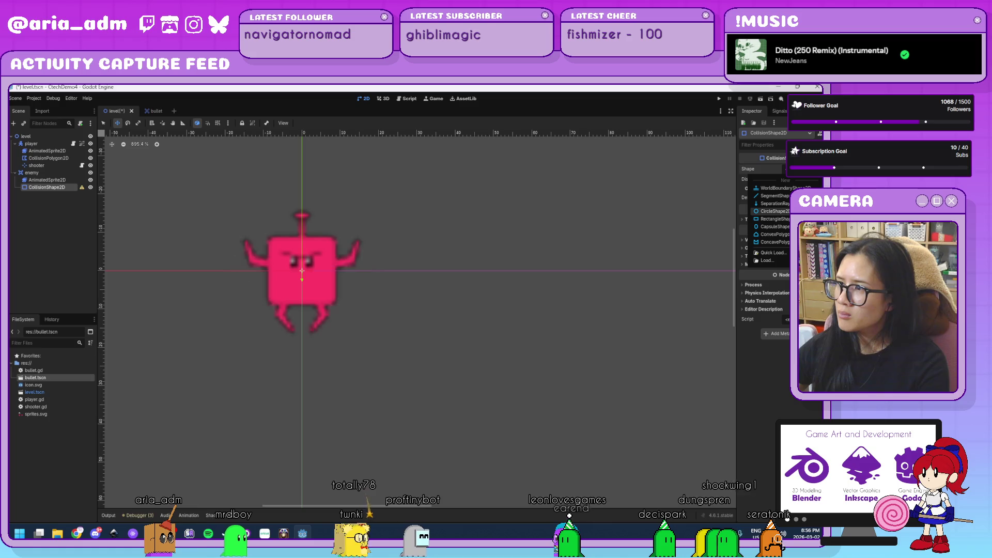
pyautogui.click(772, 211)
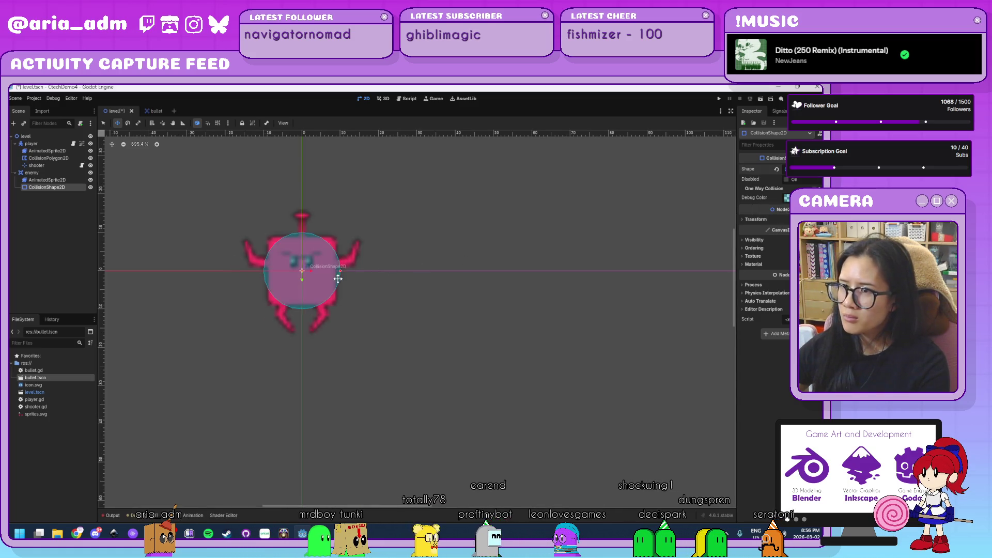
pyautogui.click(784, 171)
pyautogui.click(776, 169)
pyautogui.click(786, 170)
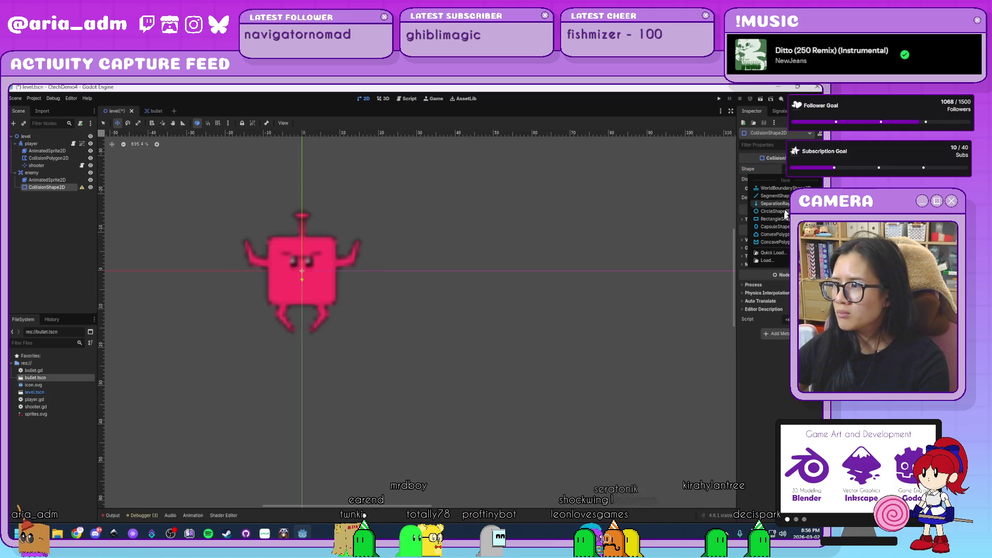
pyautogui.click(776, 219)
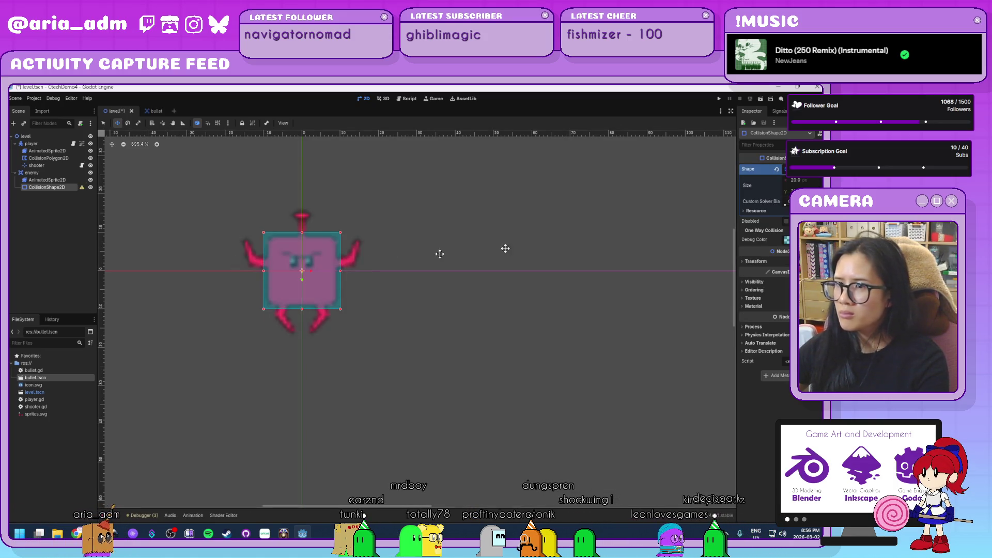
# - Attach a new enemy.gd script to the enemy node
pyautogui.click(44, 173)
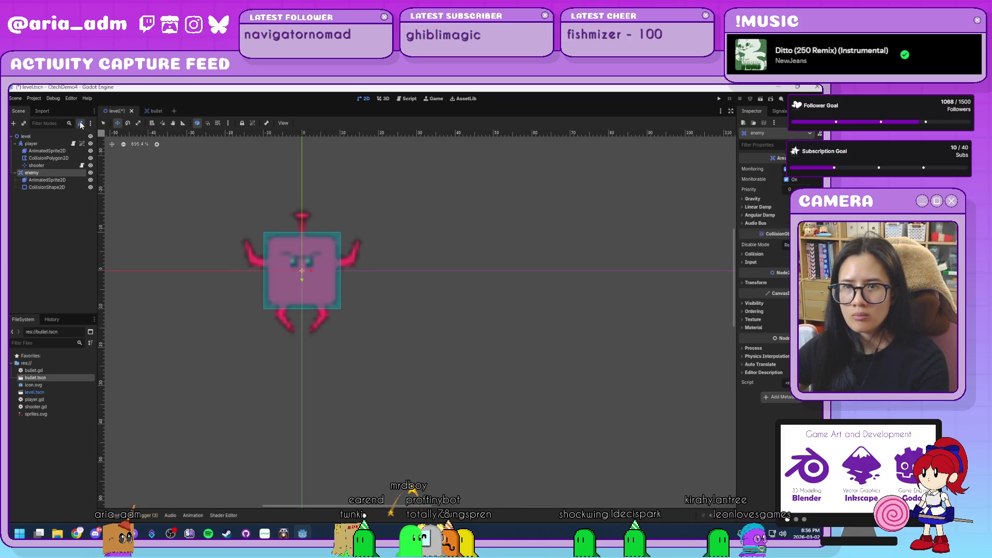
pyautogui.click(80, 124)
pyautogui.click(386, 365)
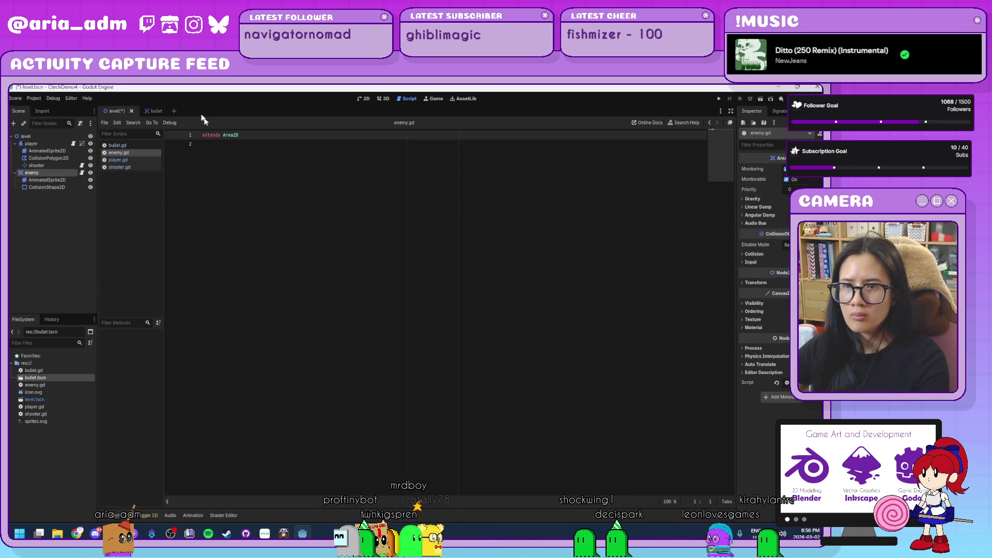
# - Move the enemy to the top centre of the play area, near (369, 121), then reopen enemy.gd
pyautogui.hotkey('ctrl', 'F1')
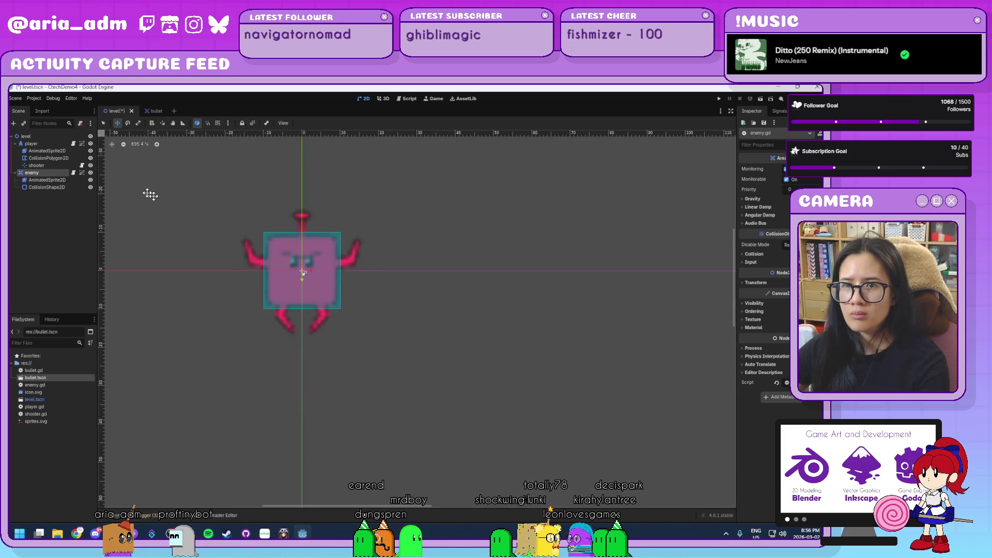
pyautogui.scroll(-8, 496, 308)
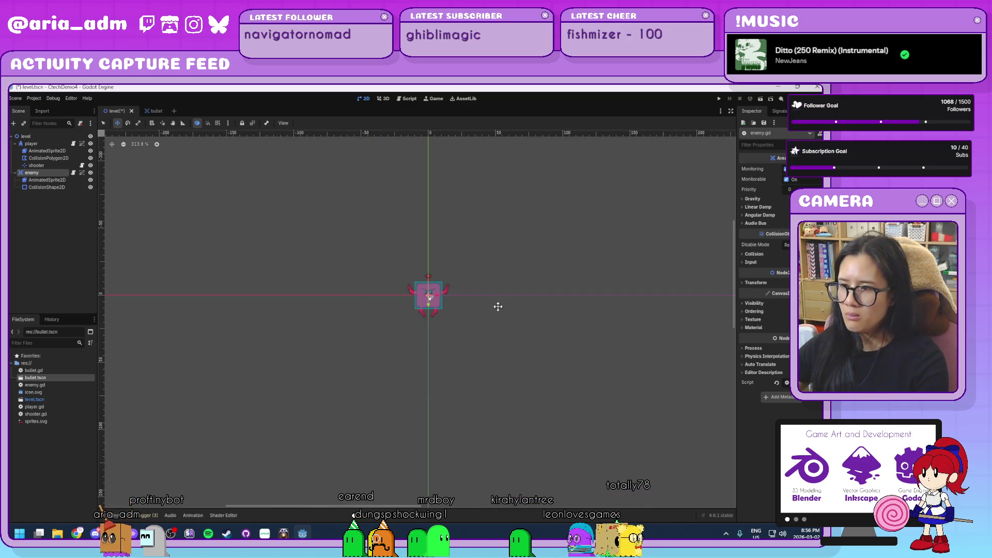
pyautogui.moveTo(591, 348); pyautogui.dragTo(371, 209)
pyautogui.scroll(-1, 422, 238)
pyautogui.moveTo(421, 238); pyautogui.dragTo(402, 268)
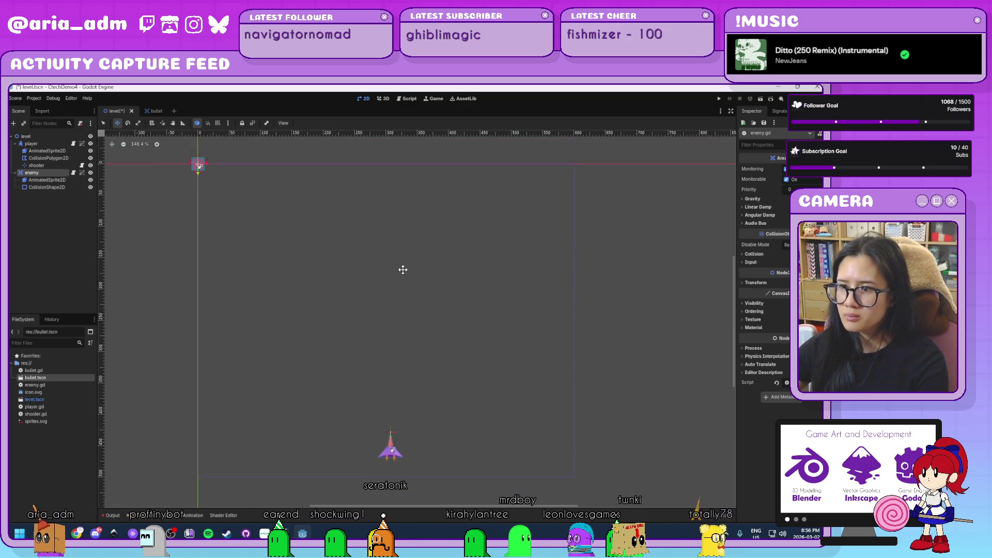
pyautogui.scroll(-1, 401, 272)
pyautogui.scroll(1, 401, 272)
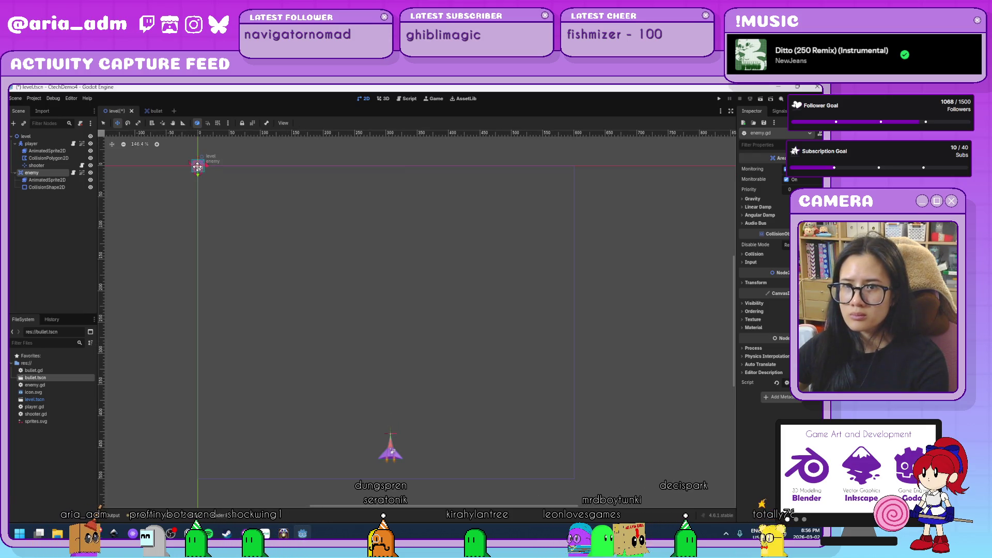
pyautogui.moveTo(197, 166); pyautogui.dragTo(428, 243)
pyautogui.moveTo(391, 213); pyautogui.dragTo(388, 181)
pyautogui.scroll(9, 406, 190)
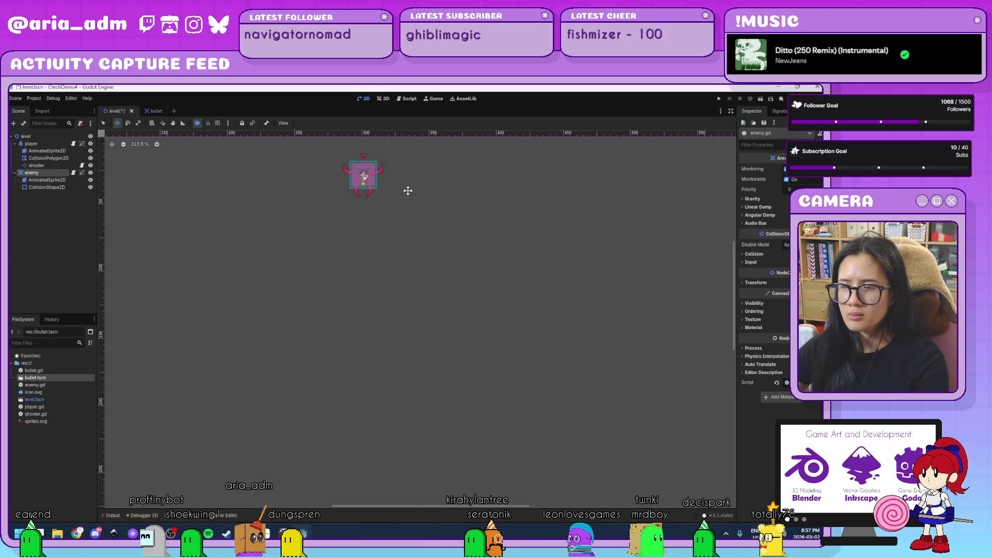
pyautogui.click(73, 172)
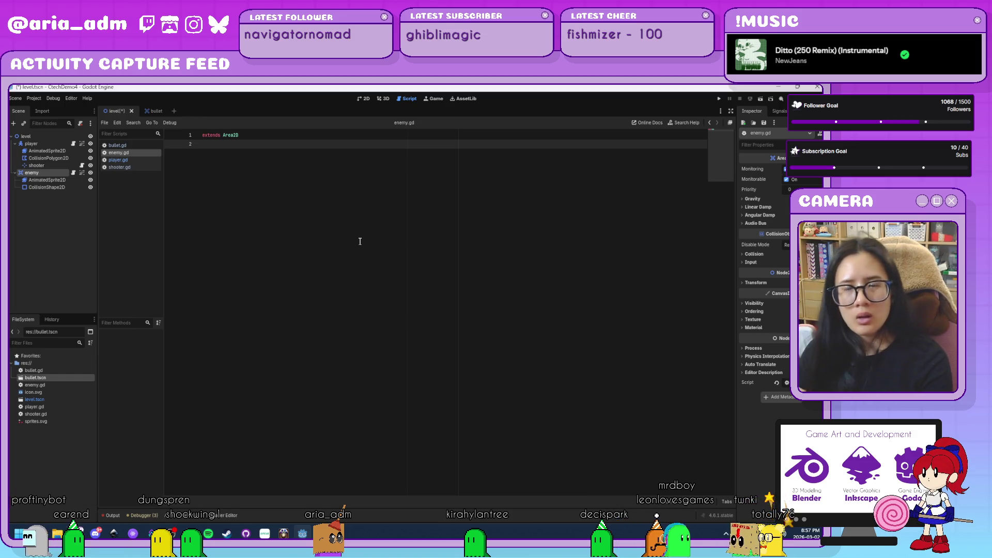
# - Declare a step variable in enemy.gd and add a _physics_process function
pyautogui.press('Return')
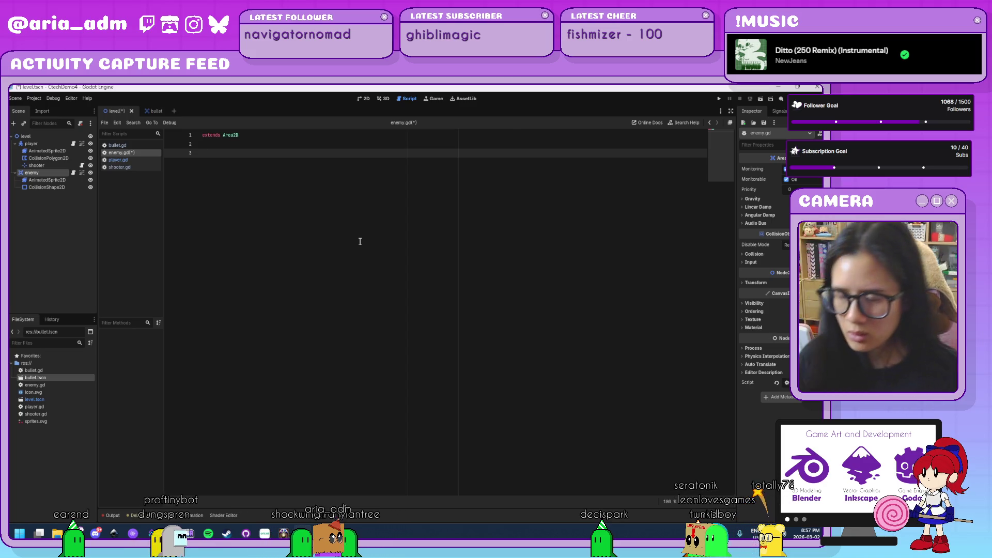
pyautogui.write('var ')
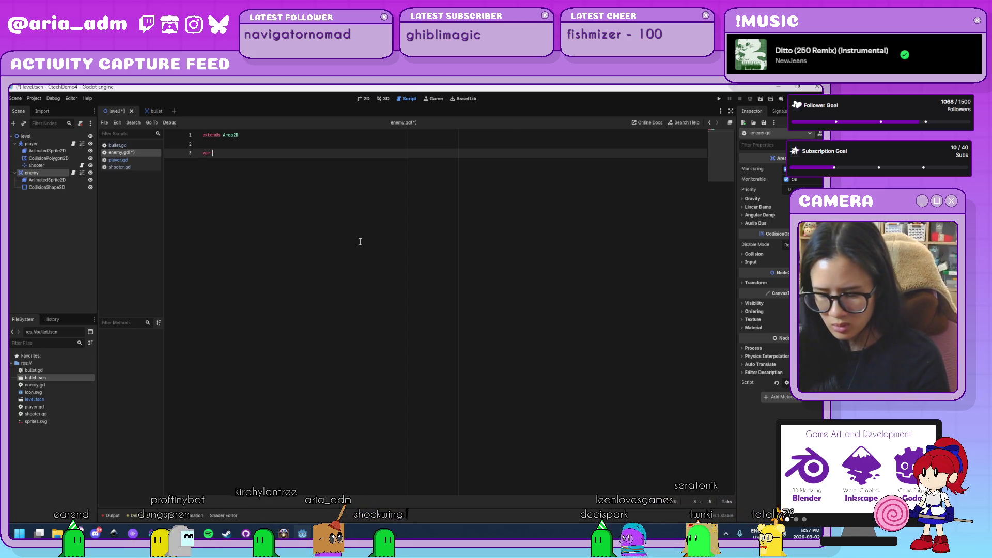
pyautogui.write('step = ')
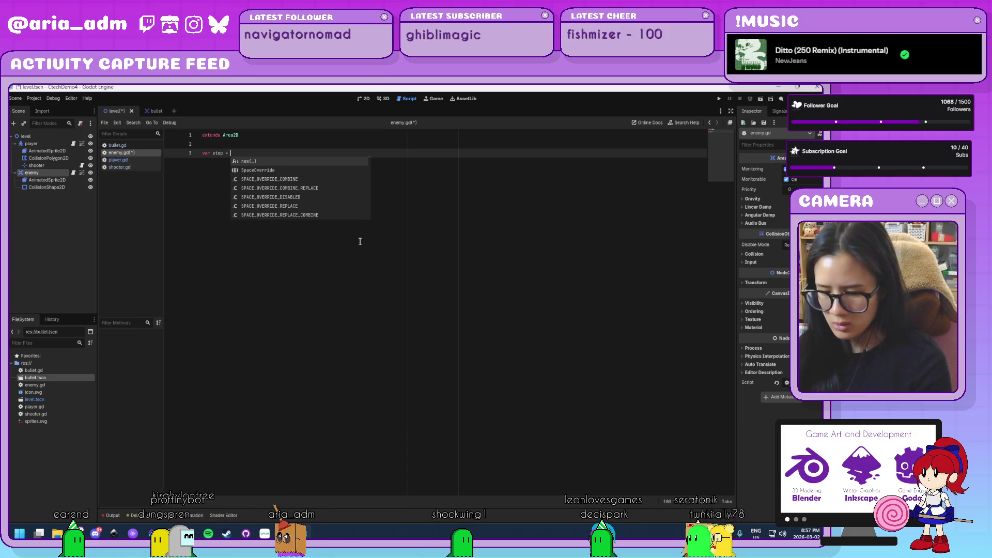
pyautogui.write('60')
pyautogui.press('Return')
pyautogui.press('Return')
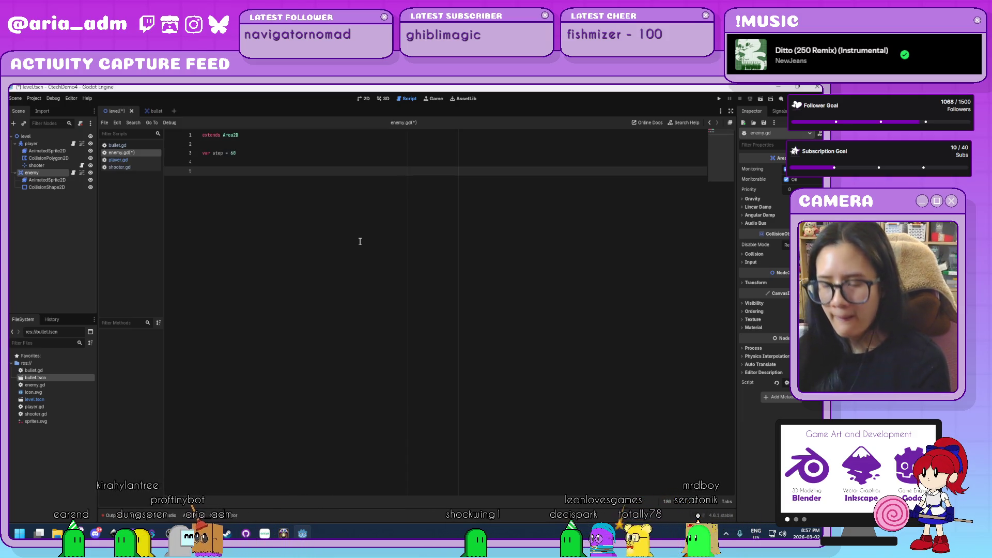
pyautogui.write('c _ph')
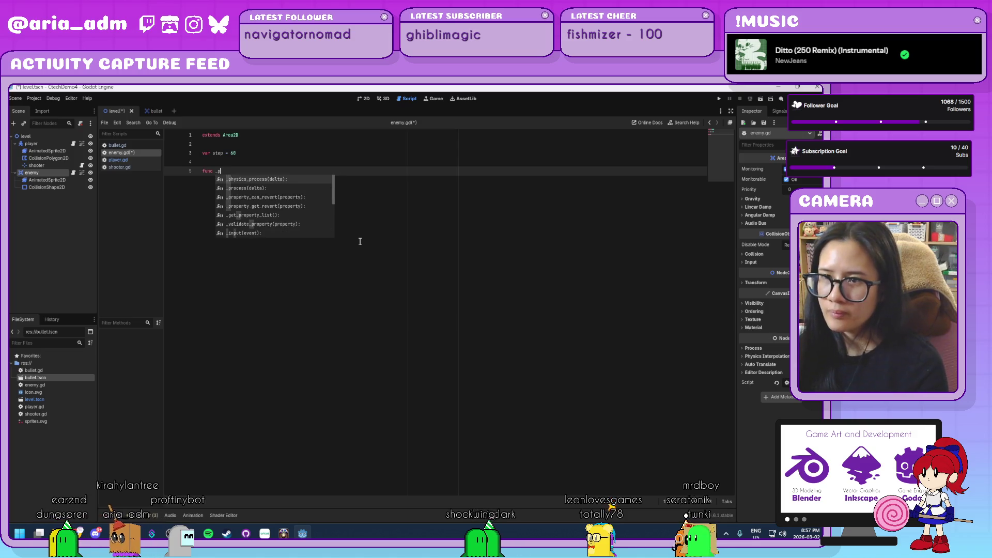
pyautogui.press('Return')
pyautogui.press('Return')
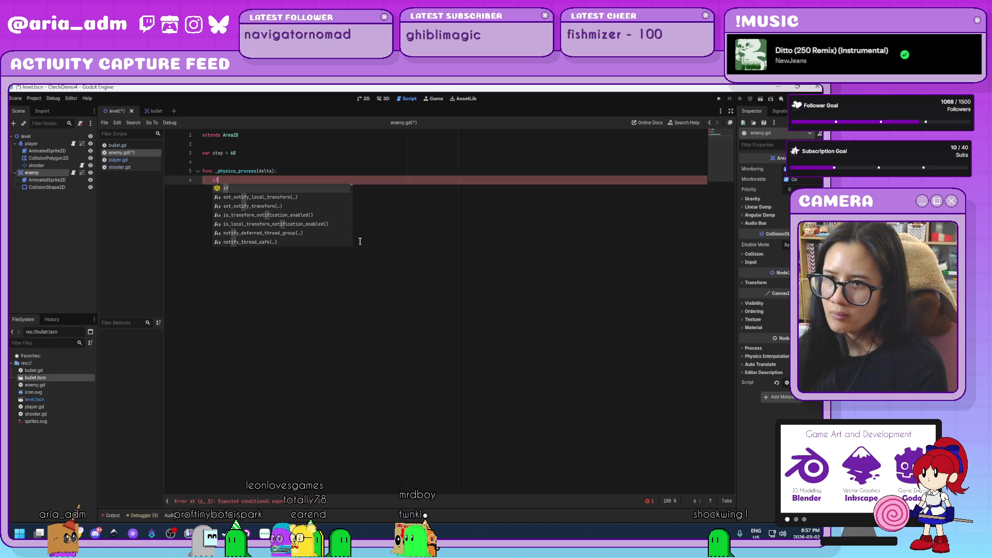
pyautogui.press('BackSpace')
pyautogui.press('BackSpace')
pyautogui.click(234, 153)
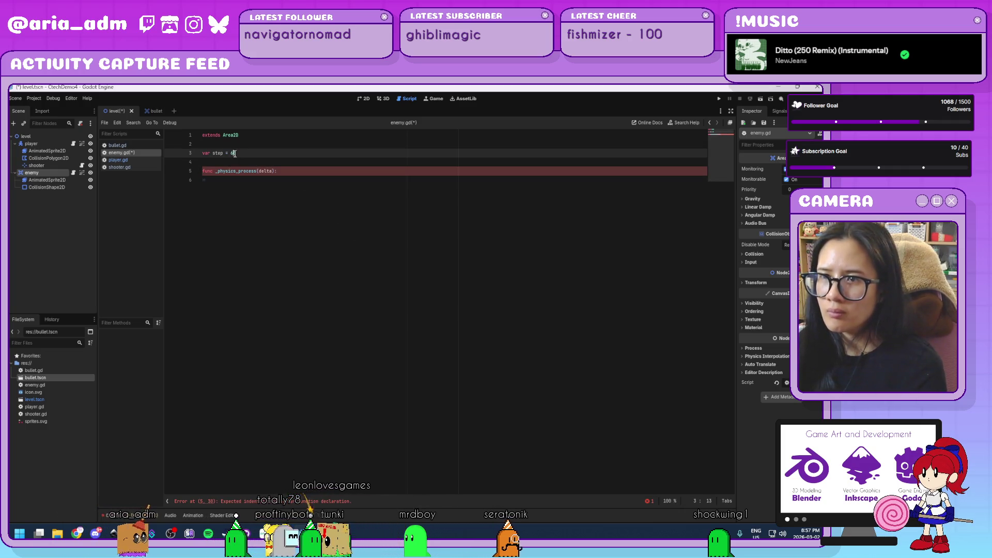
pyautogui.click(232, 153)
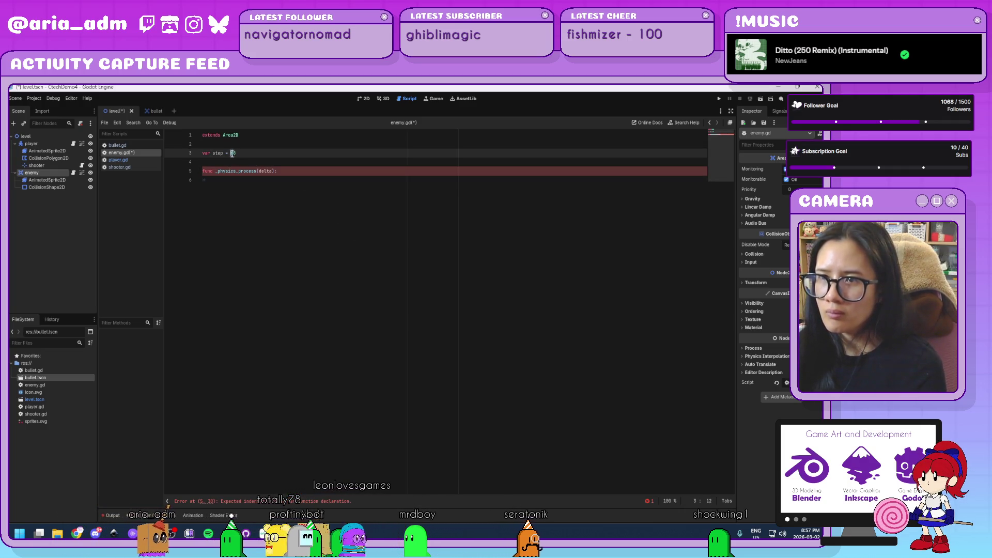
pyautogui.click(248, 183)
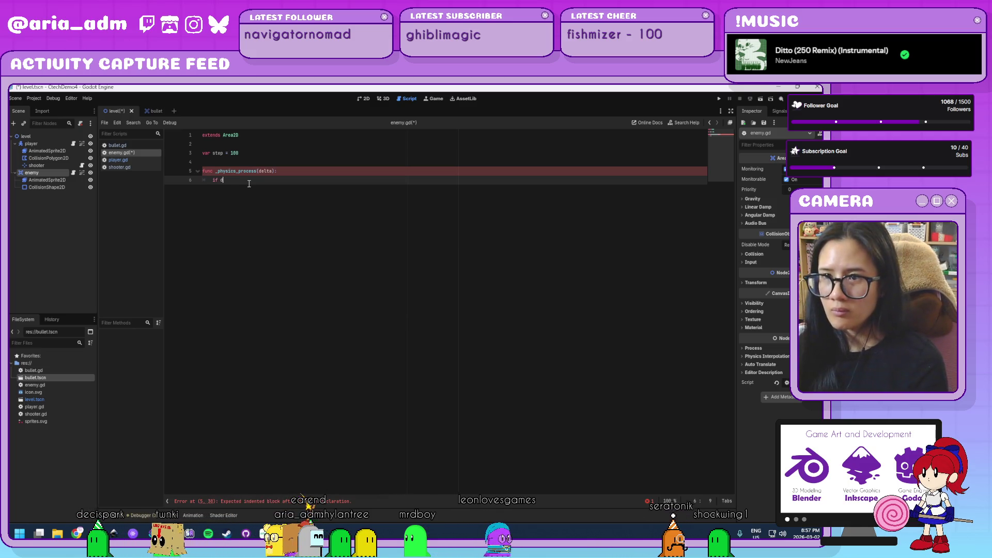
# - Add position.y += step when delta >= 60, reset delta to 0, and save
pyautogui.write('elta >= ')
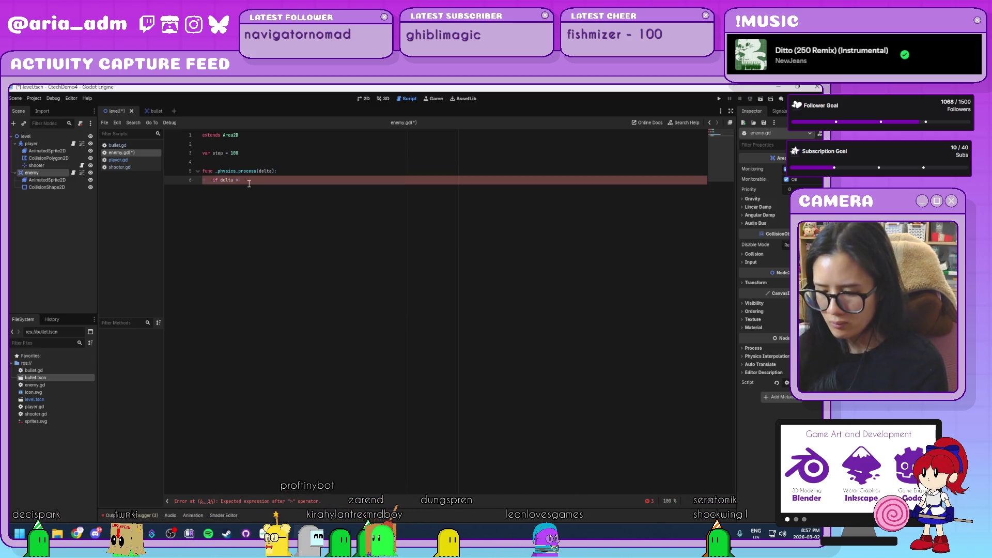
pyautogui.write('60')
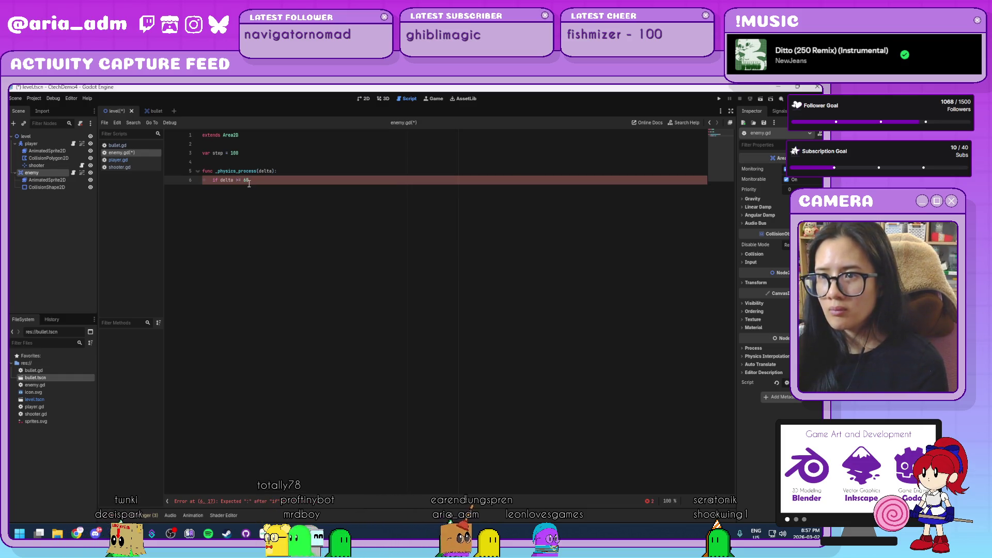
pyautogui.write(':')
pyautogui.press('Return')
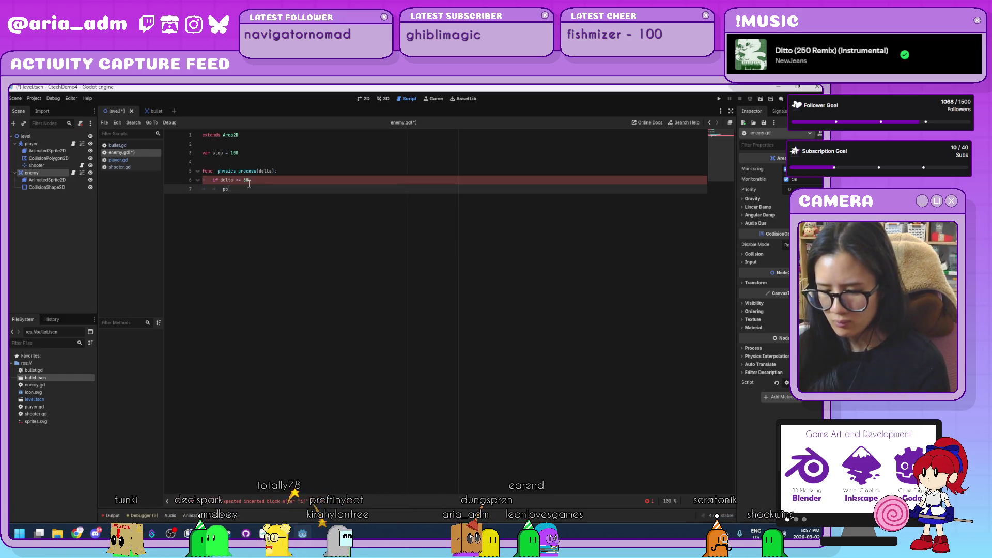
pyautogui.write('sition.y')
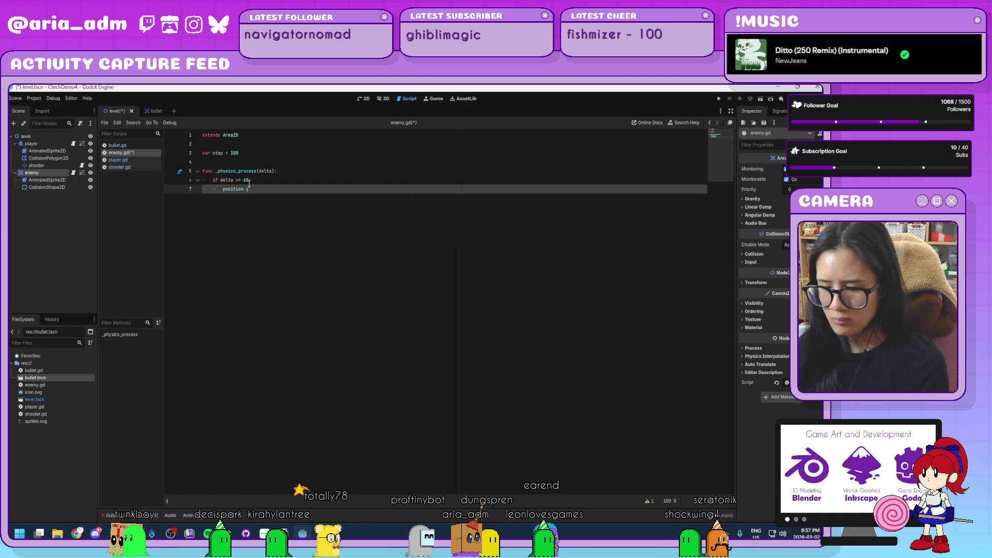
pyautogui.write(' +')
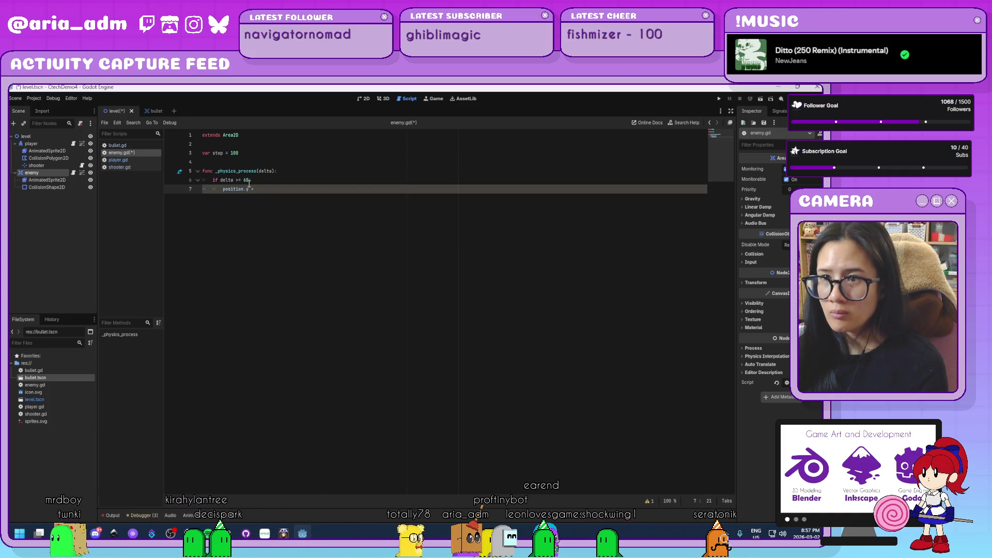
pyautogui.write('= step')
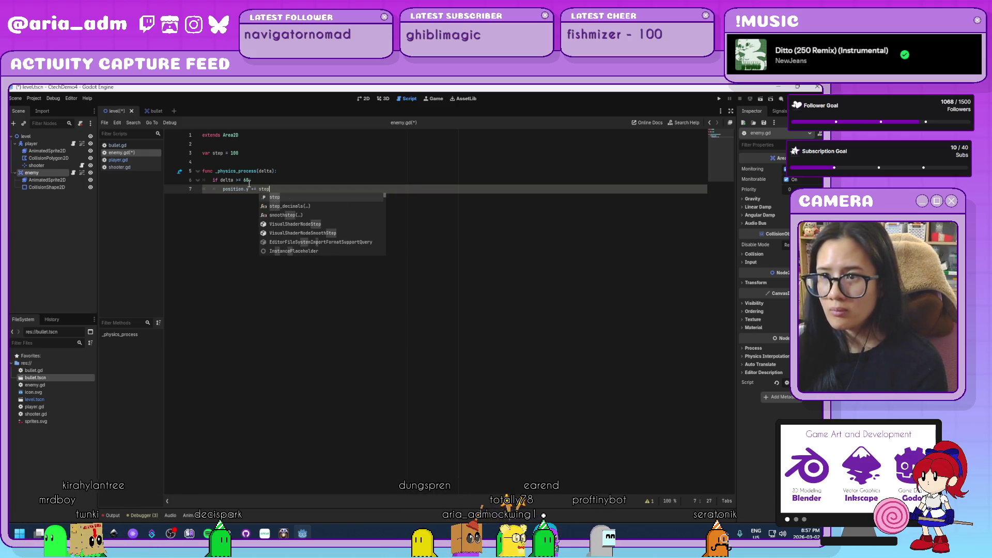
pyautogui.press('Return')
pyautogui.press('Return')
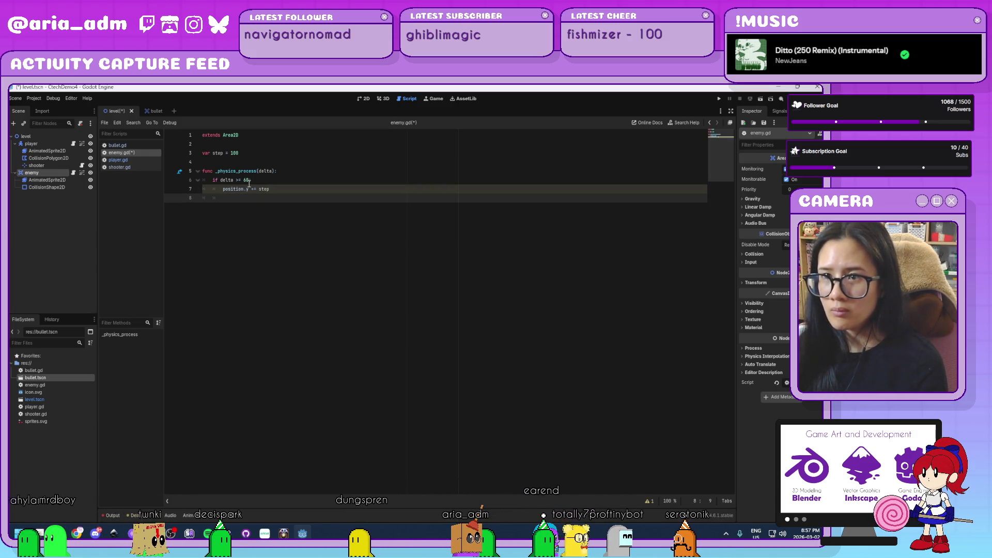
pyautogui.write('delta = 0')
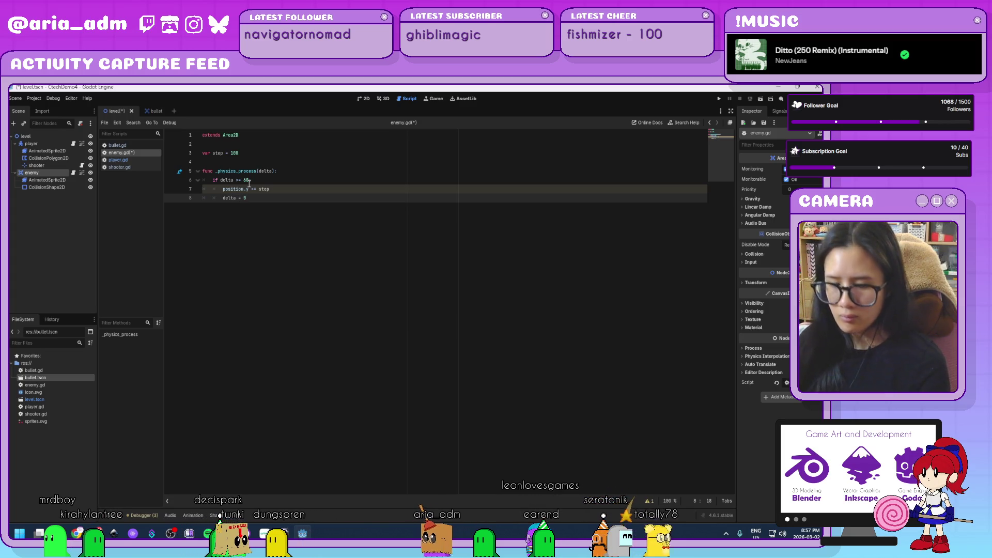
pyautogui.hotkey('ctrl', 's')
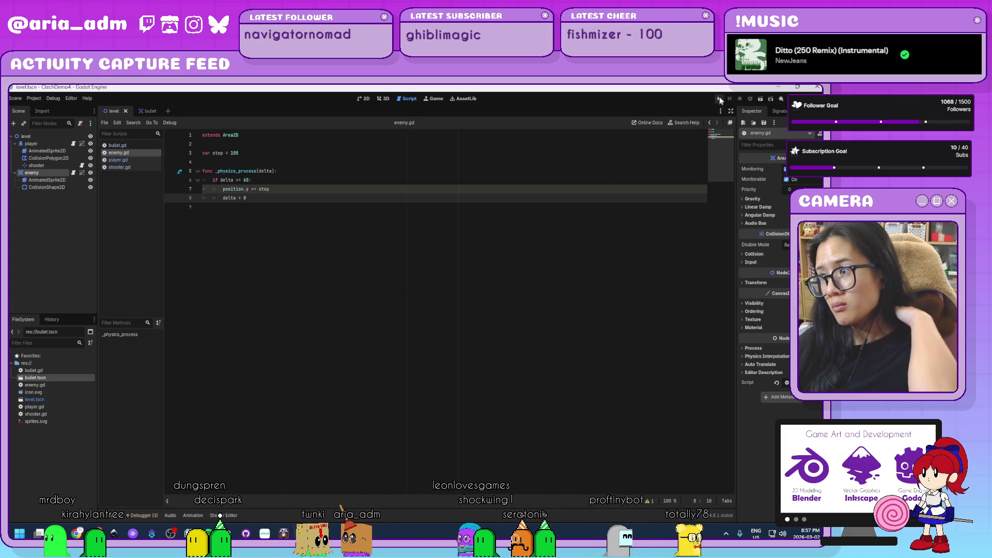
# - Test-run the game, then inspect the enemy's CollisionShape2D and enemy node properties
pyautogui.click(720, 98)
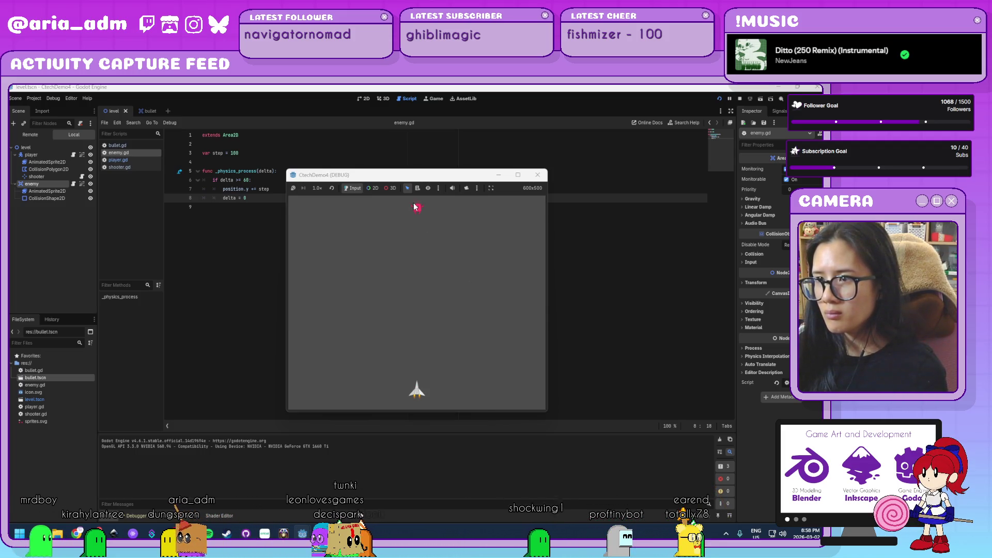
pyautogui.click(543, 178)
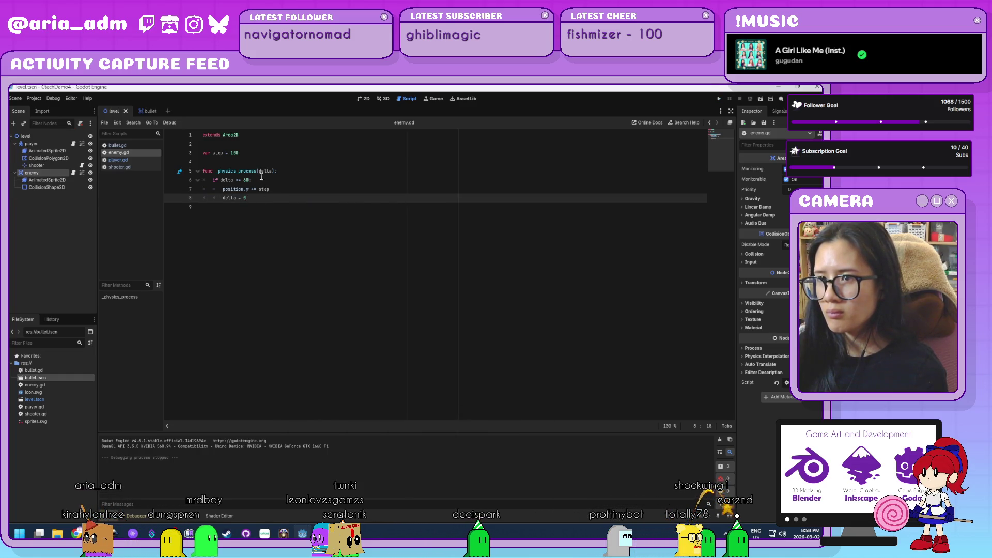
pyautogui.click(265, 206)
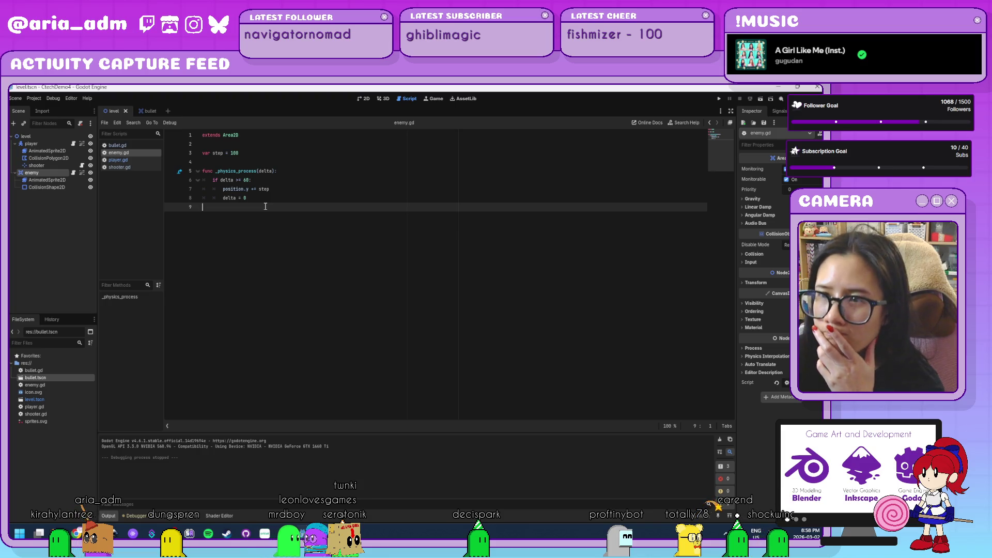
pyautogui.click(63, 187)
pyautogui.click(55, 172)
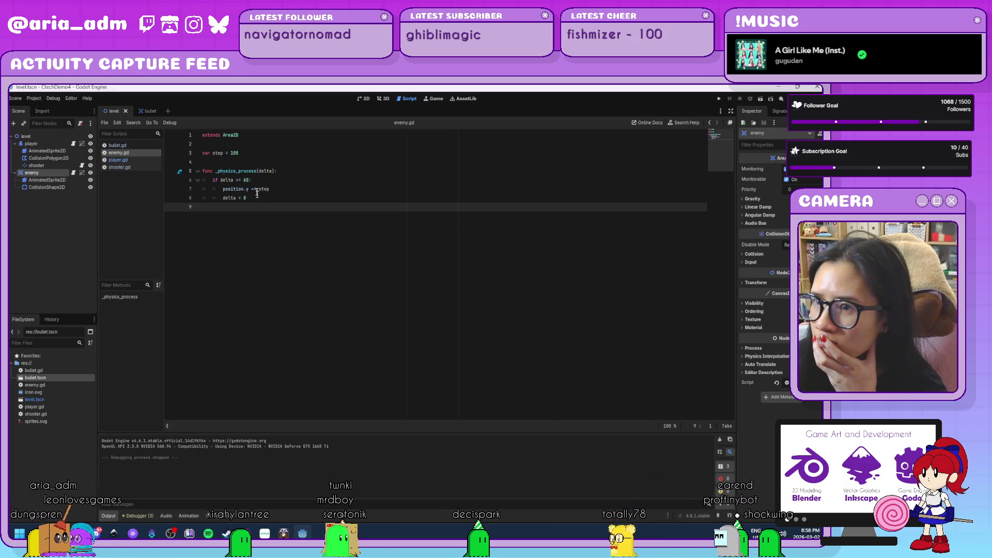
# - Replace the if block in _physics_process with 'position.y += step' and test-run again
pyautogui.moveTo(268, 199)
pyautogui.mouseDown()
pyautogui.moveTo(201, 184)
pyautogui.moveTo(212, 178)
pyautogui.mouseUp()
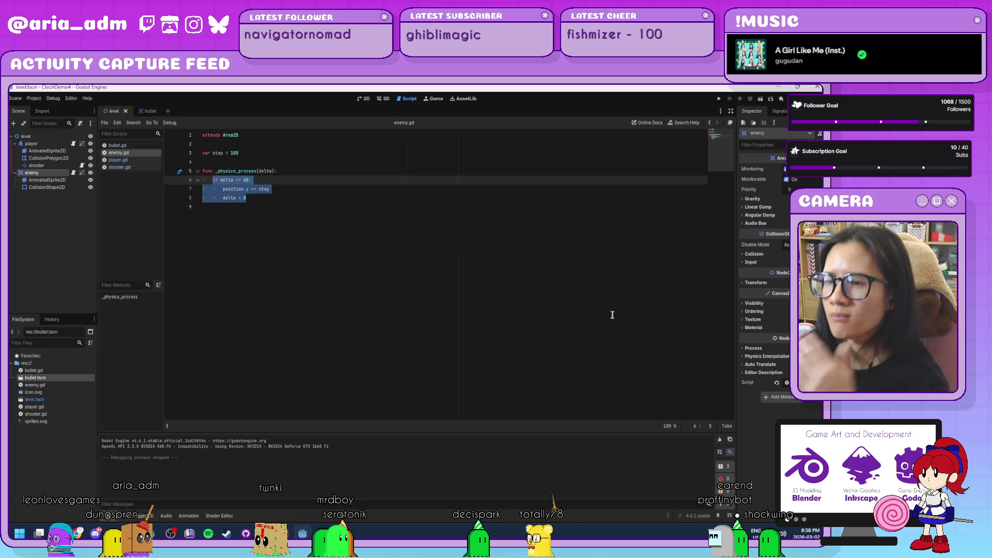
pyautogui.write('position')
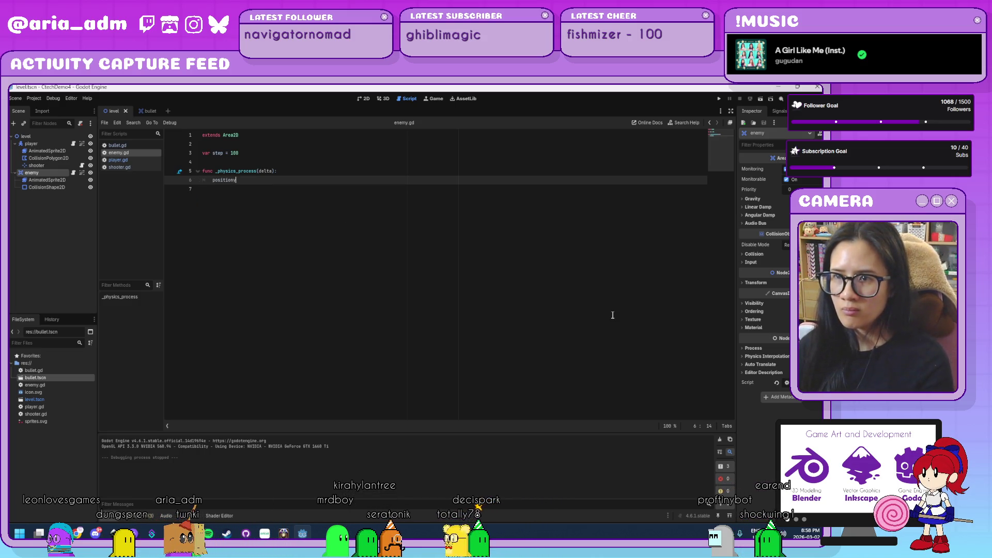
pyautogui.write('.y')
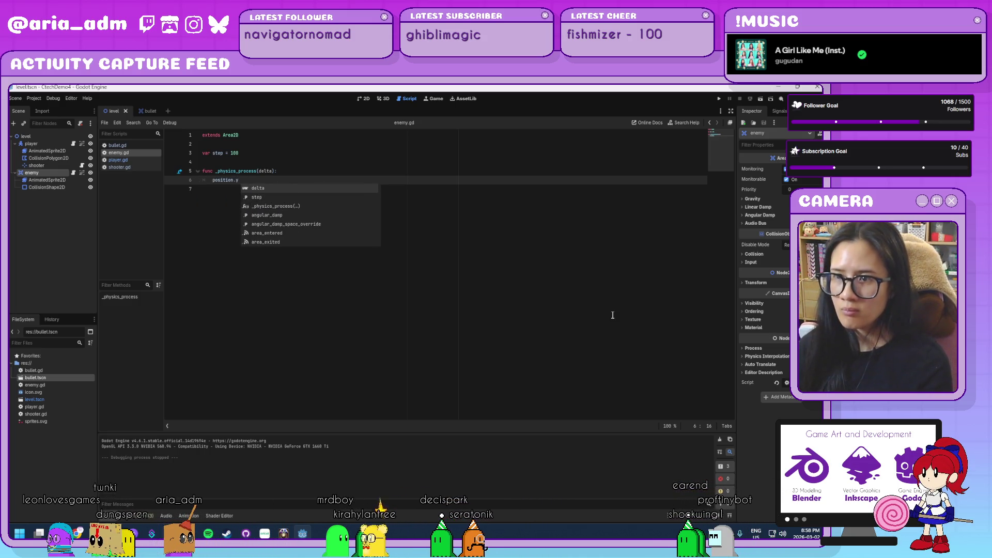
pyautogui.write(' += step')
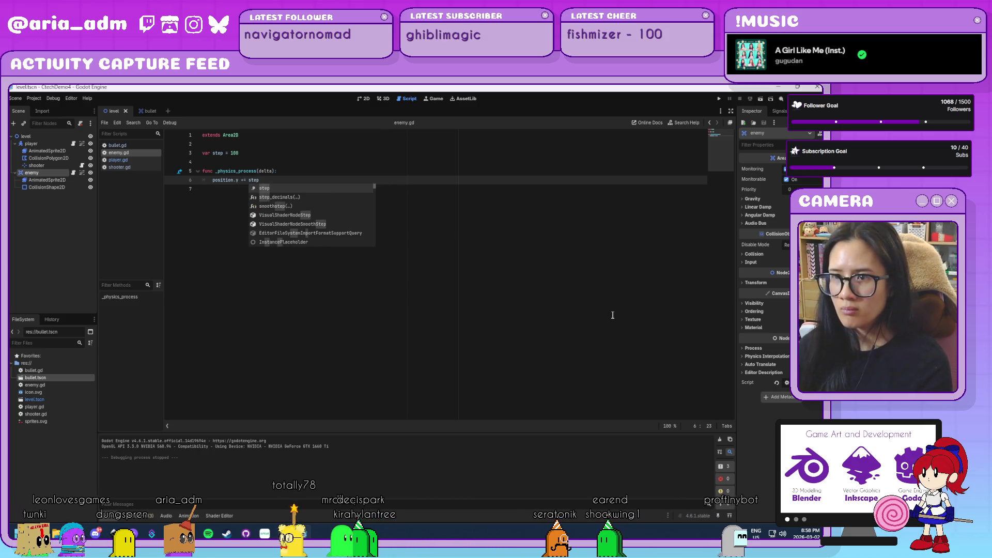
pyautogui.press('Escape')
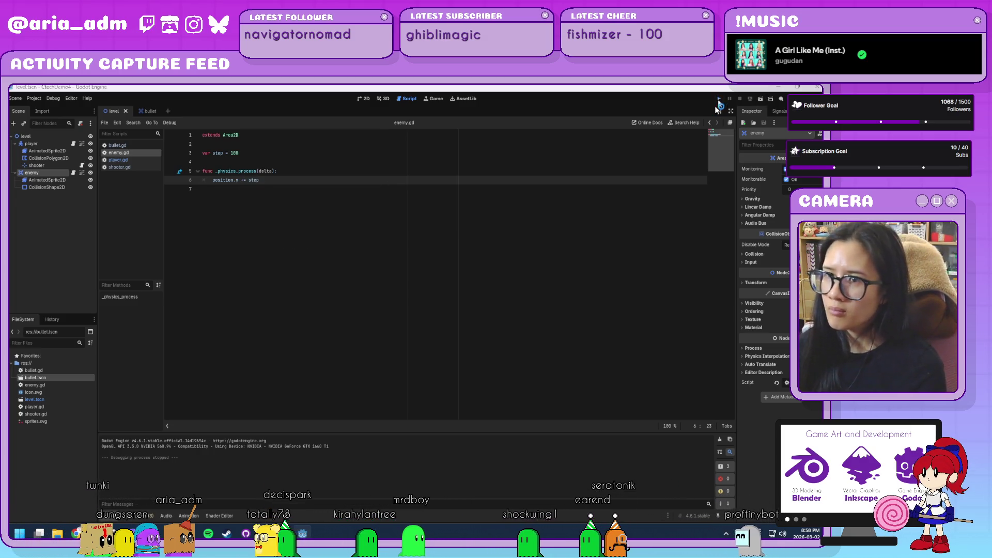
pyautogui.click(719, 100)
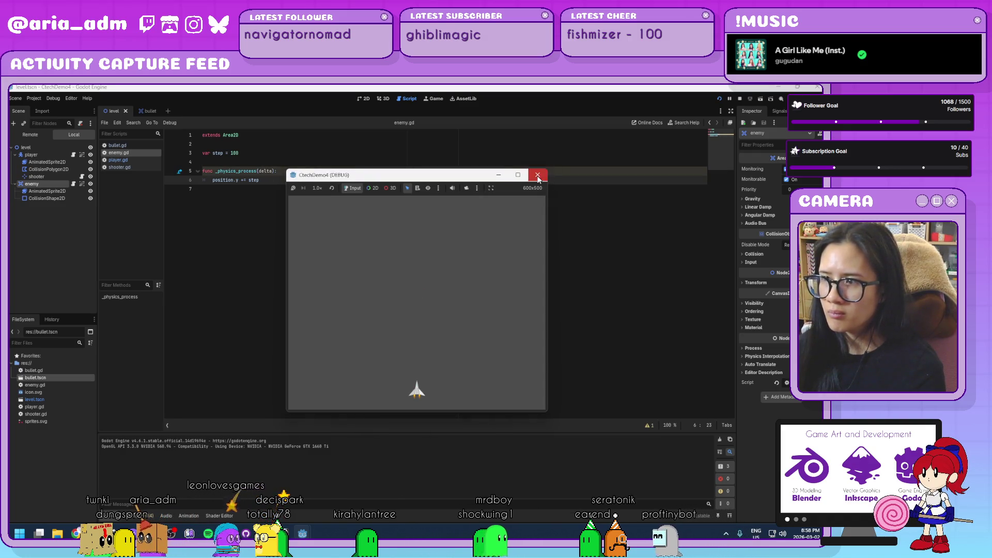
pyautogui.click(538, 177)
pyautogui.click(258, 156)
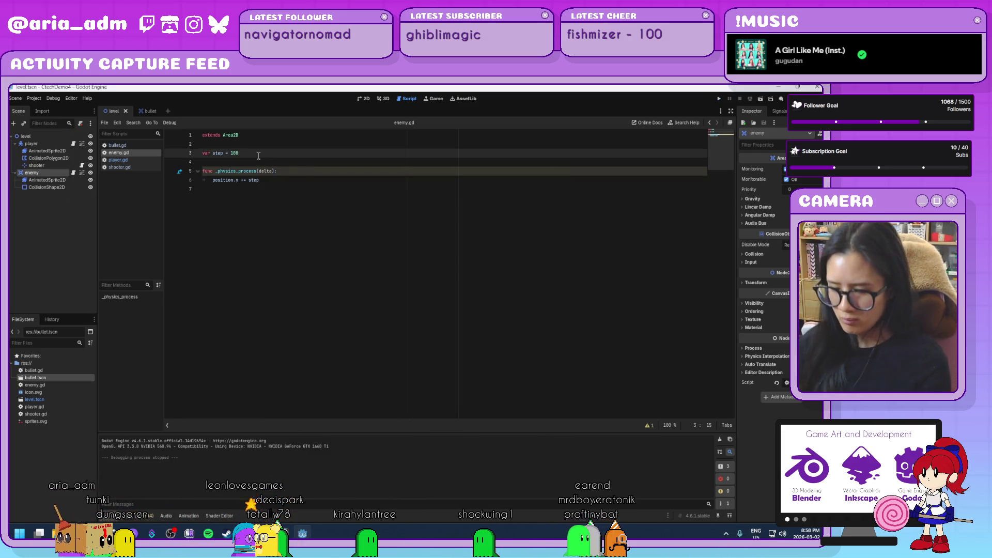
# - Declare 'var stepTime = 60' below the step variable
pyautogui.press('Return')
pyautogui.write('var tim')
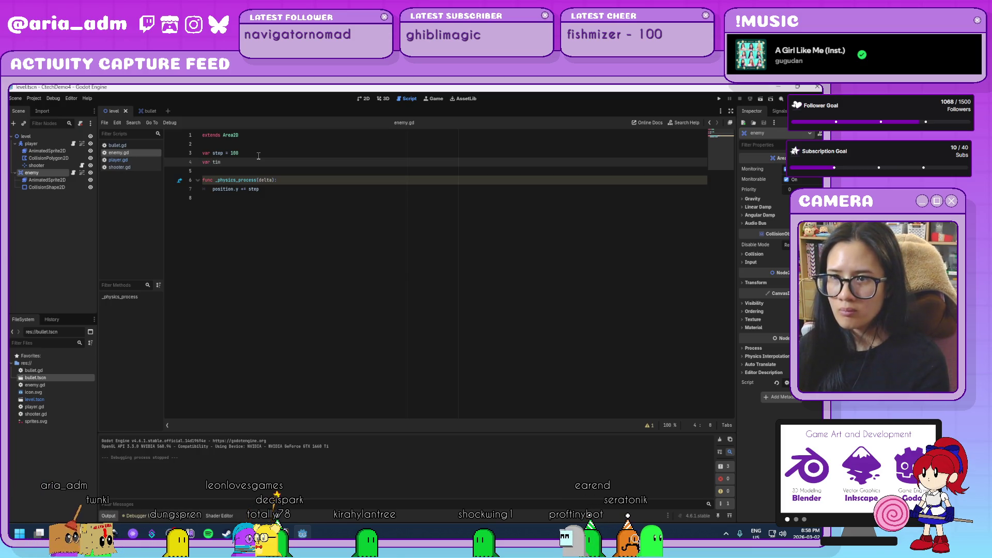
pyautogui.press('BackSpace')
pyautogui.press('BackSpace')
pyautogui.press('BackSpace')
pyautogui.write('stepTi')
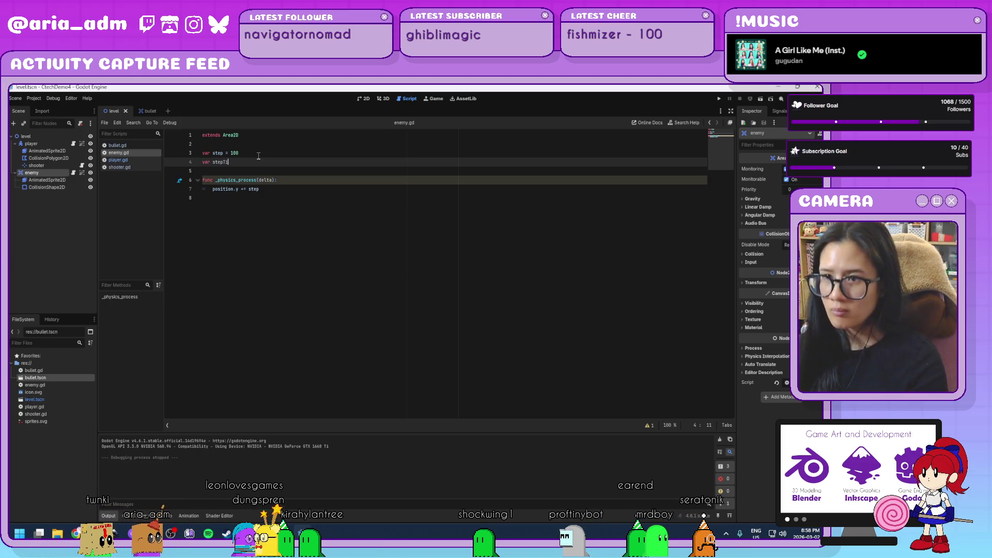
pyautogui.write('me = 60')
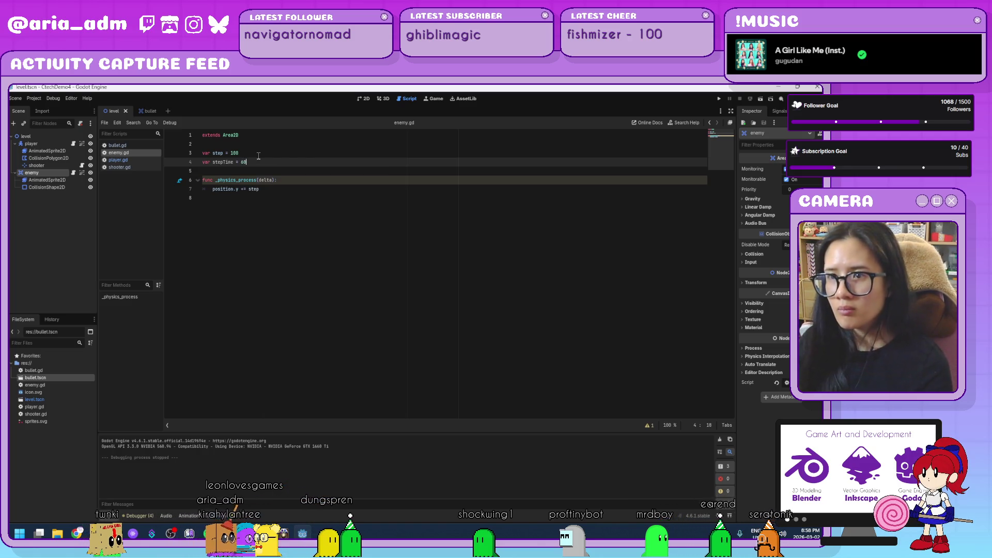
# - Add a 'stepTime -= 1' countdown line at the start of _physics_process
pyautogui.click(294, 180)
pyautogui.press('Return')
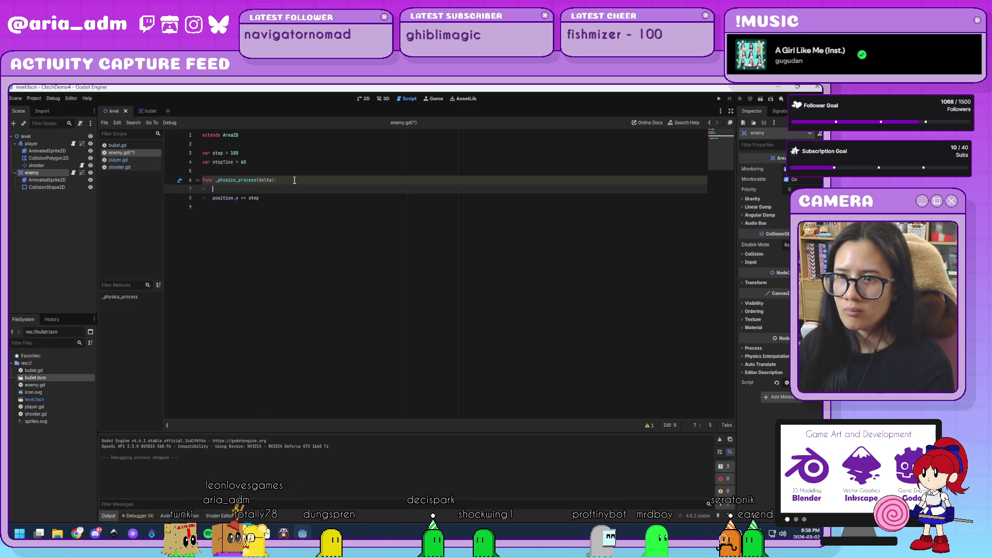
pyautogui.press('Return')
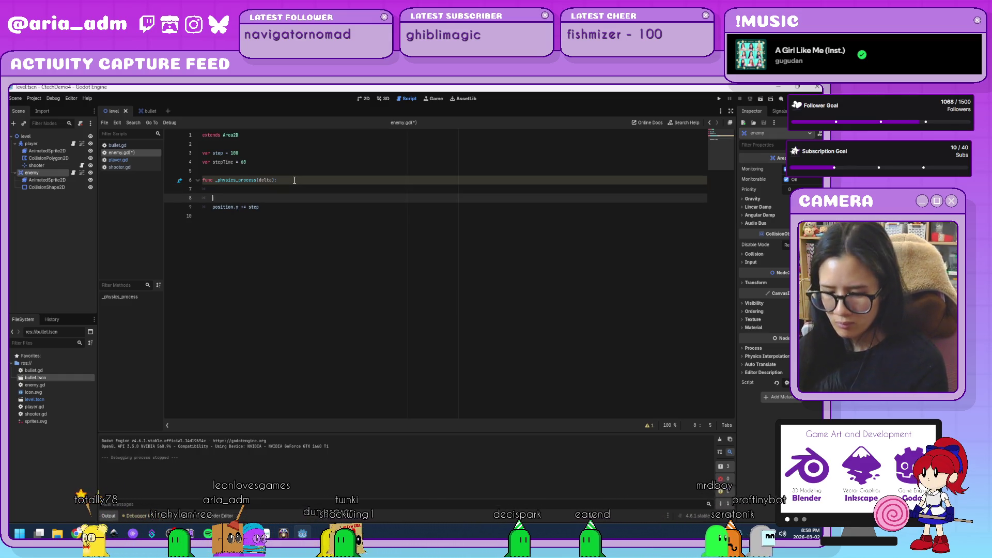
pyautogui.write('step')
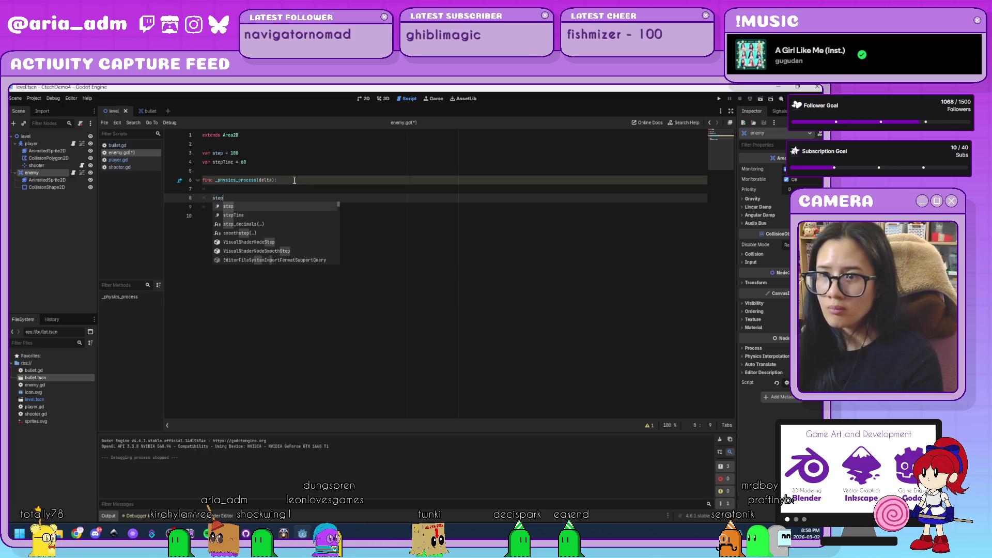
pyautogui.write('Time -= 1')
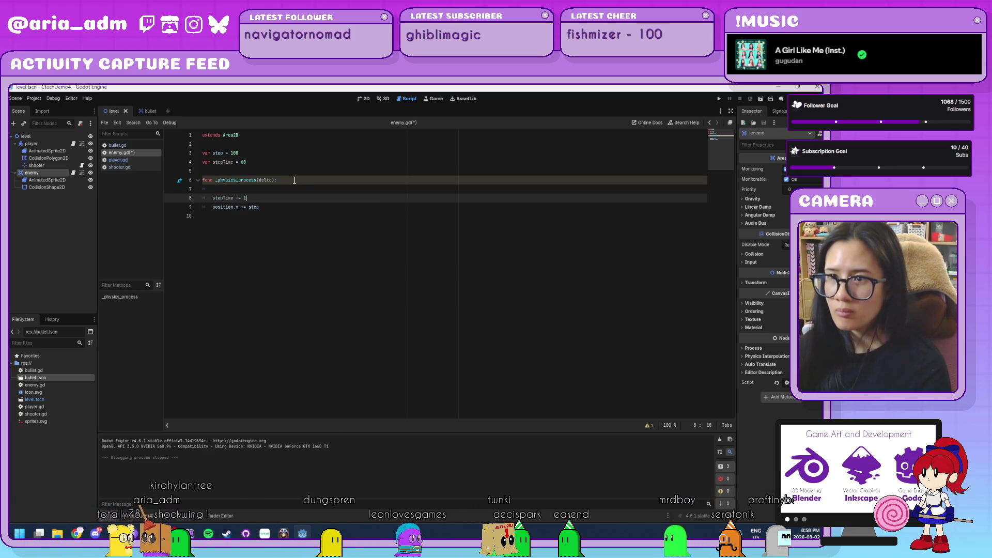
pyautogui.press('Return')
pyautogui.press('Return')
# - Nest the movement under 'if stepTime <= 0:' with a 'stepTime = 60' reset, save, and run
pyautogui.write('if s')
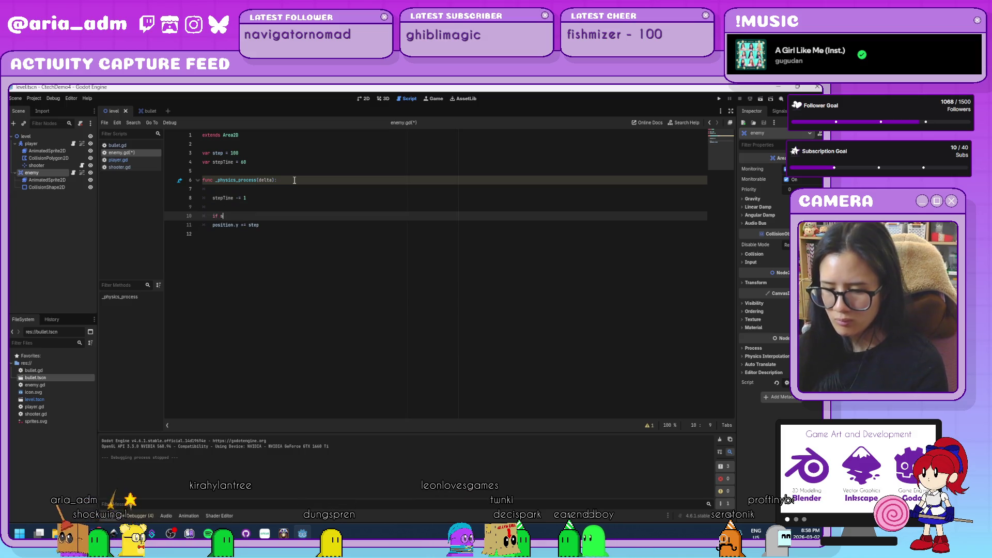
pyautogui.write('tepTime ')
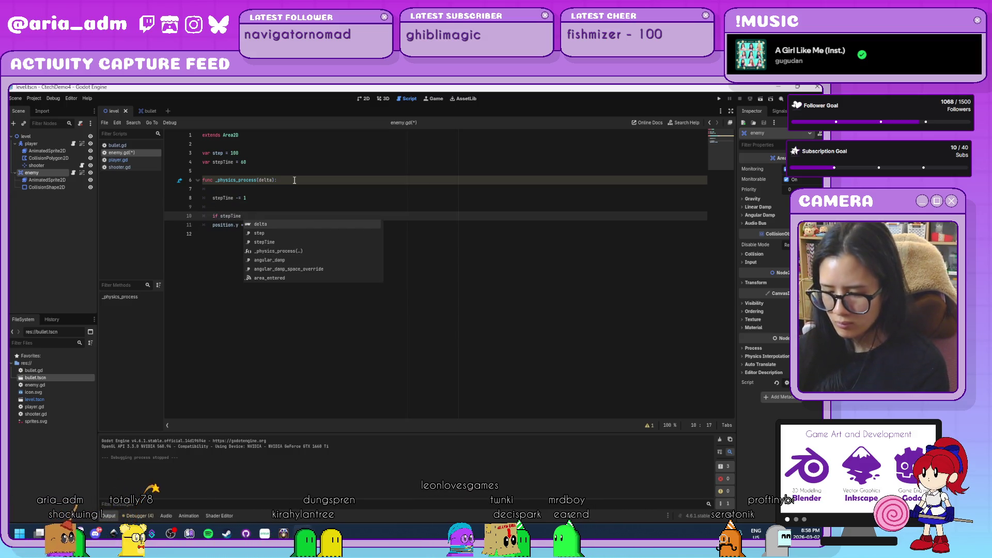
pyautogui.write('<= 0:')
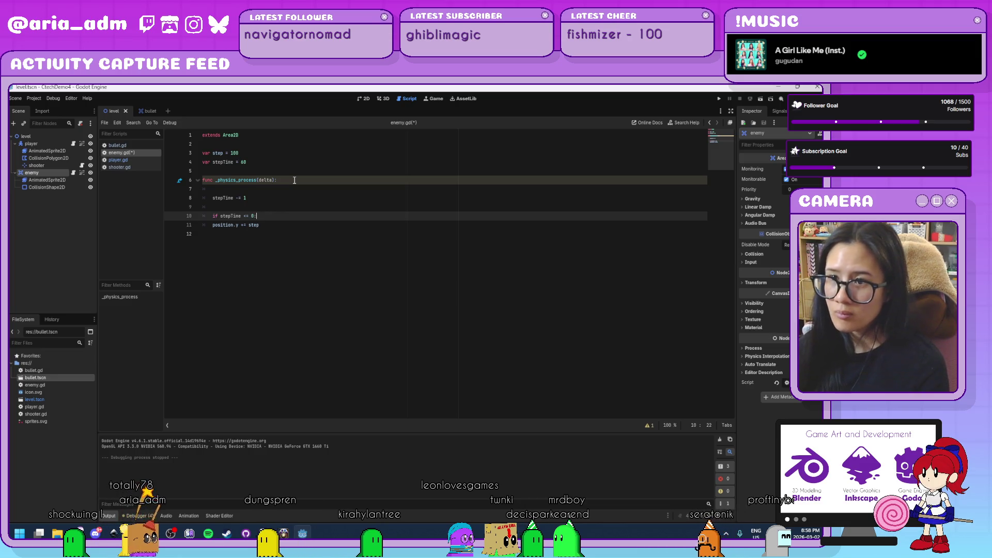
pyautogui.press('Down')
pyautogui.press('Home')
pyautogui.press('Tab')
pyautogui.press('Down')
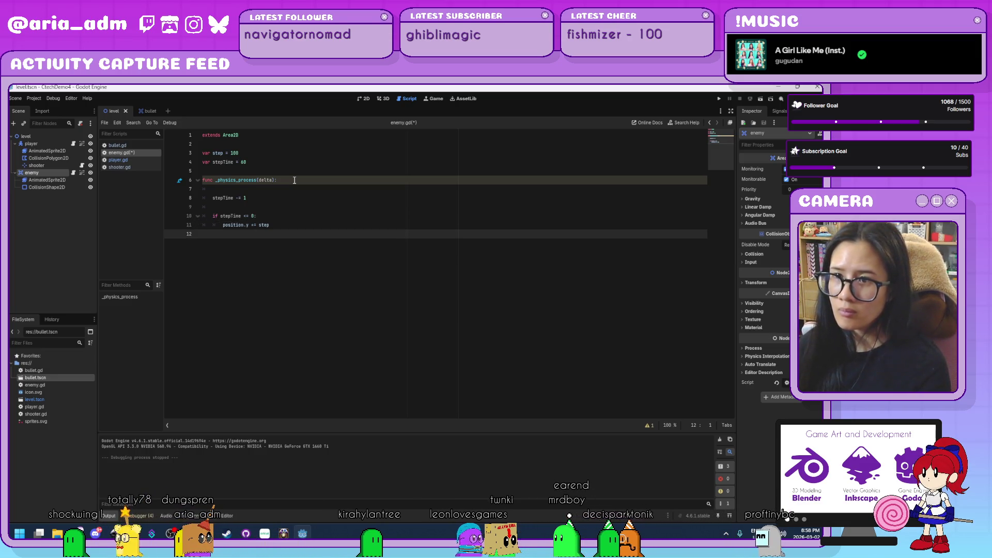
pyautogui.press('Tab')
pyautogui.press('Tab')
pyautogui.write('step')
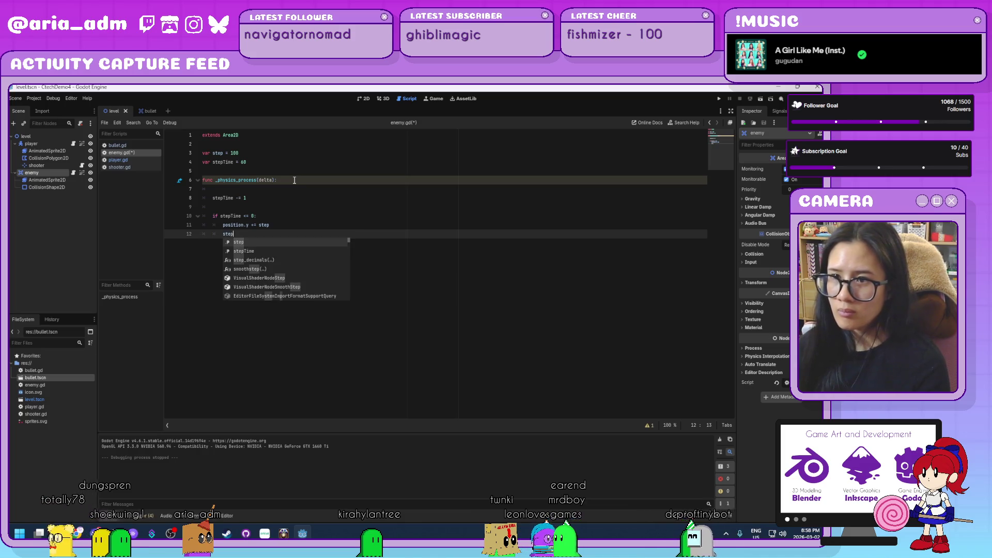
pyautogui.write('Time =')
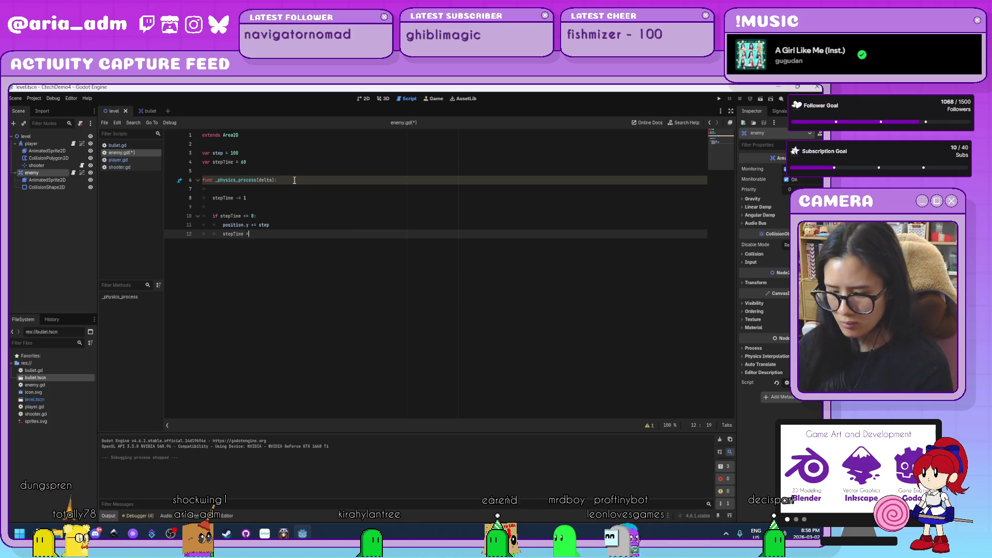
pyautogui.write(' 60')
pyautogui.hotkey('ctrl', 's')
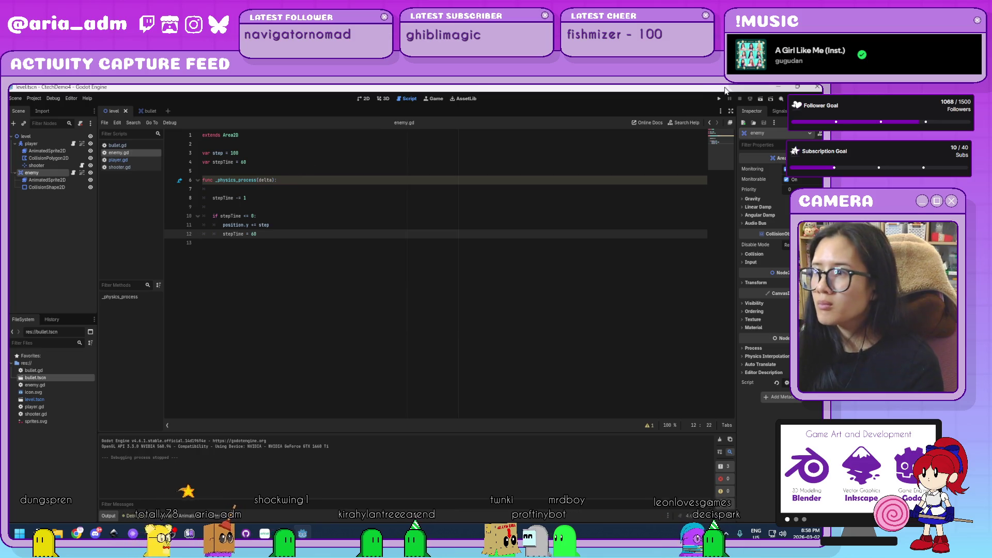
pyautogui.click(718, 98)
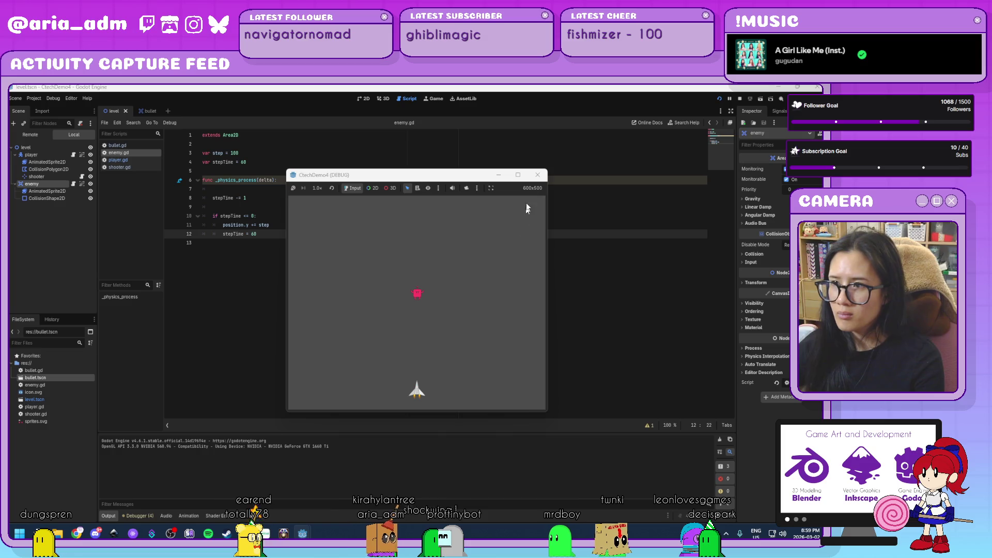
# - Change the enemy's step value on line 3 to 50 and test-run the game
pyautogui.click(538, 175)
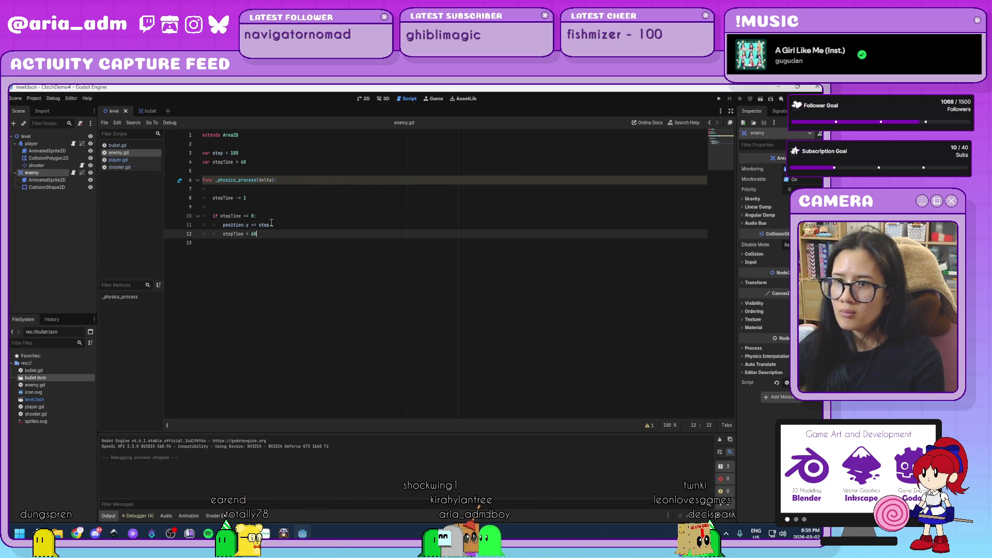
pyautogui.click(234, 154)
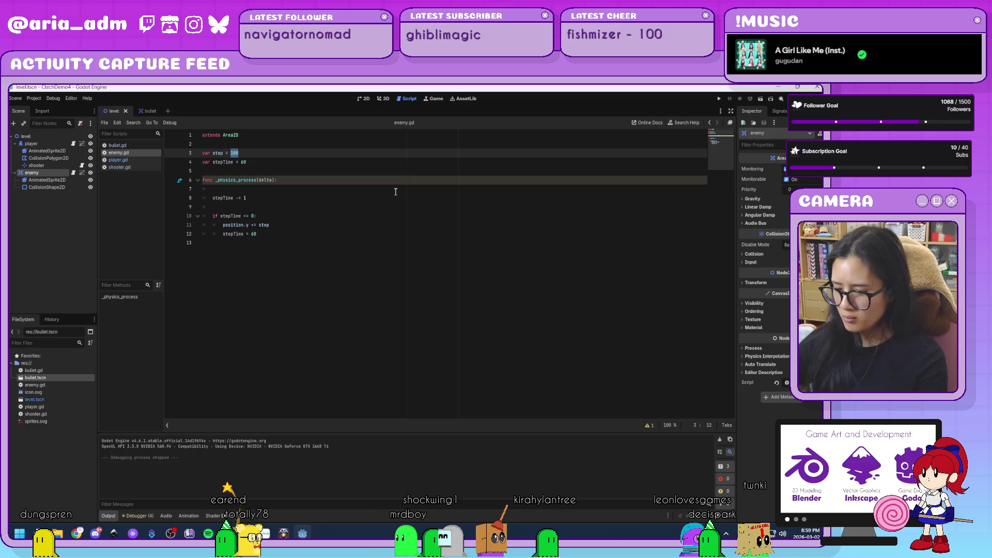
pyautogui.click(395, 192)
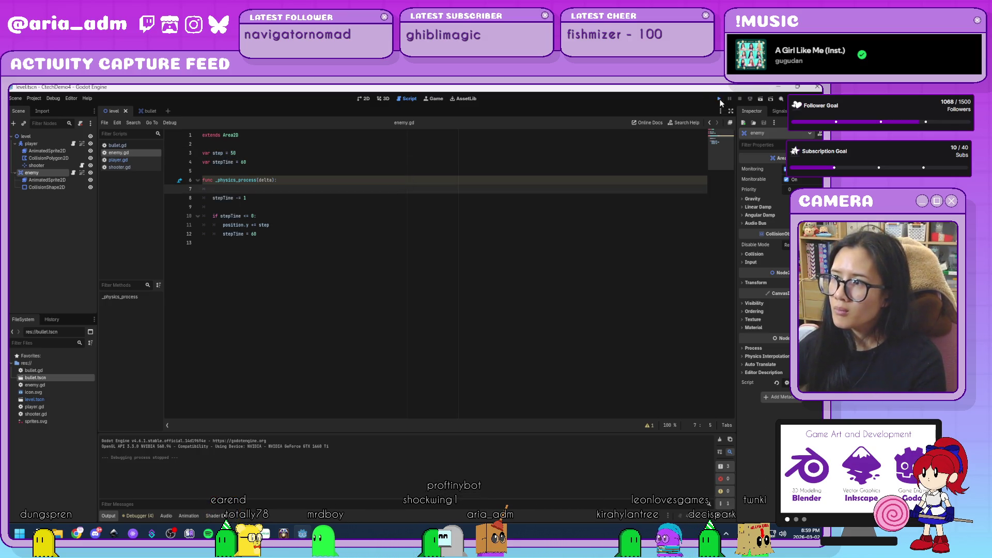
pyautogui.click(720, 99)
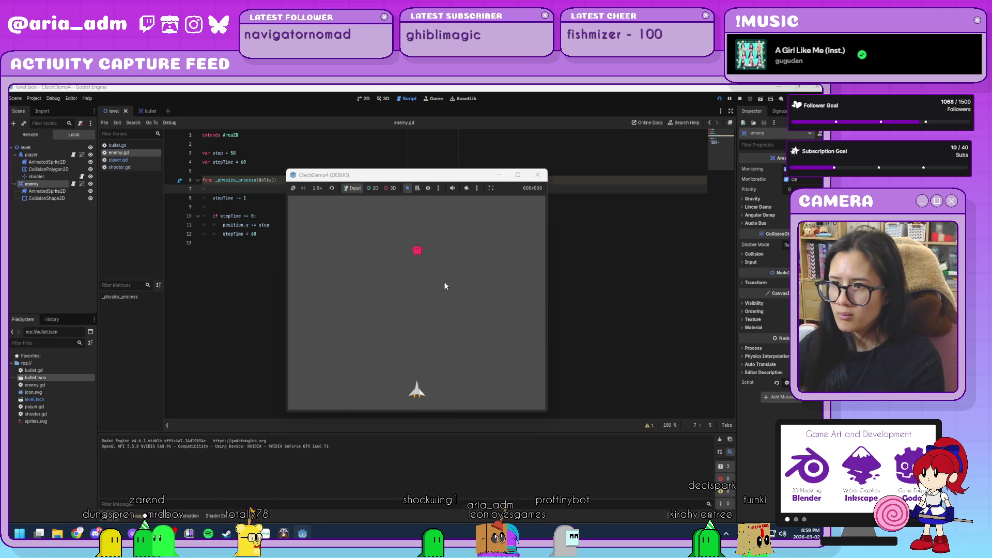
# - Lower the step value to 25 and run the game again
pyautogui.click(544, 176)
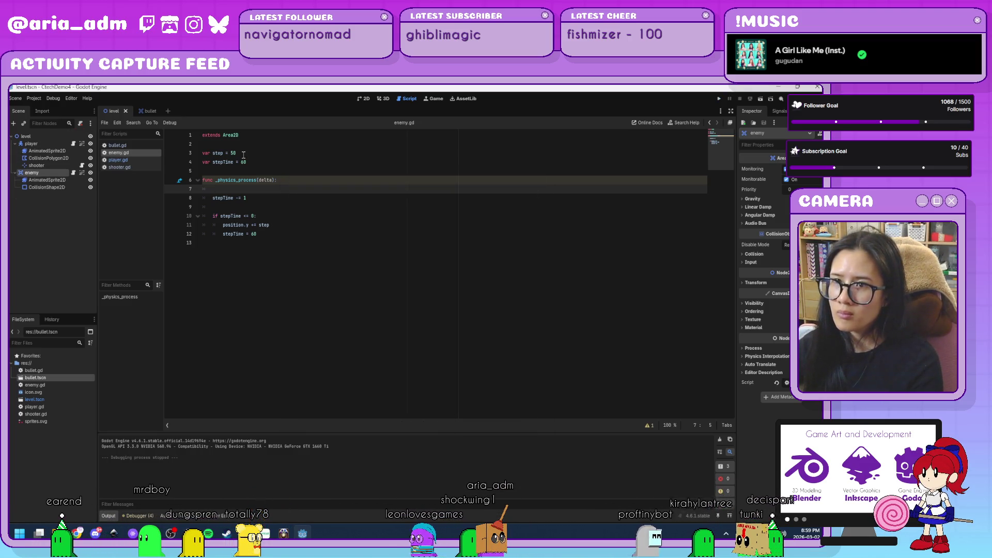
pyautogui.click(233, 153)
pyautogui.write('25')
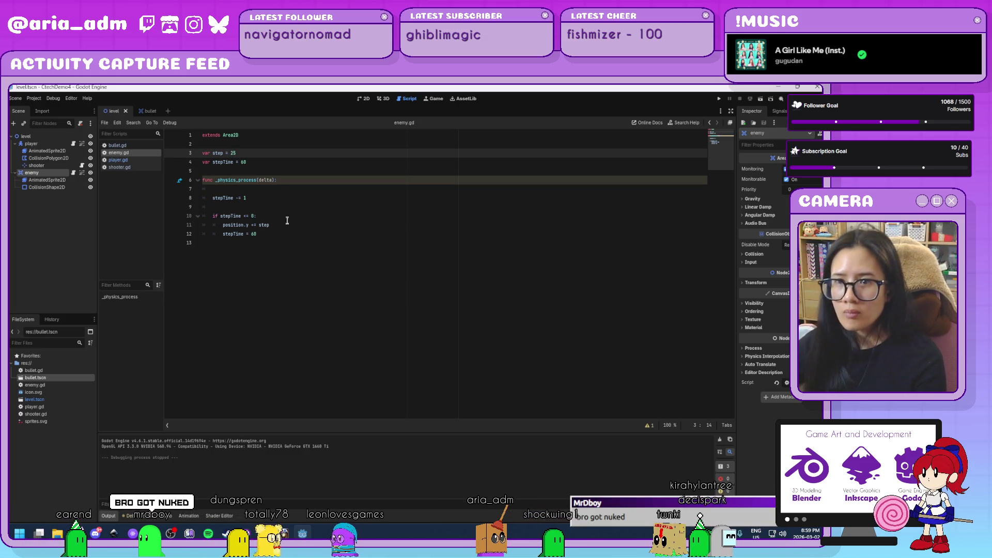
pyautogui.click(289, 226)
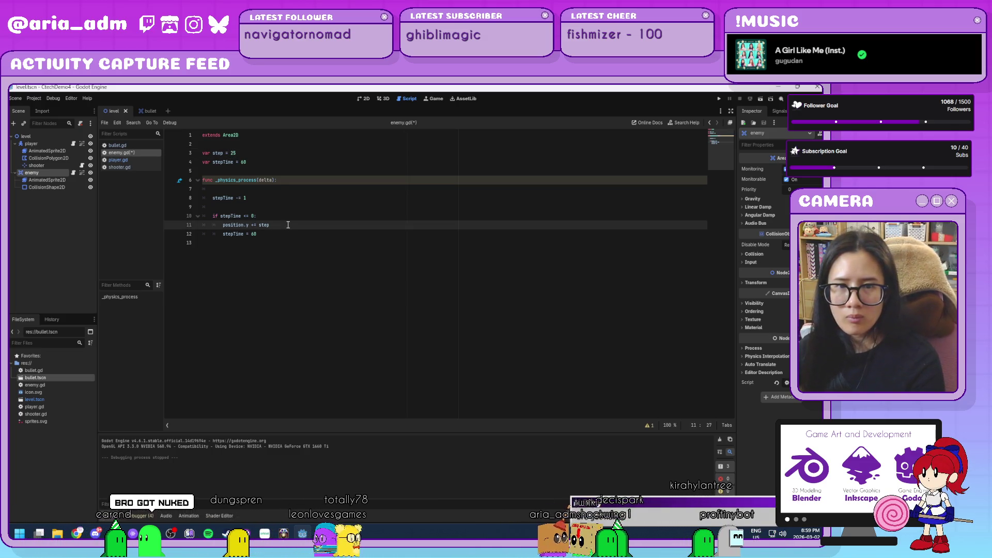
pyautogui.click(718, 100)
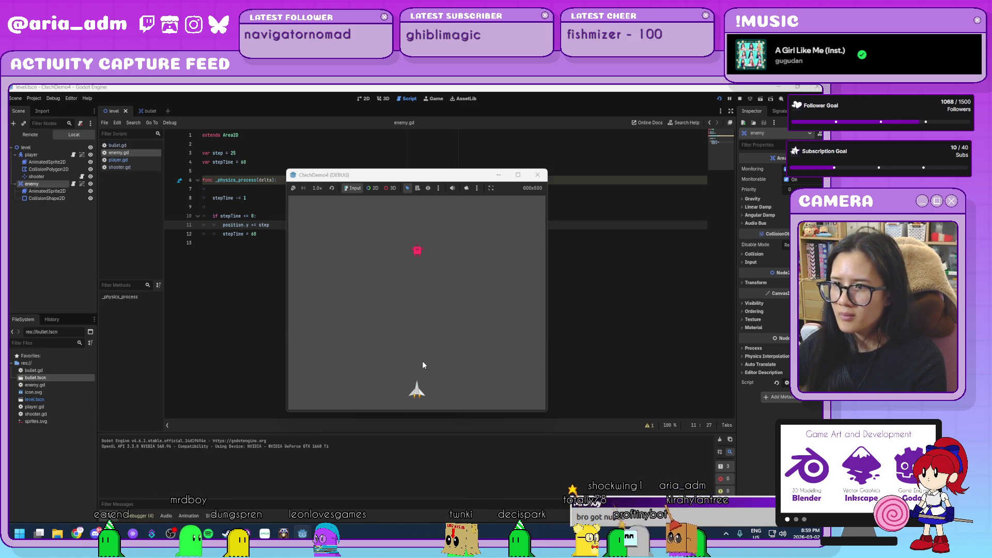
# - Enable Autoplay on Load for the enemy AnimatedSprite2D's default animation, preview it, and run the game
pyautogui.click(539, 174)
pyautogui.click(364, 98)
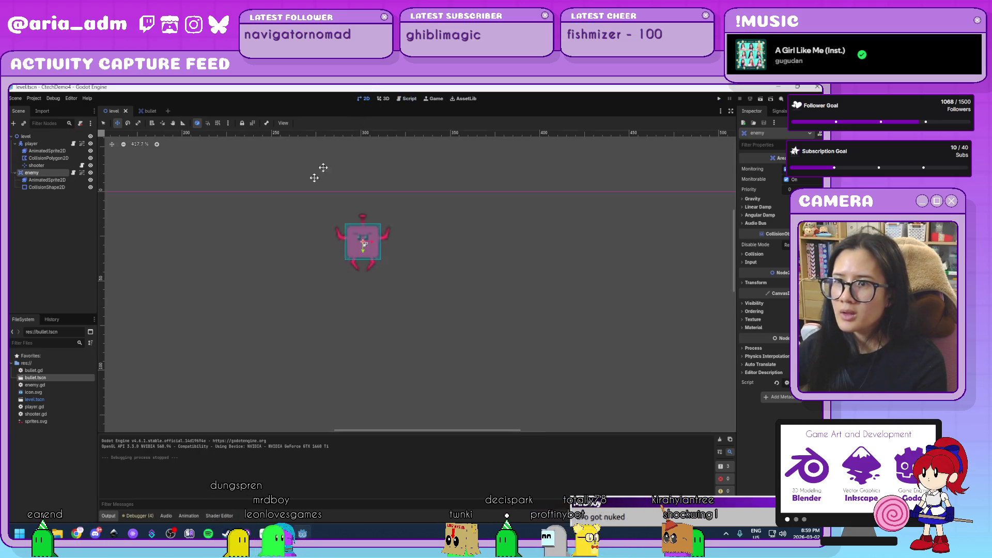
pyautogui.click(46, 180)
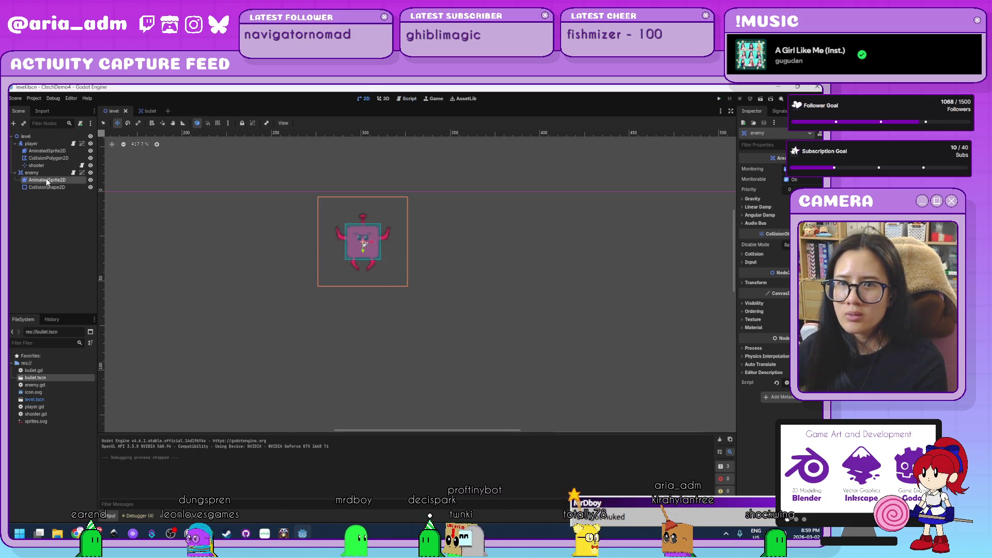
pyautogui.click(159, 429)
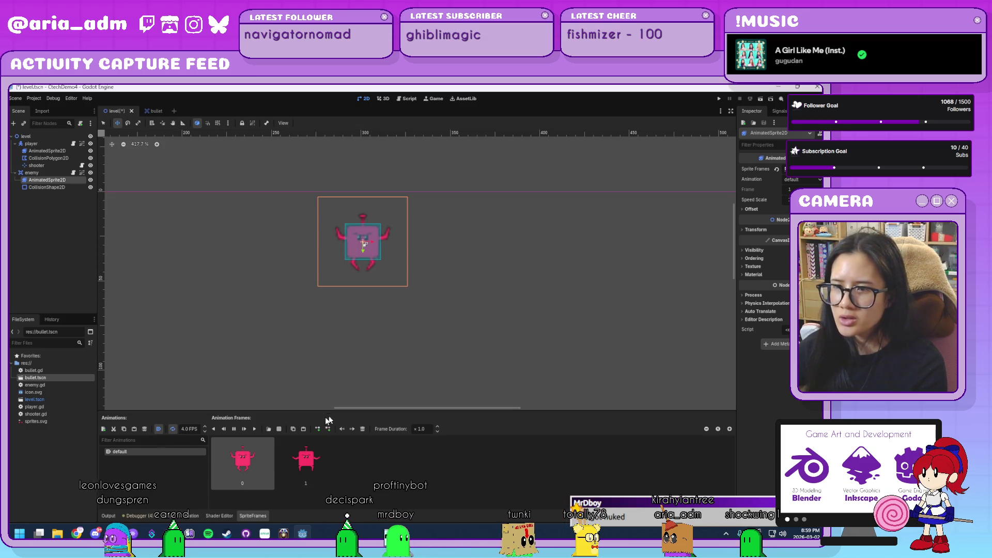
pyautogui.click(256, 429)
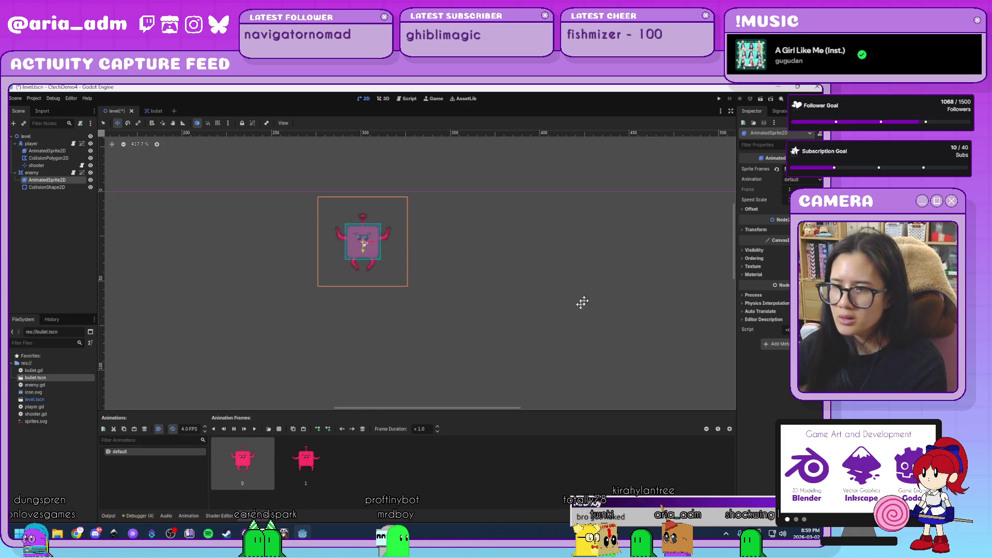
pyautogui.click(235, 430)
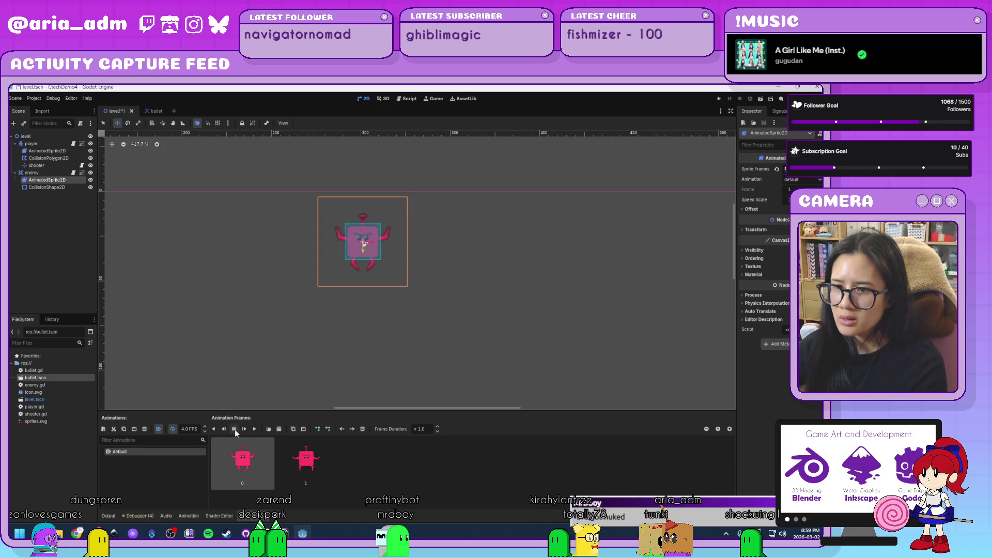
pyautogui.click(722, 98)
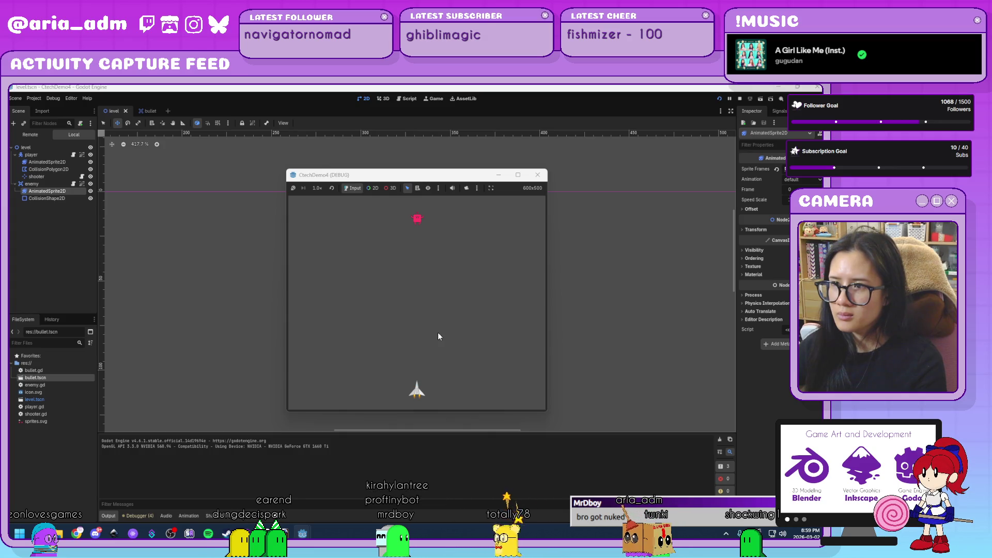
# - Steer the ship left and right with the arrow keys as the enemy descends, then close the game
pyautogui.press('Right')
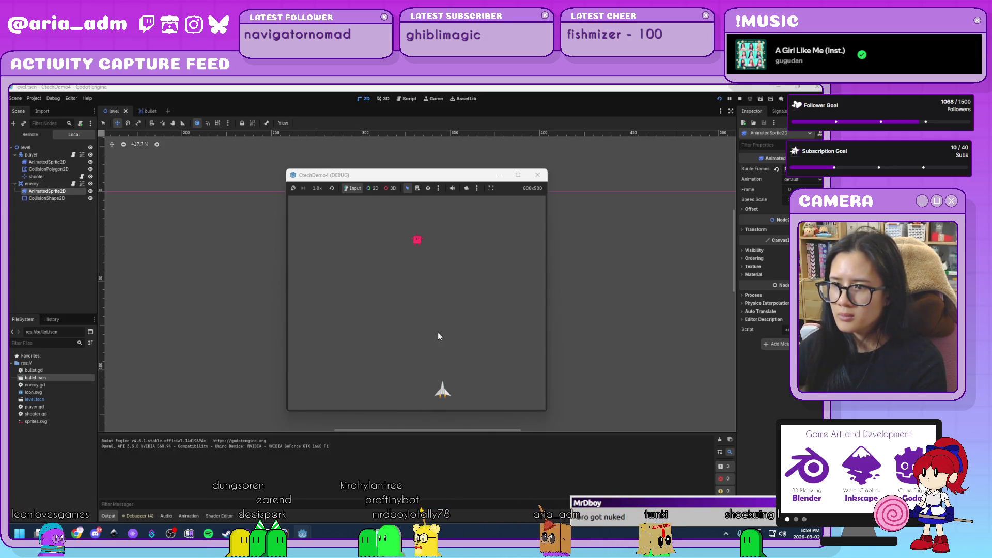
pyautogui.press('Left')
pyautogui.press('Right')
pyautogui.press('Right')
pyautogui.press('Left')
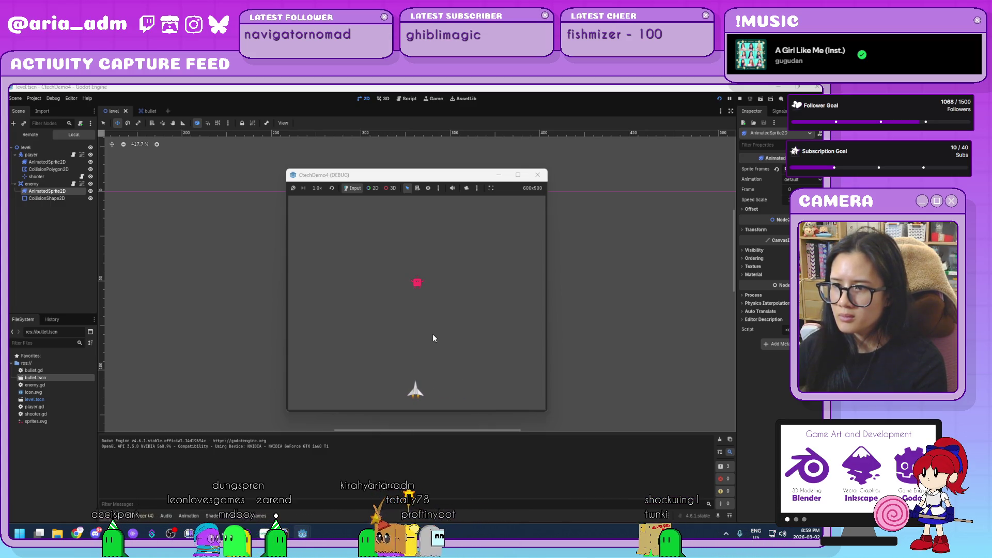
pyautogui.press('Right')
pyautogui.press('Left')
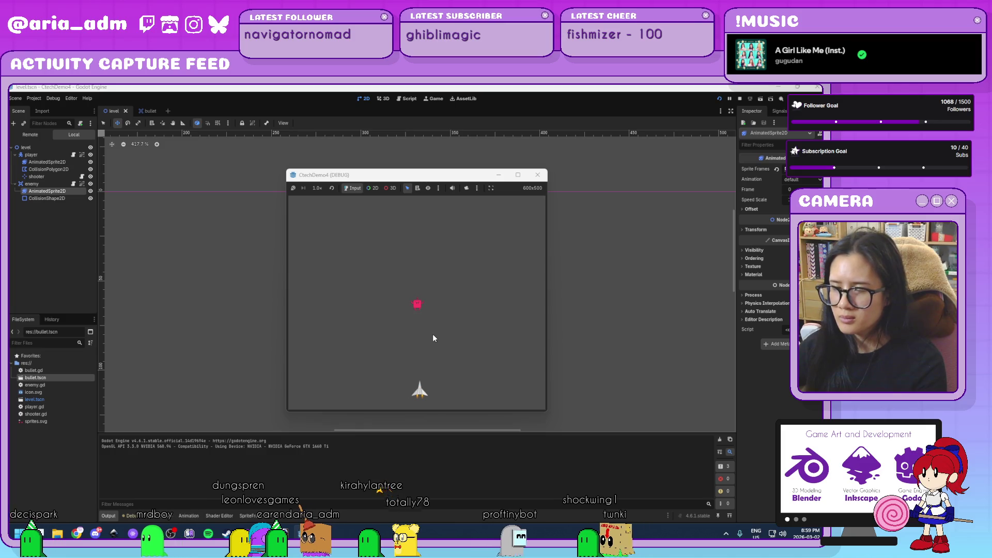
pyautogui.press('Right')
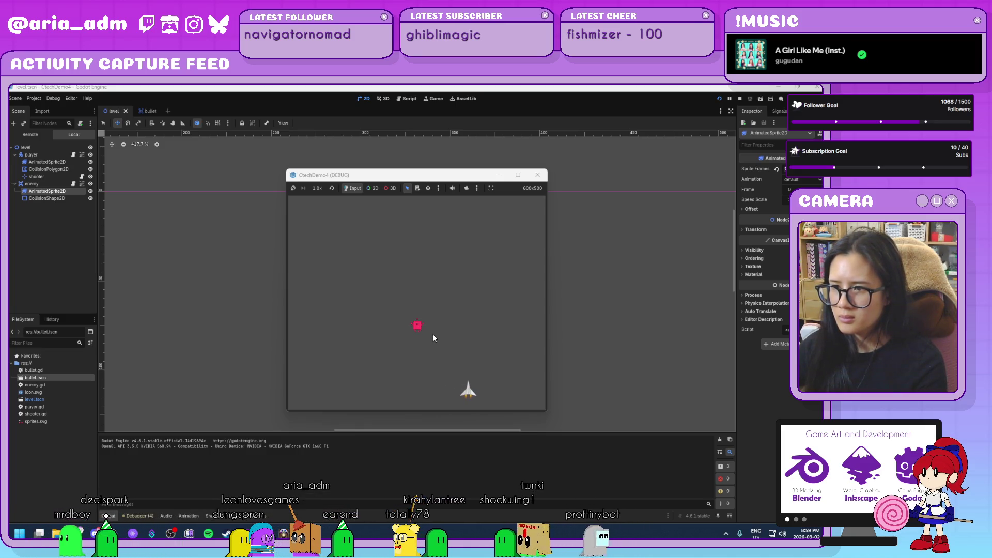
pyautogui.press('Left')
pyautogui.press('Left')
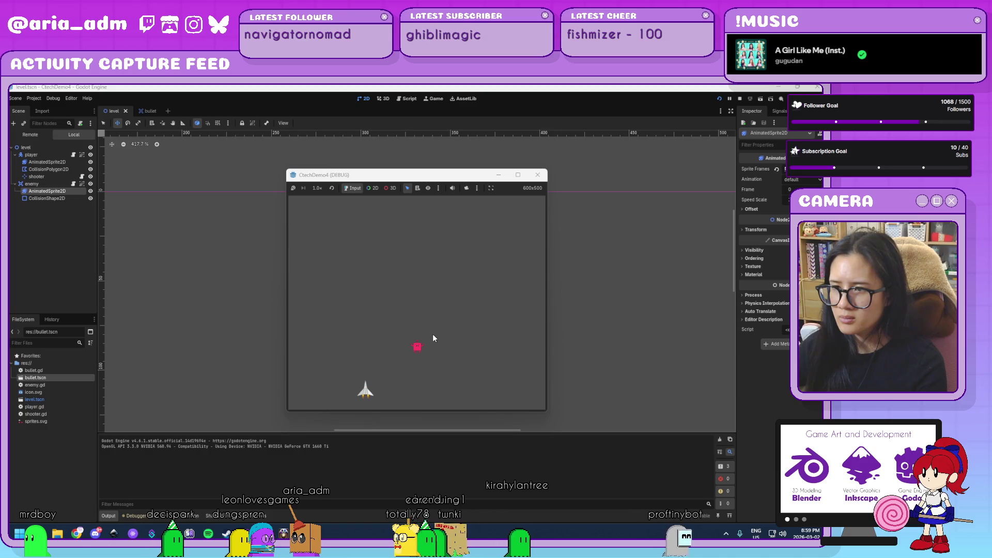
pyautogui.click(539, 177)
pyautogui.scroll(-2, 488, 329)
pyautogui.scroll(-7, 488, 328)
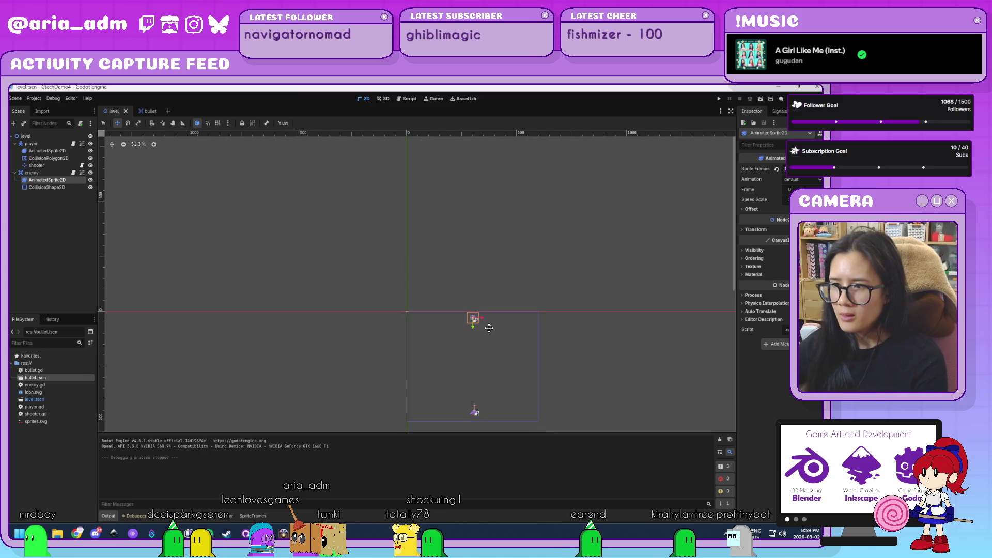
pyautogui.moveTo(535, 319); pyautogui.dragTo(467, 348)
pyautogui.scroll(4, 468, 346)
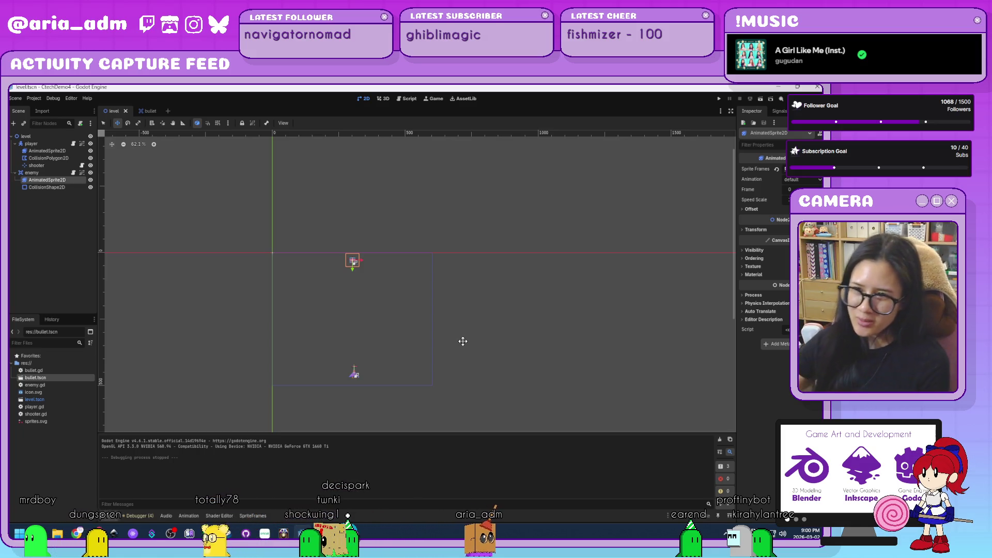
pyautogui.scroll(1, 437, 310)
pyautogui.scroll(-1, 450, 299)
pyautogui.scroll(2, 450, 300)
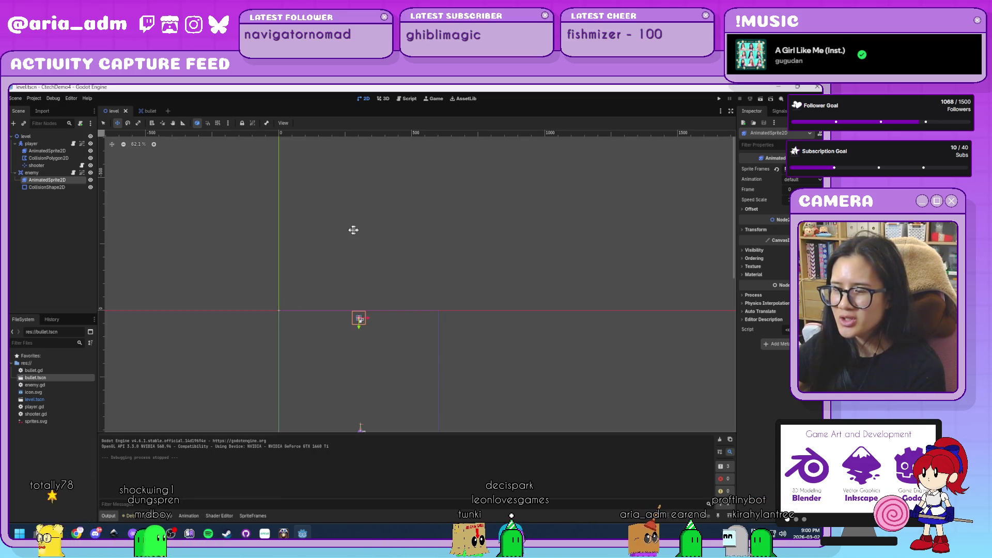
pyautogui.scroll(-2, 414, 197)
pyautogui.scroll(3, 423, 281)
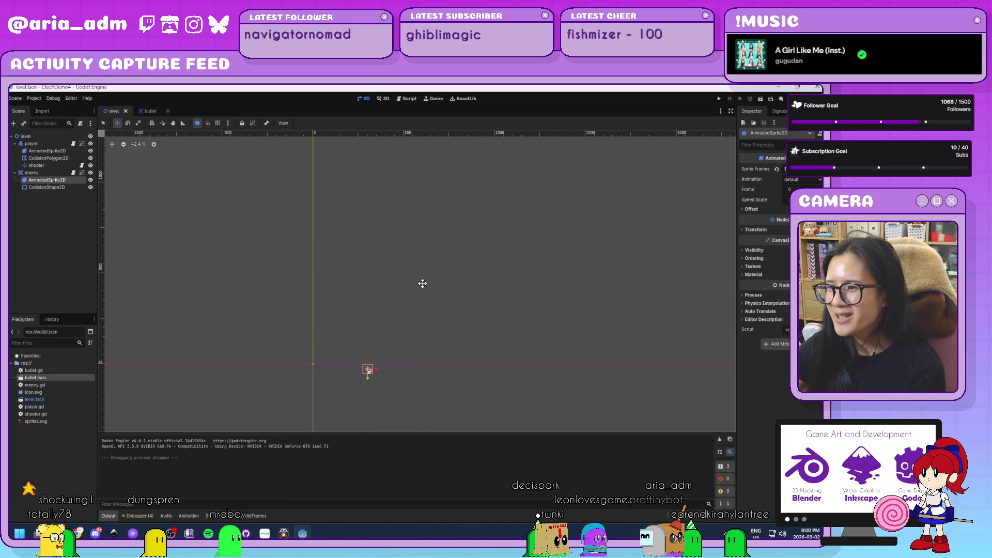
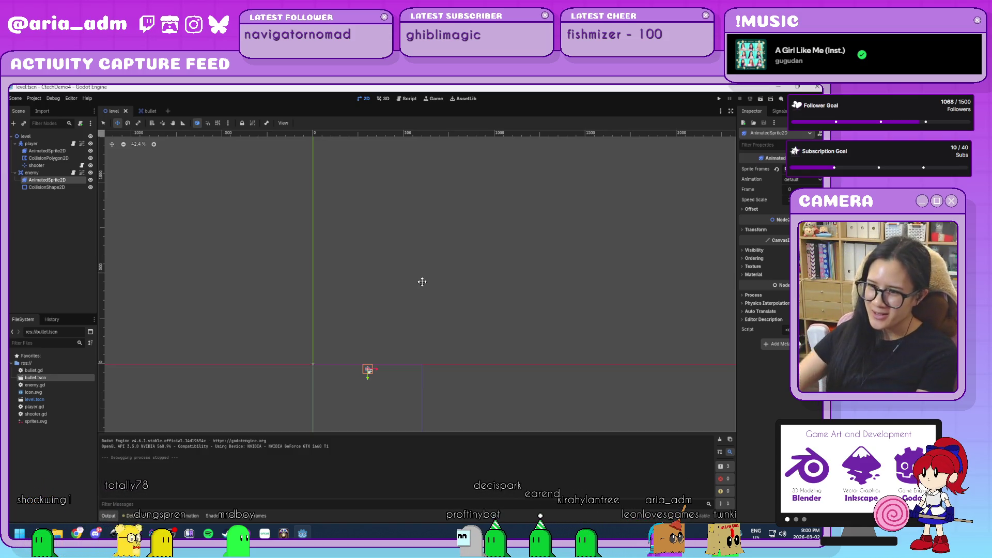
# - Switch to the bullet scene and start connecting its area_entered signal from the Node dock's Signals list
pyautogui.moveTo(434, 330); pyautogui.dragTo(443, 246)
pyautogui.scroll(7, 435, 343)
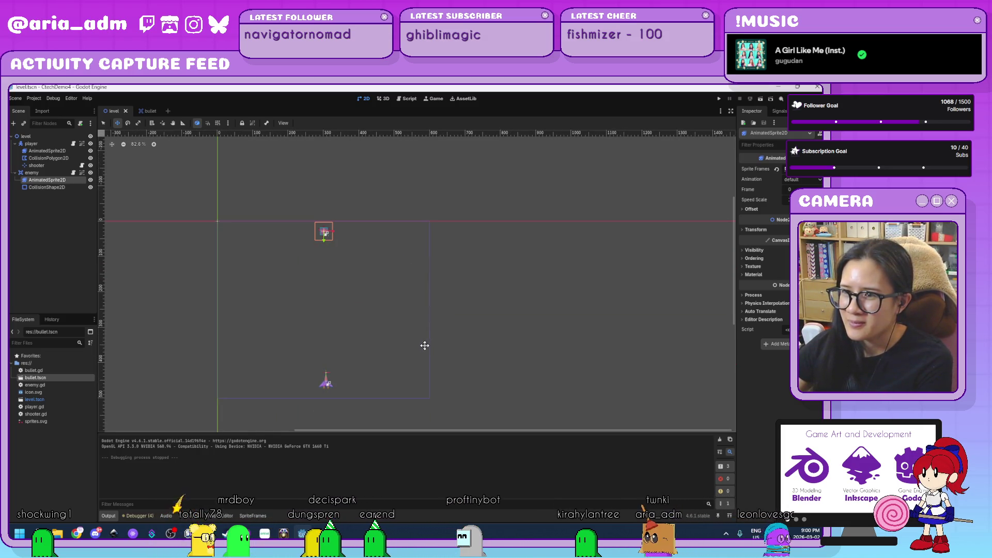
pyautogui.scroll(2, 425, 345)
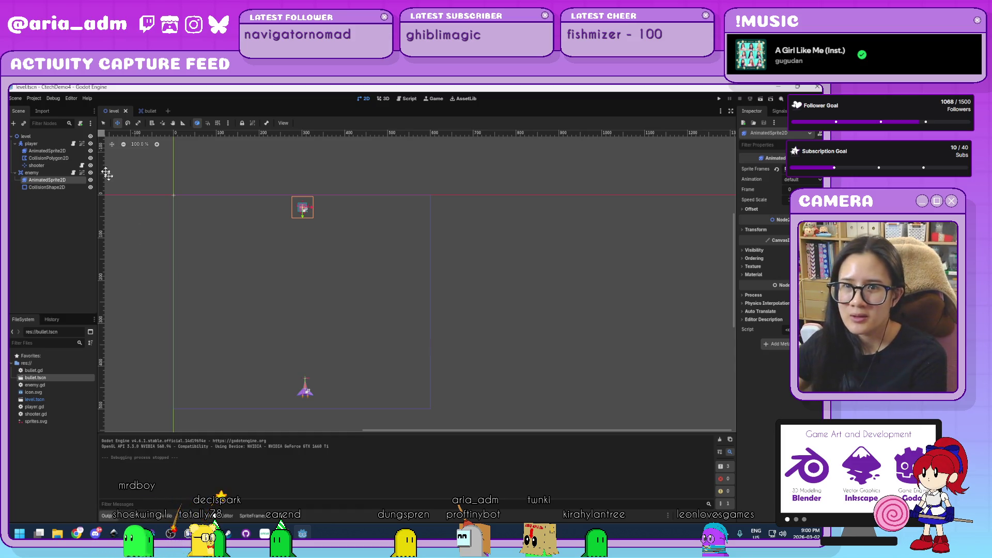
pyautogui.click(150, 111)
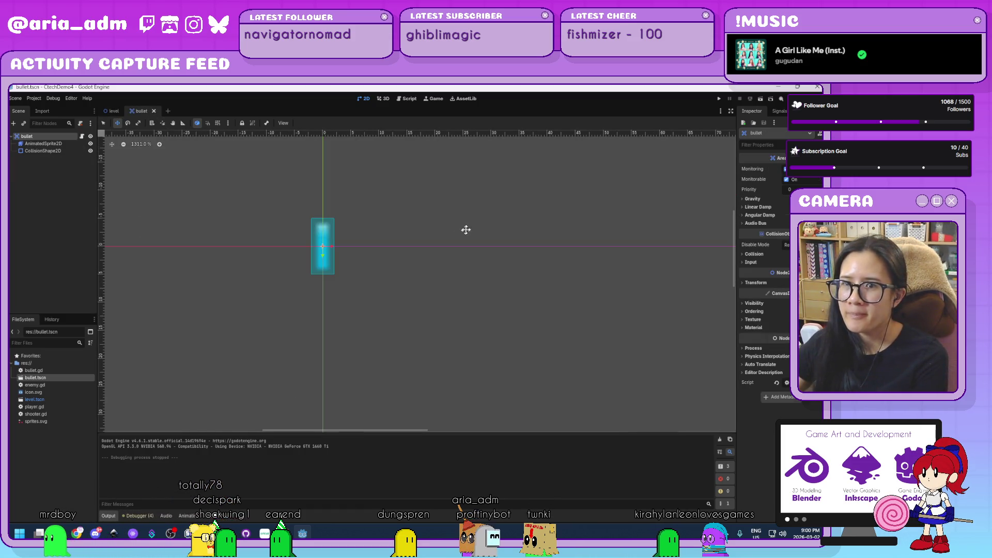
pyautogui.click(778, 111)
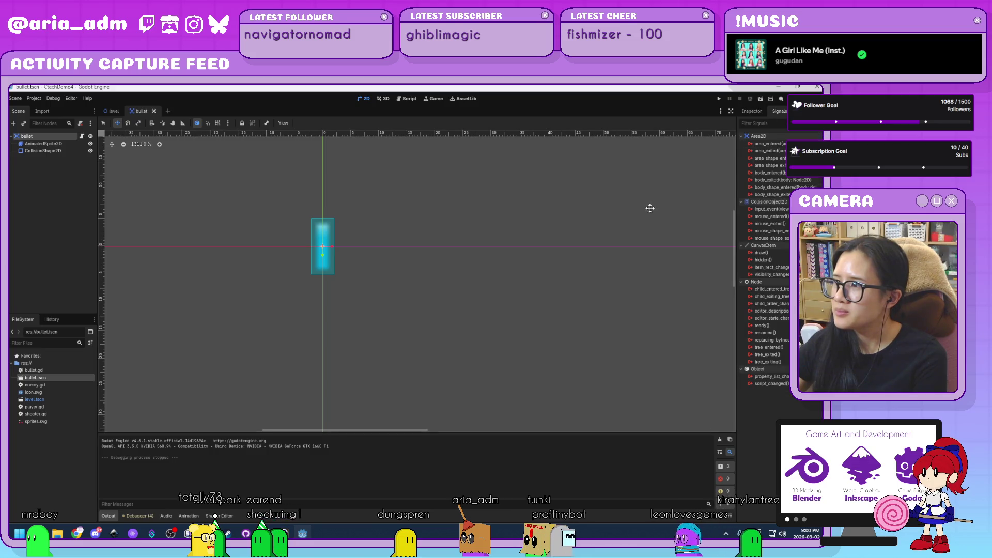
pyautogui.doubleClick(783, 145)
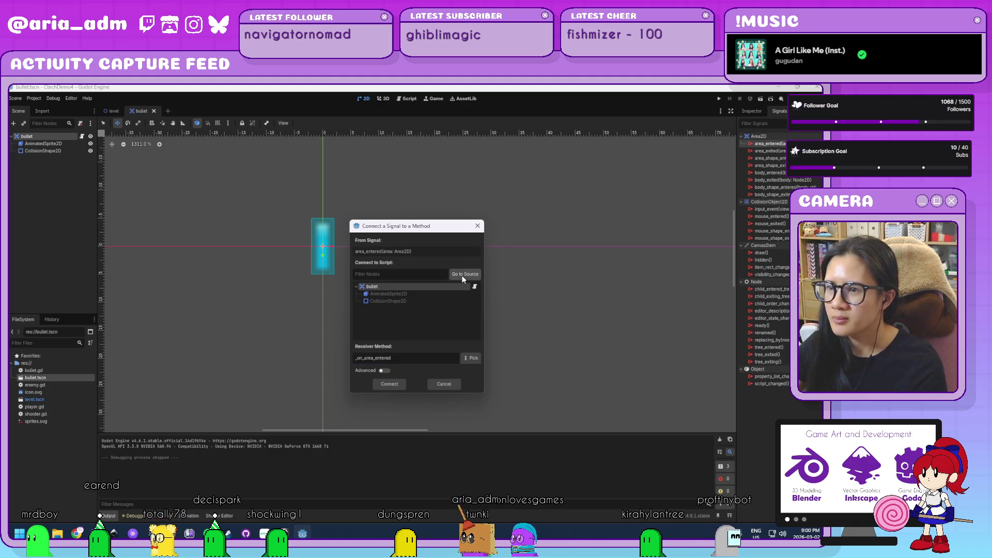
# - Connect area_entered to _on_area_entered, replace pass with an 'enemies' group check and queue_free(), and save
pyautogui.click(390, 384)
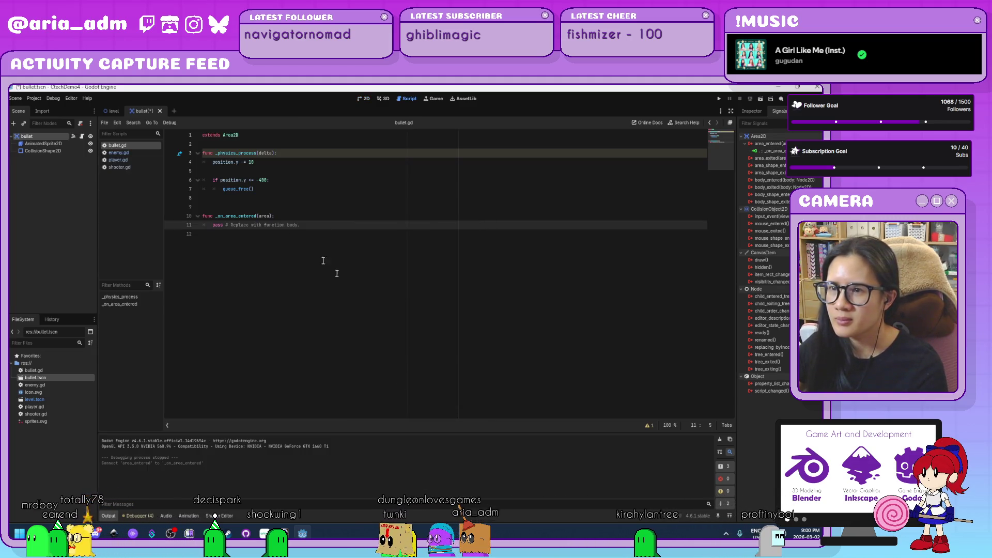
pyautogui.moveTo(310, 225)
pyautogui.mouseDown()
pyautogui.moveTo(200, 224)
pyautogui.moveTo(211, 224)
pyautogui.mouseUp()
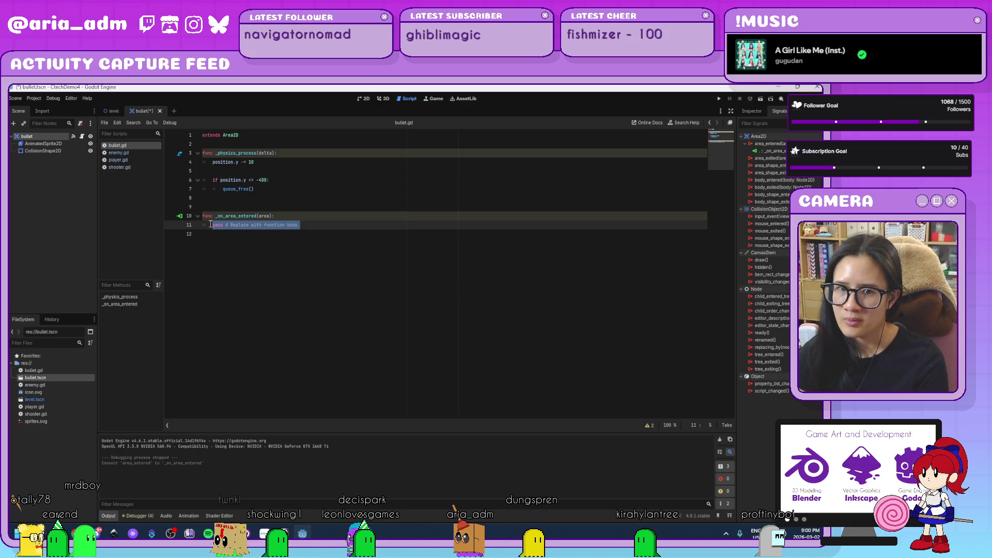
pyautogui.write('qf area')
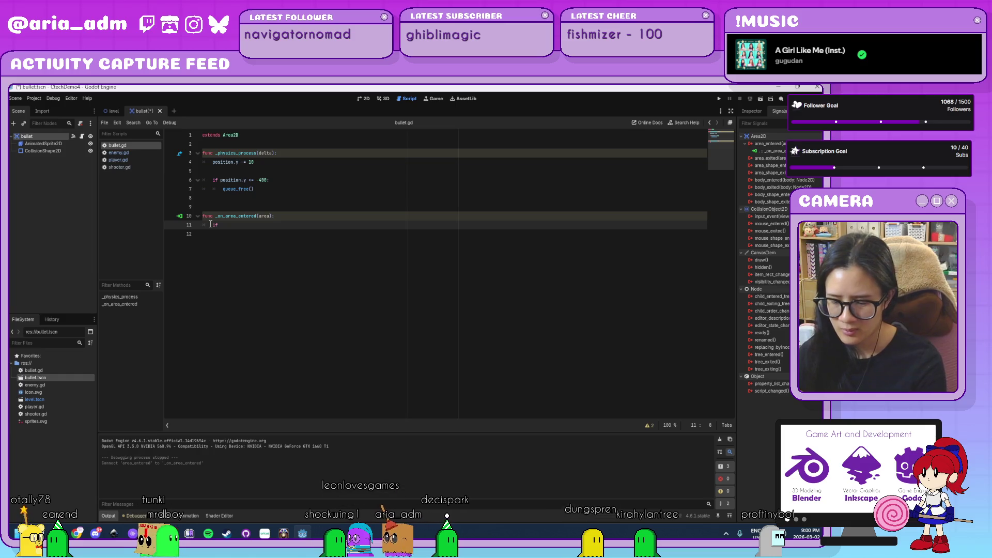
pyautogui.write('area.')
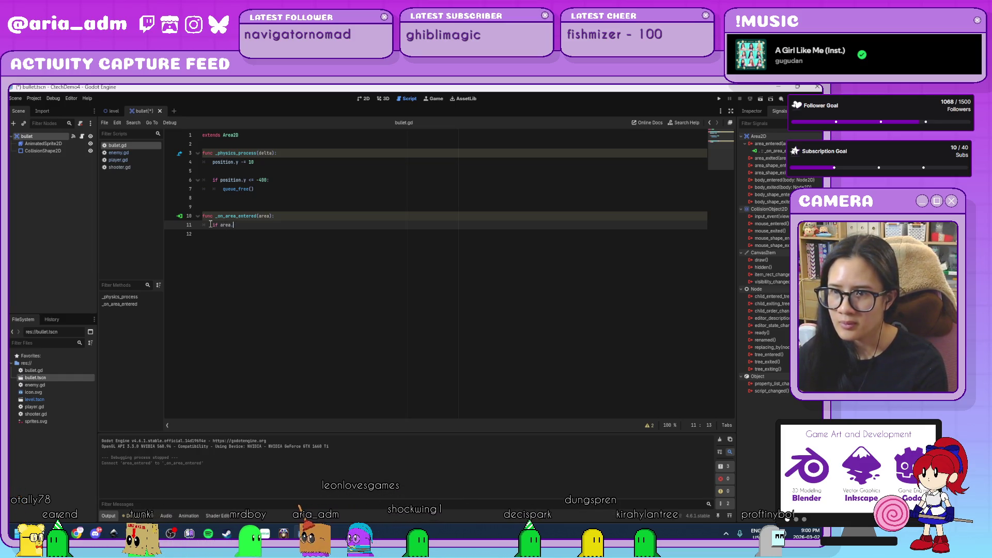
pyautogui.write('is_in_group')
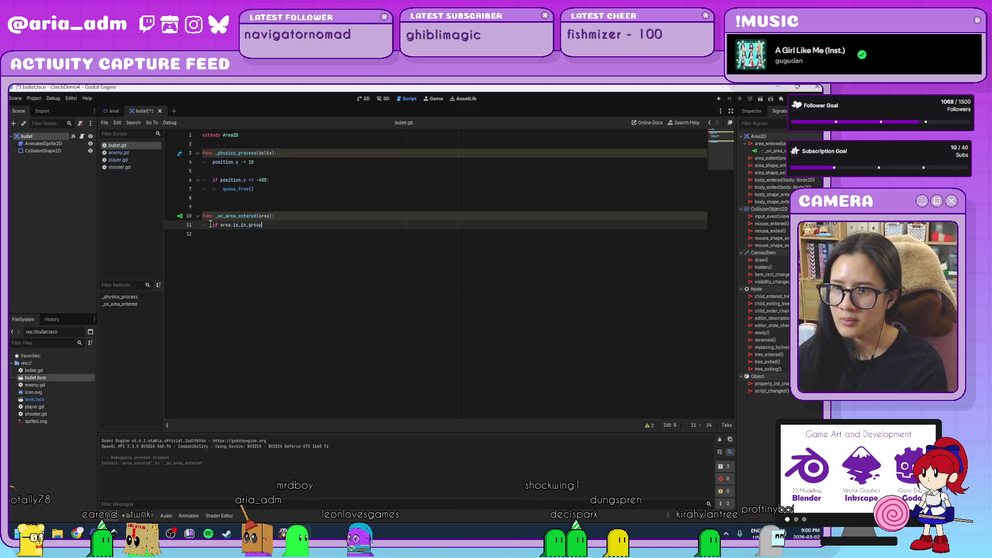
pyautogui.write('()')
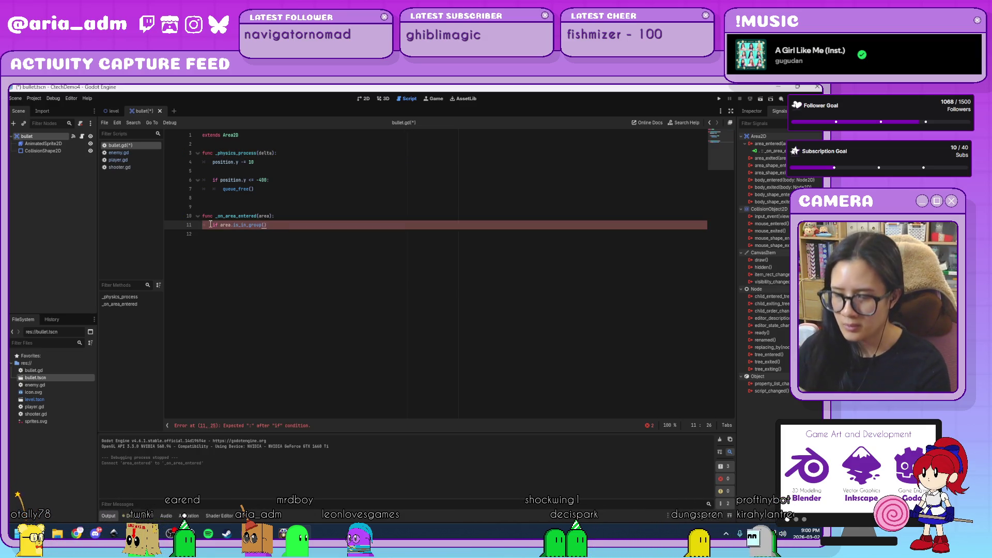
pyautogui.write('"enemies"):')
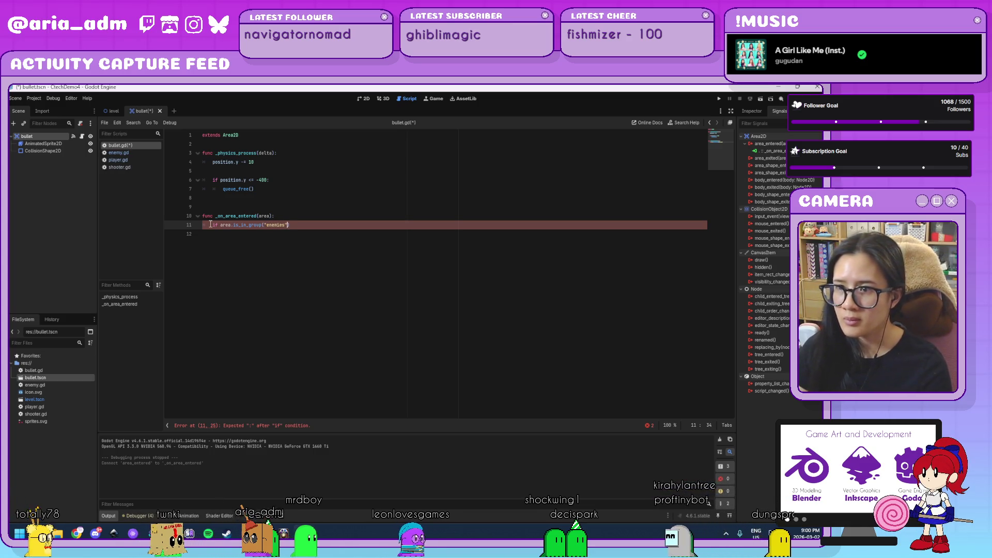
pyautogui.press('Return')
pyautogui.write('queue_')
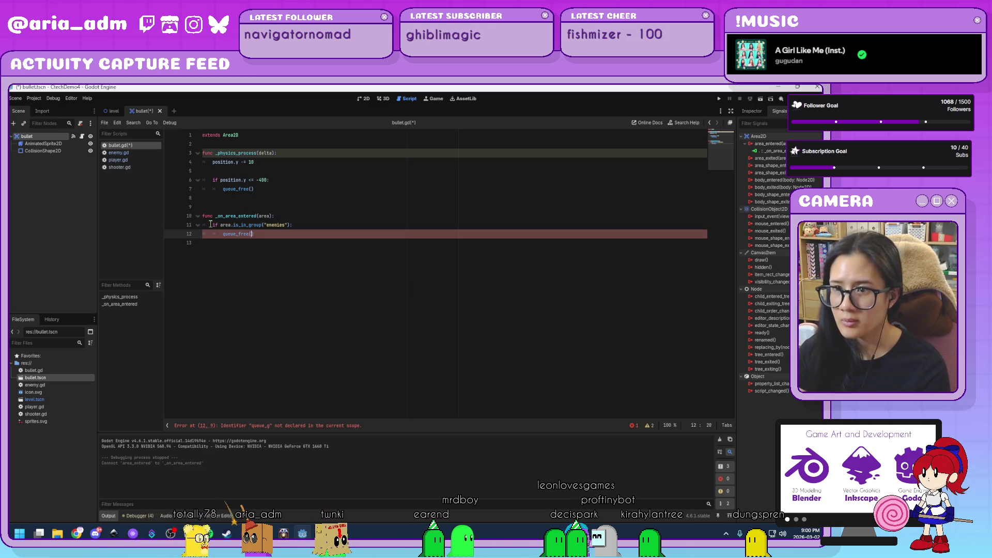
pyautogui.write('free()')
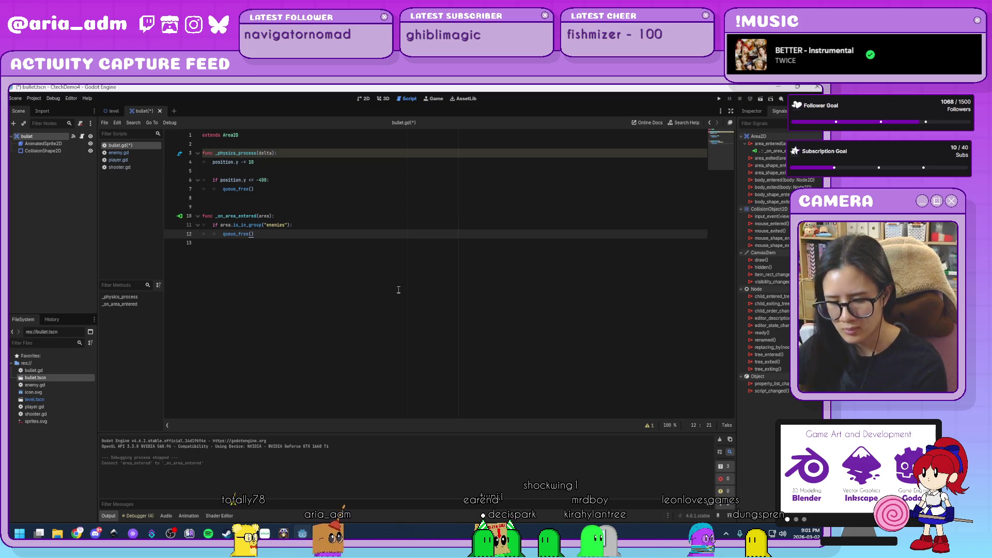
pyautogui.hotkey('ctrl', 's')
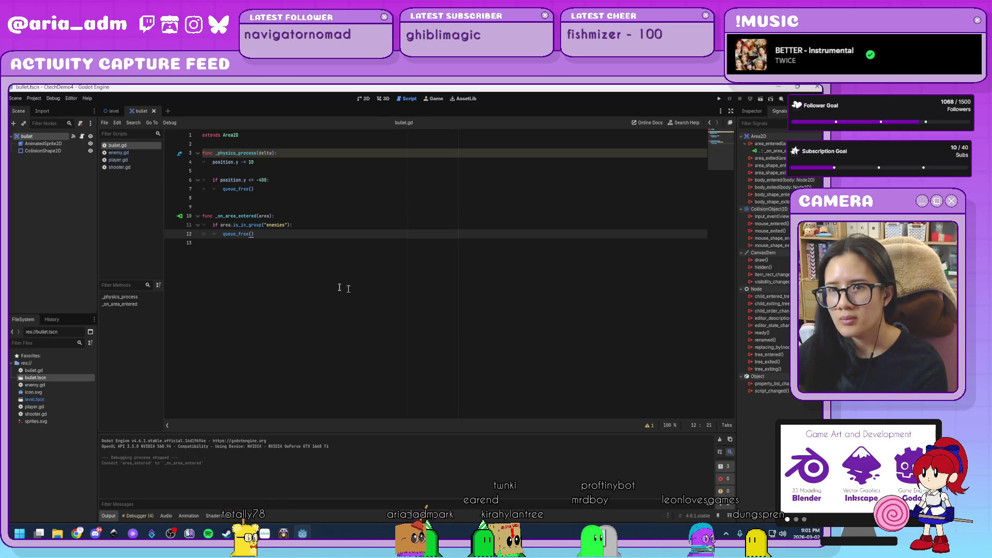
# - Add a line above queue_free() in bullet.gd so the touched area is freed too
pyautogui.click(304, 226)
pyautogui.press('Return')
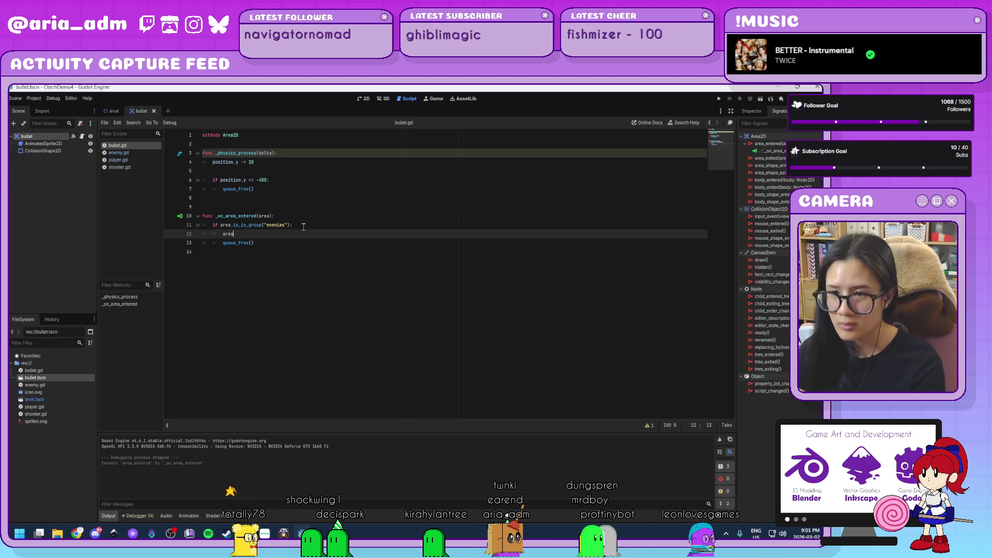
pyautogui.write('.queue_free(')
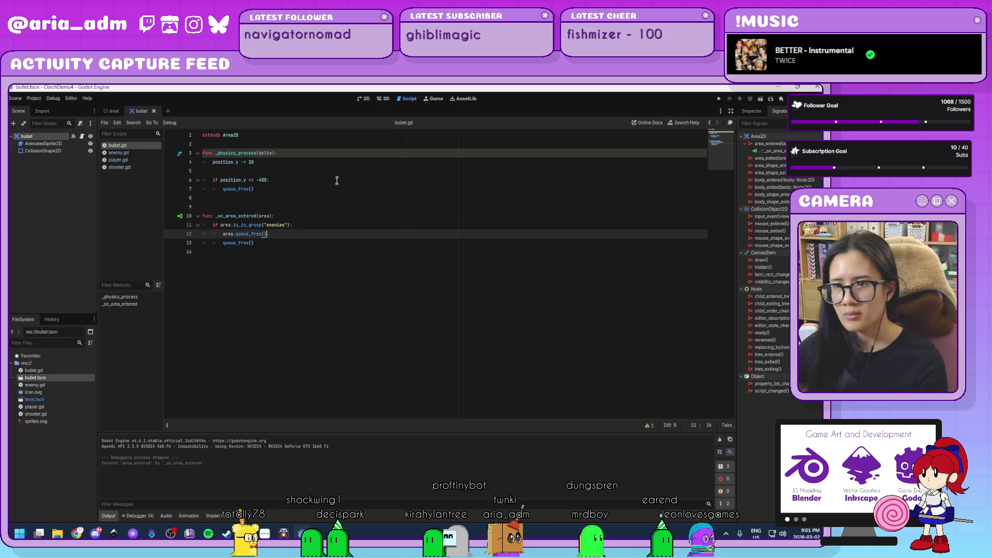
pyautogui.click(109, 113)
# - Add the enemy node to a new global group named 'enemies'
pyautogui.click(45, 172)
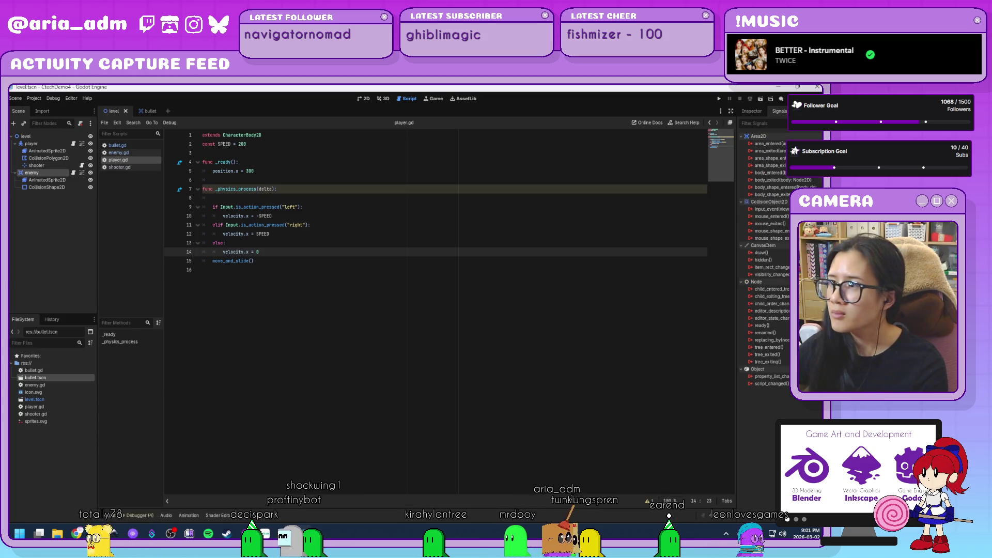
pyautogui.click(801, 111)
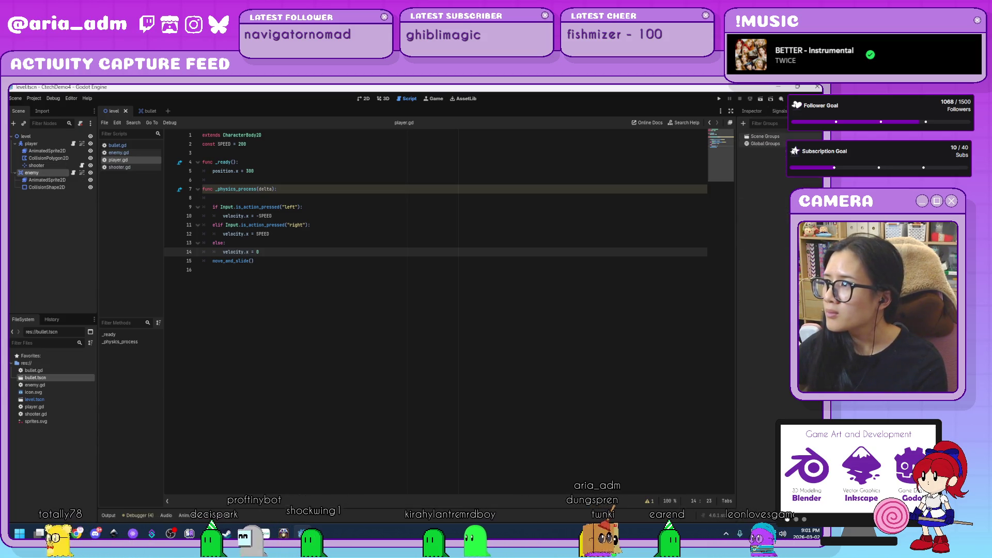
pyautogui.click(744, 124)
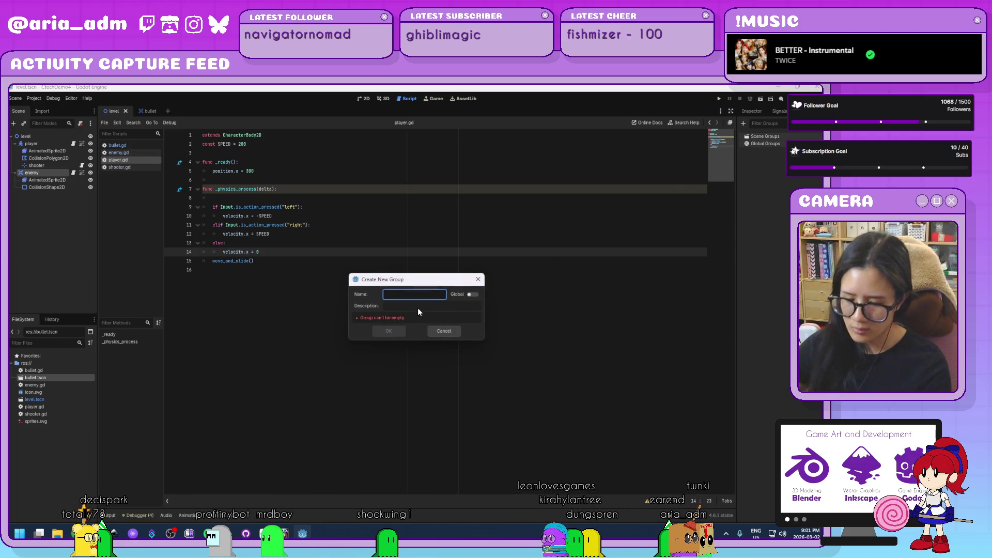
pyautogui.click(471, 295)
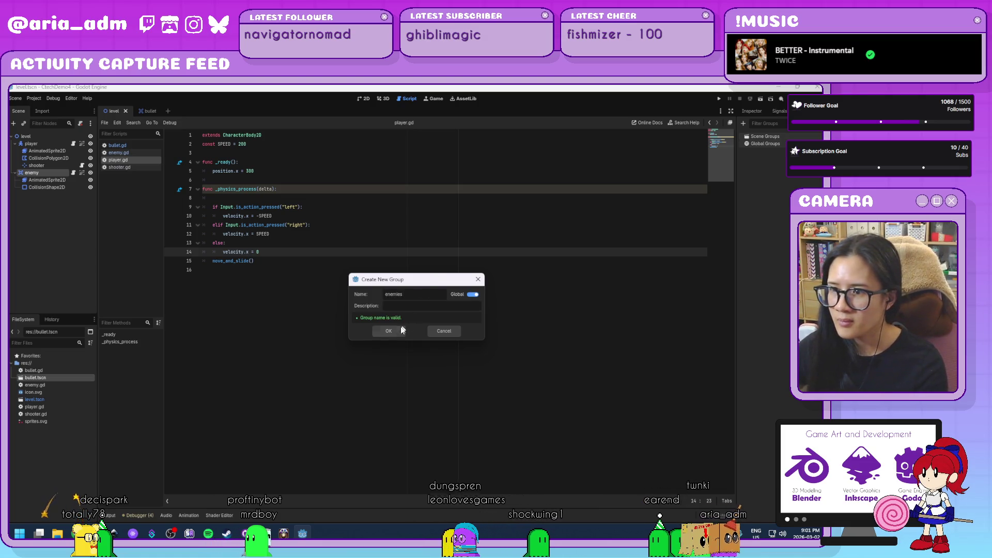
pyautogui.click(398, 331)
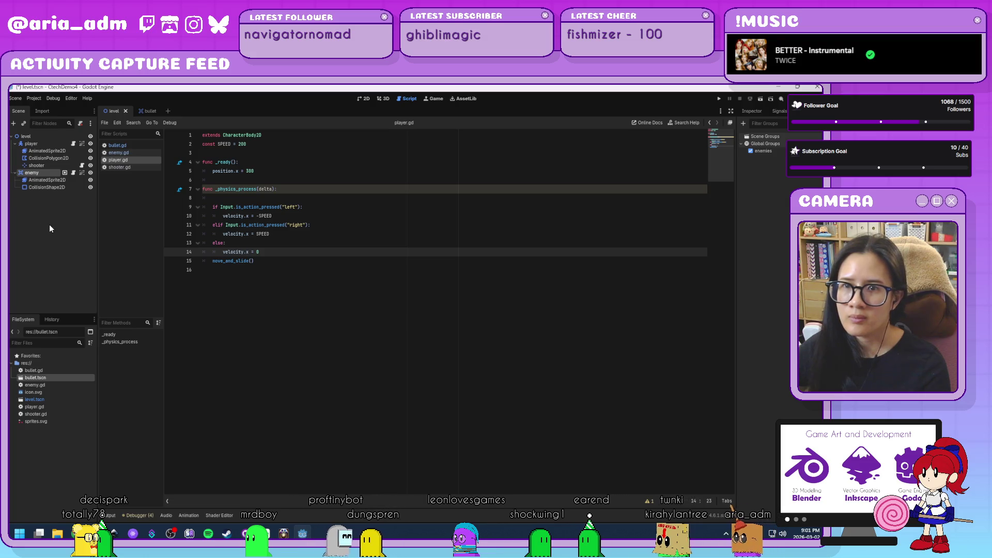
# - Run the game in the 2D view, shoot the enemy, then close the game window
pyautogui.click(364, 98)
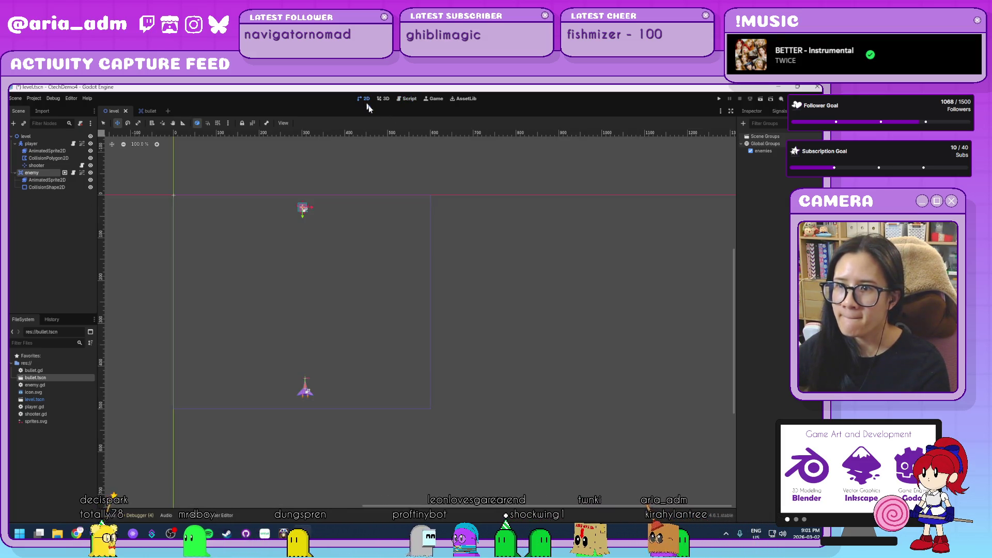
pyautogui.click(720, 99)
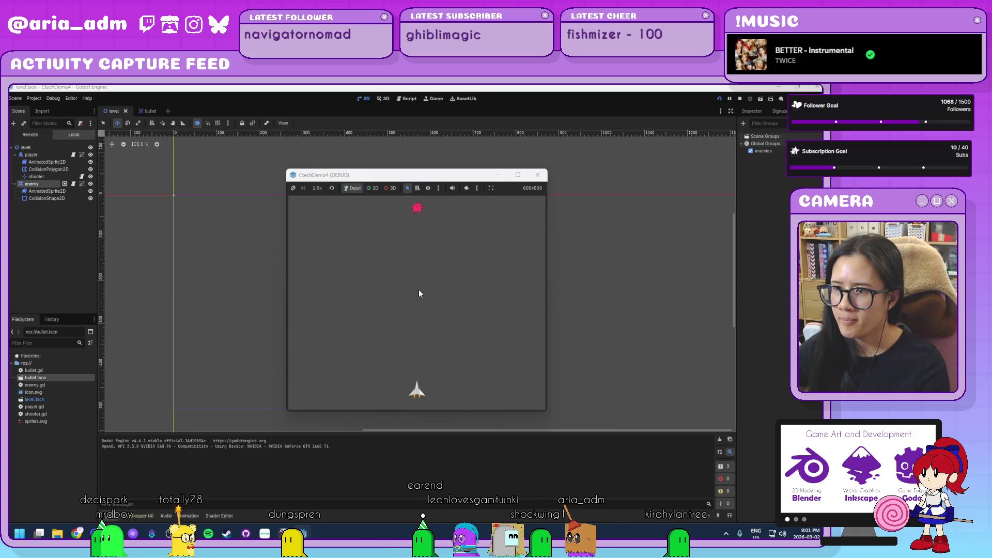
pyautogui.click(419, 293)
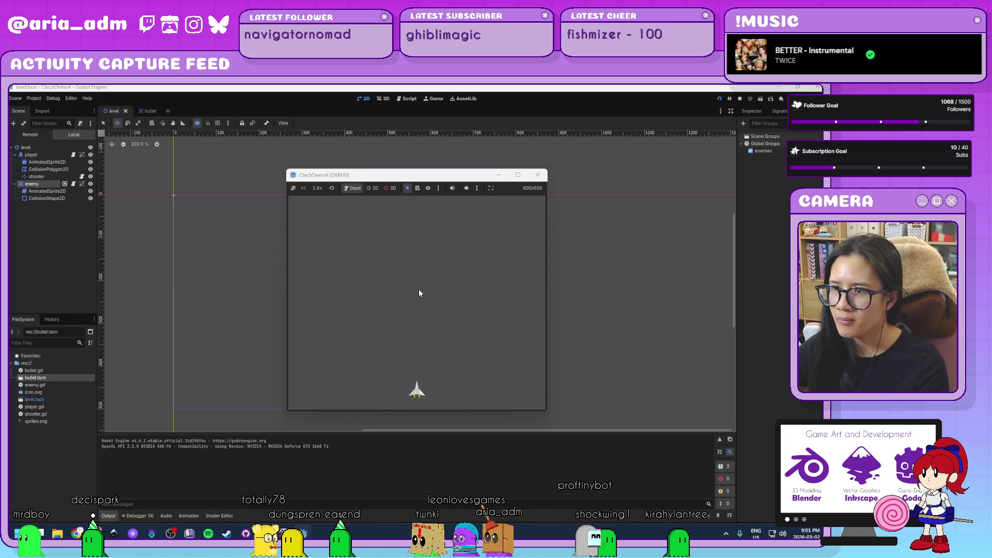
pyautogui.click(537, 176)
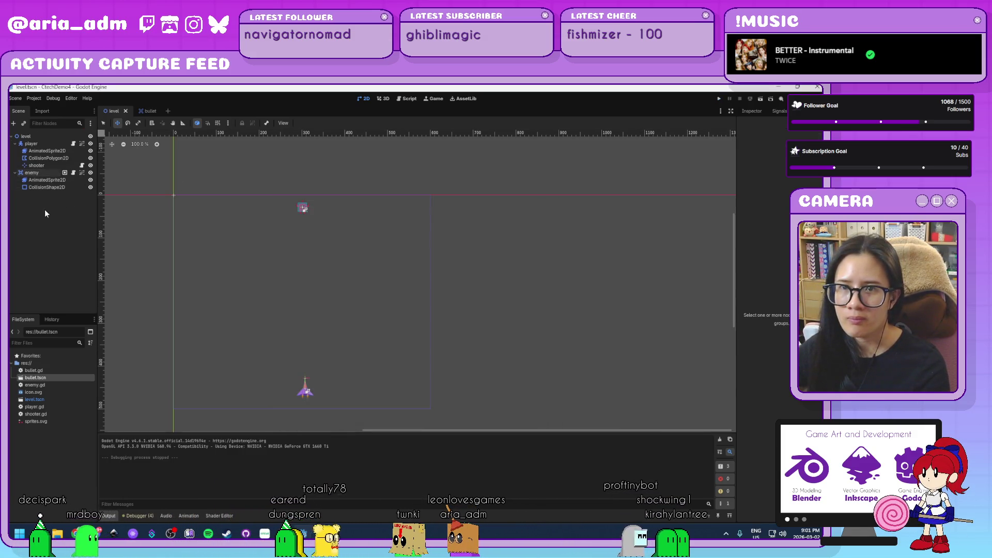
pyautogui.click(46, 175)
# - Duplicate the enemy and drag enemy through enemy5 into an evenly spaced row along the top
pyautogui.hotkey('ctrl', 'd')
pyautogui.hotkey('ctrl', 'd')
pyautogui.hotkey('ctrl', 'd')
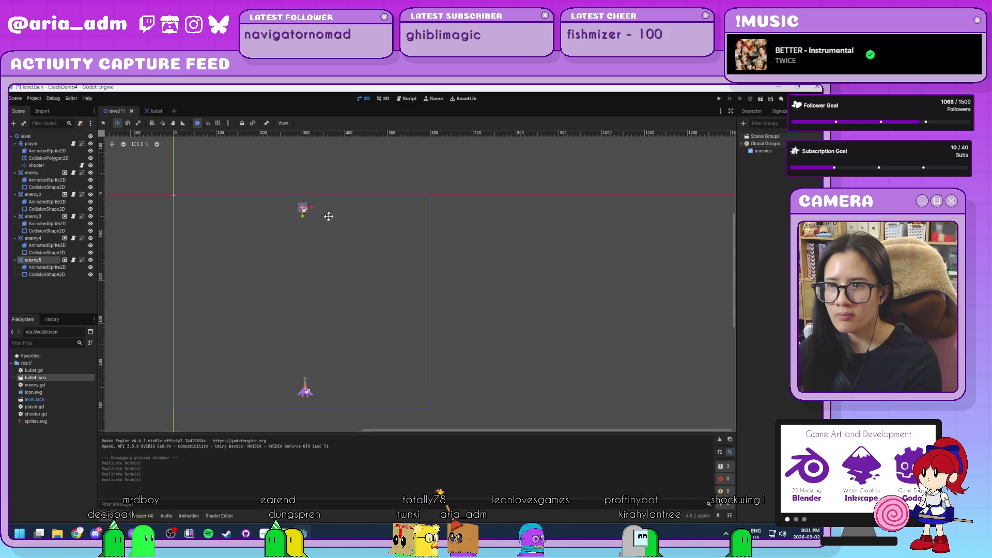
pyautogui.moveTo(356, 209); pyautogui.dragTo(218, 204)
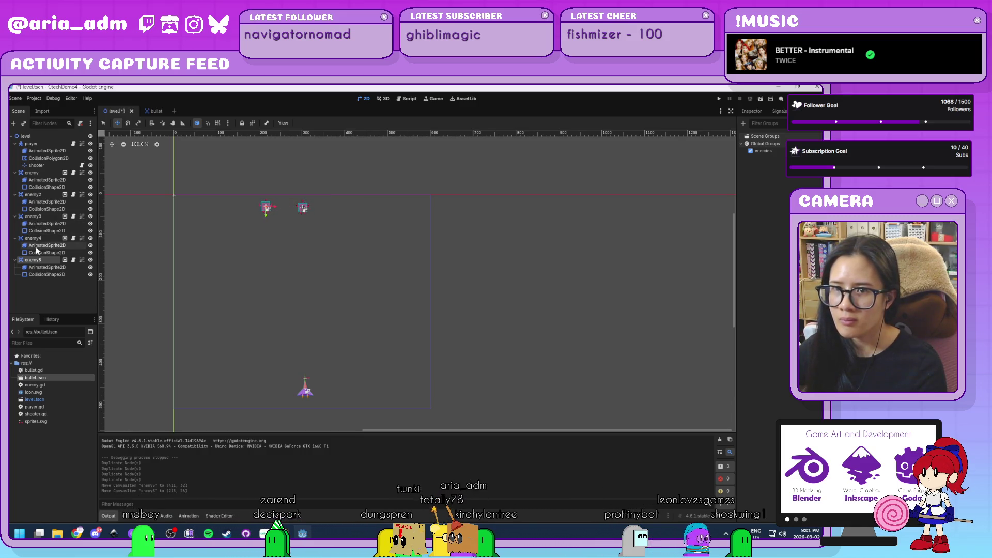
pyautogui.click(52, 239)
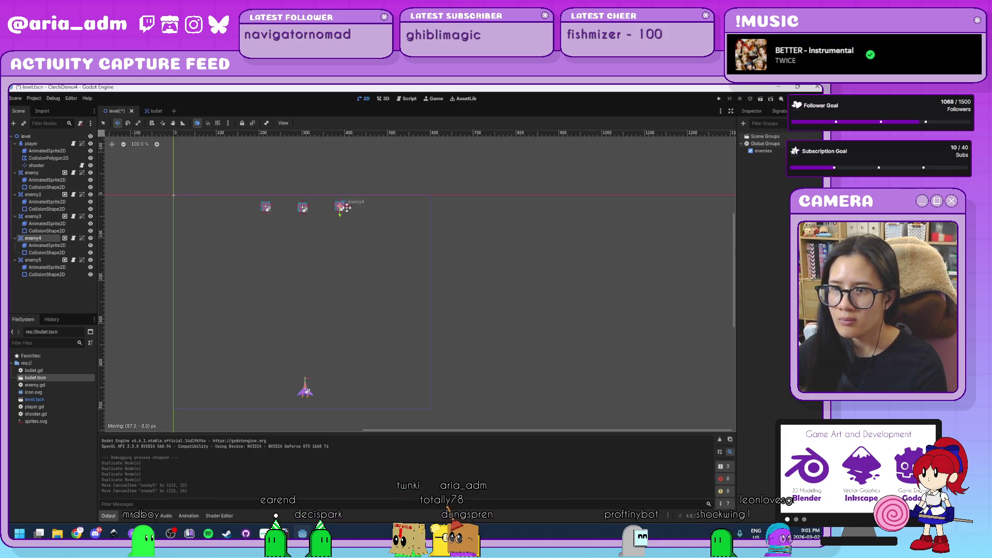
pyautogui.moveTo(346, 207); pyautogui.dragTo(346, 207)
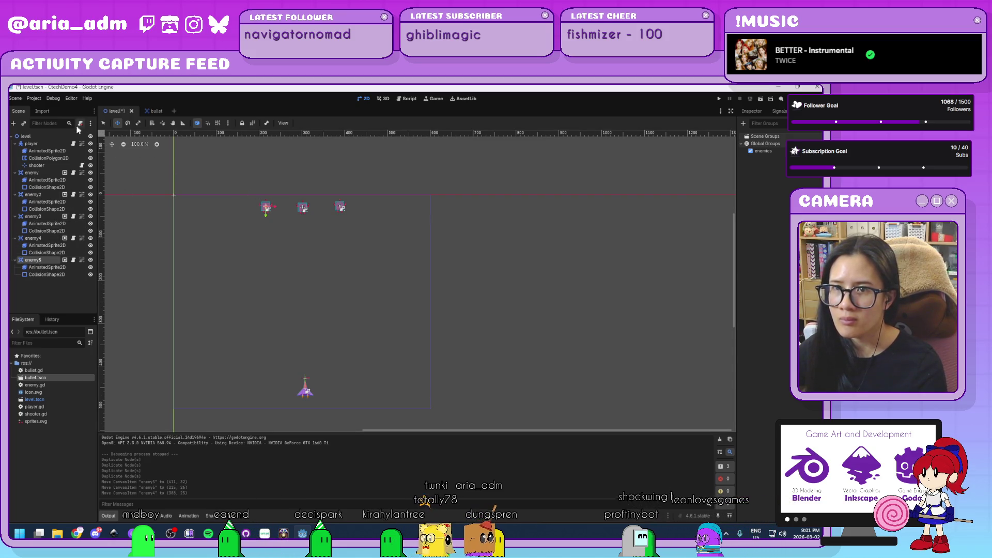
pyautogui.moveTo(307, 214); pyautogui.dragTo(242, 214)
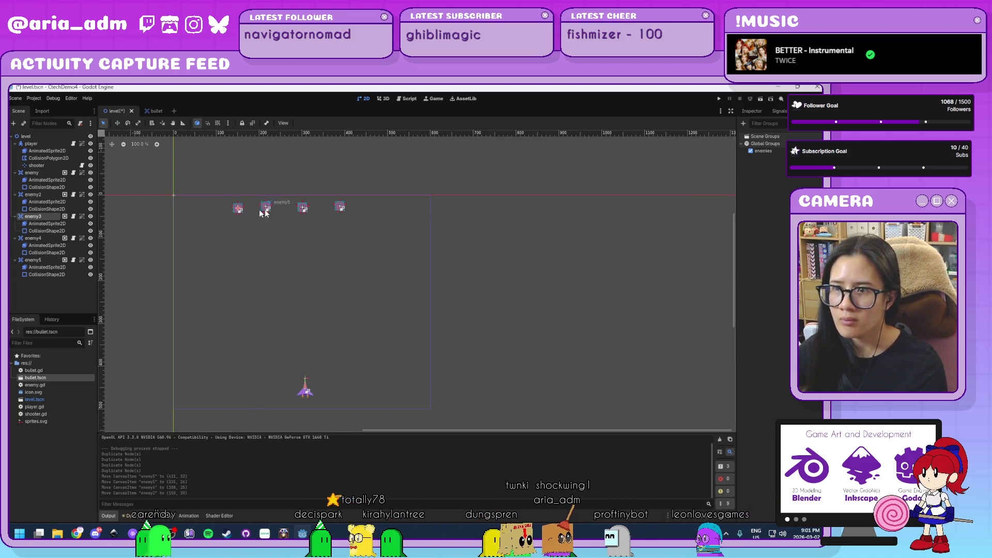
pyautogui.moveTo(305, 212); pyautogui.dragTo(386, 215)
pyautogui.moveTo(311, 222); pyautogui.dragTo(309, 222)
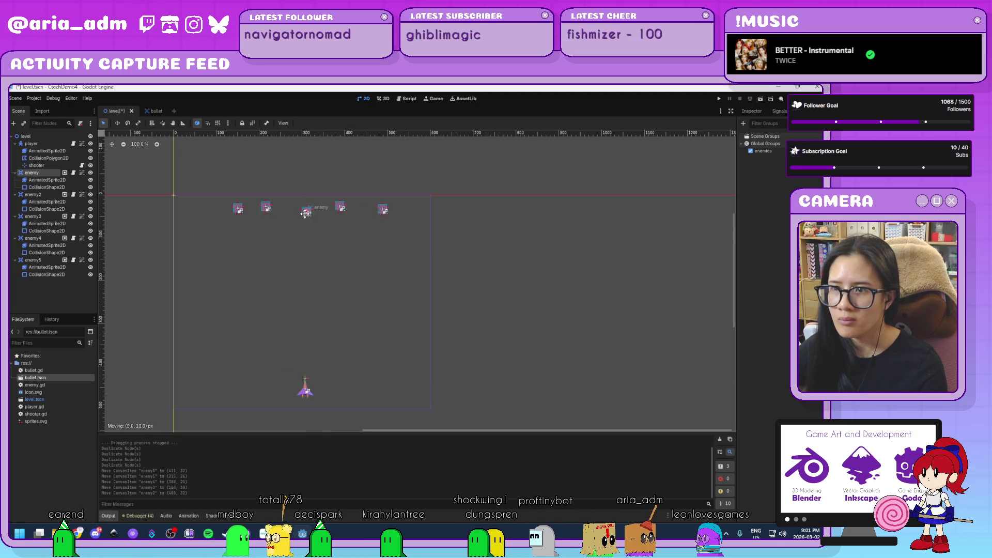
pyautogui.click(719, 98)
pyautogui.press('Left')
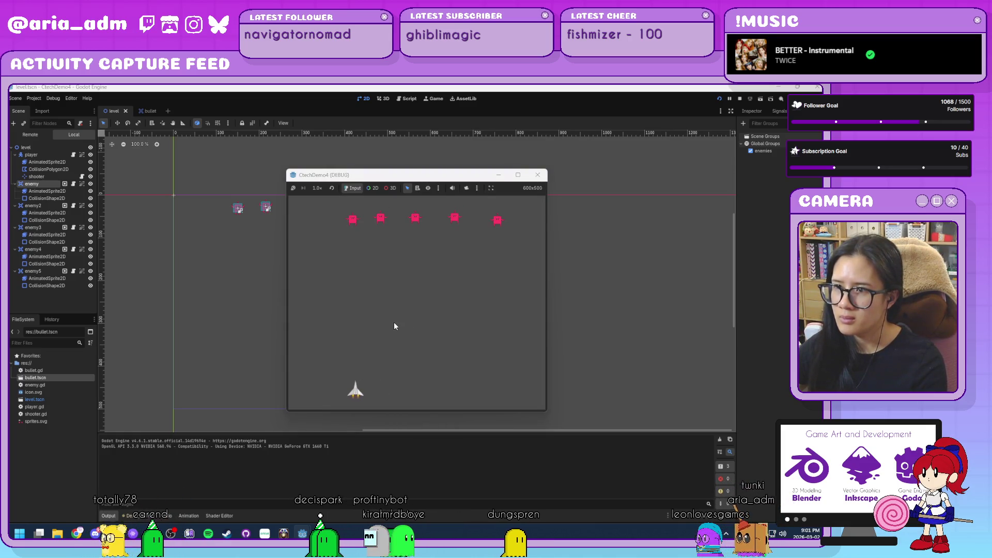
pyautogui.press('Right')
pyautogui.press('Left')
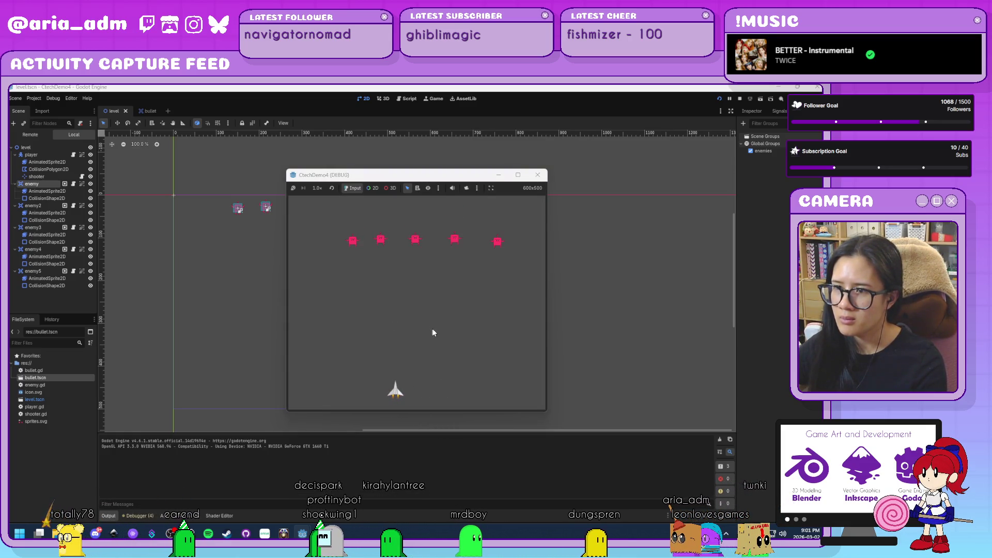
pyautogui.press('Right')
pyautogui.press('space')
pyautogui.press('Left')
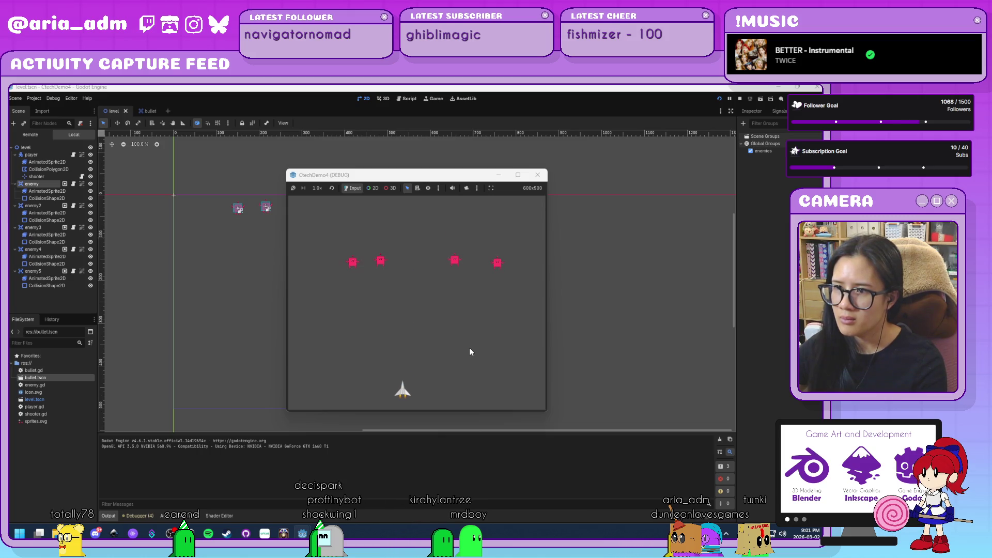
pyautogui.press('Left')
pyautogui.press('space')
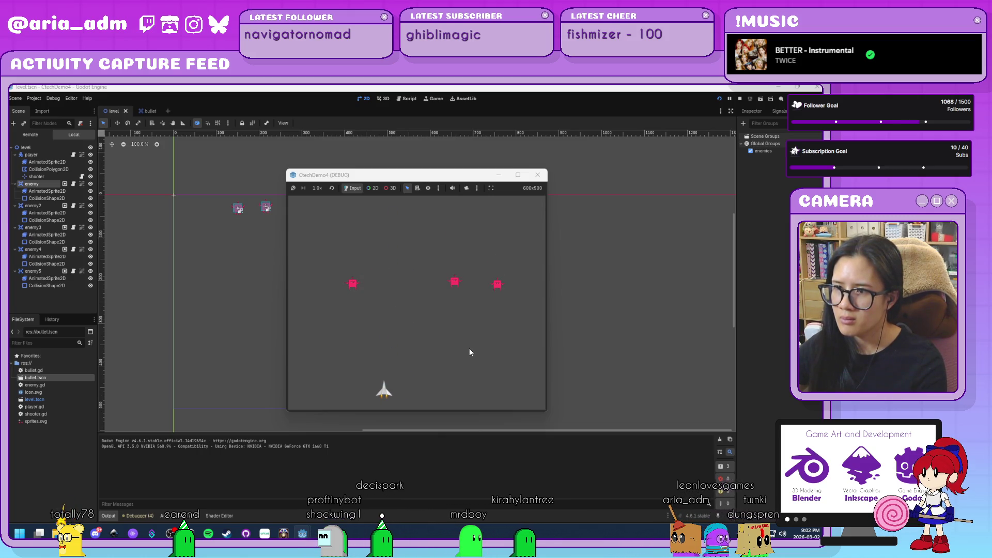
pyautogui.press('Right')
pyautogui.press('Right')
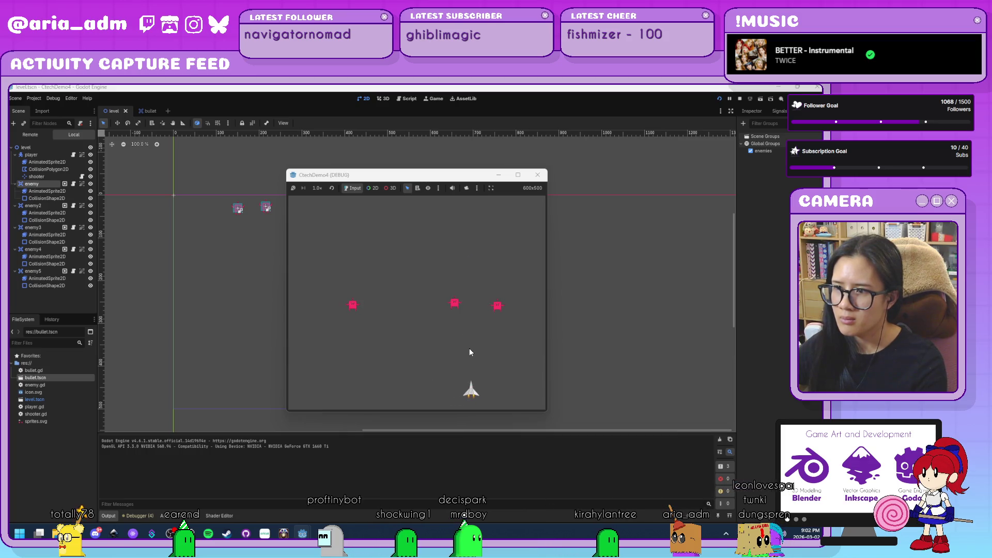
pyautogui.press('Left')
pyautogui.press('space')
pyautogui.press('Left')
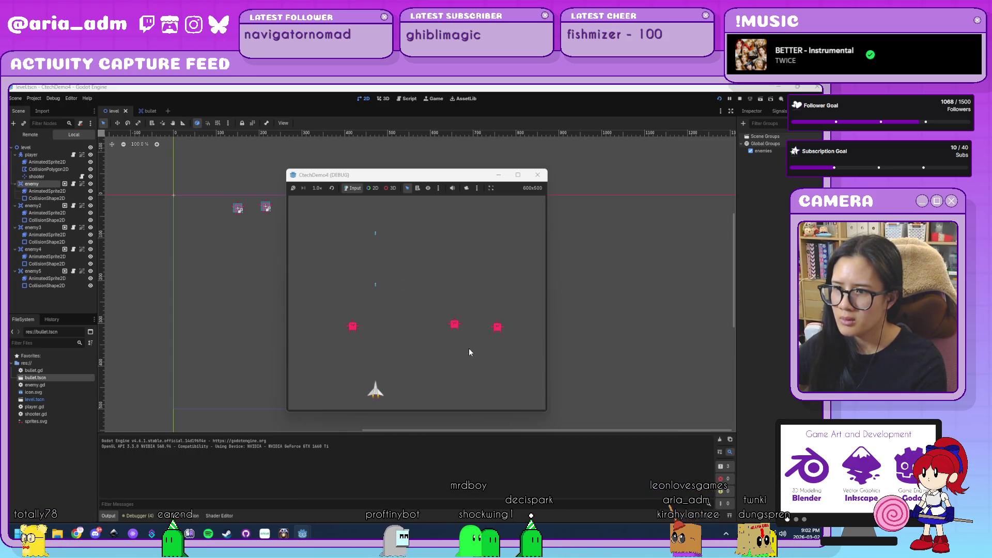
pyautogui.press('space')
pyautogui.press('Right')
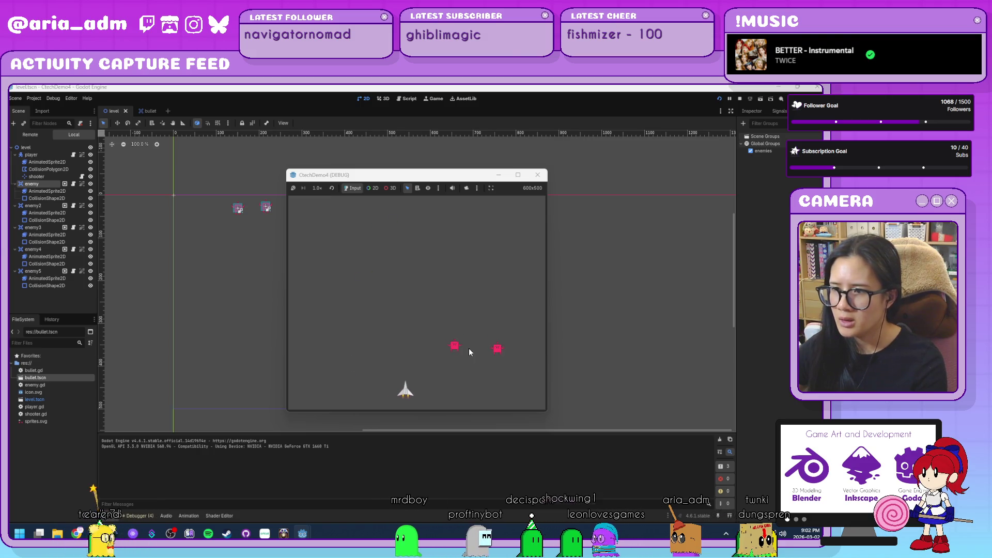
pyautogui.press('space')
pyautogui.press('Right')
pyautogui.press('Left')
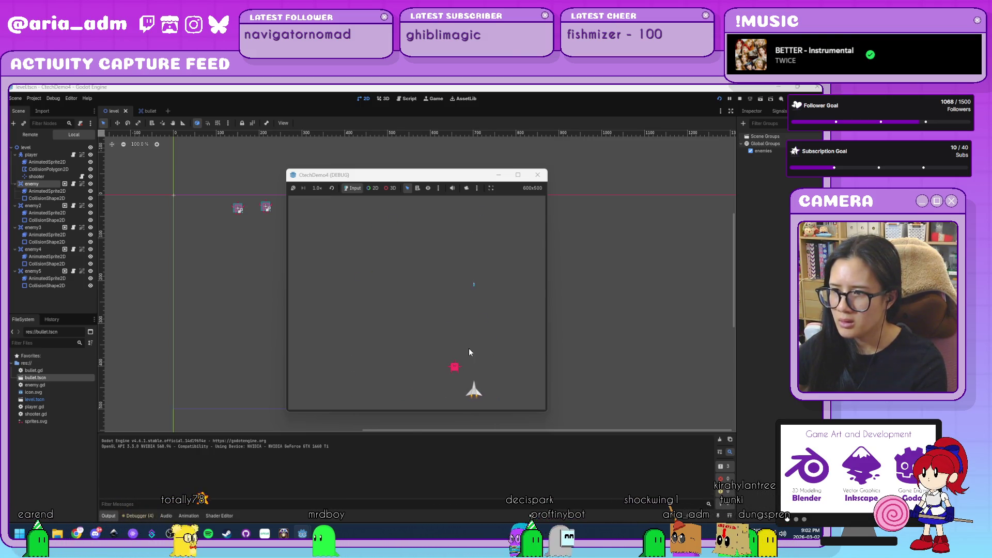
pyautogui.click(537, 174)
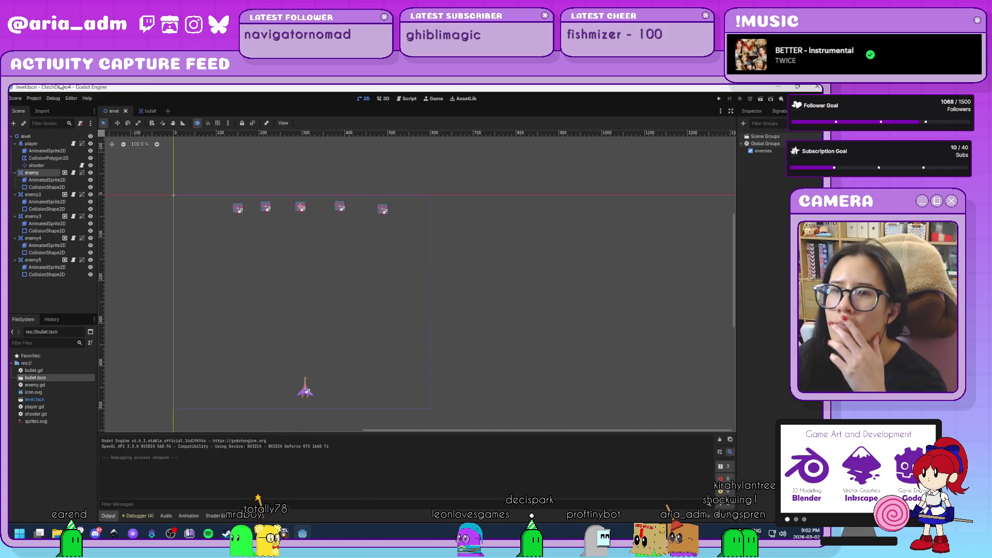
# - From the bullet scene, look through the bullet, enemy and player scripts to reach shooter.gd
pyautogui.click(145, 110)
pyautogui.click(81, 135)
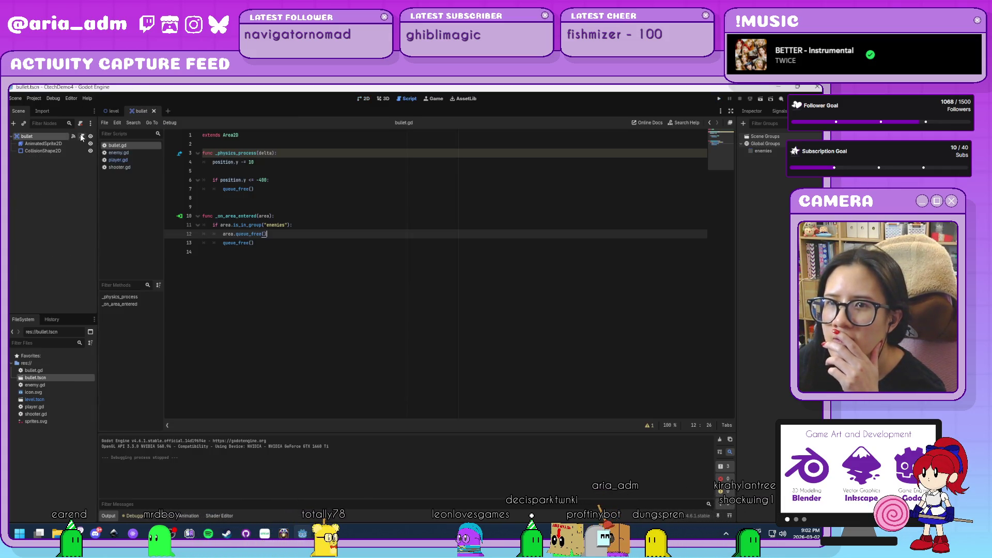
pyautogui.click(142, 153)
pyautogui.click(137, 161)
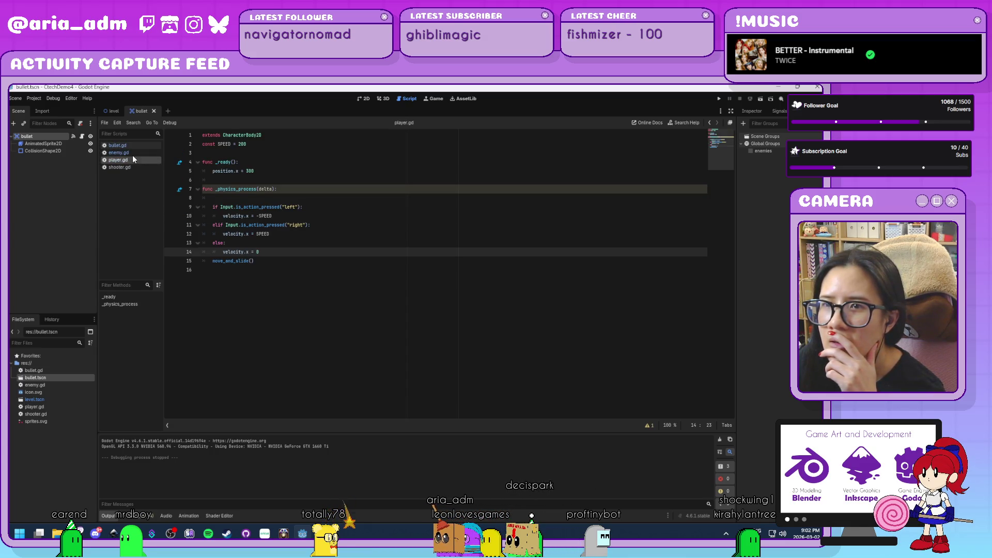
pyautogui.click(129, 167)
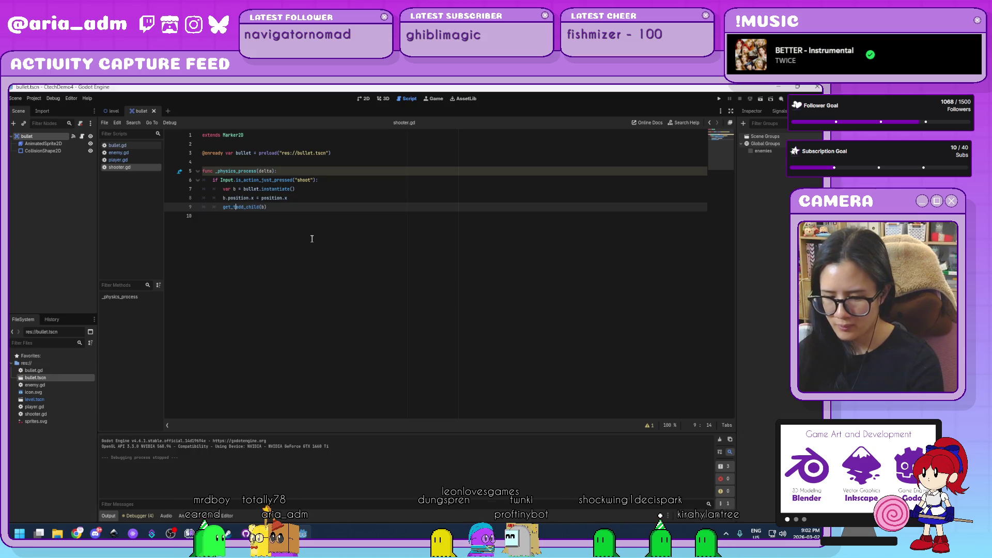
# - Change line 9 to get_tree().add_child(b) and launch the game with F5
pyautogui.write('get_tree')
pyautogui.press('Escape')
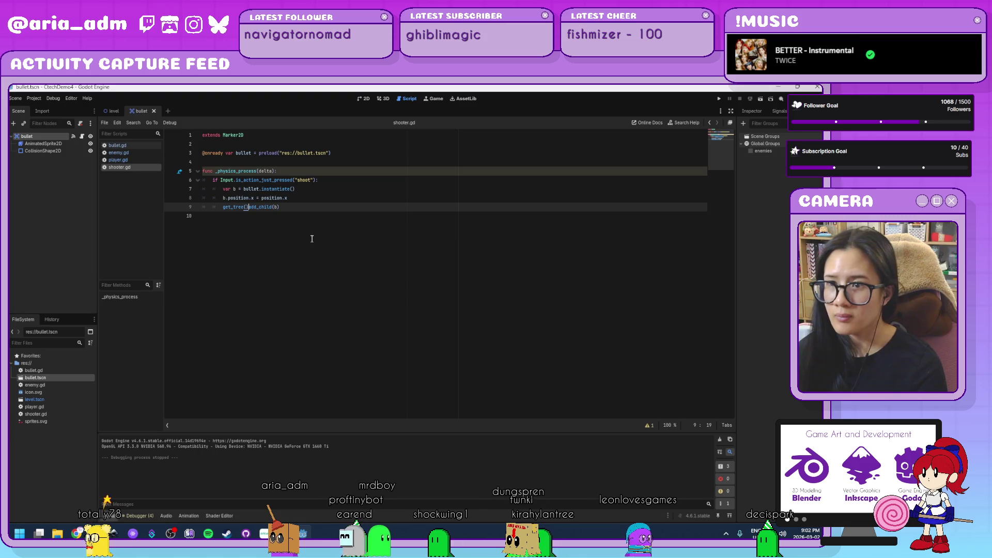
pyautogui.write('.')
pyautogui.click(501, 216)
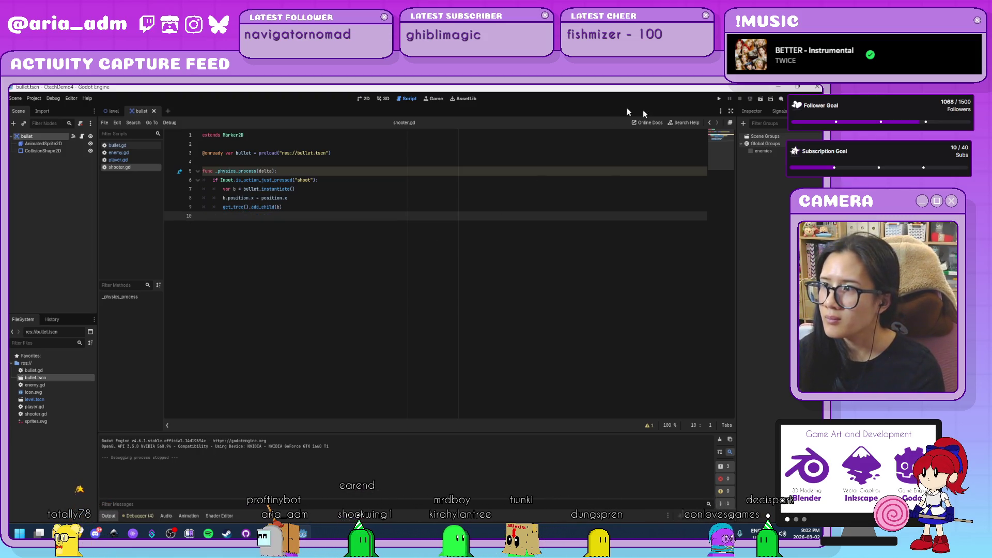
pyautogui.press('F5')
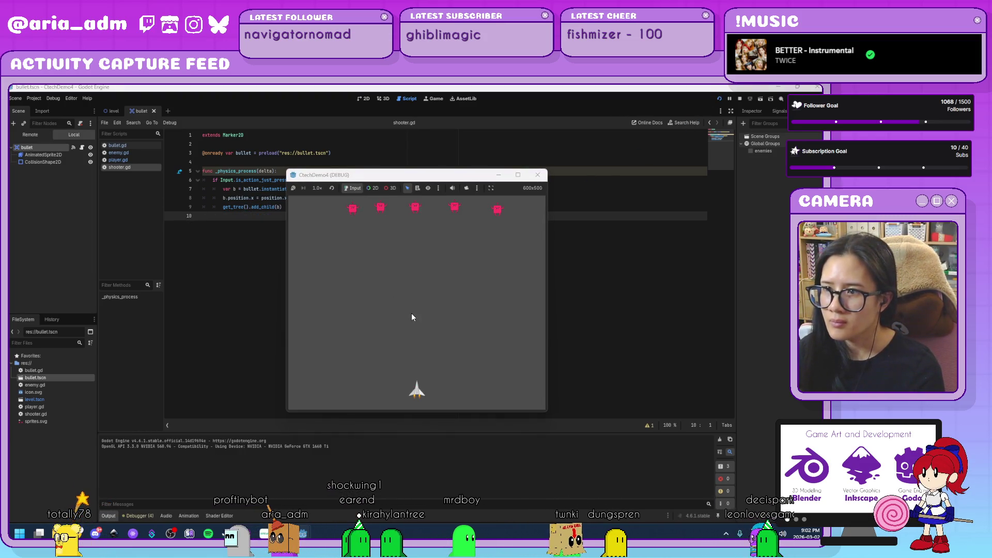
# - Revert line 9 to add_child(b), save shooter.gd, and stop the crashed debug session
pyautogui.click(402, 325)
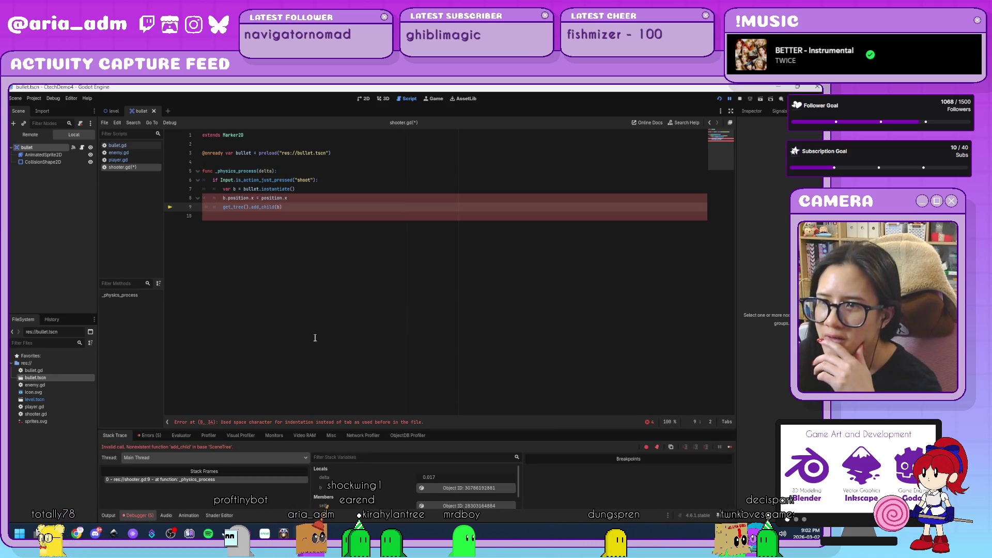
pyautogui.press('Down')
pyautogui.press('BackSpace')
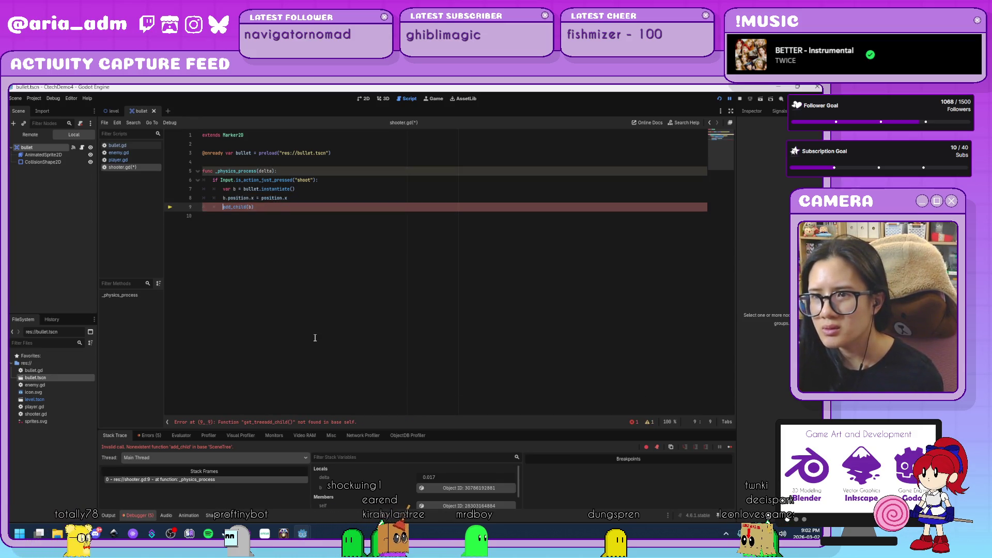
pyautogui.hotkey('ctrl', 'BackSpace')
pyautogui.hotkey('ctrl', 's')
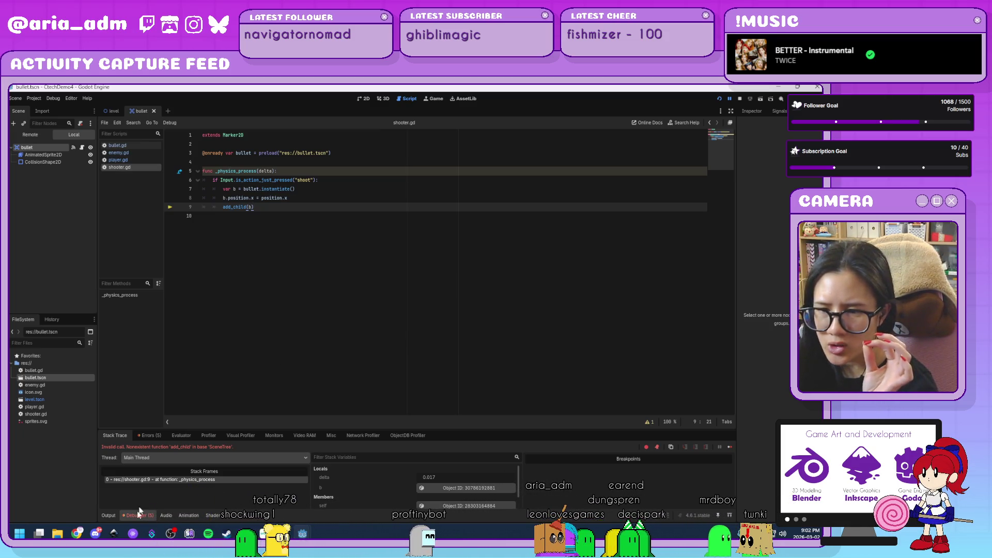
pyautogui.click(740, 99)
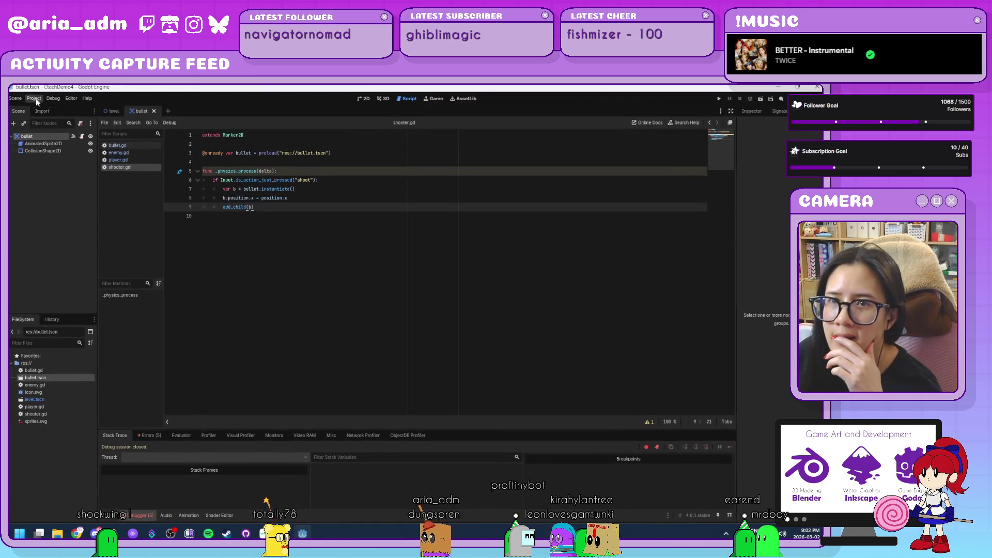
# - Launch the Godot Project Manager from the taskbar and browse the project list, selecting the 2D shooting proto project
pyautogui.click(34, 99)
pyautogui.click(215, 482)
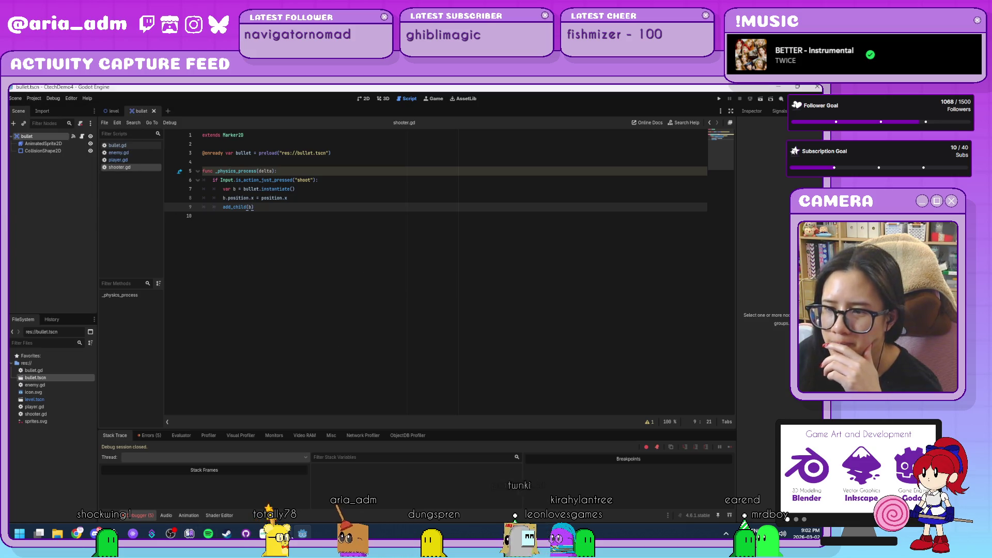
pyautogui.rightClick(302, 533)
pyautogui.click(298, 484)
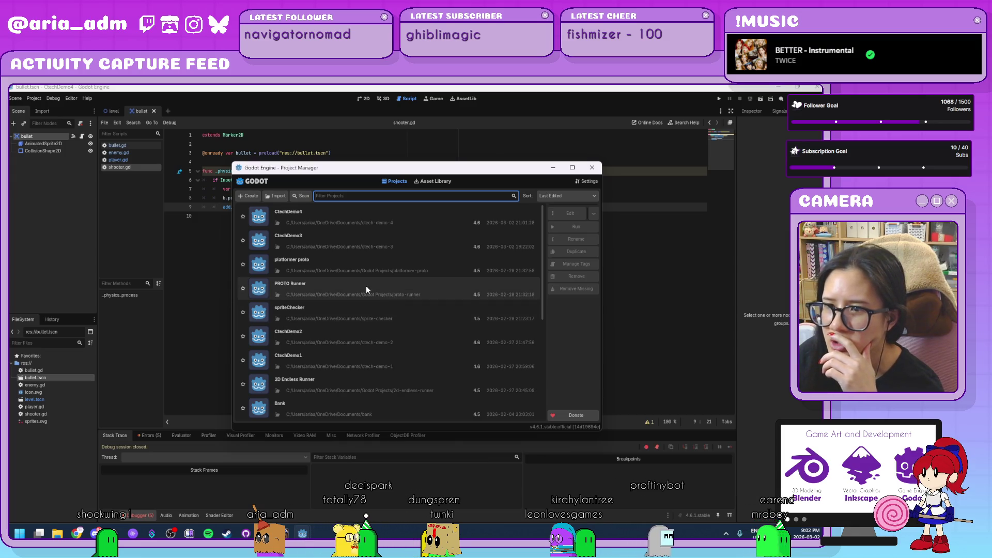
pyautogui.scroll(-2, 366, 286)
pyautogui.scroll(-3, 366, 287)
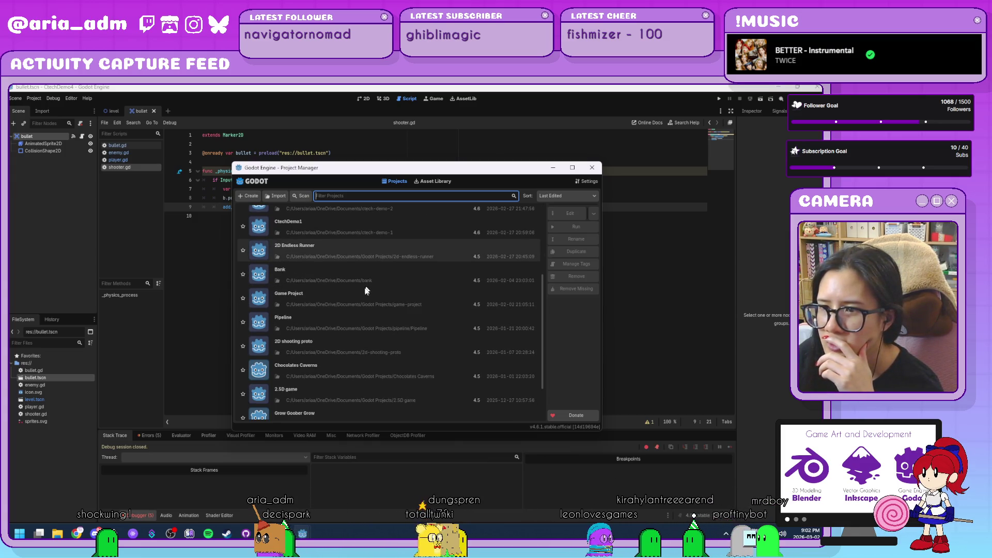
pyautogui.click(343, 342)
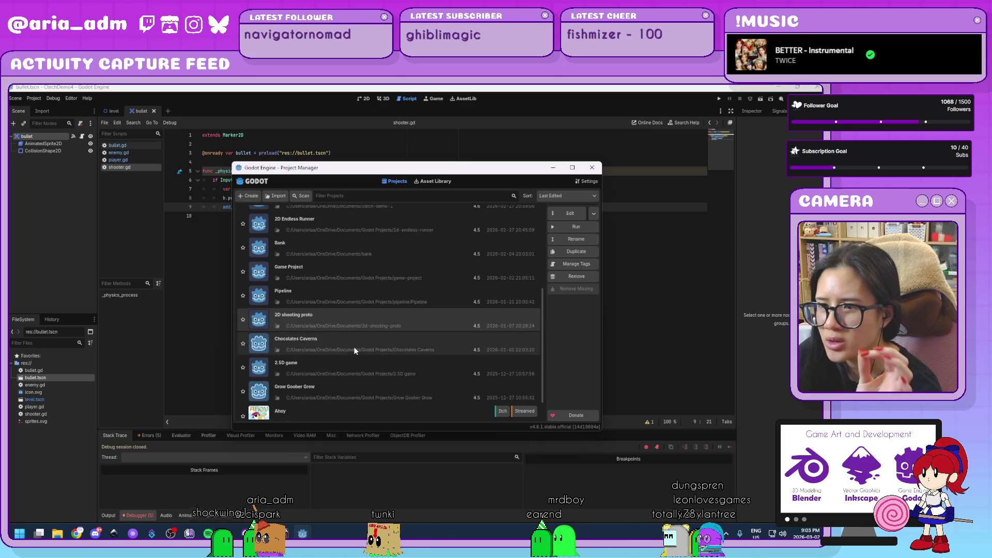
pyautogui.scroll(-3, 354, 347)
pyautogui.scroll(2, 354, 346)
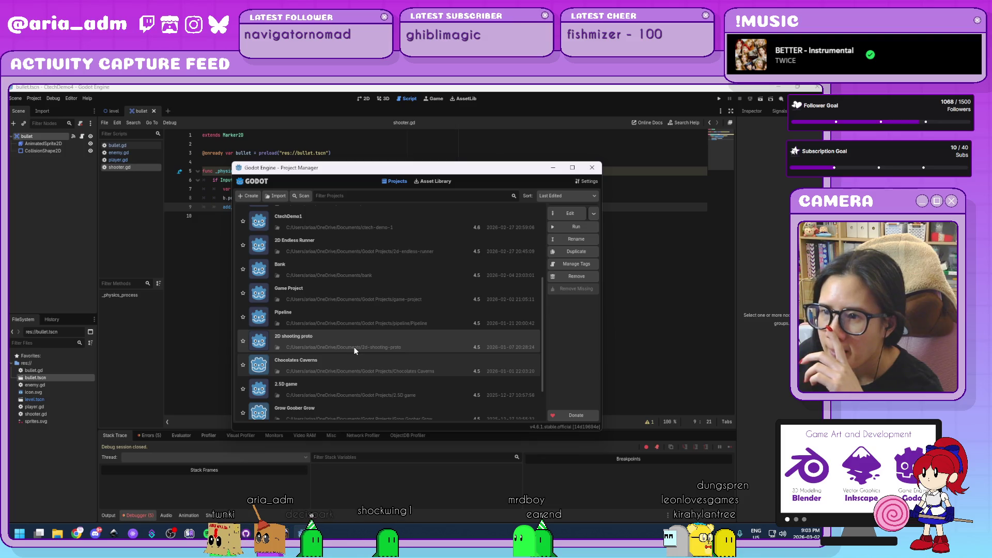
pyautogui.scroll(3, 355, 346)
pyautogui.scroll(3, 355, 346)
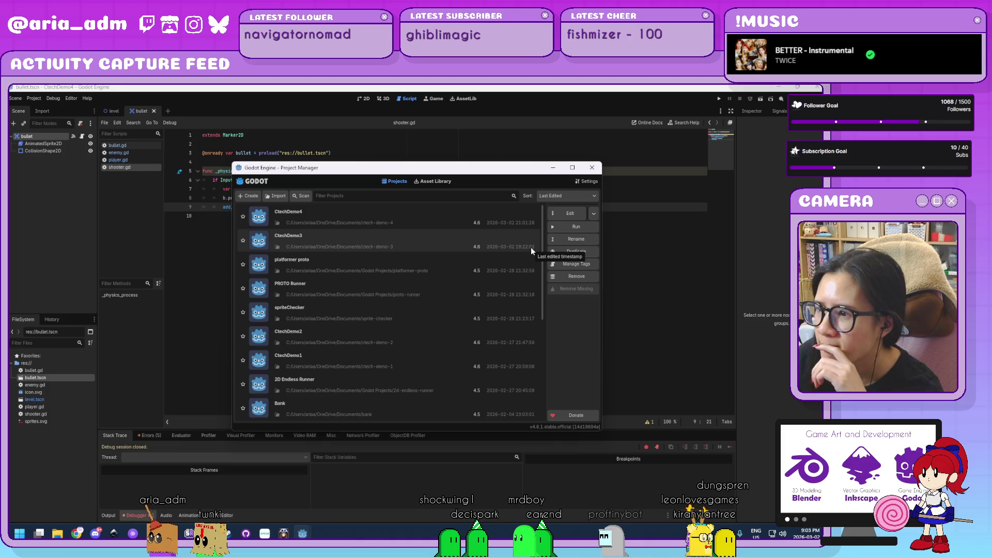
# - Import Godot Projects > Shooter Project by opening its project.godot and confirm the upgrade
pyautogui.click(274, 197)
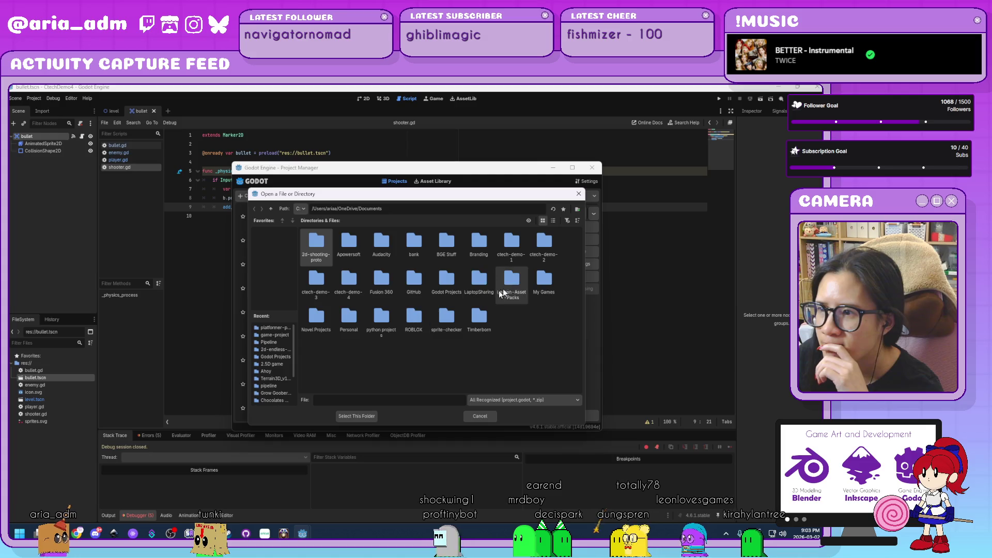
pyautogui.click(444, 284)
pyautogui.doubleClick(444, 283)
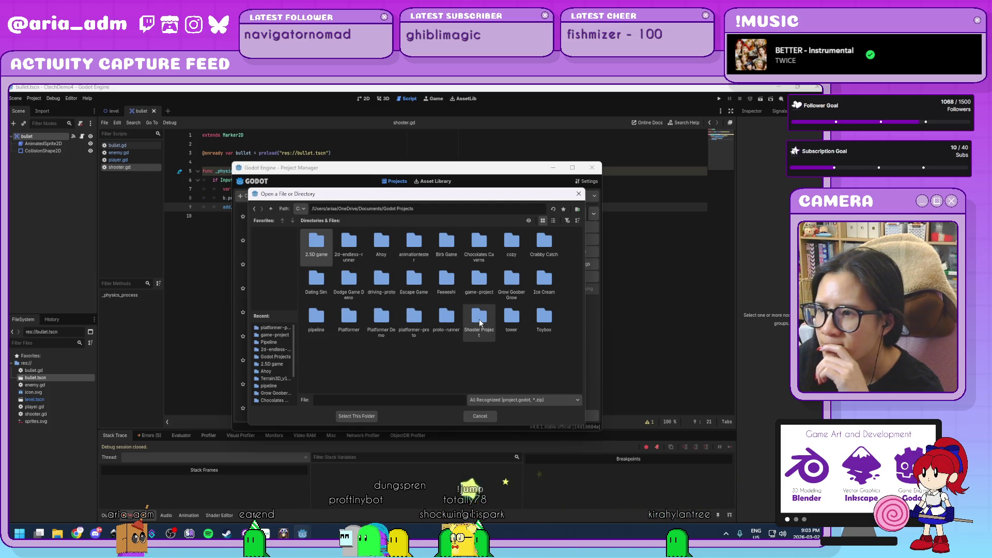
pyautogui.click(479, 319)
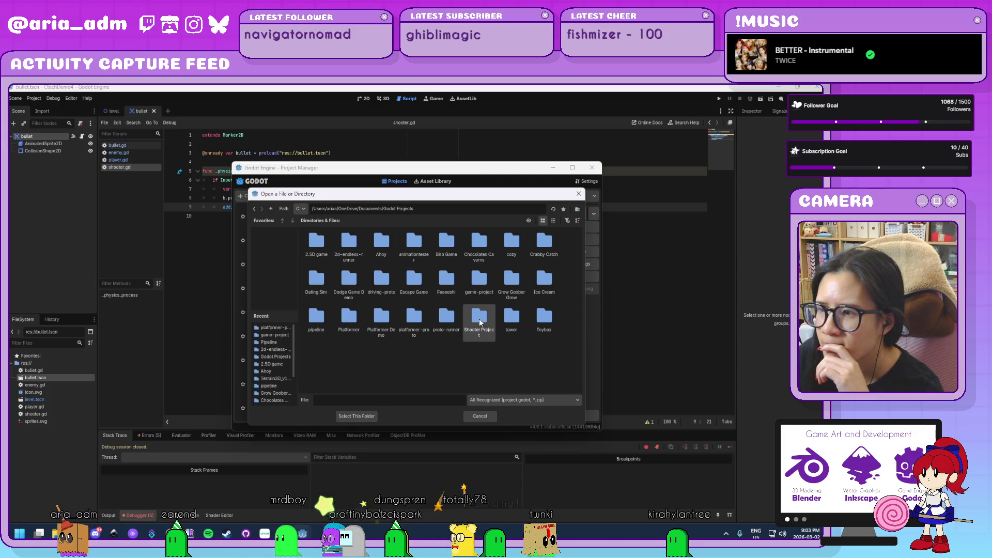
pyautogui.doubleClick(479, 320)
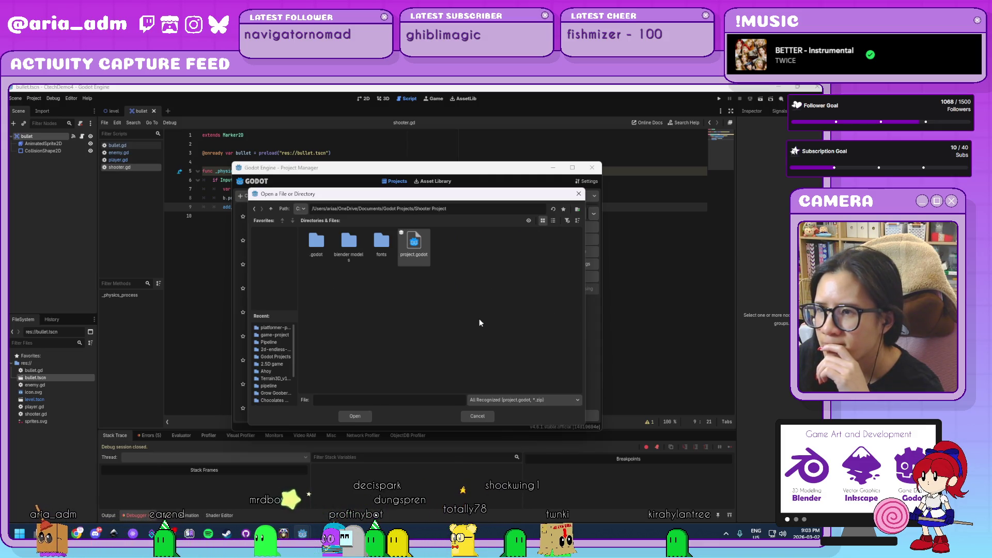
pyautogui.doubleClick(417, 249)
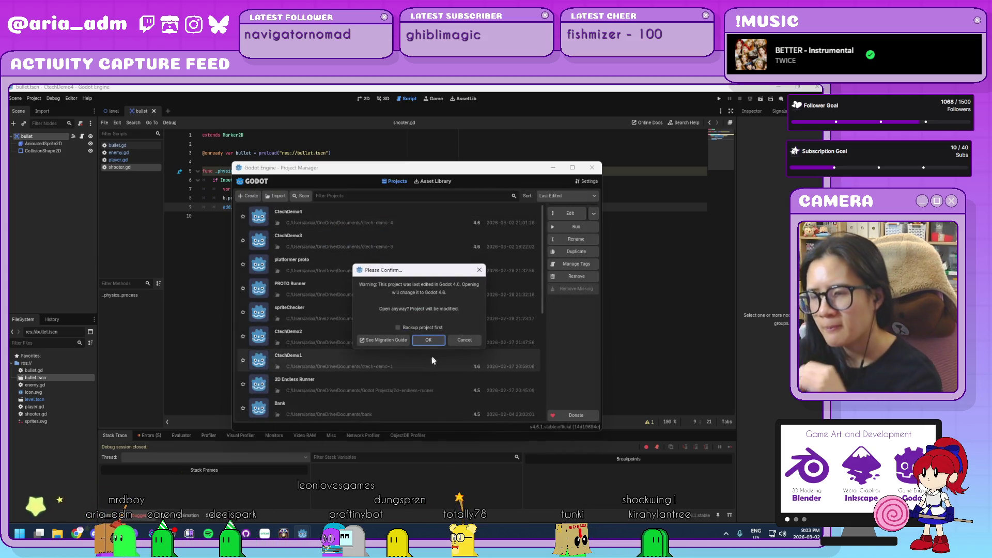
pyautogui.click(429, 339)
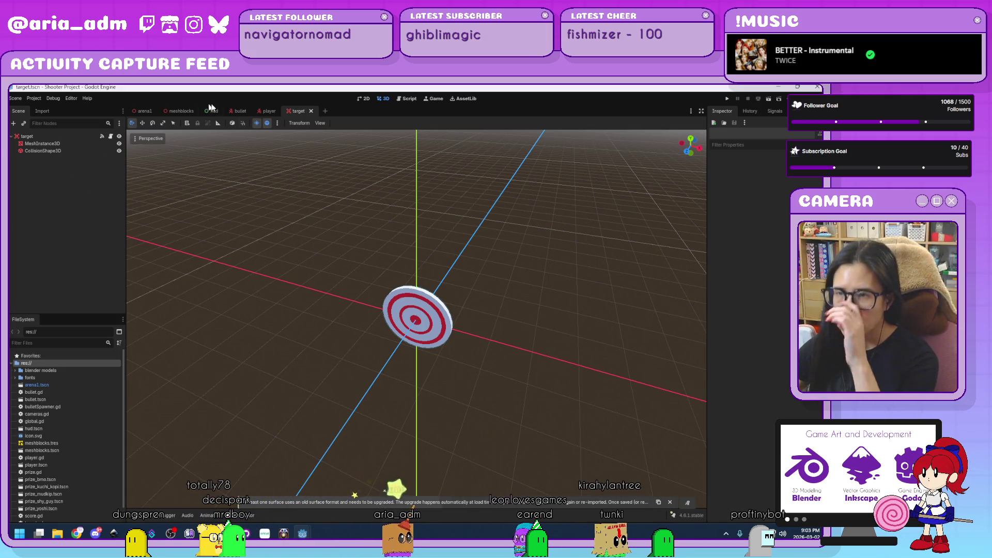
# - Check the hud, bullet and player scenes, then open the bulletSpawner node's script in arena1
pyautogui.click(217, 111)
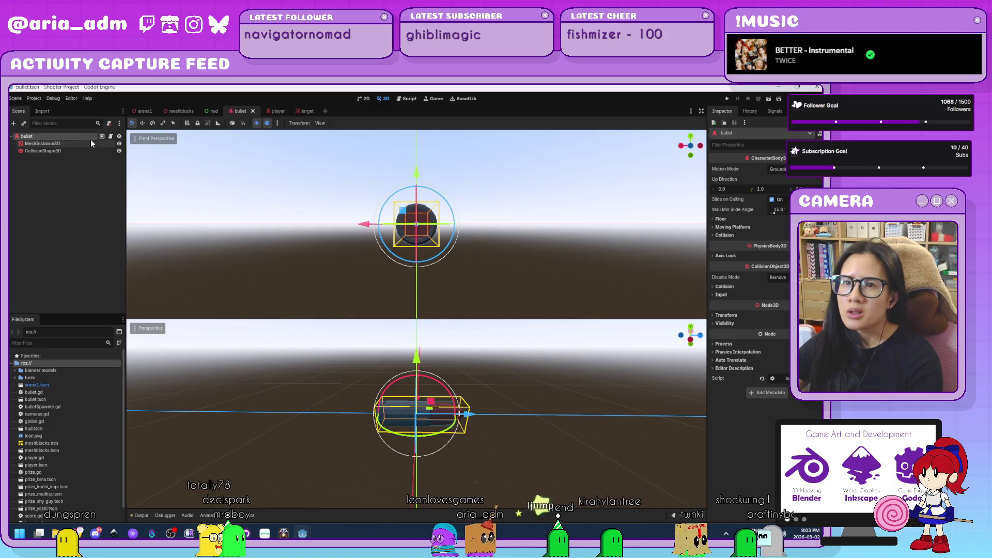
pyautogui.click(239, 111)
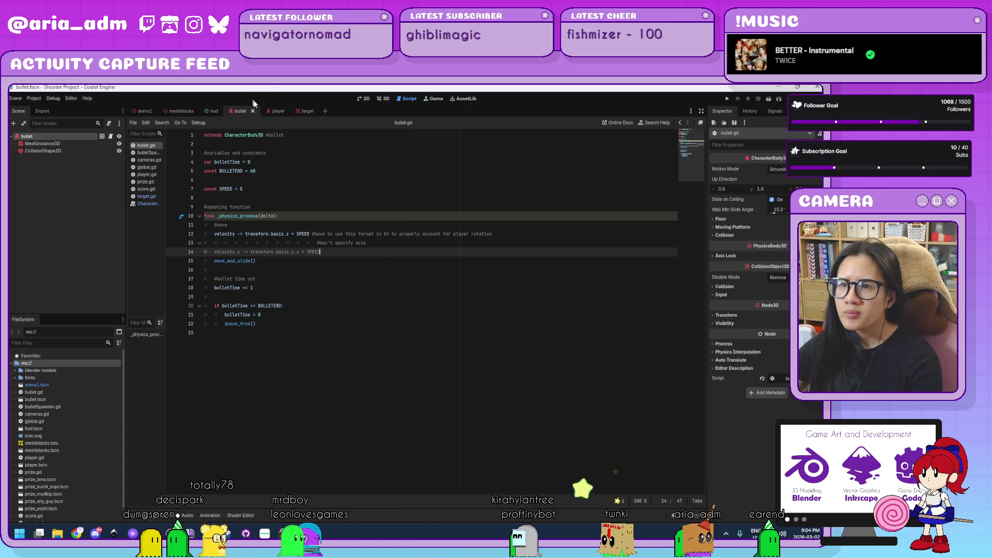
pyautogui.click(270, 111)
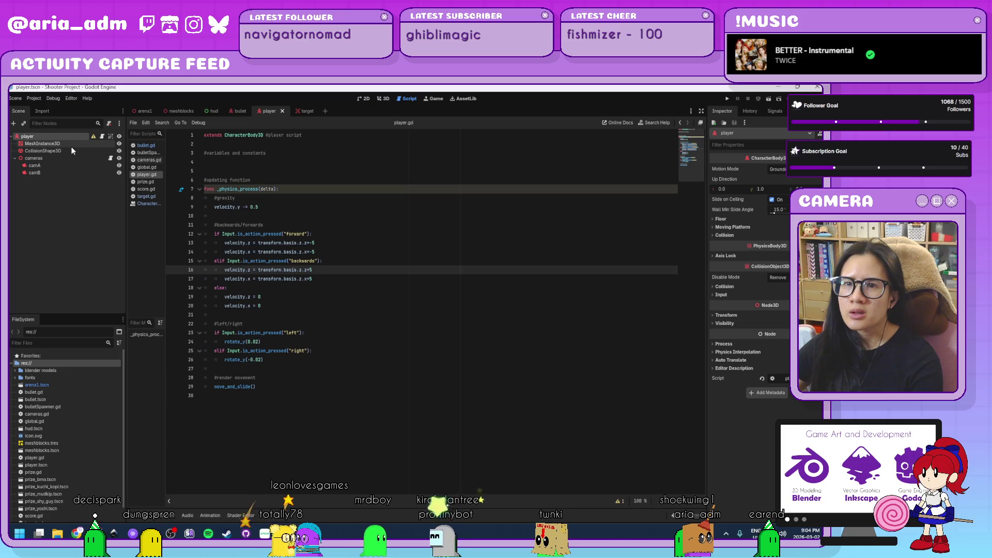
pyautogui.click(138, 111)
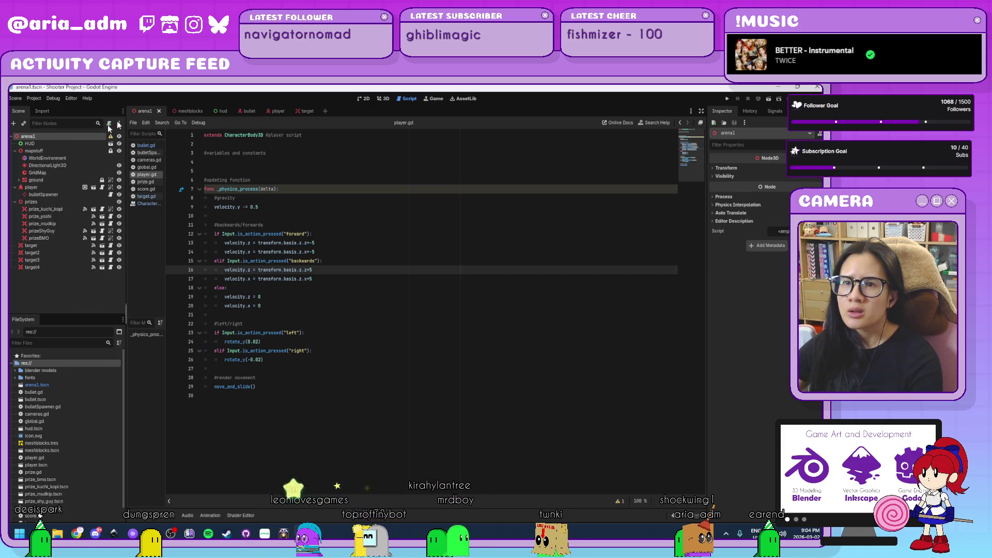
pyautogui.click(44, 194)
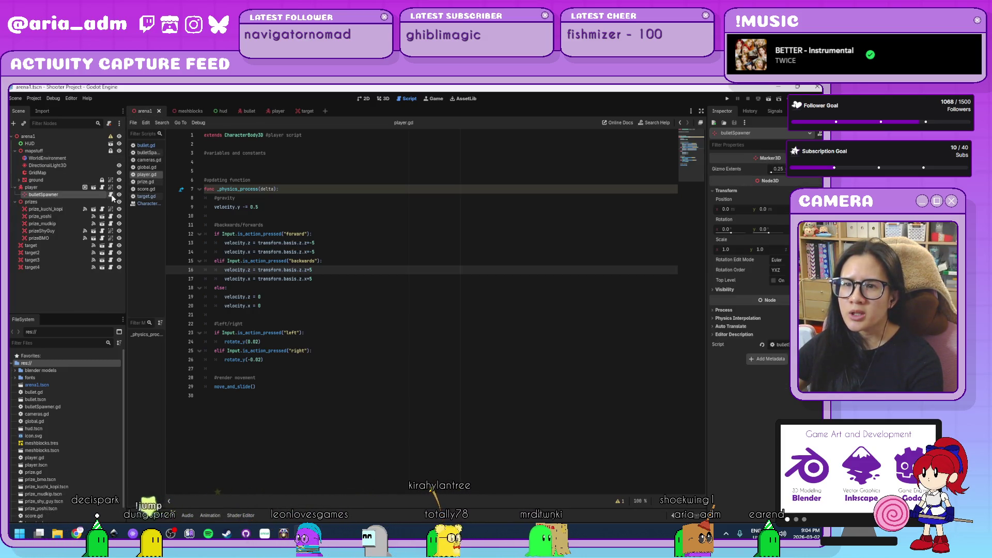
pyautogui.click(111, 195)
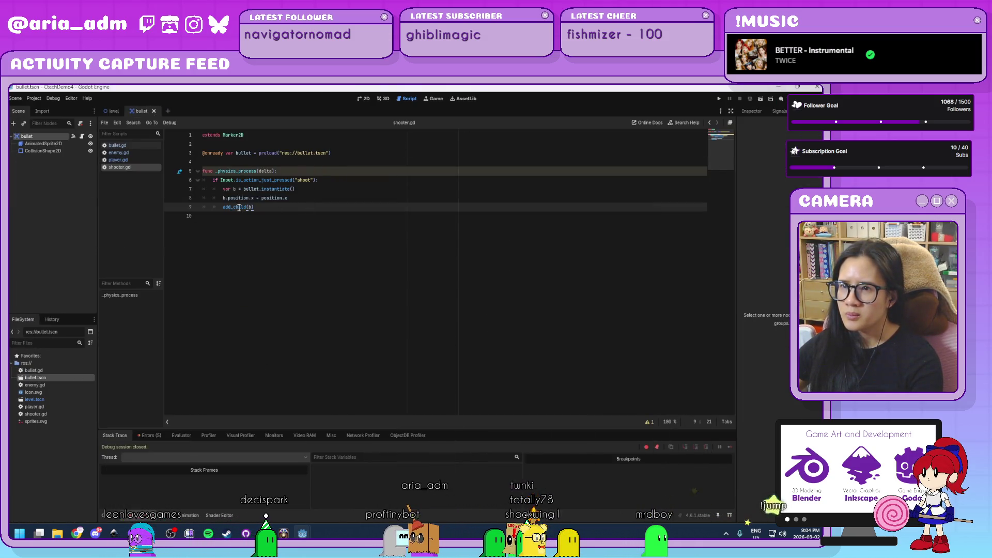
pyautogui.write('owner')
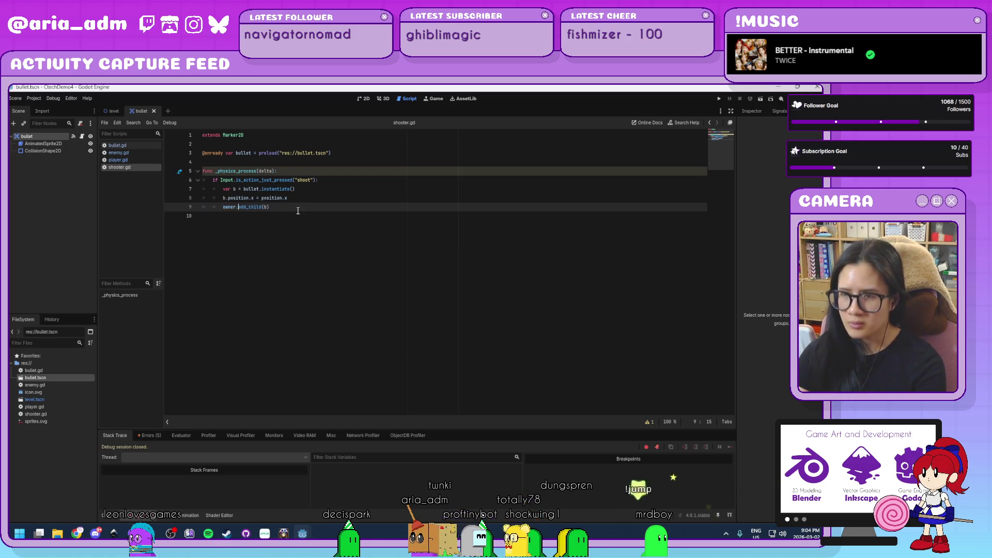
pyautogui.write('.')
pyautogui.click(333, 207)
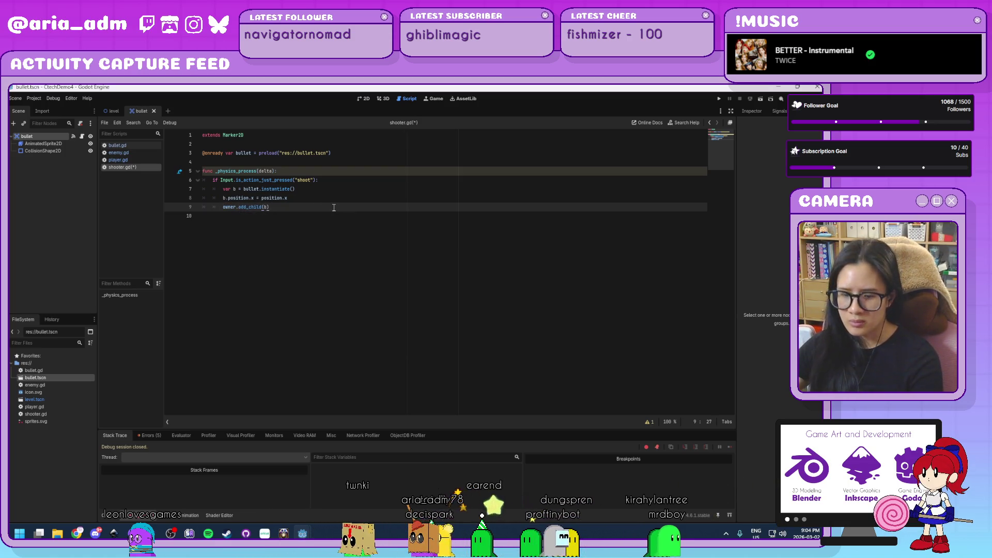
pyautogui.click(716, 100)
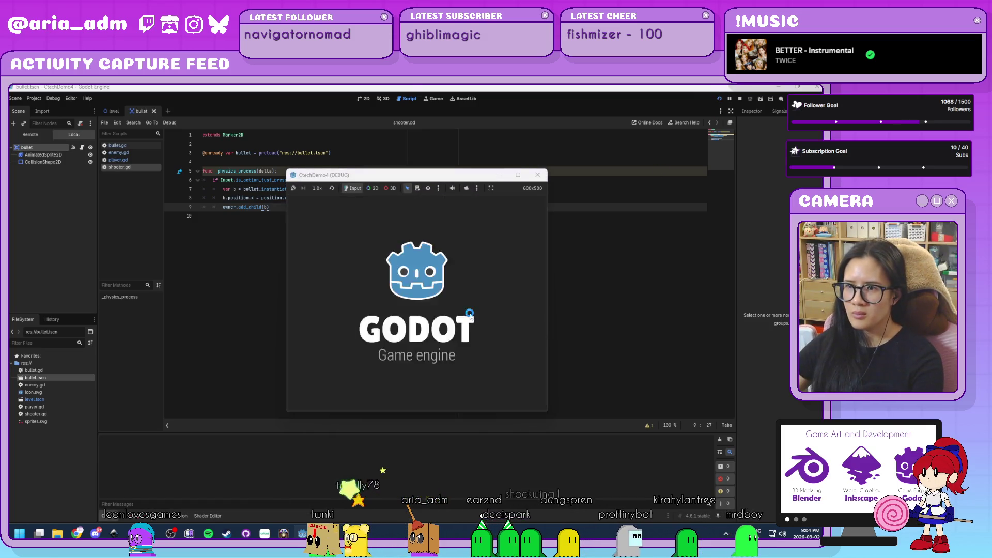
pyautogui.press('Left')
pyautogui.press('Right')
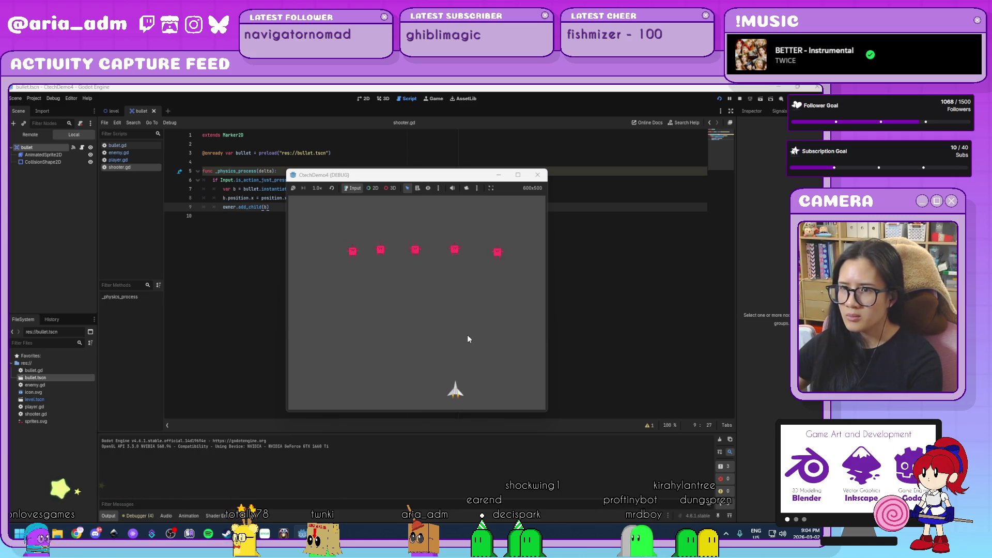
pyautogui.click(534, 176)
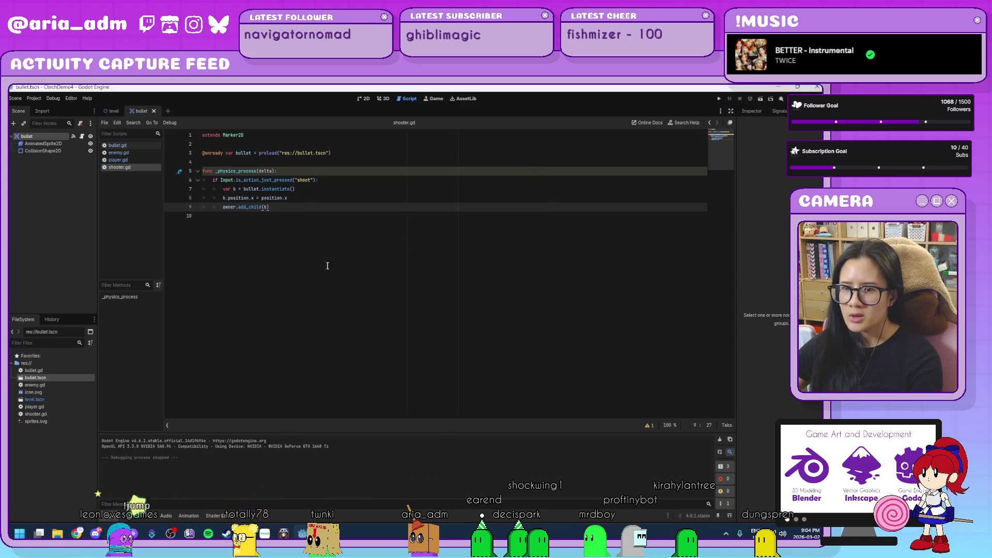
pyautogui.click(317, 241)
pyautogui.click(144, 516)
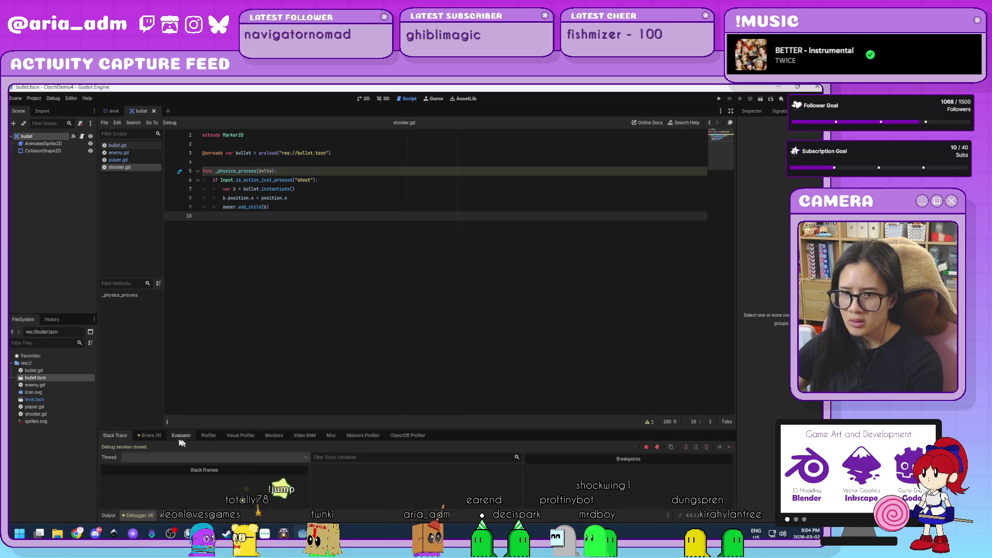
pyautogui.click(150, 435)
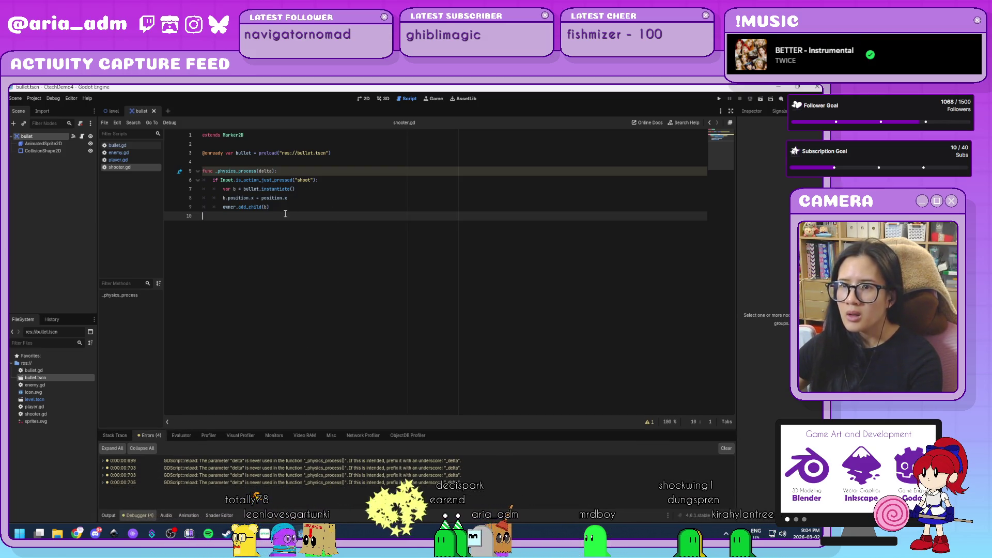
pyautogui.click(239, 206)
pyautogui.press('BackSpace')
pyautogui.press('BackSpace')
pyautogui.press('BackSpace')
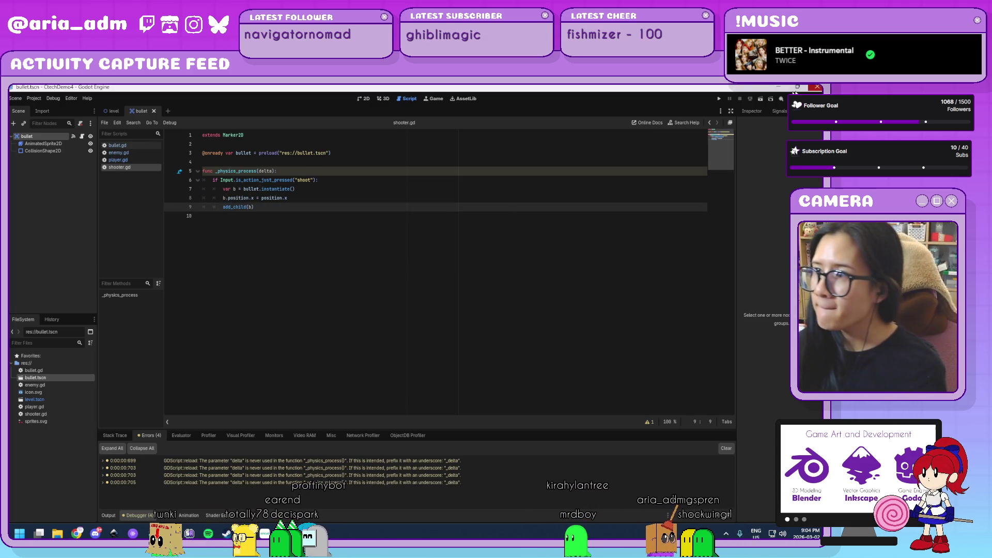
pyautogui.click(718, 98)
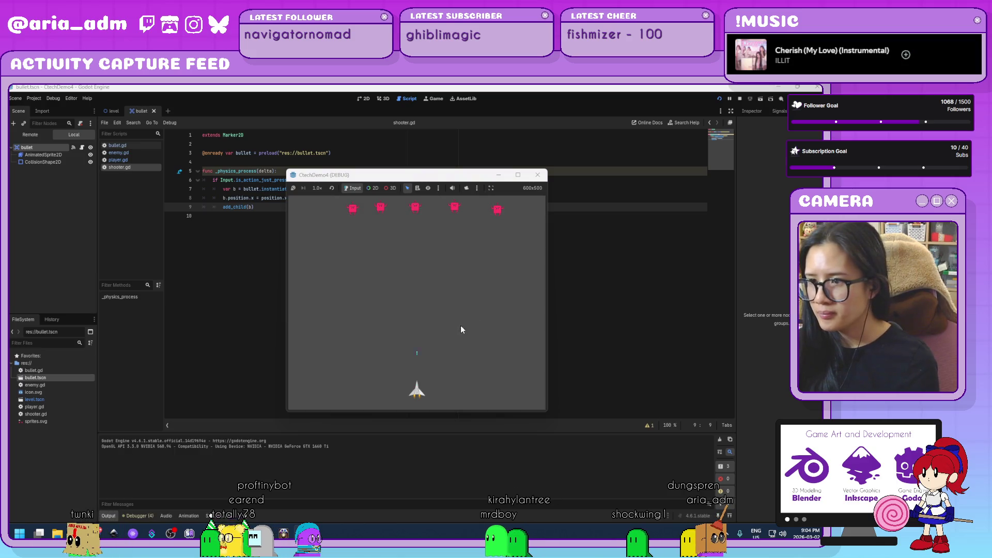
pyautogui.press('Left')
pyautogui.press('space')
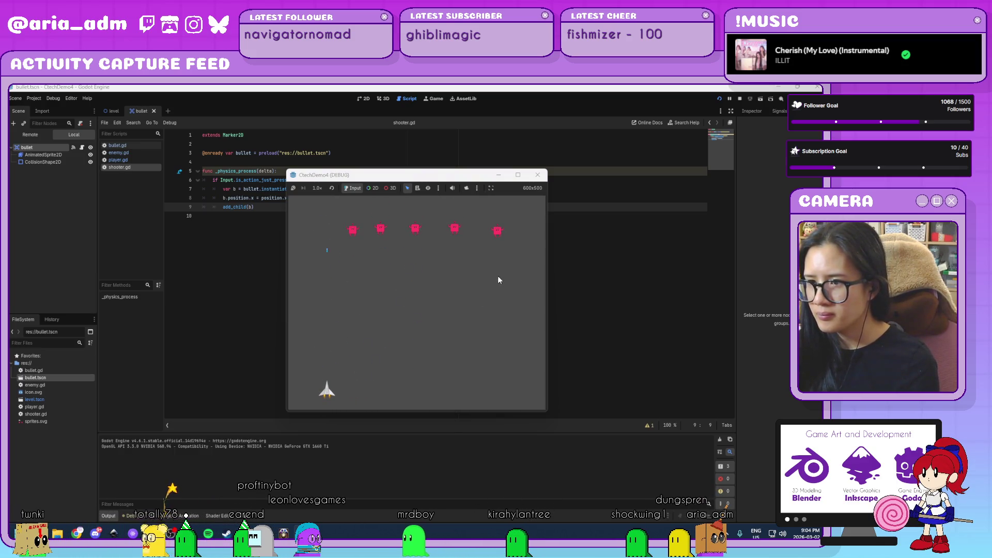
pyautogui.click(537, 174)
pyautogui.click(268, 207)
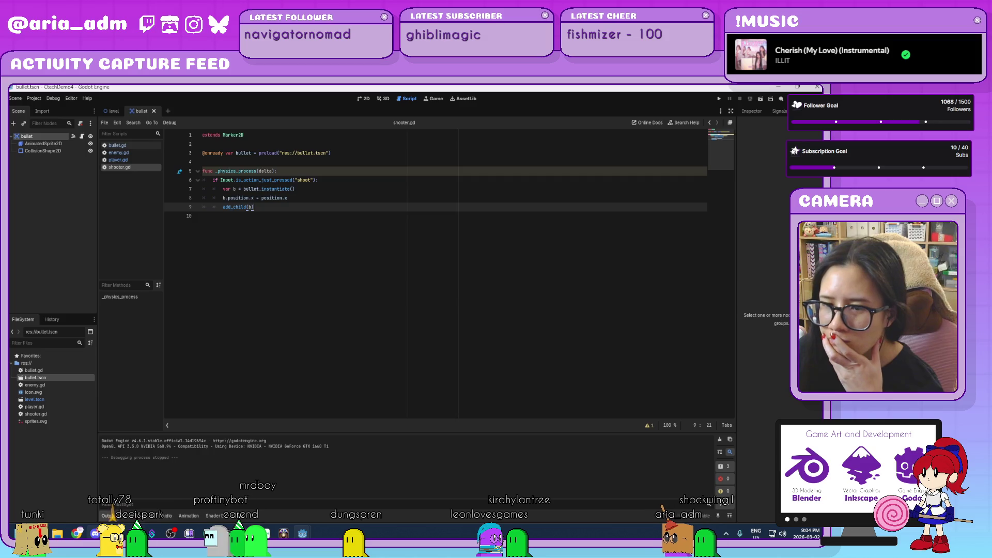
pyautogui.moveTo(114, 533)
pyautogui.click(174, 498)
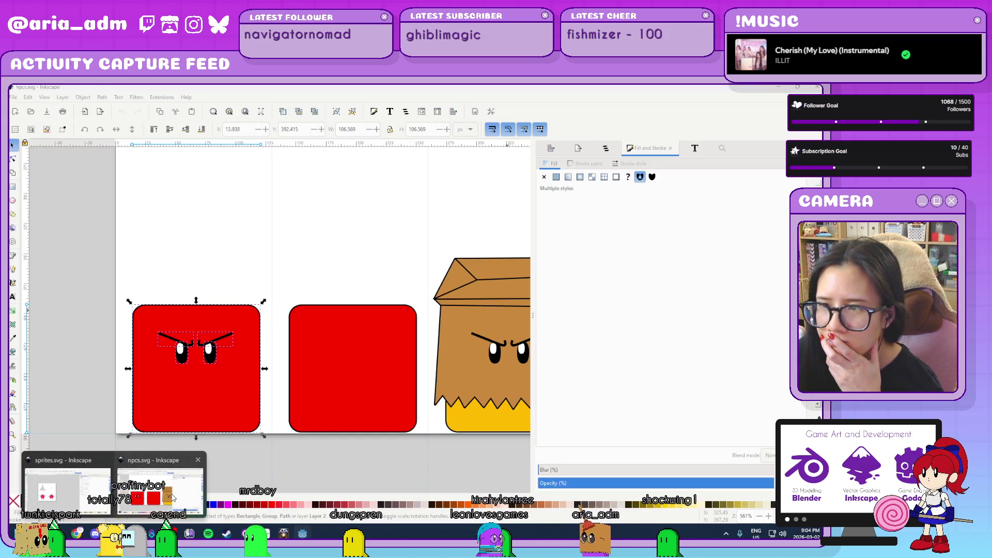
pyautogui.hotkey('alt', 'Tab')
pyautogui.click(268, 232)
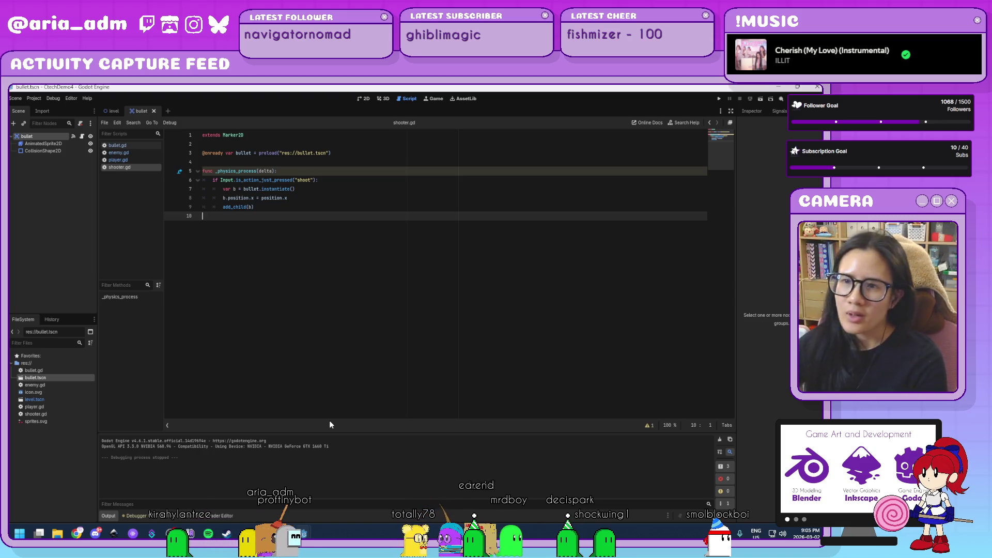
pyautogui.click(381, 206)
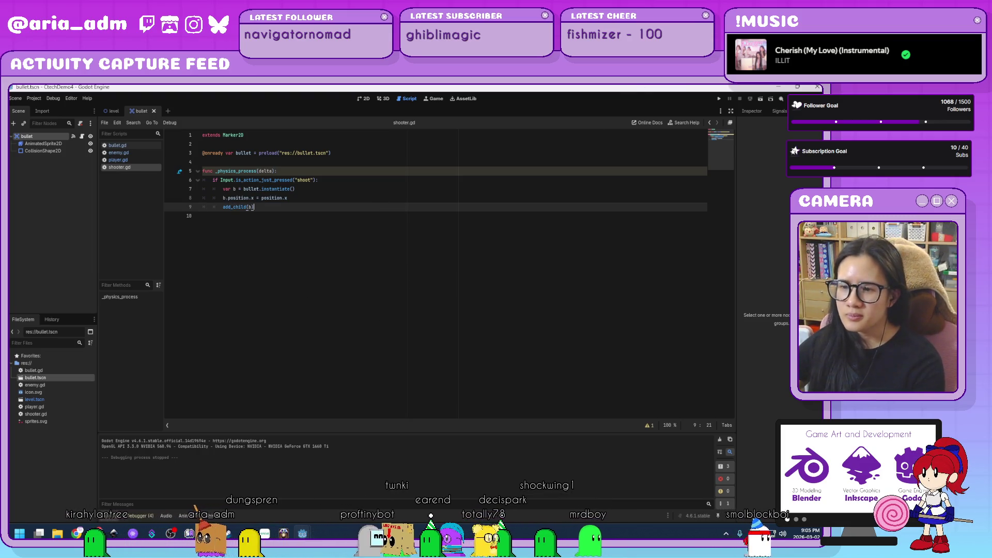
pyautogui.moveTo(302, 533)
pyautogui.click(346, 503)
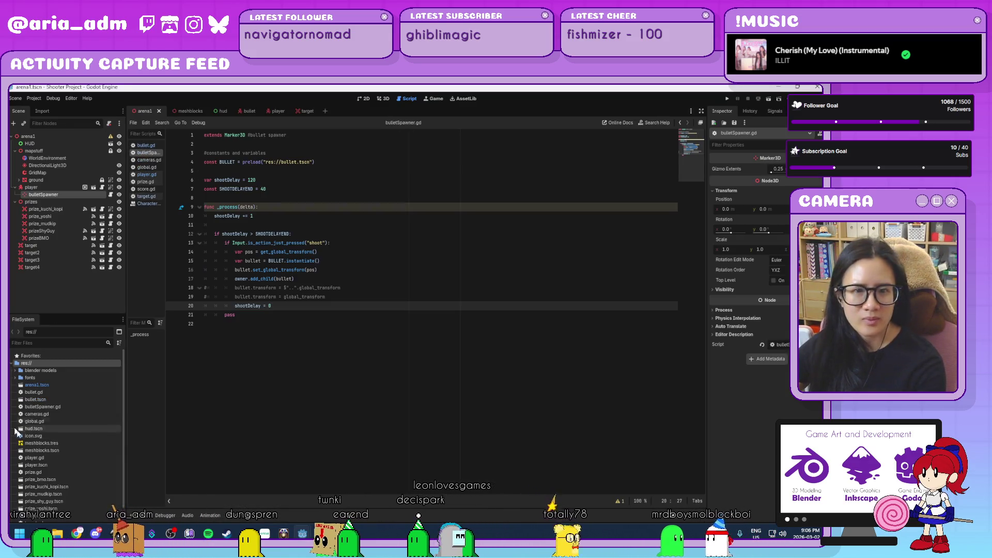
pyautogui.click(251, 495)
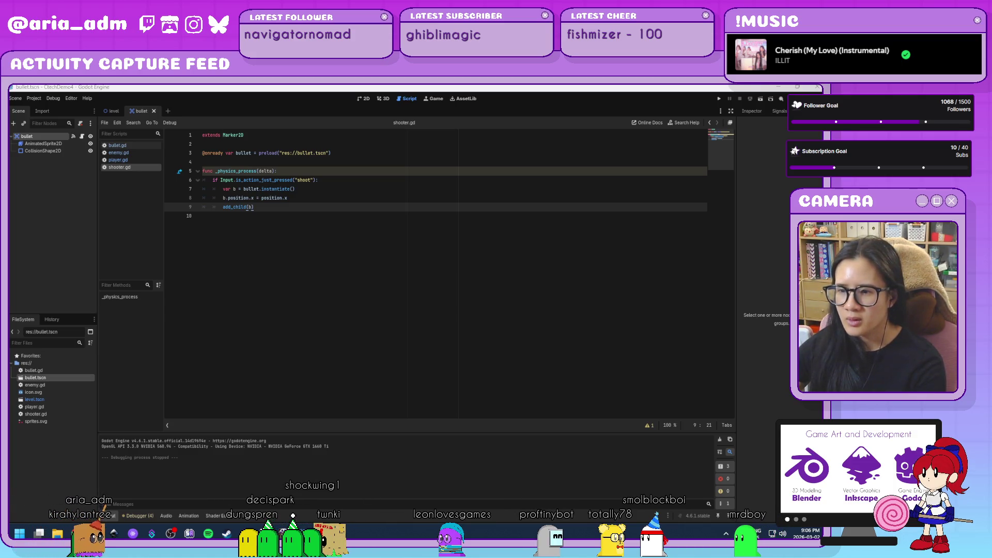
pyautogui.moveTo(246, 534)
pyautogui.click(356, 502)
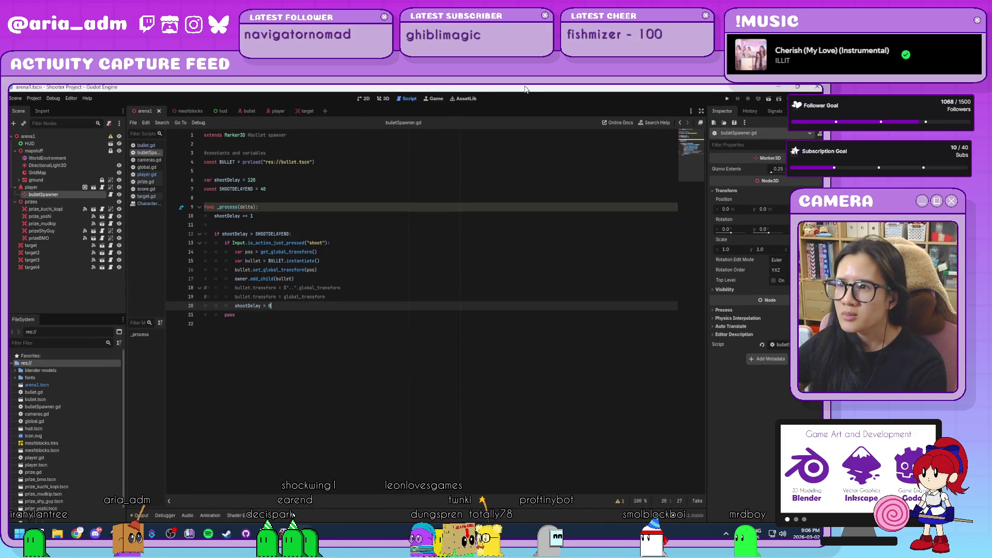
pyautogui.hotkey('alt', 'Tab')
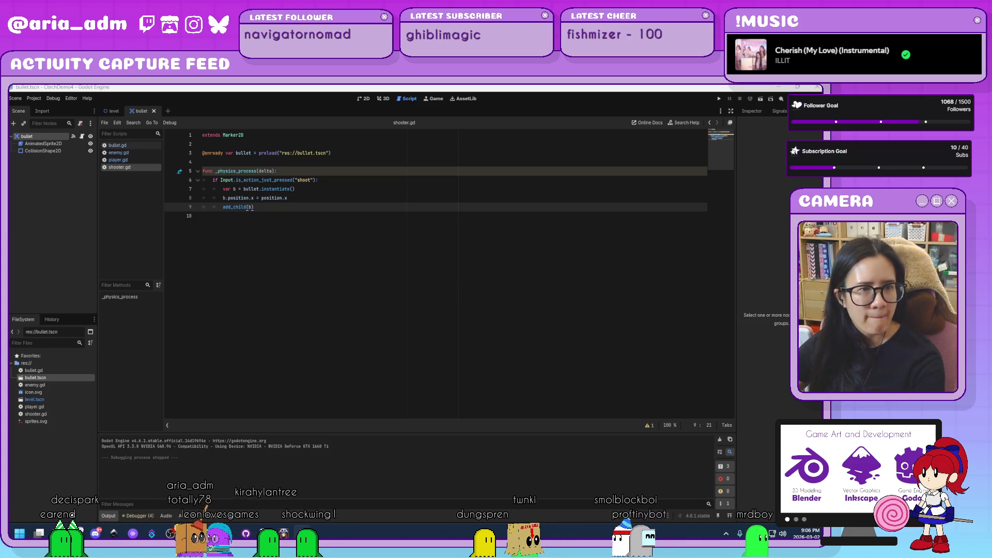
pyautogui.click(381, 180)
pyautogui.click(324, 192)
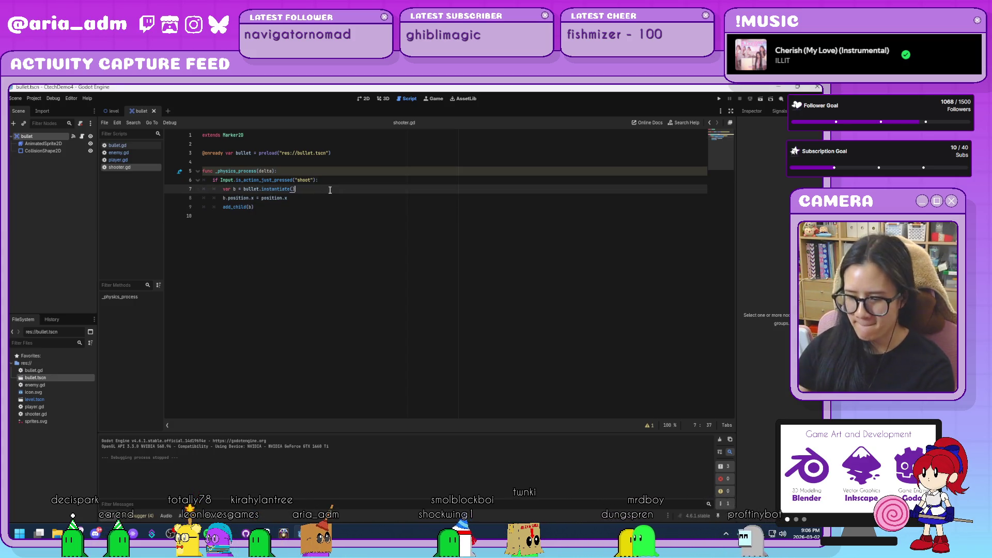
# - Add a 'var position' line after the instantiate line, then delete it again
pyautogui.press('Return')
pyautogui.write('var p')
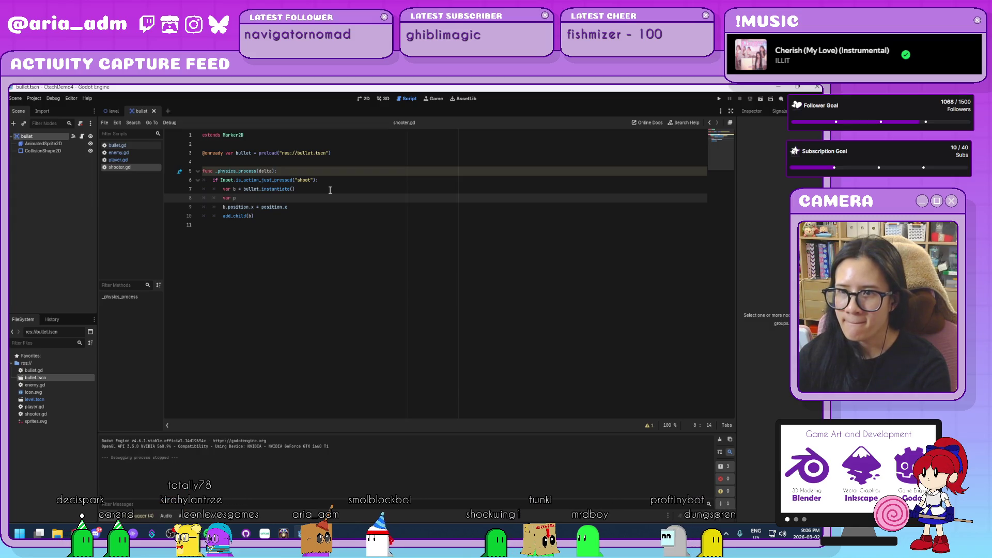
pyautogui.write('osition')
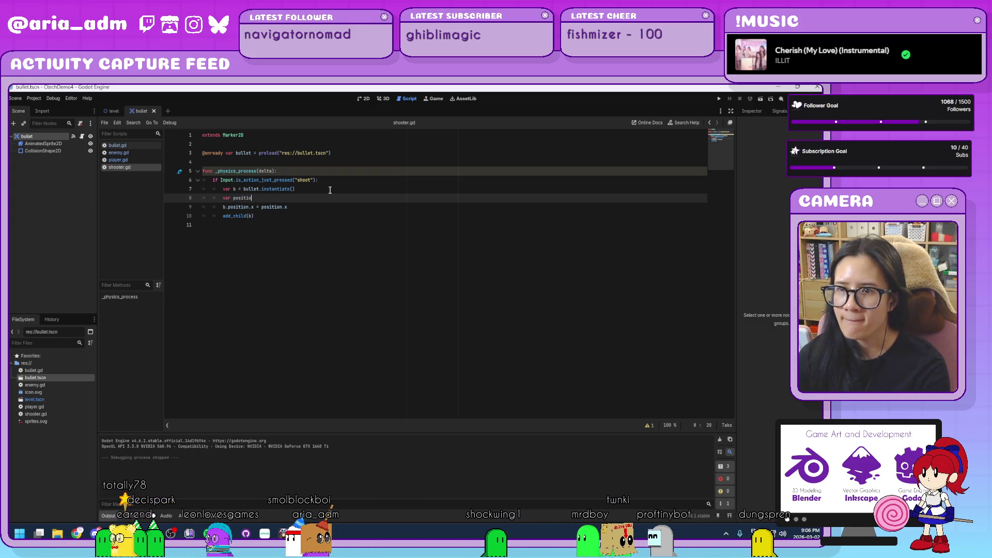
pyautogui.press('BackSpace')
pyautogui.press('BackSpace')
pyautogui.press('BackSpace')
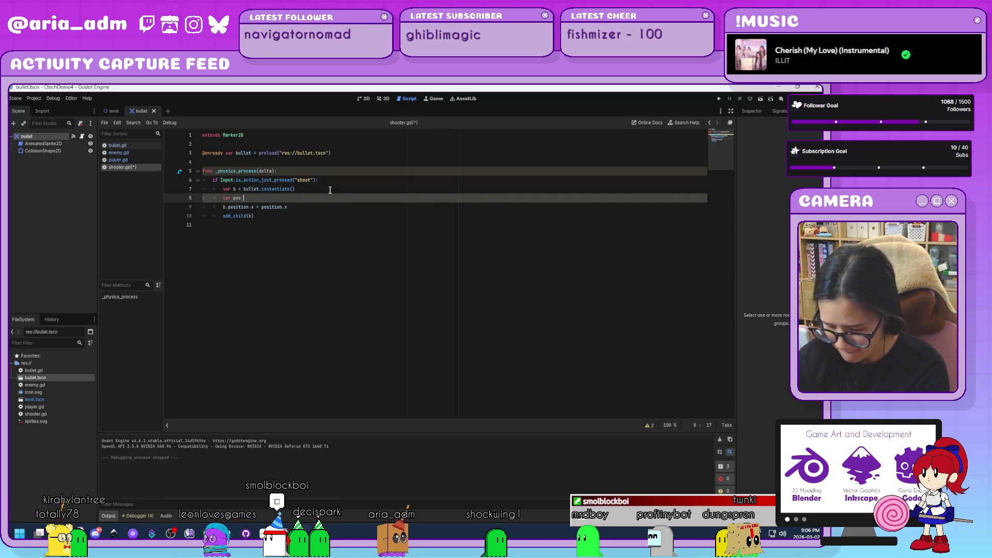
pyautogui.press('BackSpace')
pyautogui.press('BackSpace')
pyautogui.press('BackSpace')
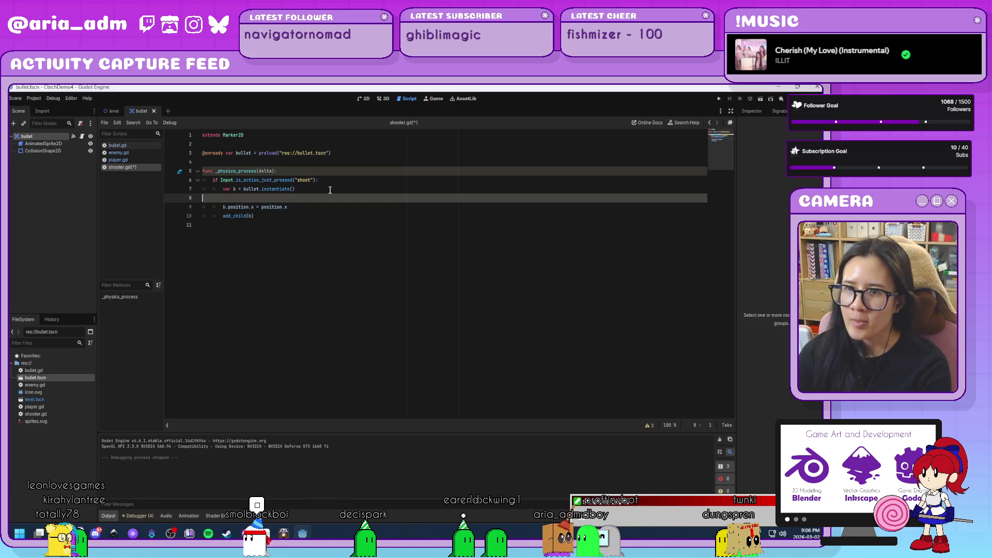
pyautogui.press('BackSpace')
pyautogui.press('BackSpace')
pyautogui.press('BackSpace')
# - Prefix add_child(b) on line 9 with get_parent(). and save shooter.gd
pyautogui.click(223, 216)
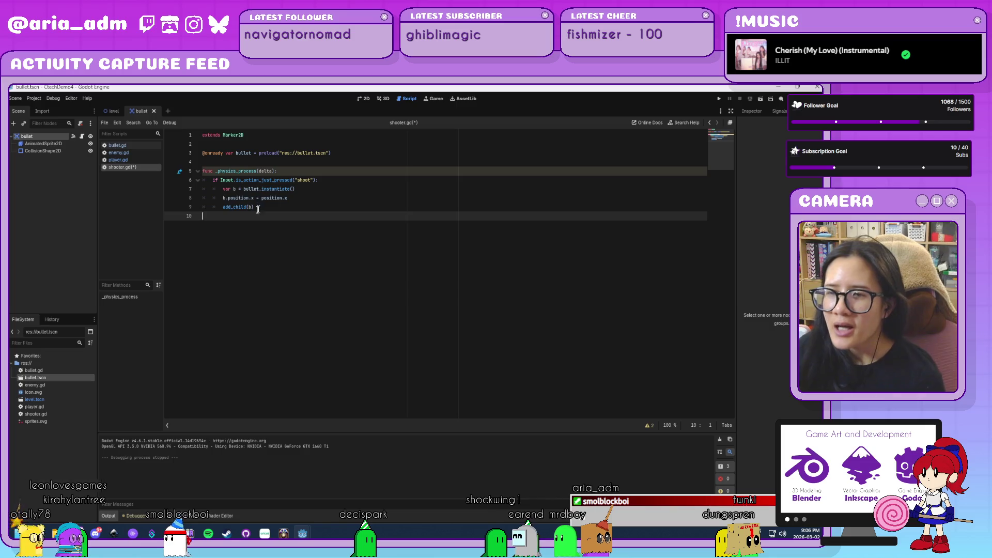
pyautogui.click(223, 207)
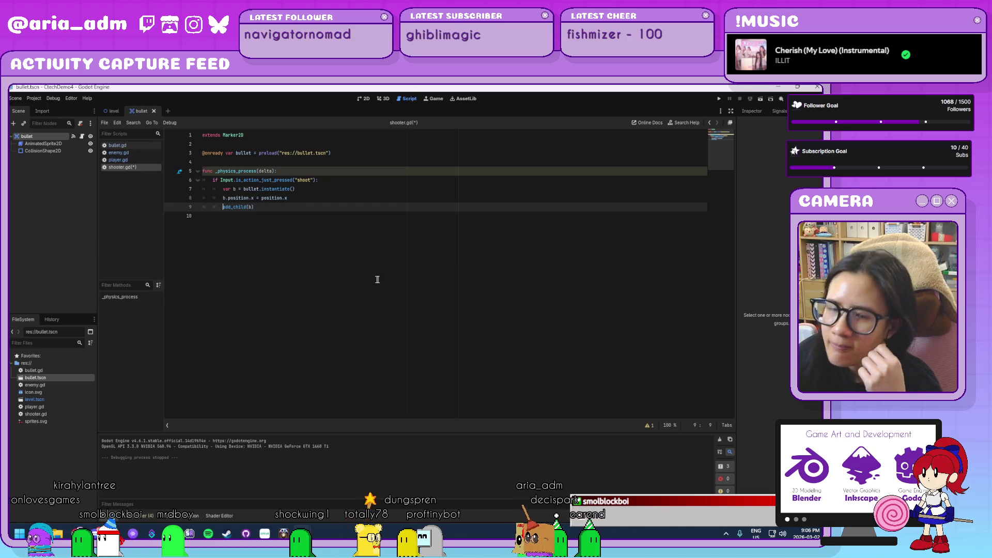
pyautogui.click(273, 208)
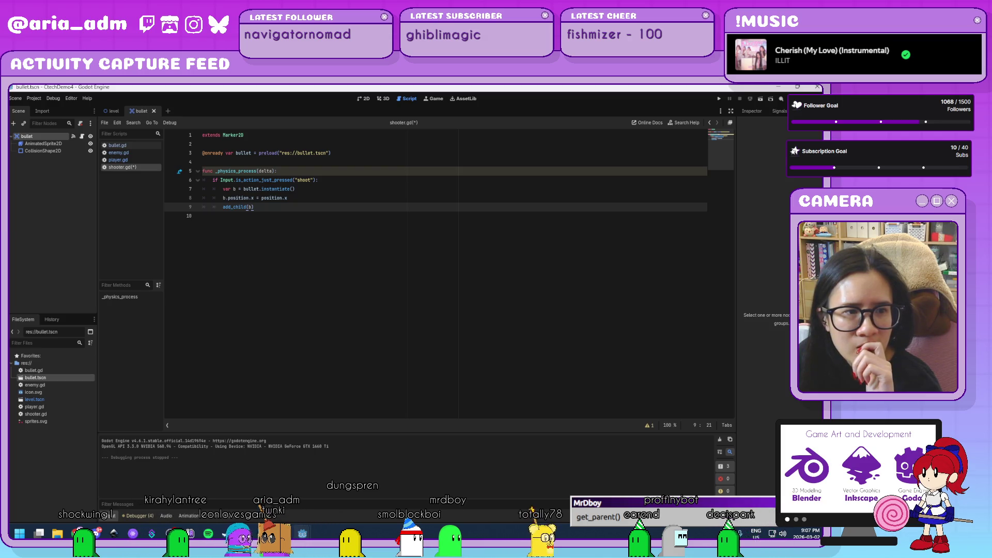
pyautogui.click(223, 209)
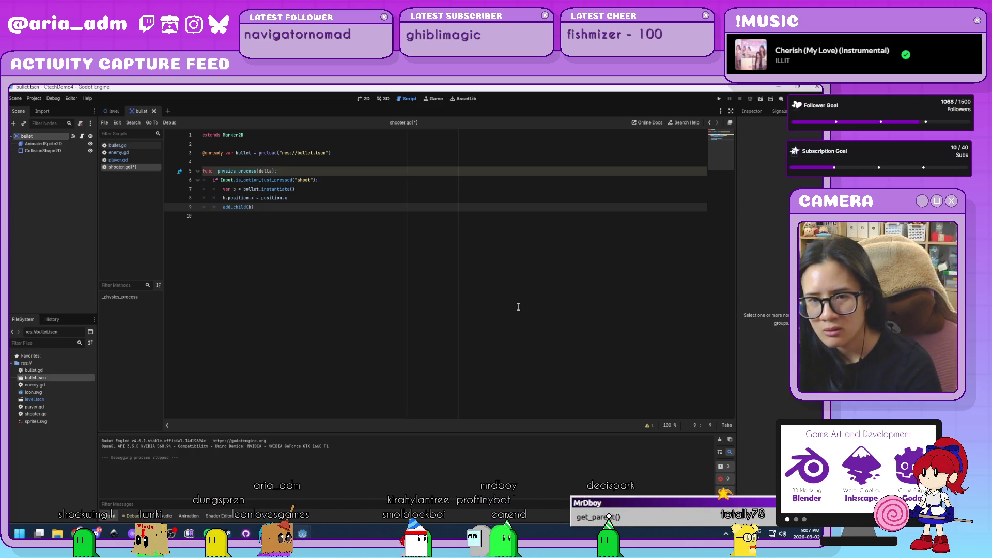
pyautogui.write('g')
pyautogui.write('et_parent')
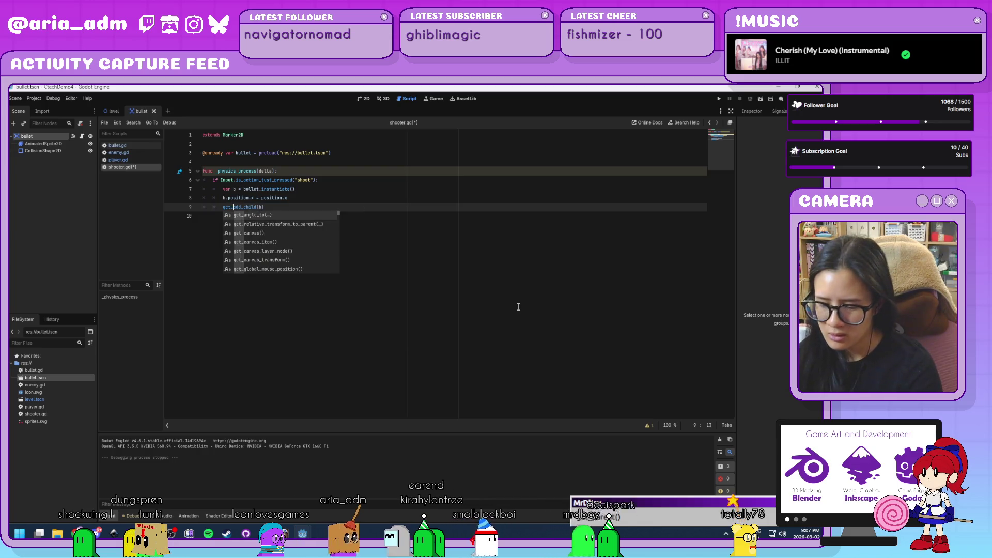
pyautogui.write('().')
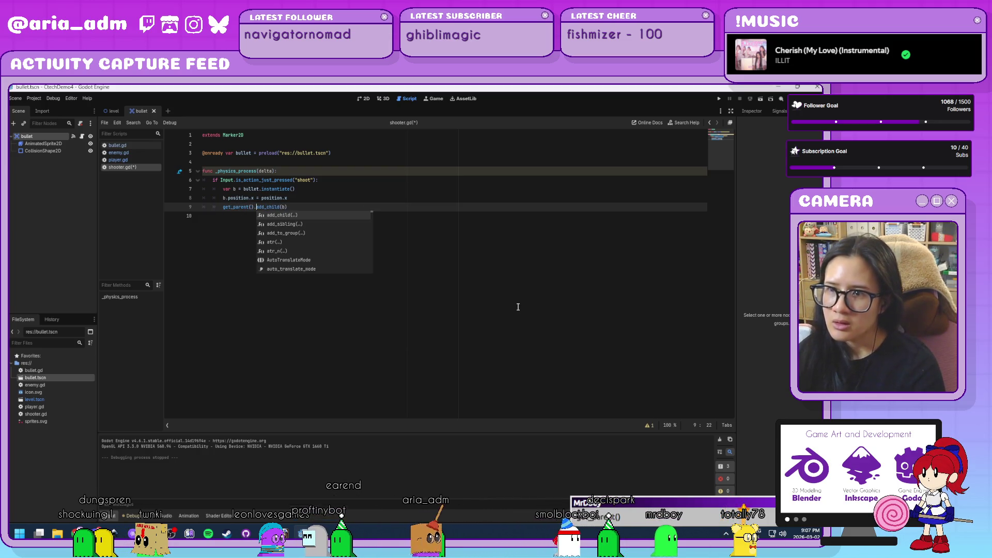
pyautogui.click(518, 307)
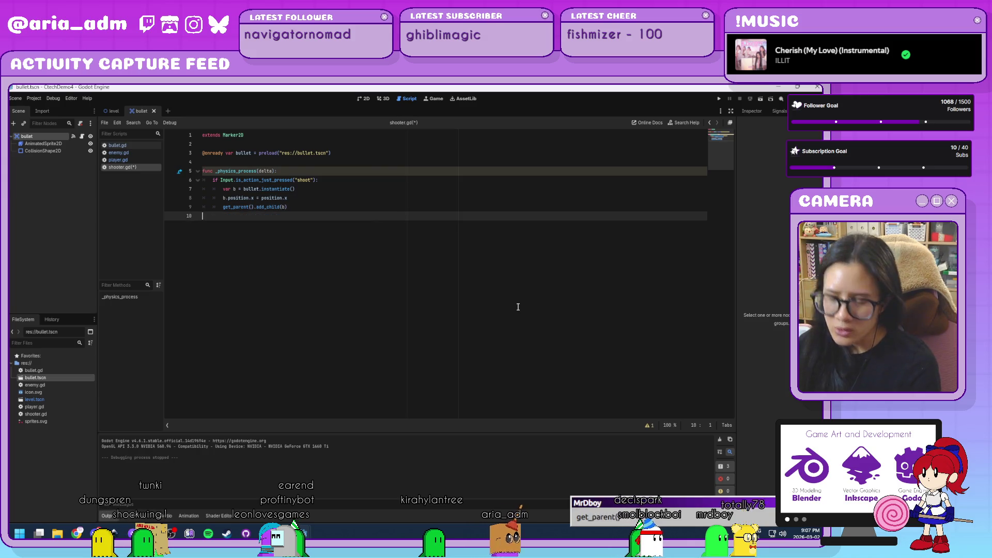
pyautogui.hotkey('ctrl', 's')
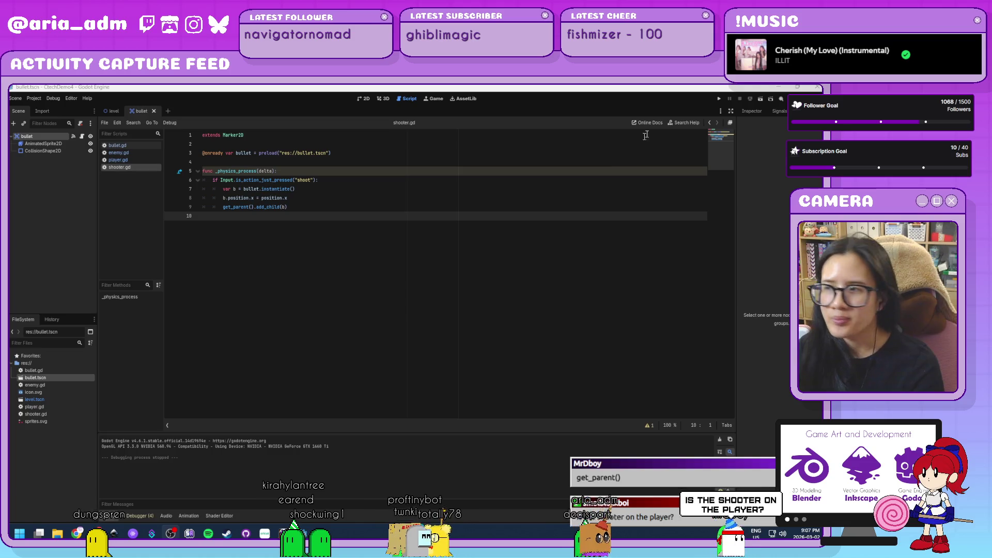
pyautogui.press('F5')
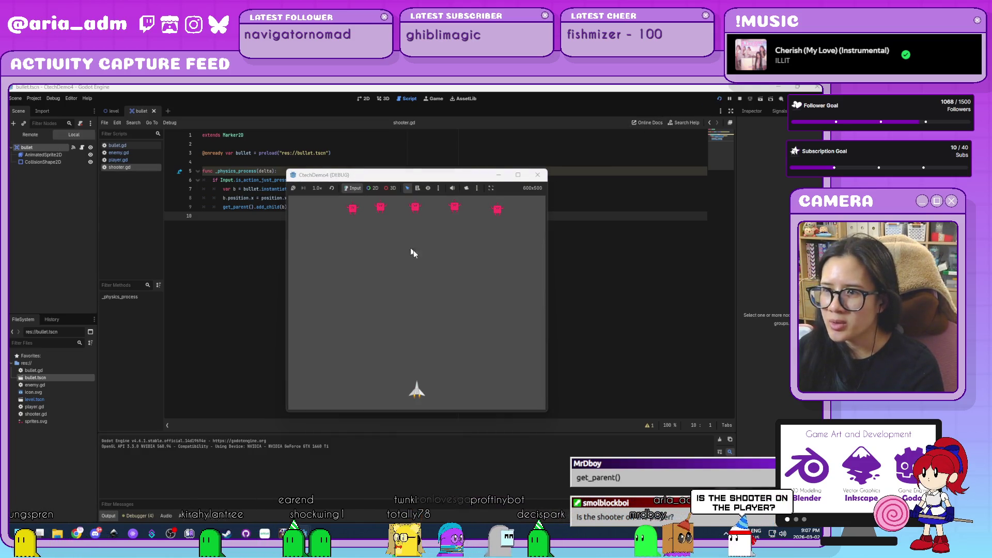
pyautogui.press('Left')
pyautogui.press('Right')
pyautogui.press('space')
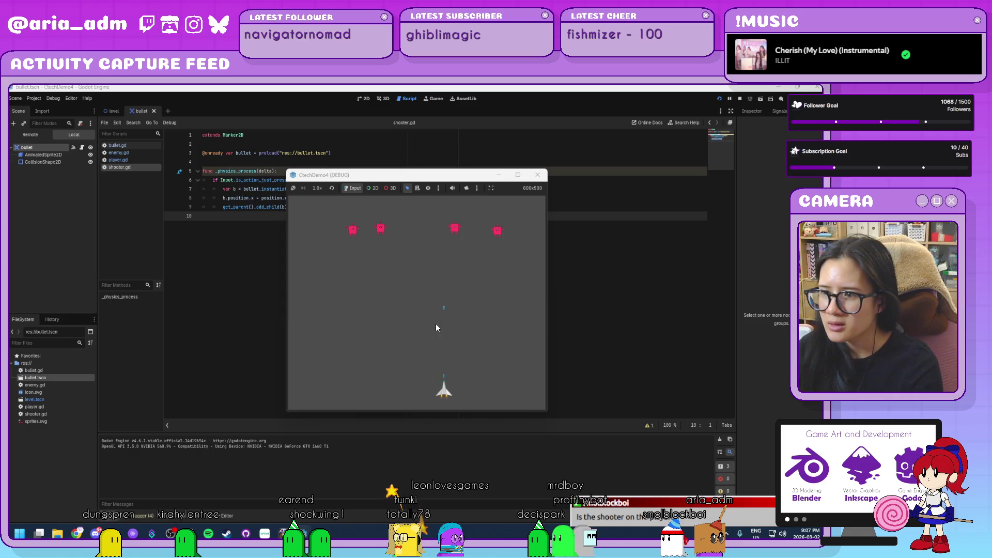
pyautogui.press('Right')
pyautogui.press('space')
pyautogui.press('Left')
pyautogui.press('space')
pyautogui.press('space')
pyautogui.press('space')
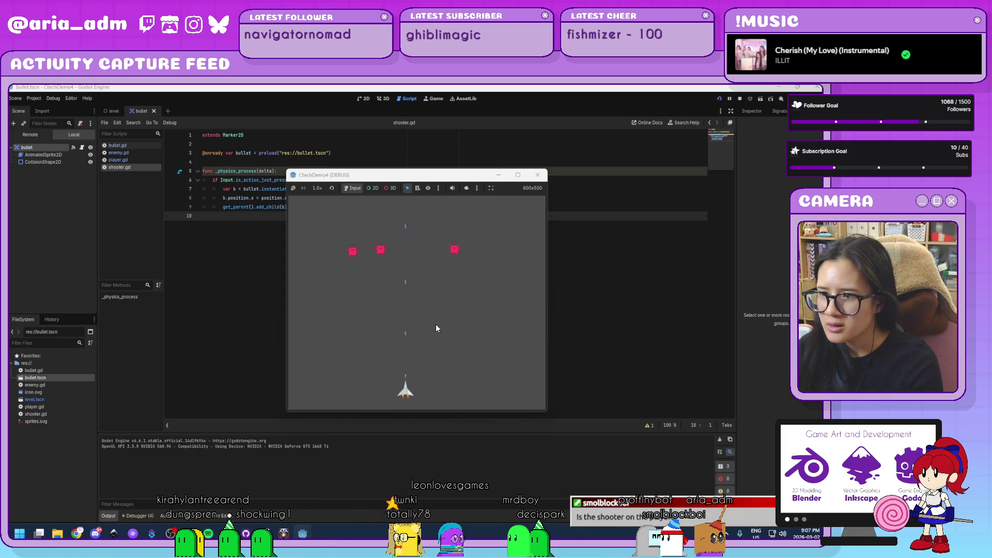
pyautogui.click(538, 175)
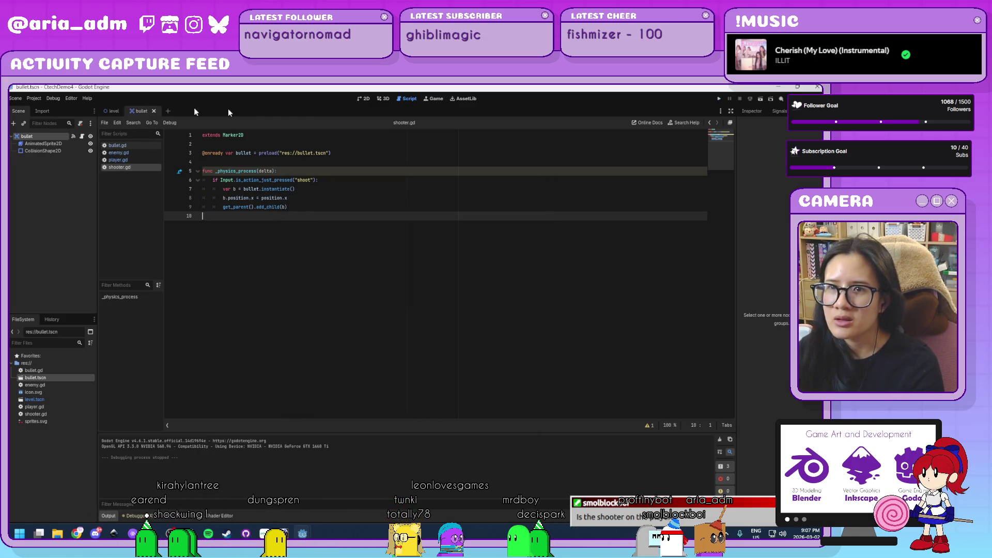
# - Open shooter.gd from the level's shooter node under player and insert an empty line after line 3's bullet preload
pyautogui.click(112, 111)
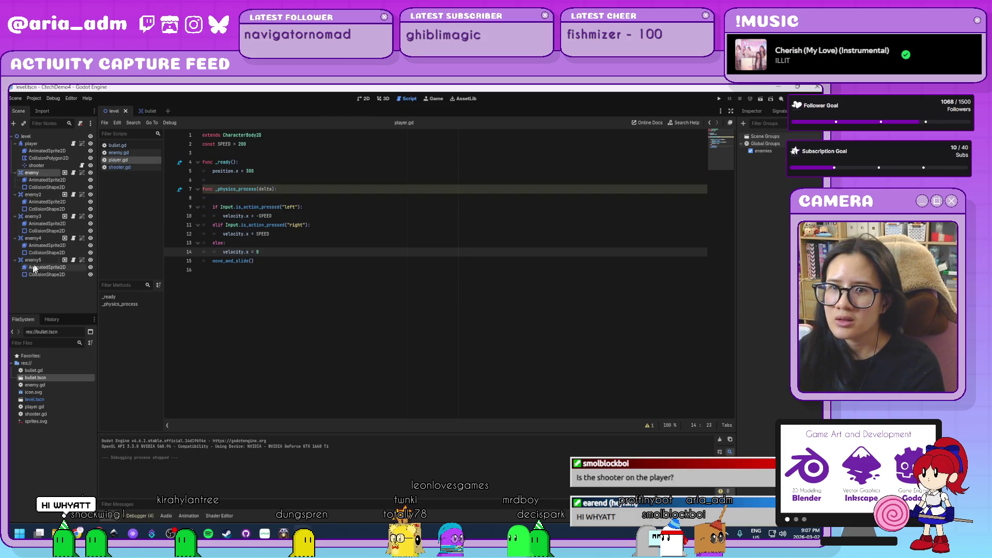
pyautogui.click(42, 164)
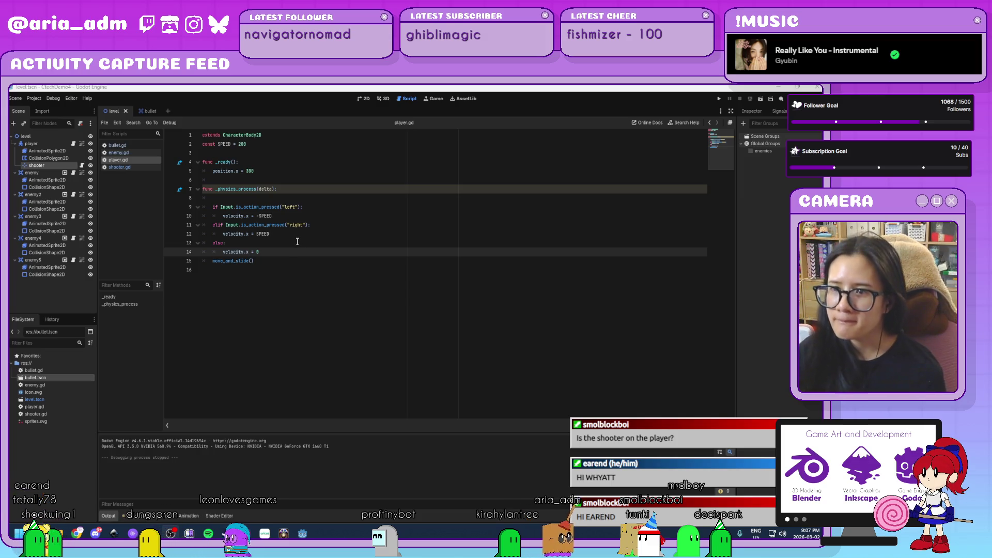
pyautogui.keyDown('ctrl'); pyautogui.scroll(5, 297, 241); pyautogui.keyUp('ctrl')
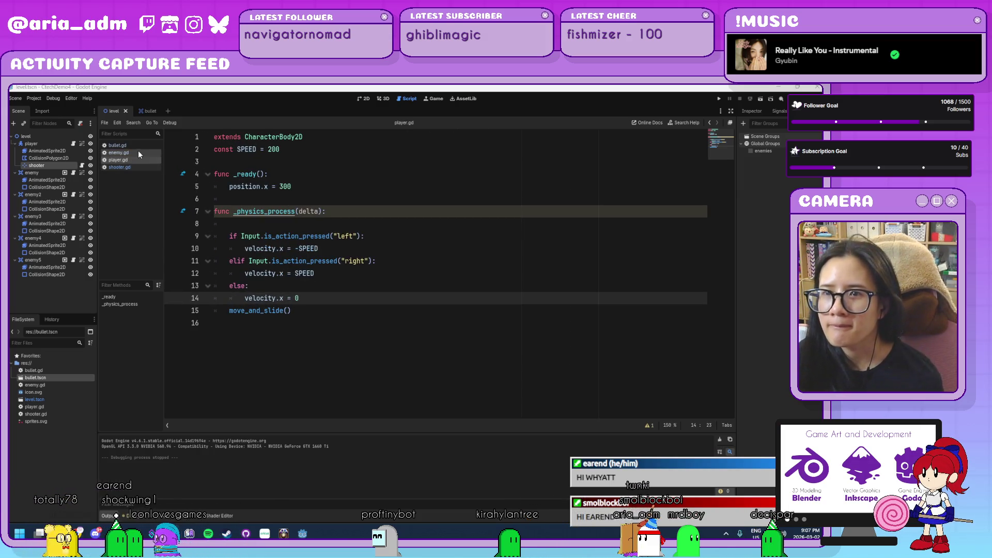
pyautogui.click(120, 167)
pyautogui.keyDown('ctrl'); pyautogui.scroll(1, 250, 214); pyautogui.keyUp('ctrl')
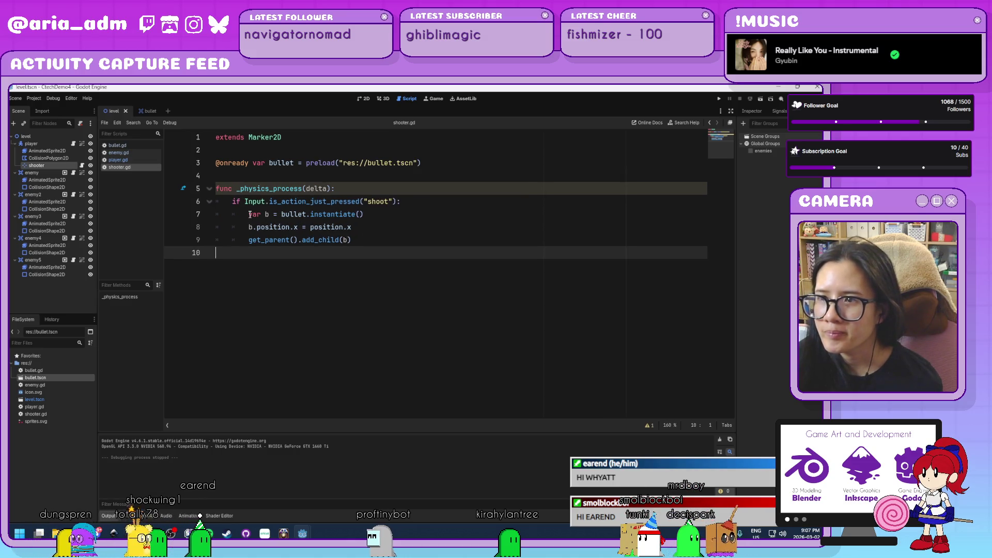
pyautogui.keyDown('ctrl'); pyautogui.scroll(3, 250, 214); pyautogui.keyUp('ctrl')
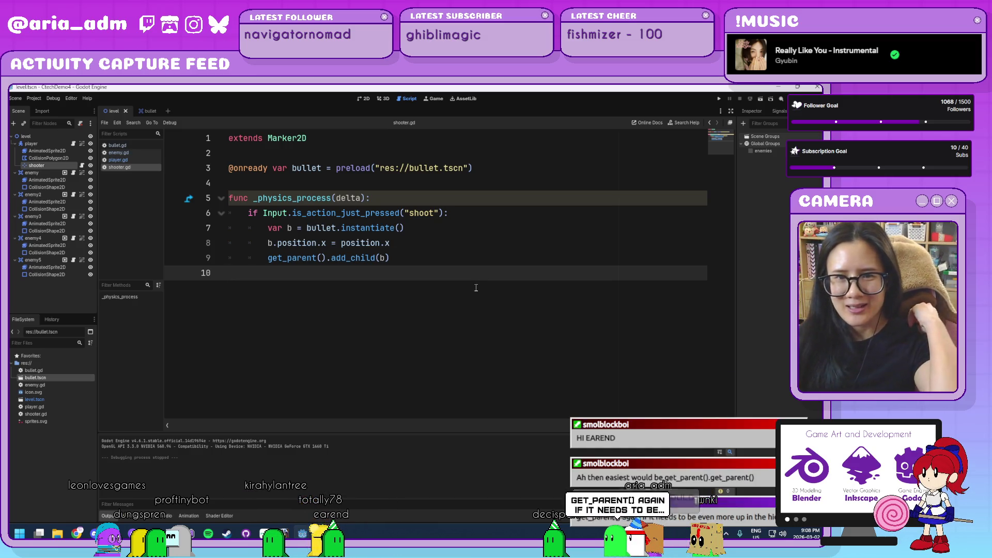
pyautogui.click(536, 172)
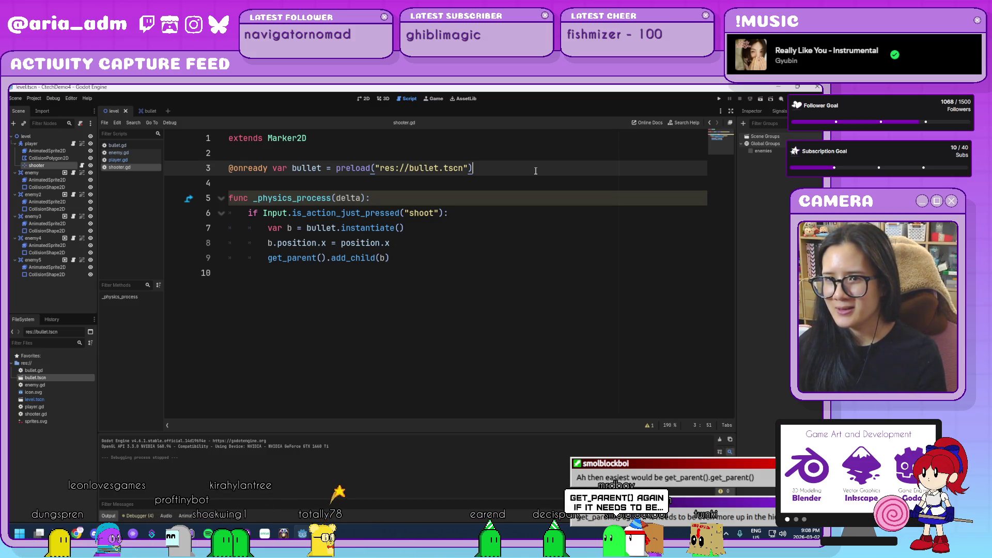
pyautogui.press('Return')
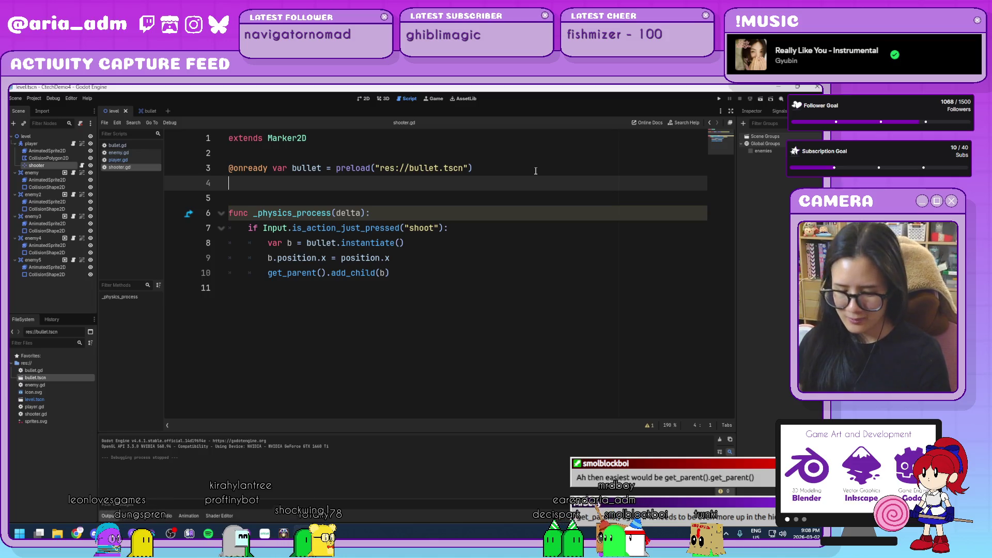
pyautogui.write('@onready v')
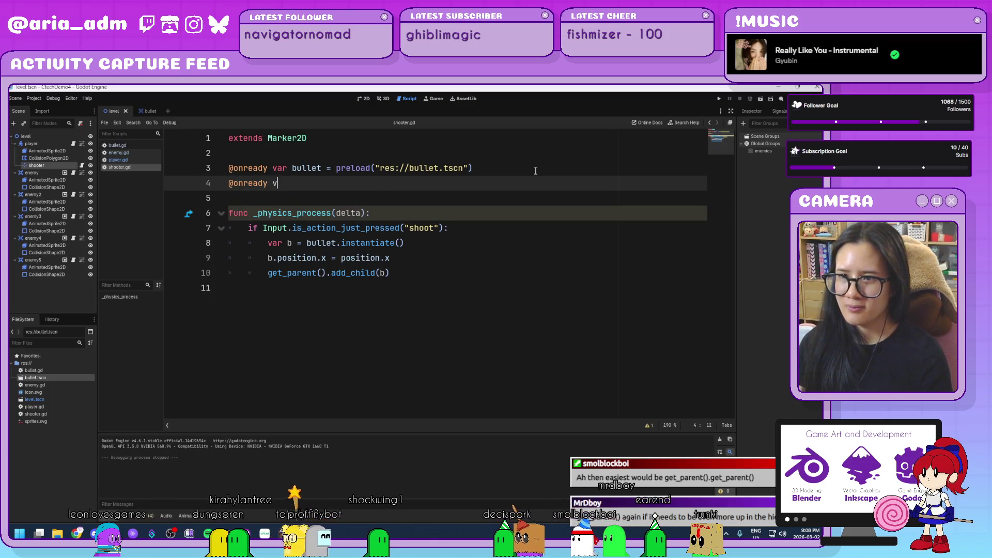
pyautogui.write('ar level')
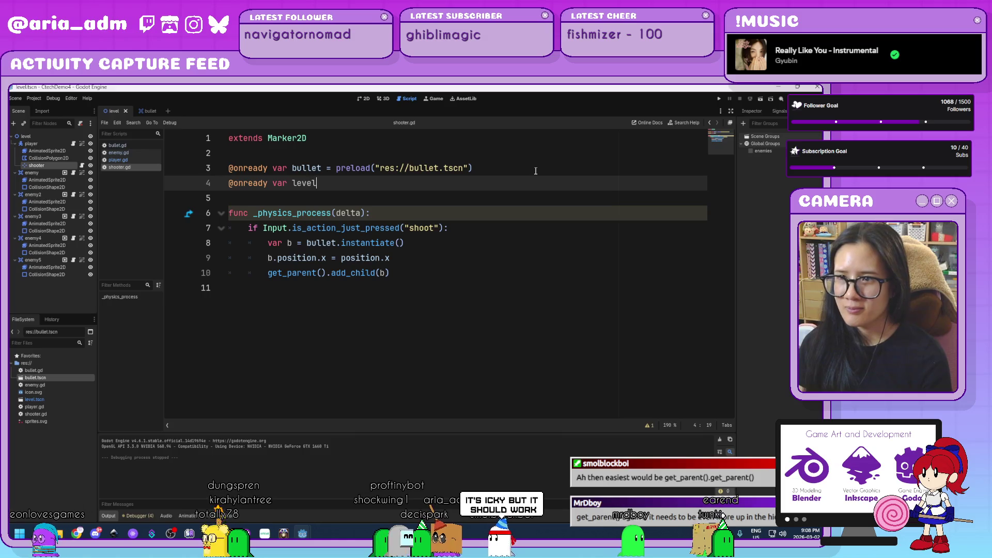
pyautogui.write(' = ')
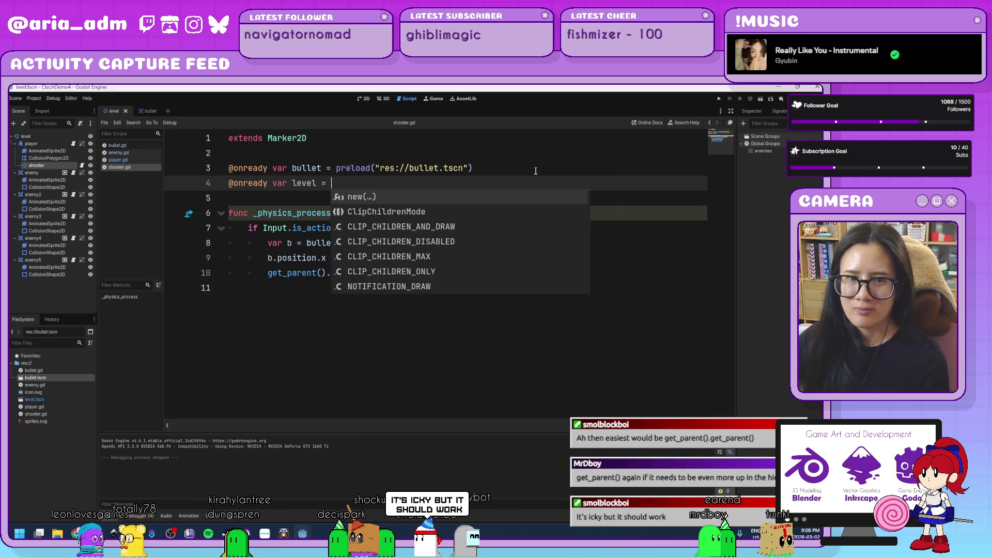
pyautogui.write('$"../.."')
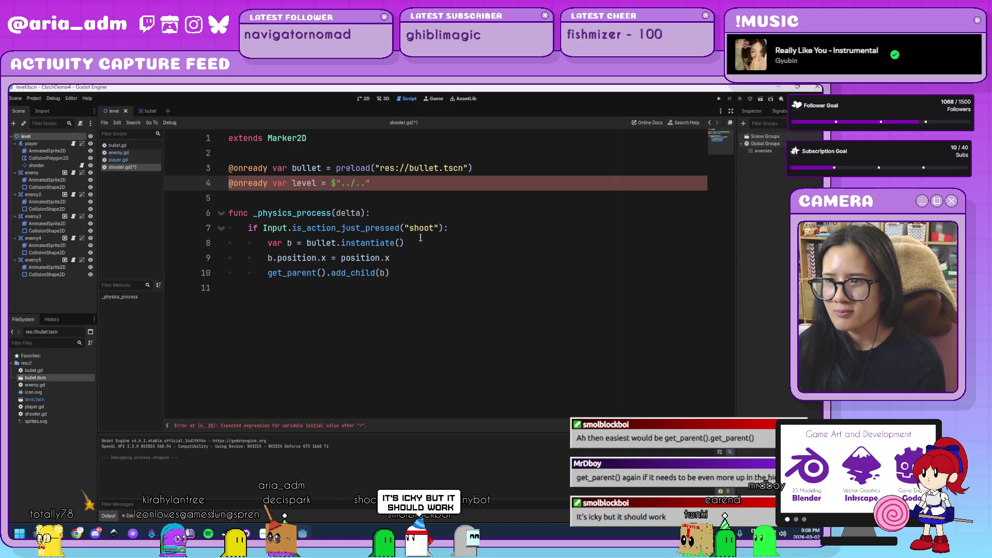
pyautogui.click(378, 273)
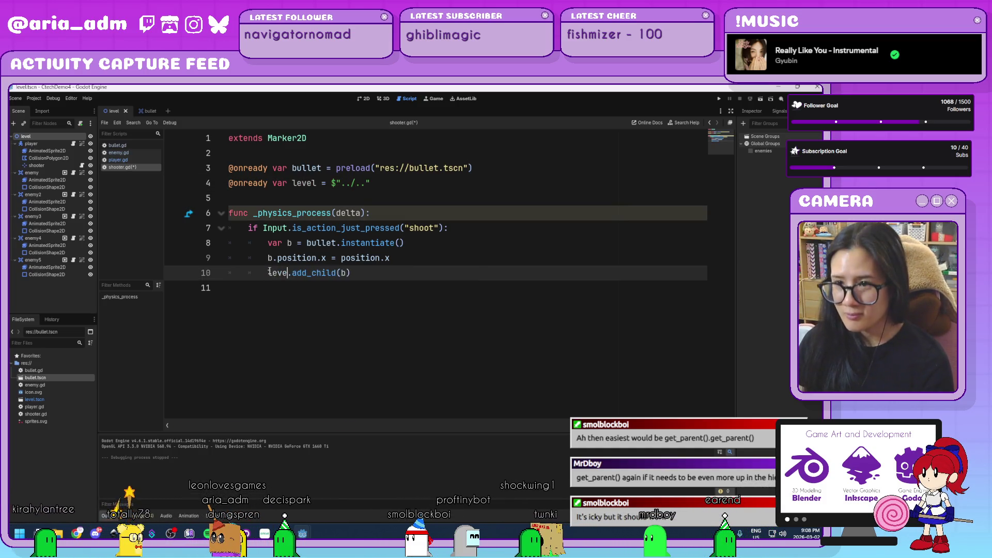
pyautogui.write('l')
pyautogui.press('Return')
pyautogui.click(534, 279)
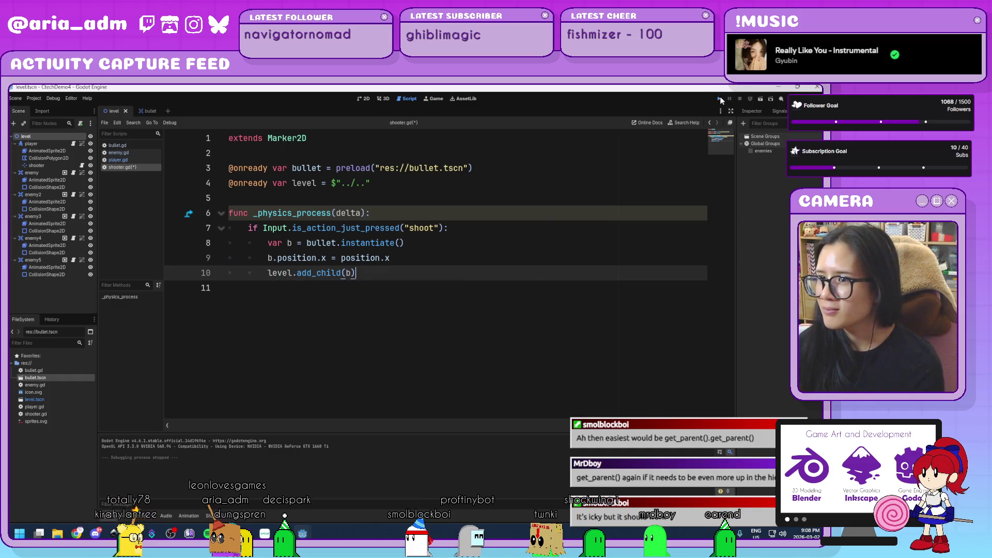
pyautogui.click(721, 99)
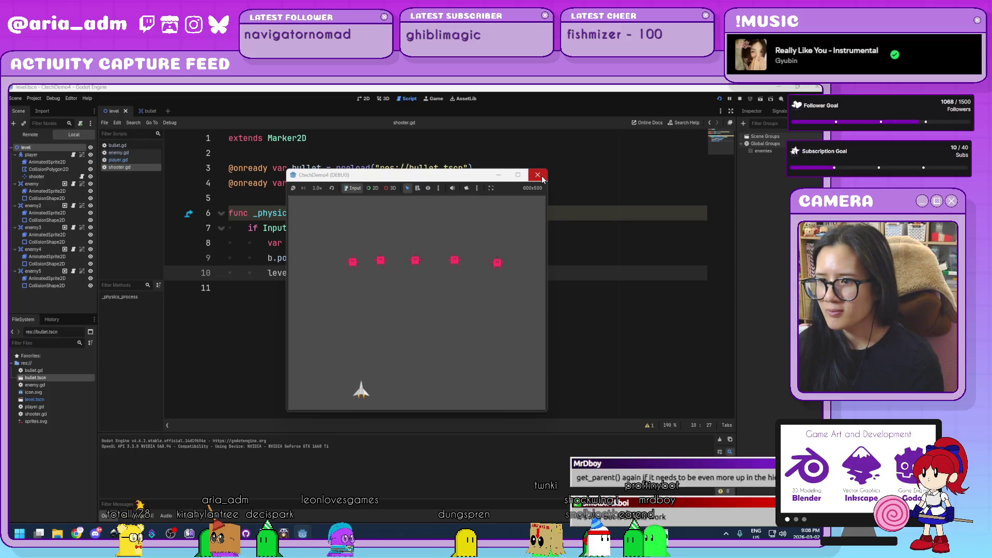
pyautogui.click(538, 175)
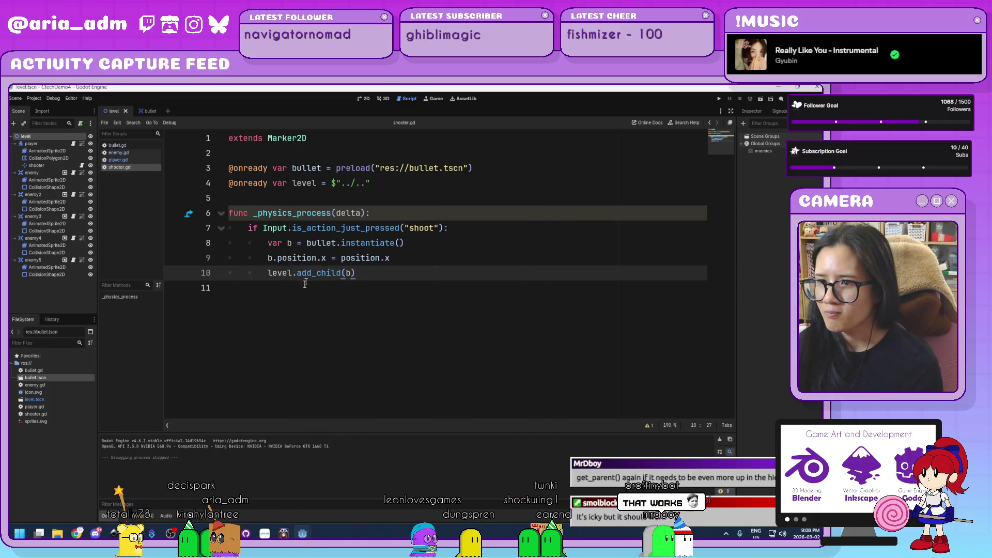
# - Change line 10 to get_parent().get_parent().add_child(b) and save shooter.gd
pyautogui.moveTo(289, 272); pyautogui.dragTo(258, 272)
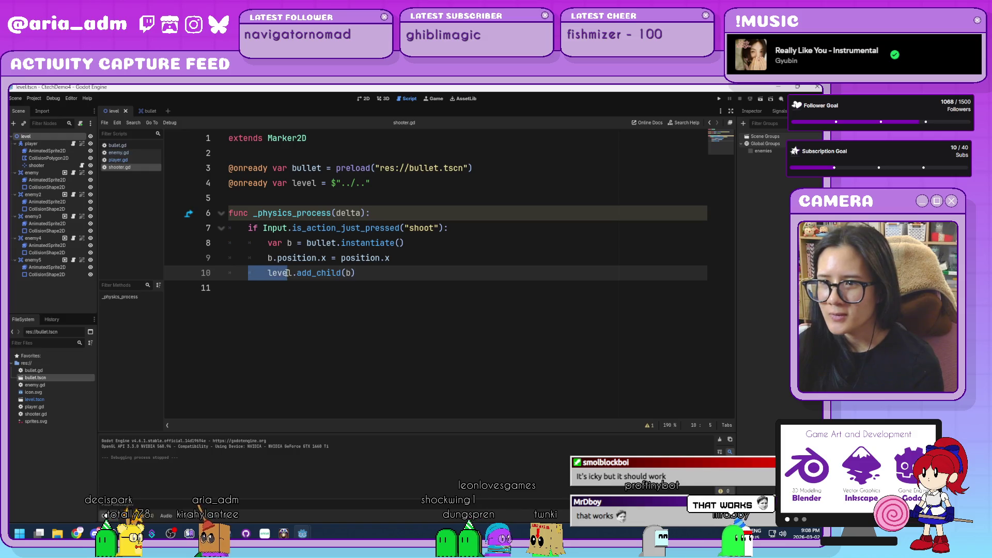
pyautogui.doubleClick(272, 272)
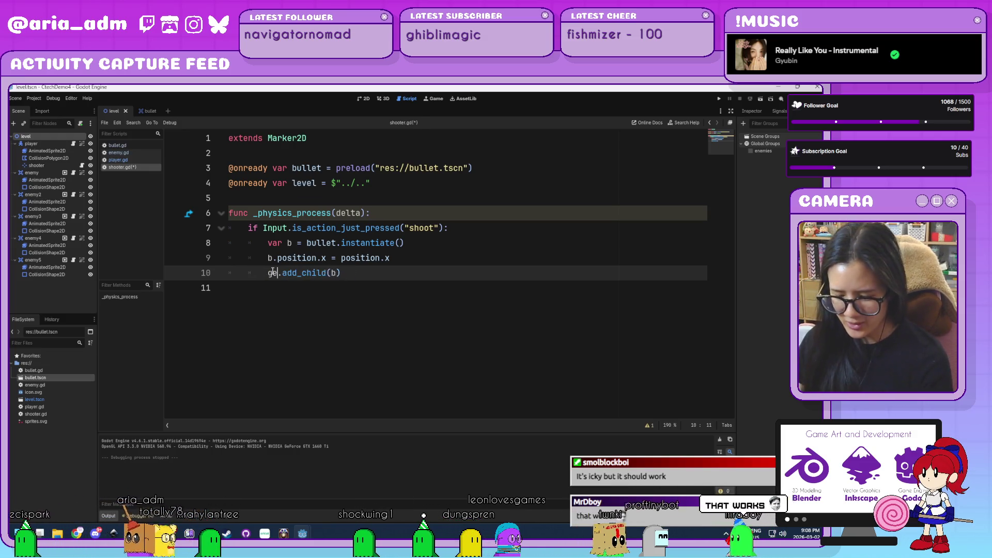
pyautogui.write('t_par')
pyautogui.press('Return')
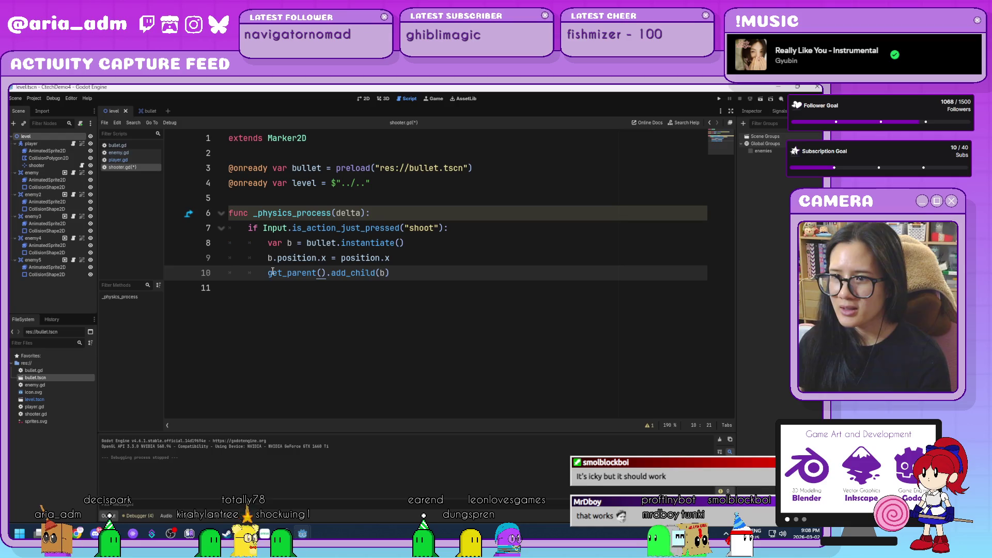
pyautogui.hotkey('ctrl', 's')
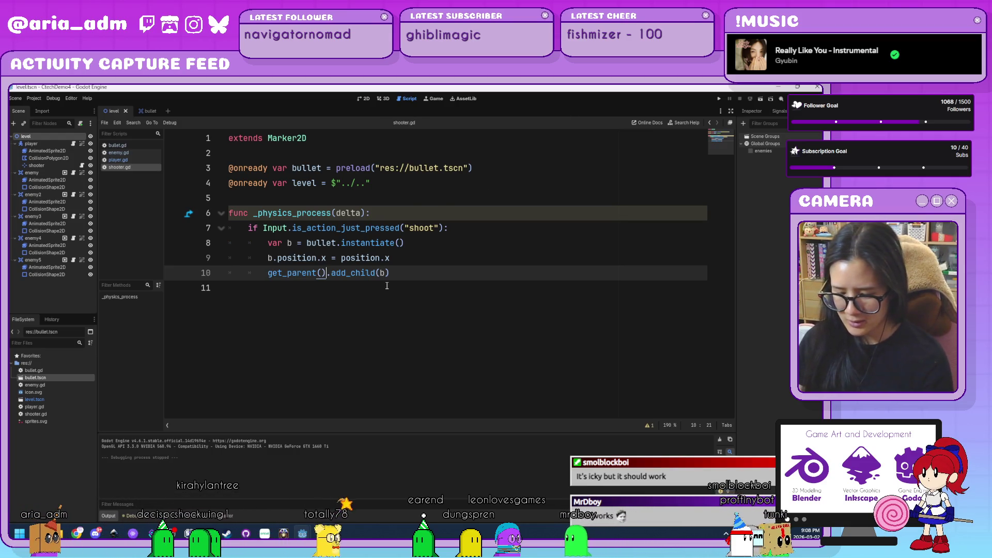
pyautogui.write('.')
pyautogui.write('t_paren.')
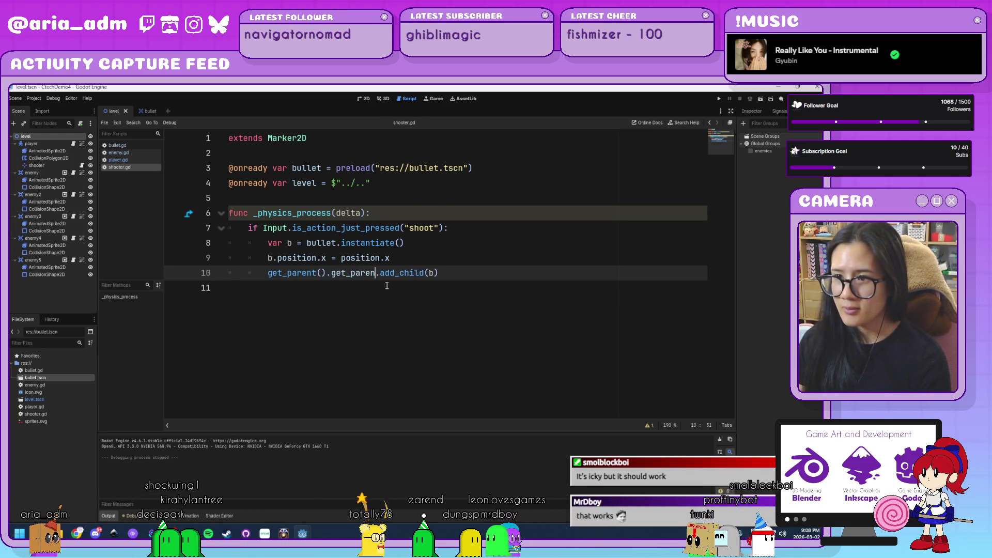
pyautogui.write('t')
pyautogui.press('Return')
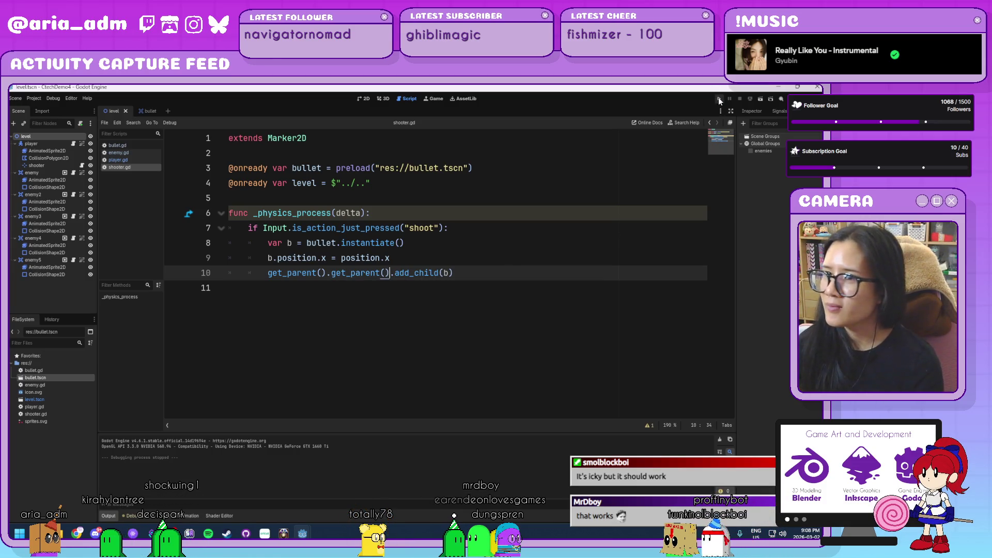
# - Test-run, then delete the second get_parent() so line 10 reads get_parent().add_child(b)
pyautogui.click(719, 99)
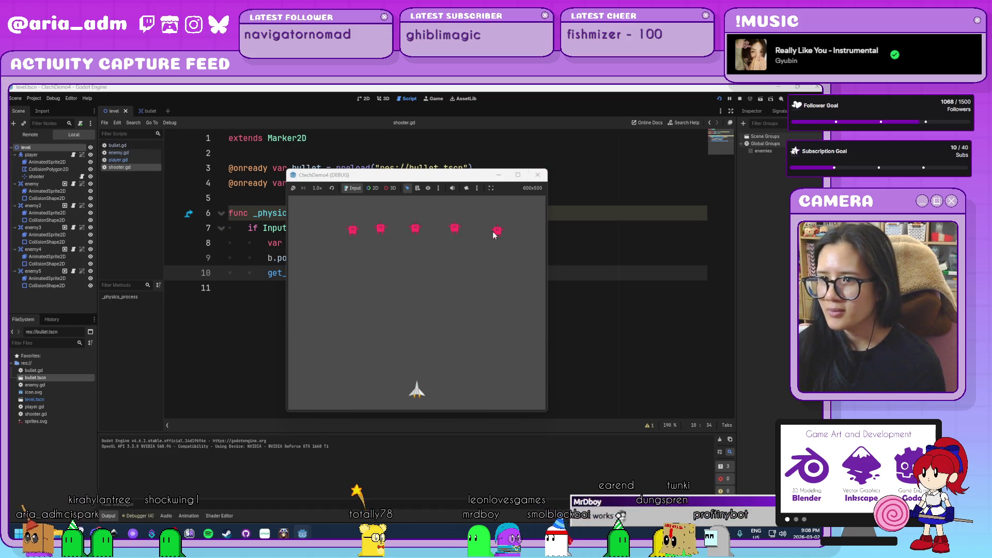
pyautogui.click(537, 176)
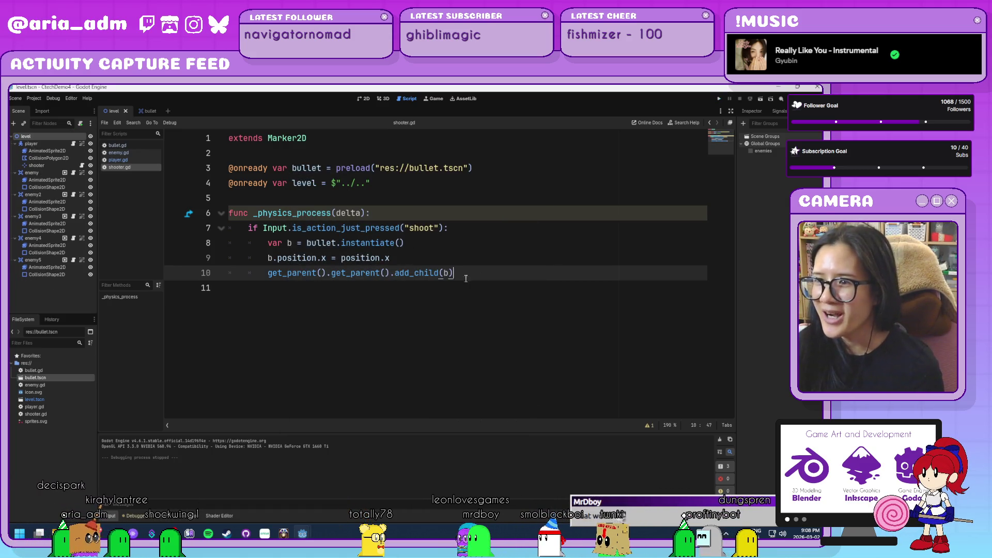
pyautogui.moveTo(391, 273)
pyautogui.mouseDown()
pyautogui.moveTo(305, 274)
pyautogui.moveTo(329, 276)
pyautogui.mouseUp()
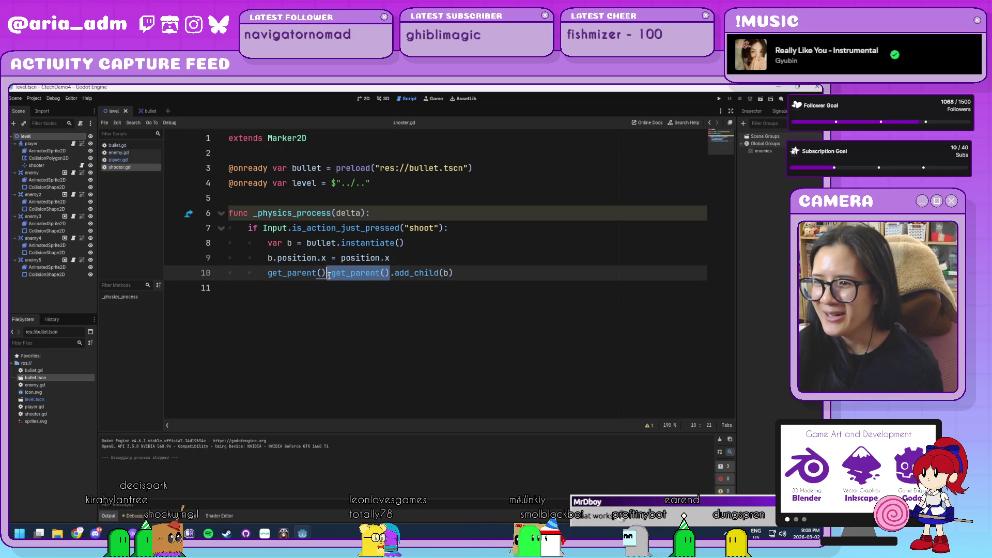
pyautogui.press('Delete')
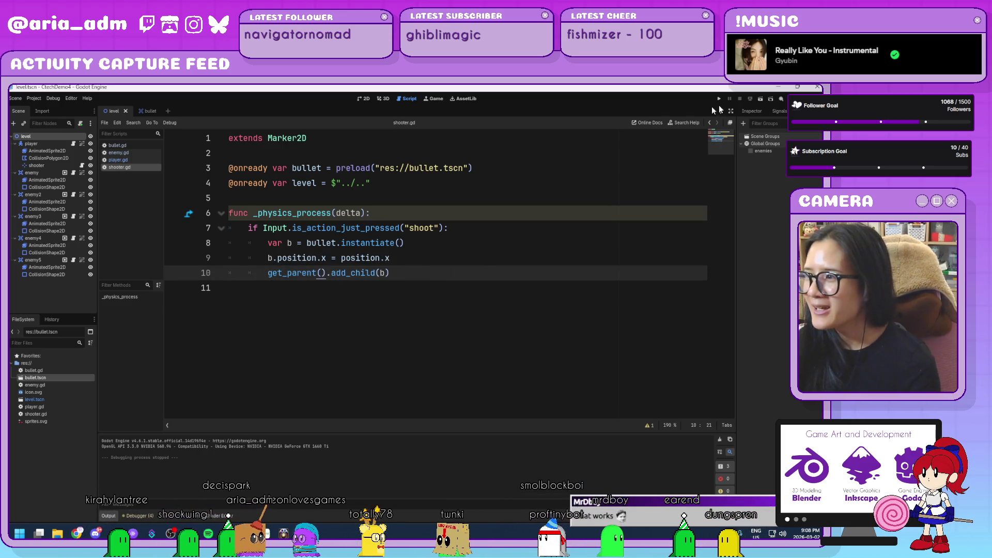
# - Play-test firing bullets with space, then review lines 8–10 of the script
pyautogui.click(719, 99)
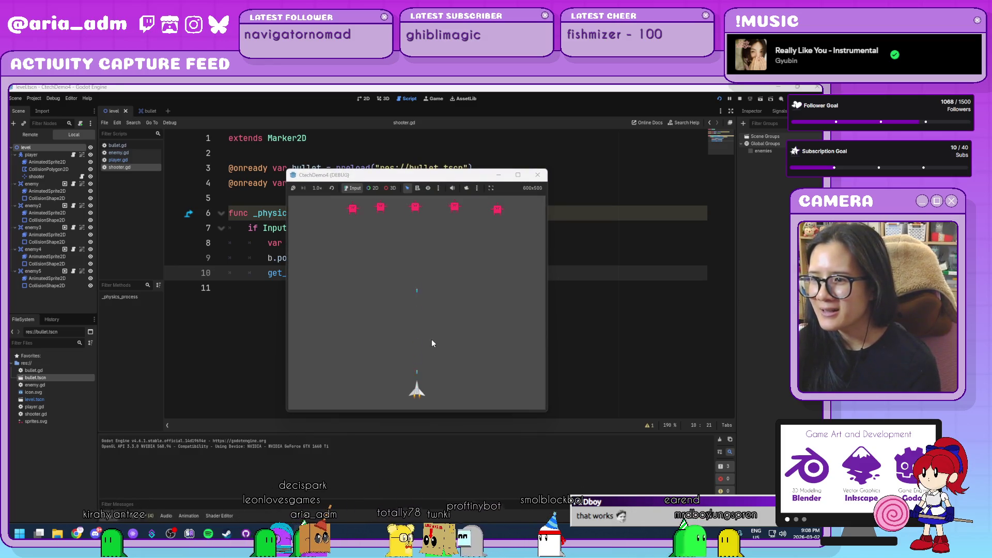
pyautogui.press('space')
pyautogui.press('space')
pyautogui.press('space')
pyautogui.click(537, 175)
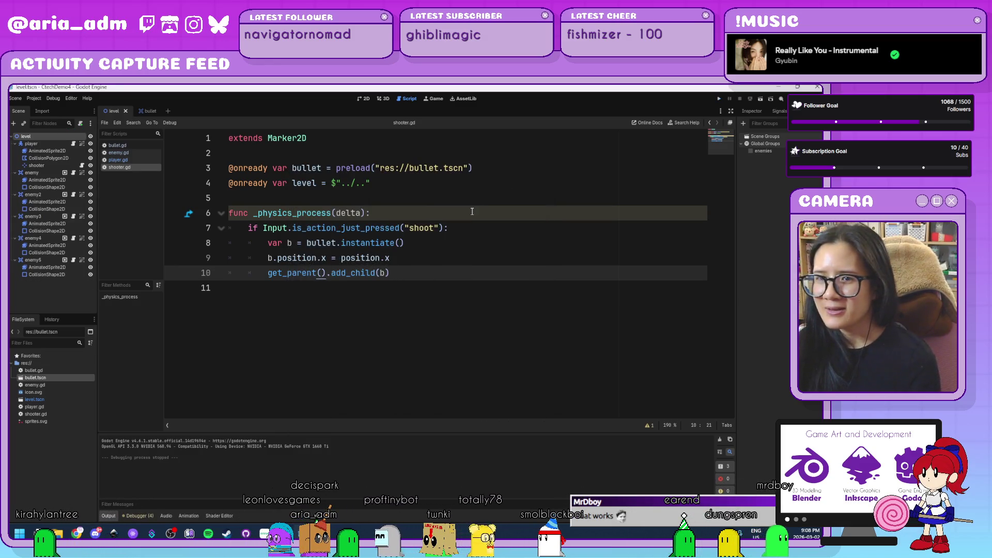
pyautogui.click(500, 250)
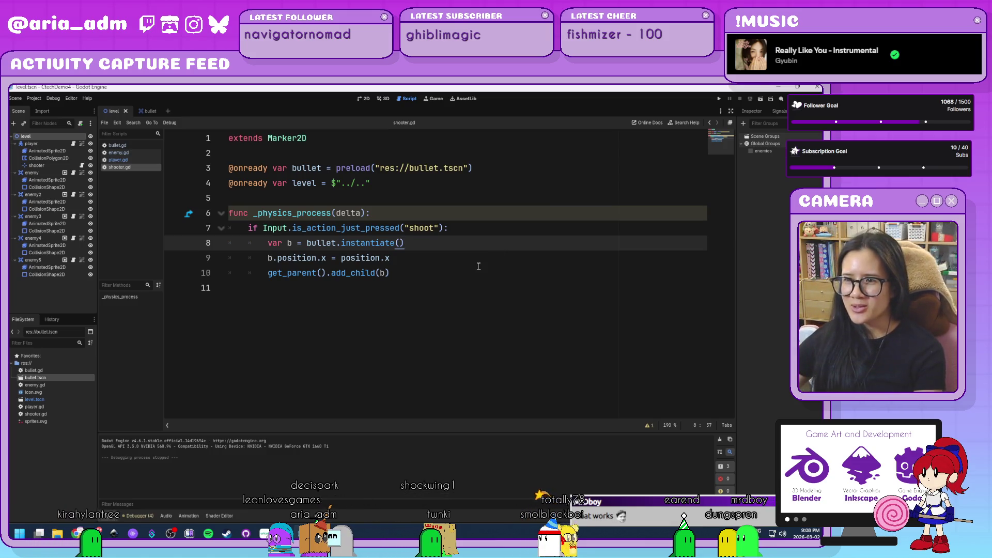
pyautogui.click(424, 274)
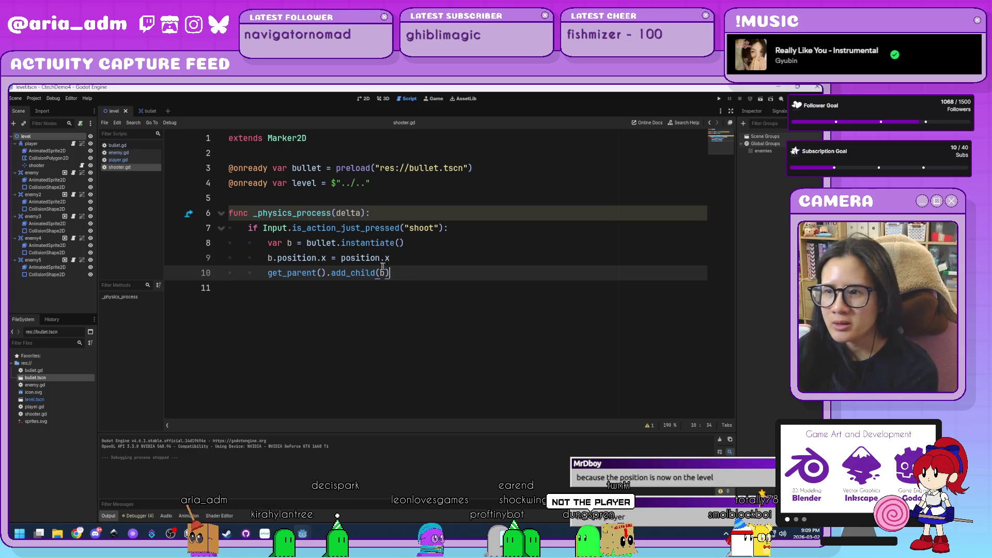
pyautogui.click(386, 257)
pyautogui.click(402, 260)
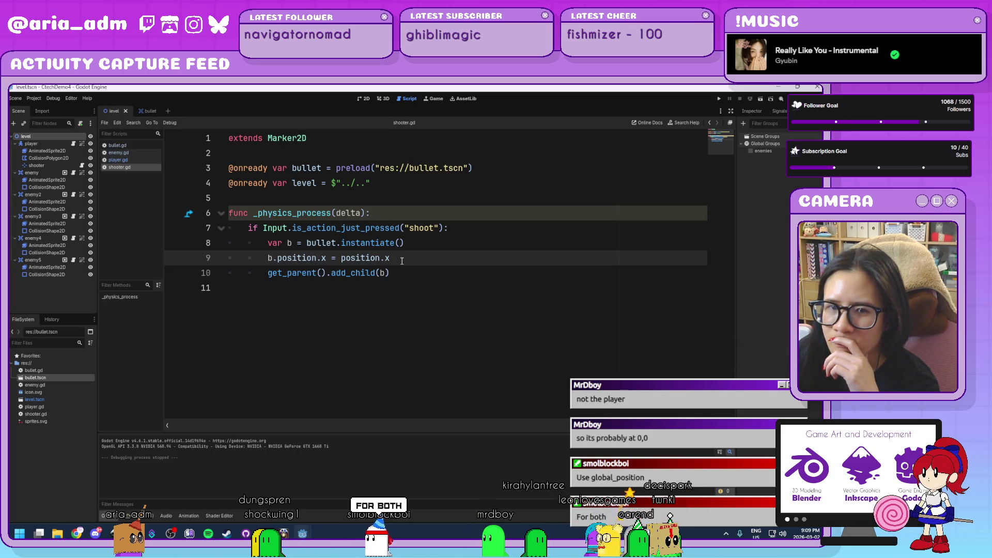
# - Set line 9 to b.global_position.x = global_position.x and line 10 to level.add_child(b)
pyautogui.moveTo(383, 261); pyautogui.dragTo(351, 264)
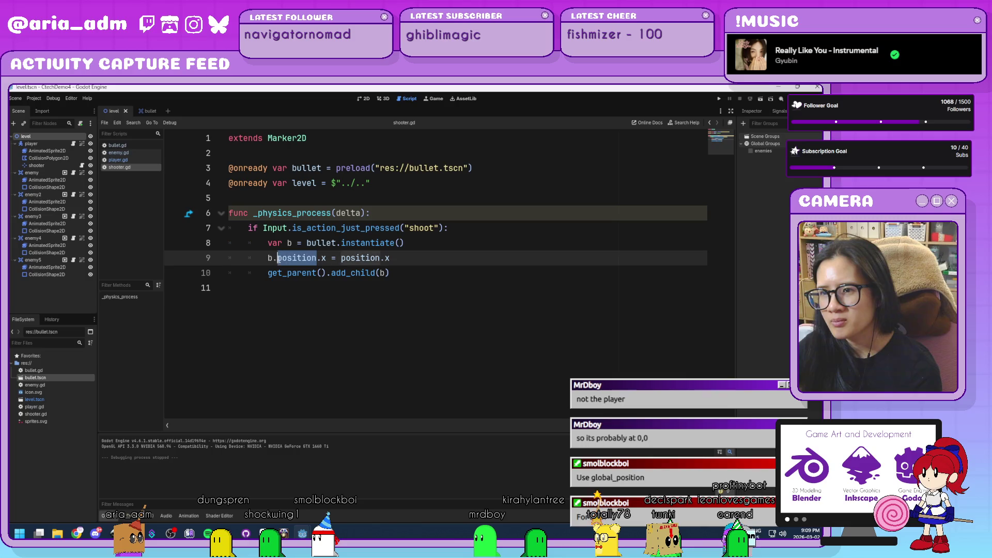
pyautogui.write('global_')
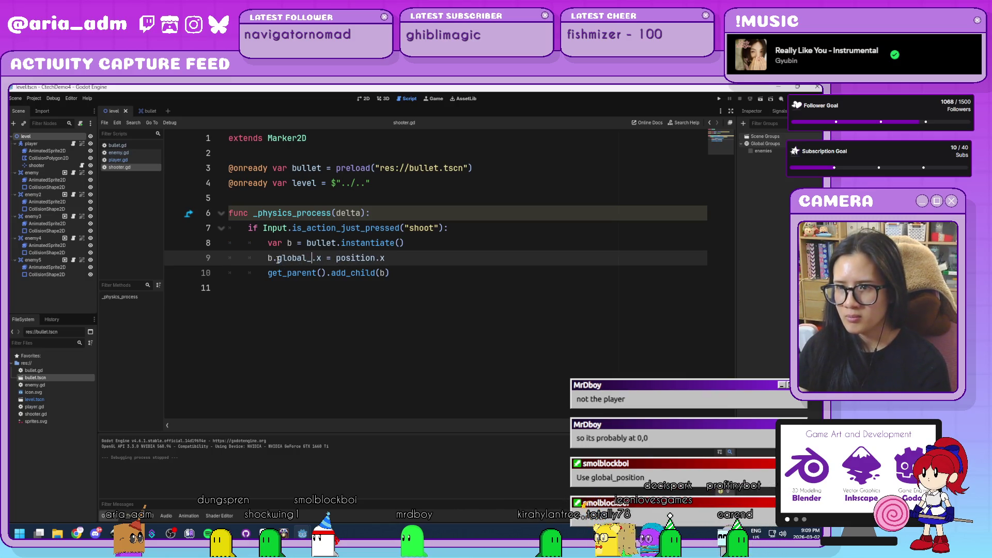
pyautogui.write('position.x = ')
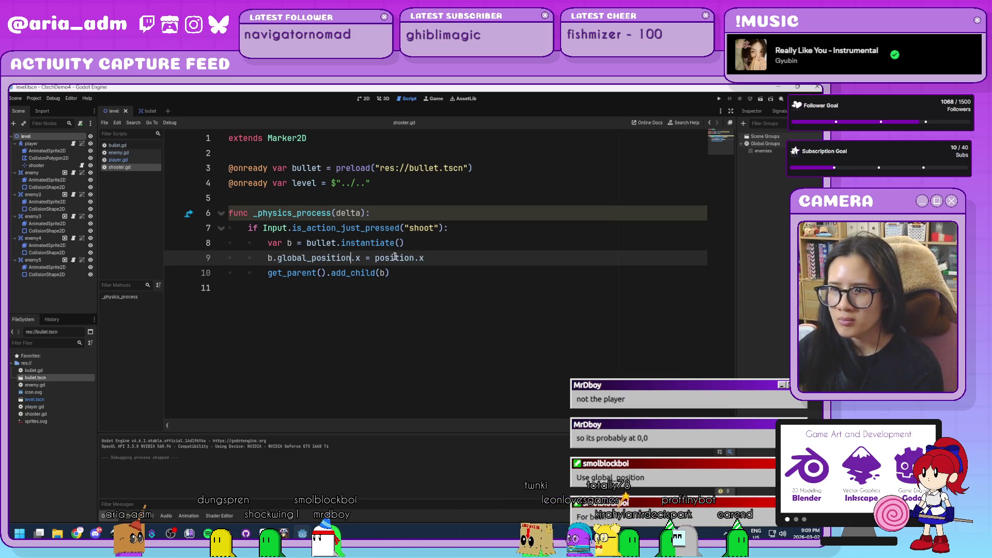
pyautogui.write('global_')
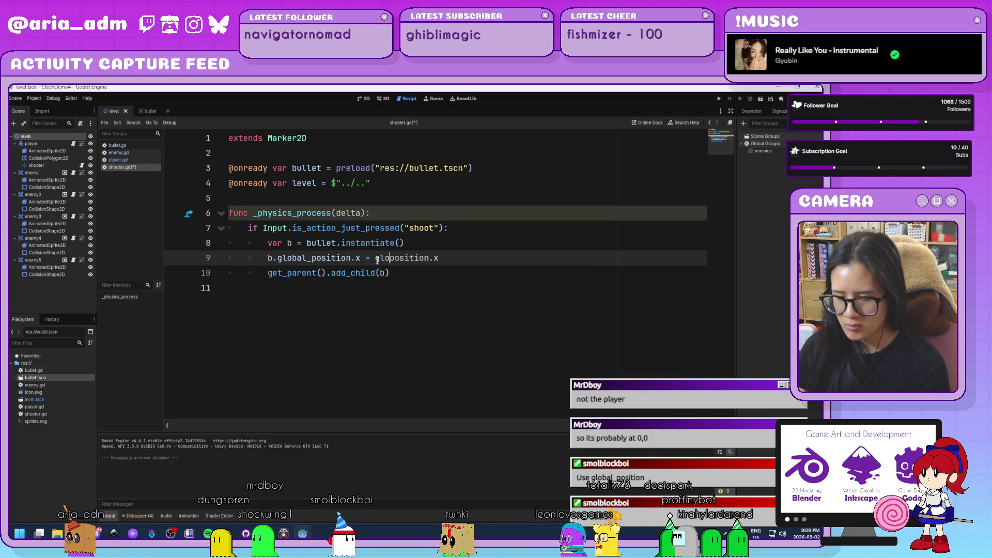
pyautogui.click(439, 243)
pyautogui.click(478, 259)
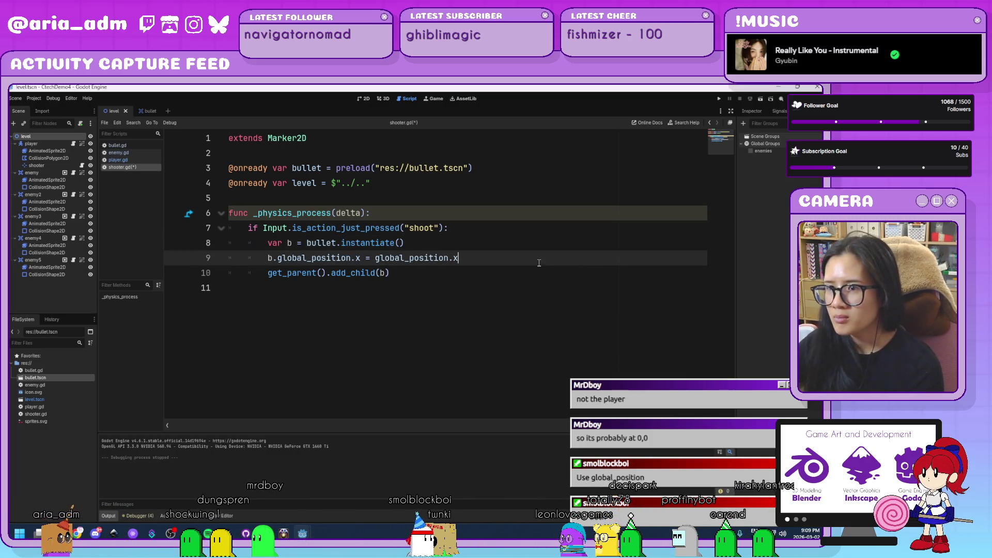
pyautogui.click(533, 276)
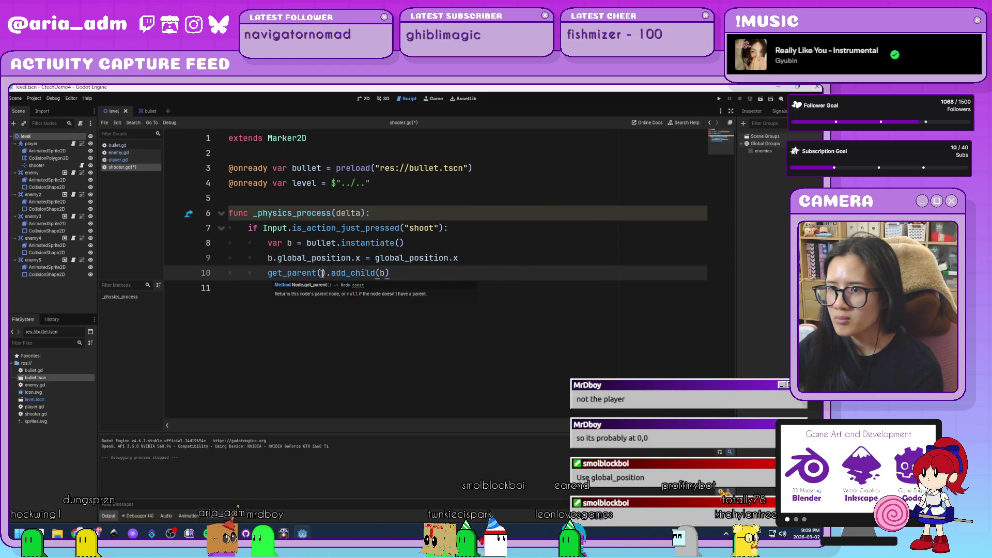
pyautogui.moveTo(326, 273); pyautogui.dragTo(269, 273)
pyautogui.write('level')
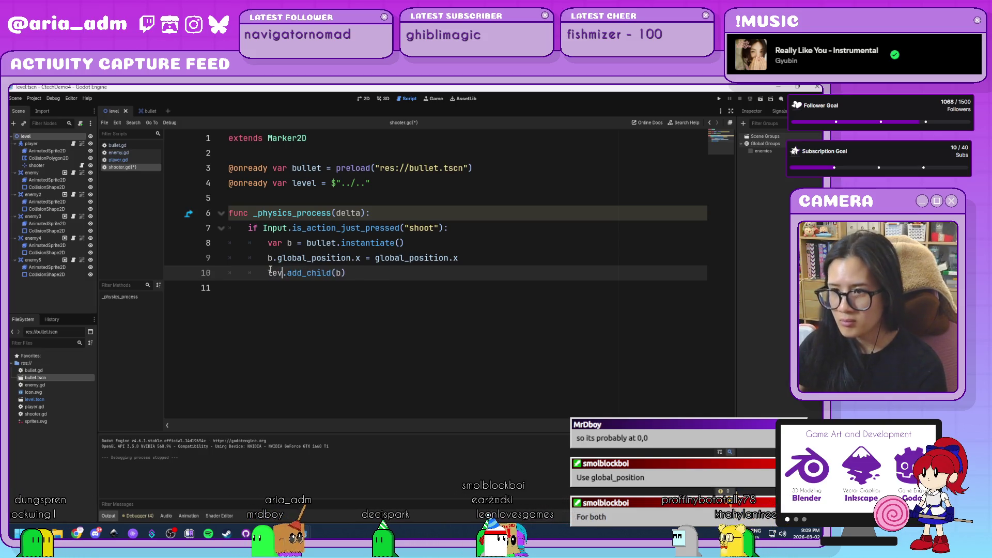
# - Test-run moving the ship left and right, check the shooter node, and select line 9's trailing .x
pyautogui.click(719, 98)
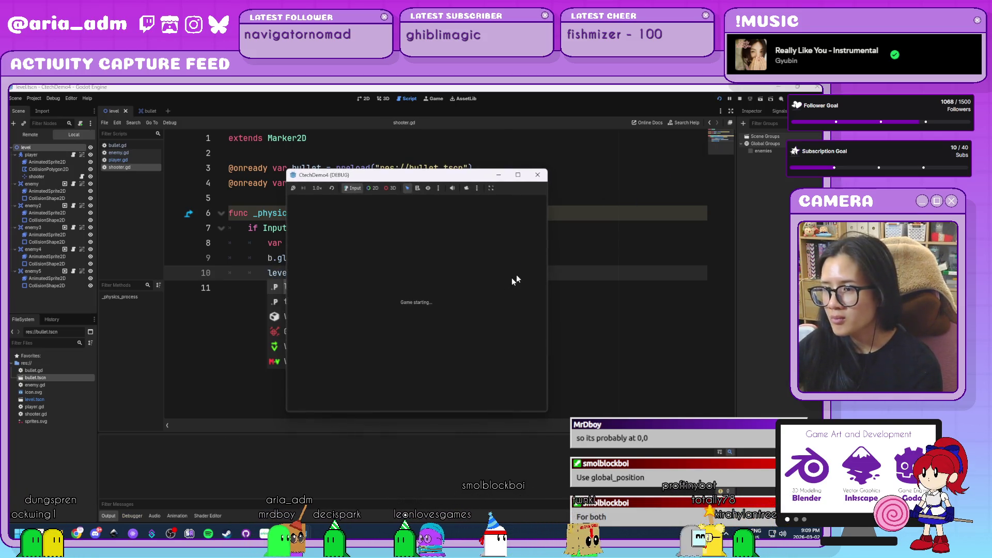
pyautogui.press('Left')
pyautogui.press('Right')
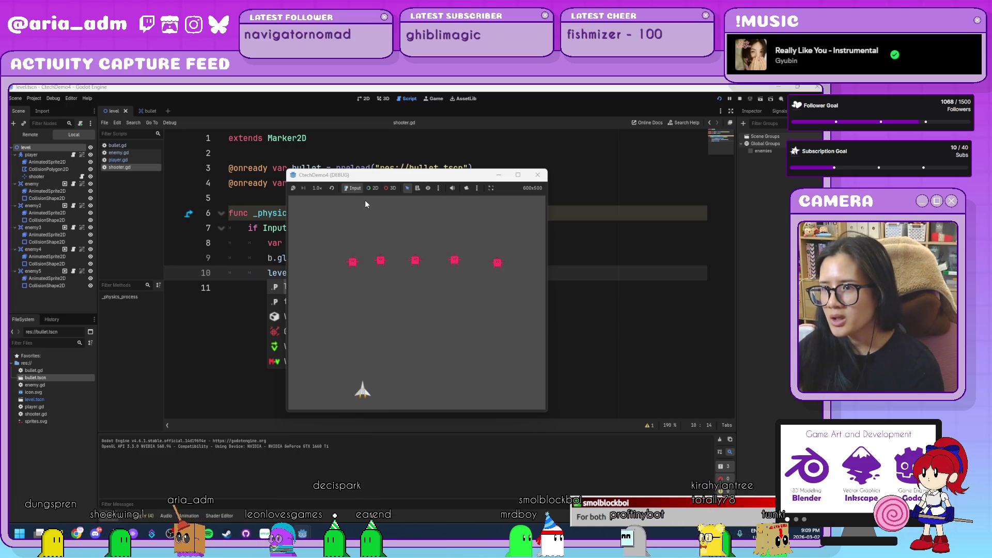
pyautogui.click(539, 181)
pyautogui.click(470, 273)
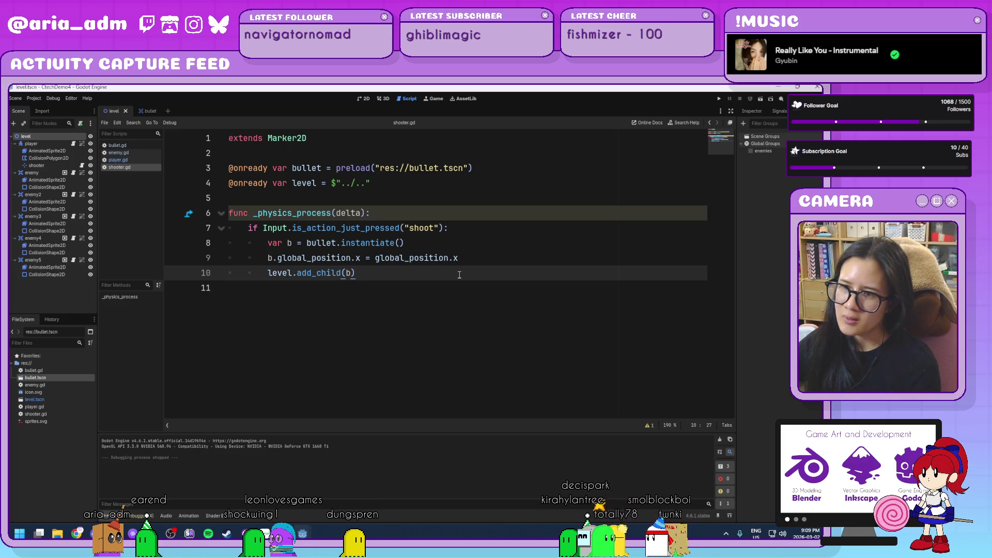
pyautogui.moveTo(310, 221)
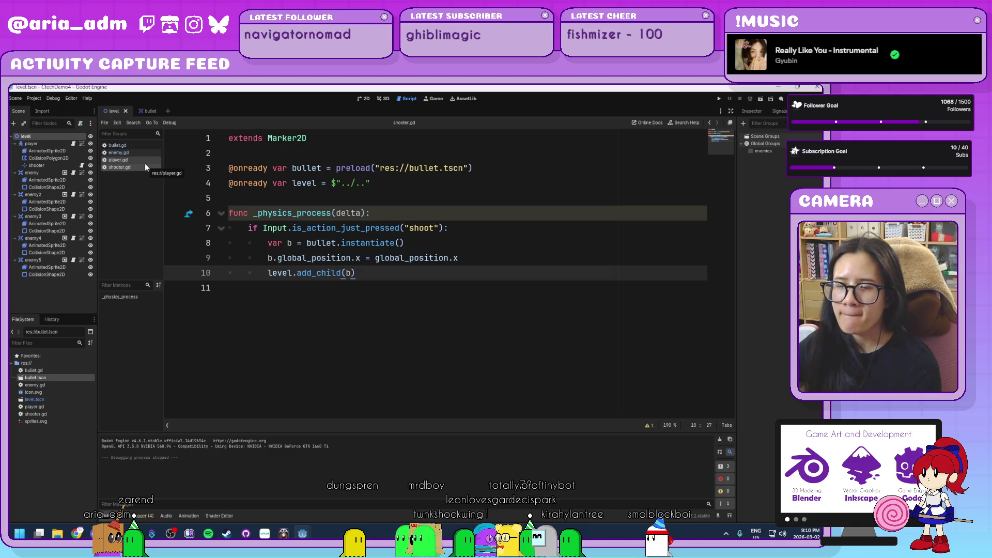
pyautogui.click(45, 166)
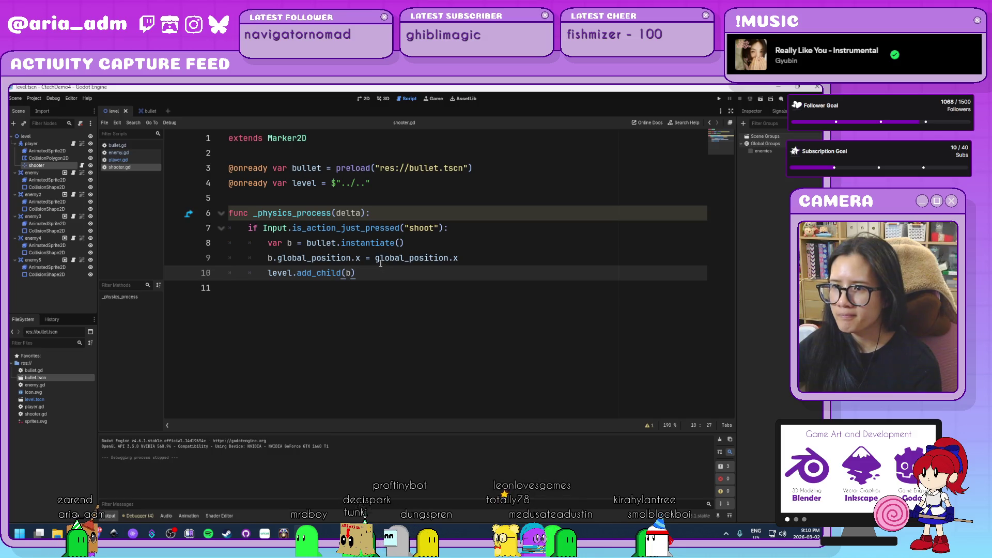
pyautogui.moveTo(377, 262)
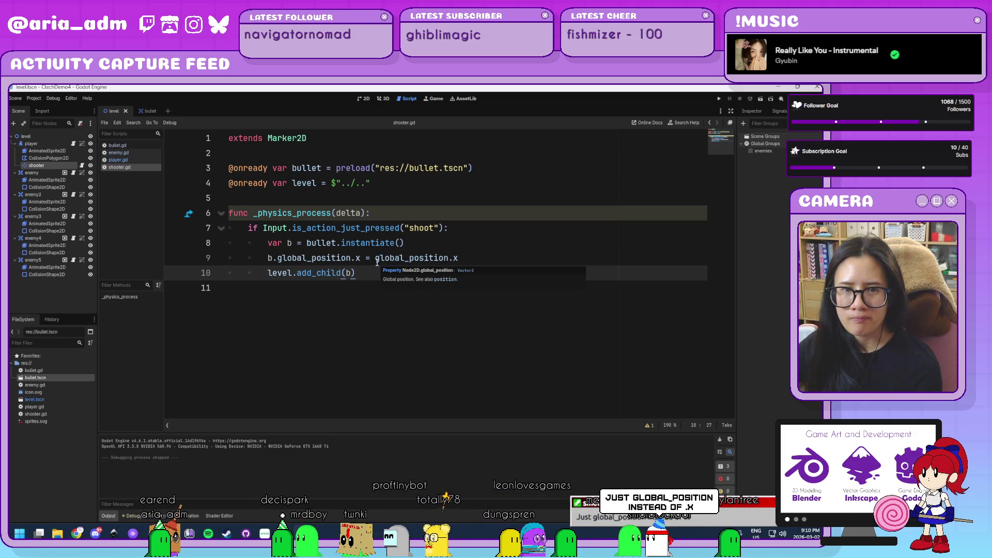
pyautogui.moveTo(458, 258); pyautogui.dragTo(450, 259)
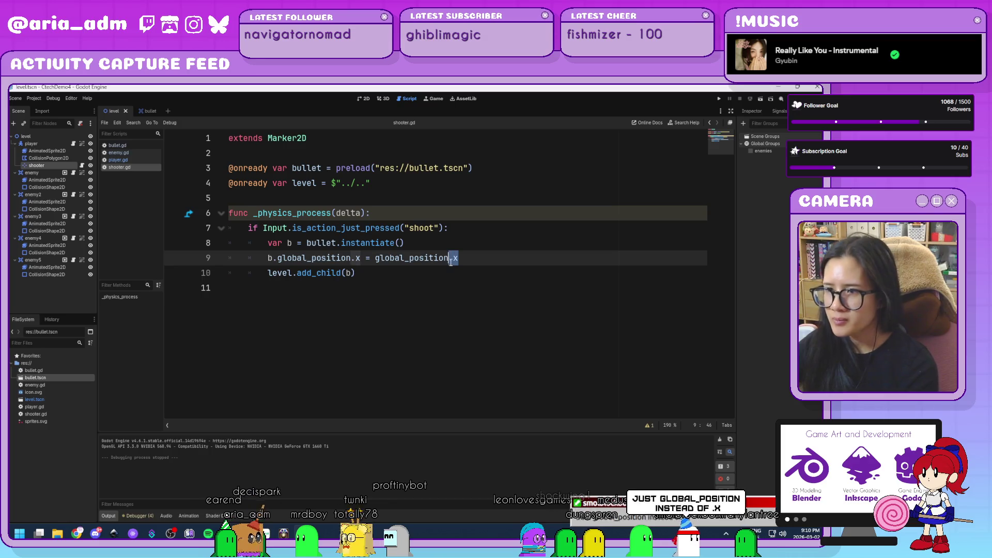
# - Remove both .x so line 9 reads b.global_position = global_position
pyautogui.press('BackSpace')
pyautogui.moveTo(361, 258); pyautogui.dragTo(354, 258)
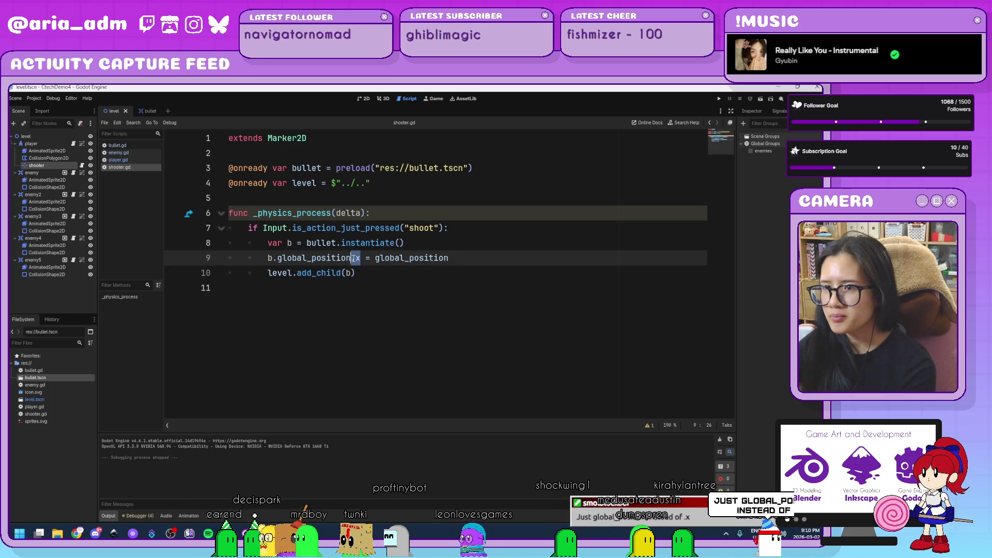
pyautogui.press('BackSpace')
# - Play-test moving the ship left and right and shooting bullets at the enemy row
pyautogui.click(718, 99)
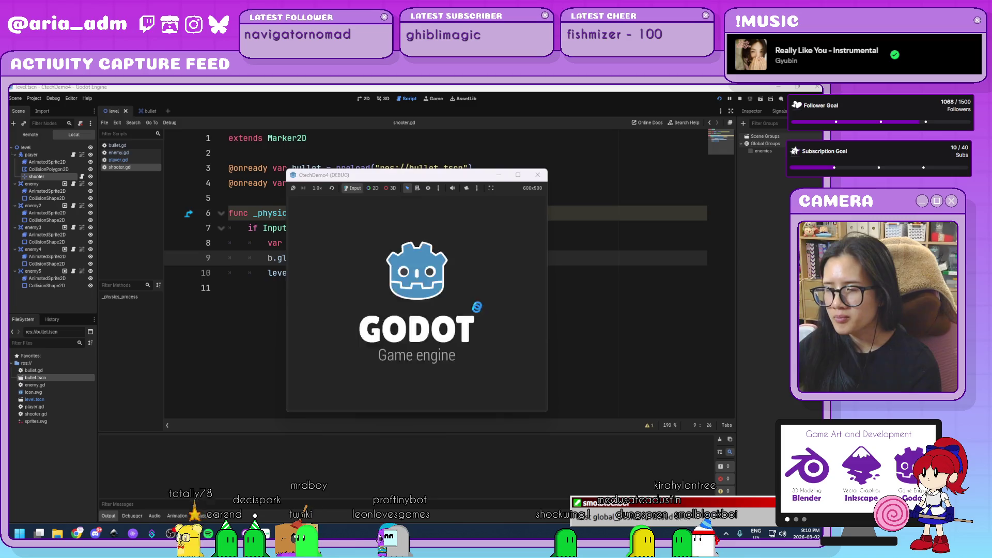
pyautogui.press('Left')
pyautogui.press('space')
pyautogui.press('space')
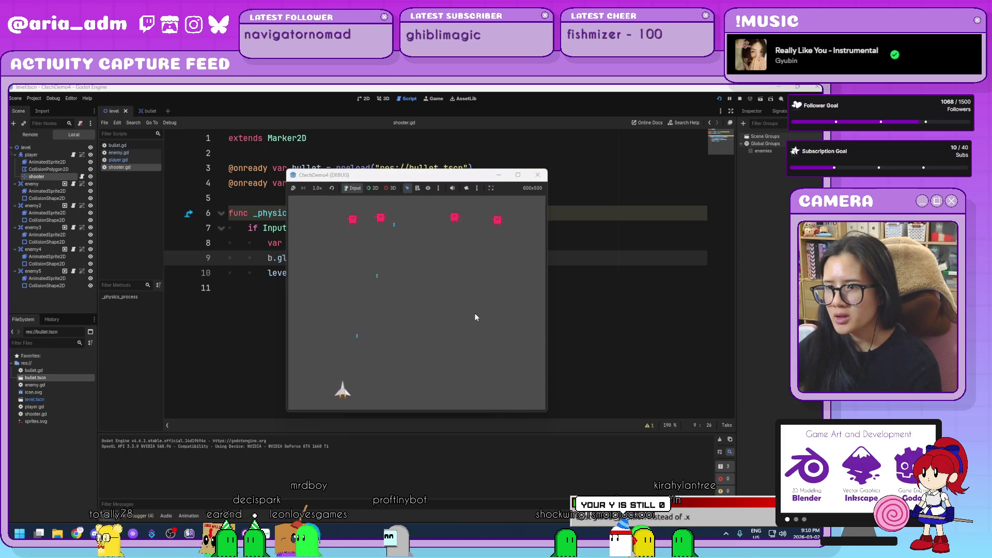
pyautogui.press('Right')
pyautogui.press('Right')
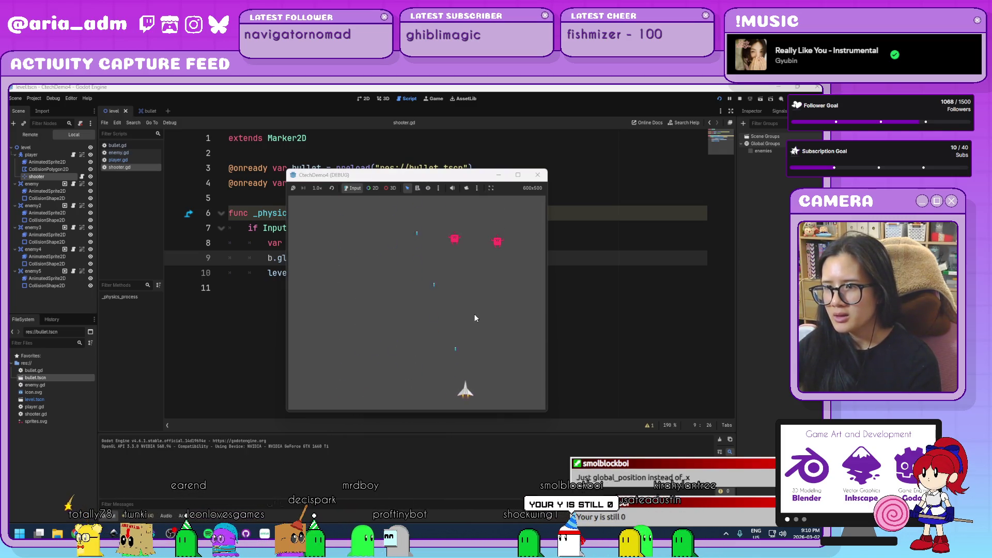
pyautogui.press('space')
pyautogui.press('Left')
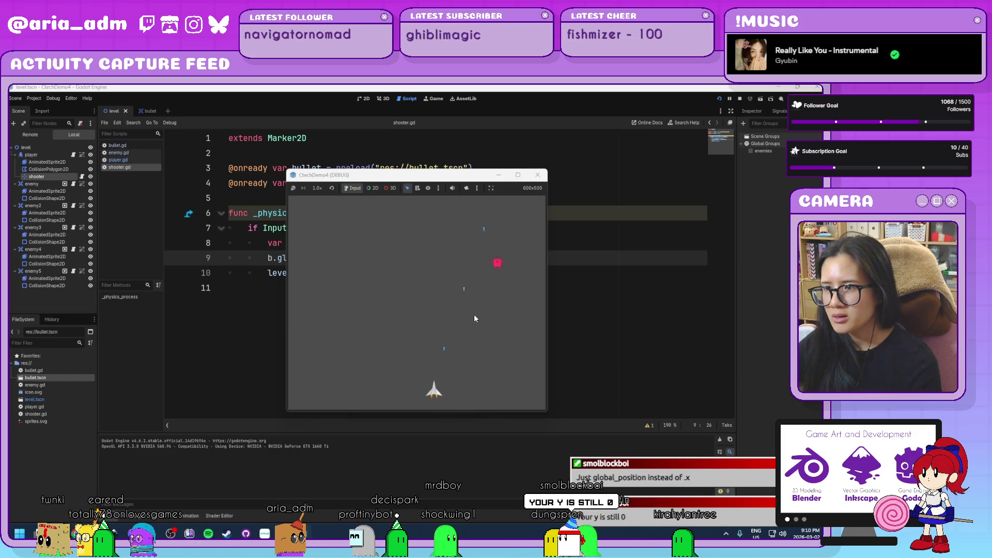
pyautogui.press('space')
pyautogui.press('space')
pyautogui.press('space')
pyautogui.press('Left')
pyautogui.press('space')
pyautogui.press('space')
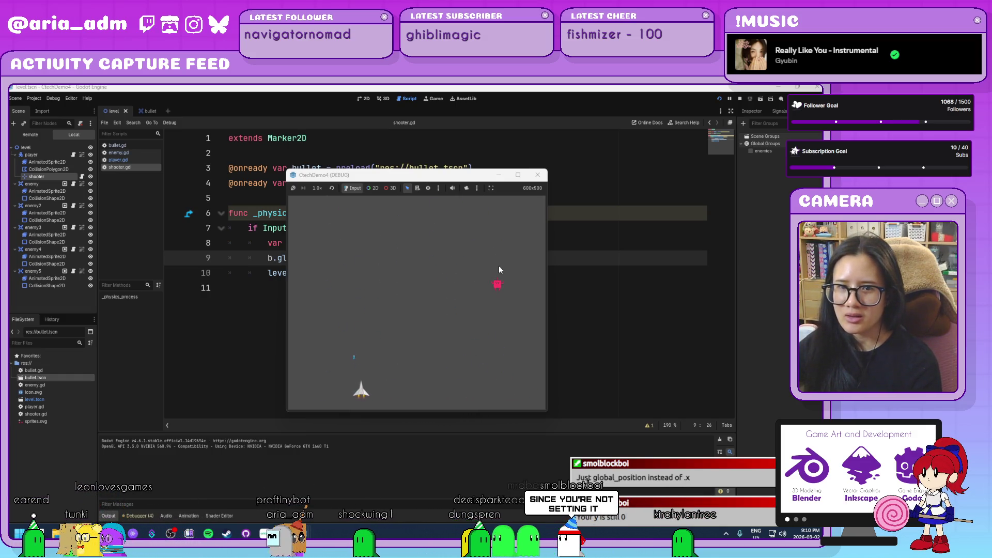
pyautogui.press('Right')
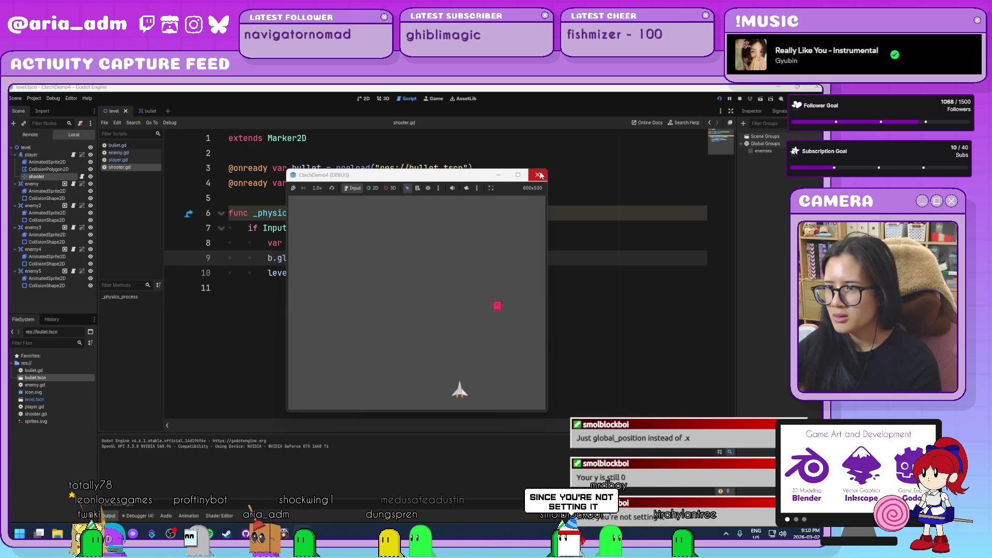
pyautogui.click(539, 175)
# - Click into the empty line below the code in shooter.gd
pyautogui.click(417, 288)
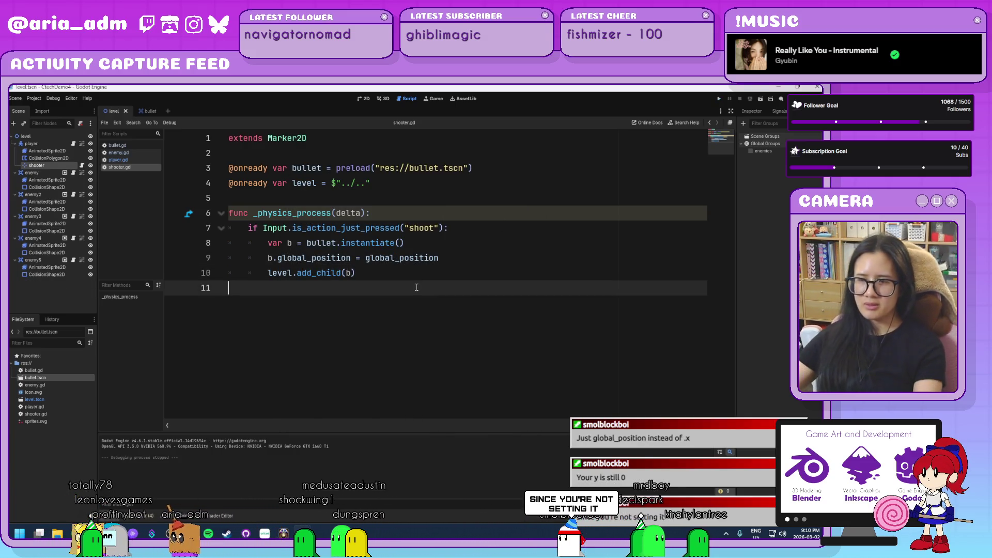
pyautogui.click(417, 257)
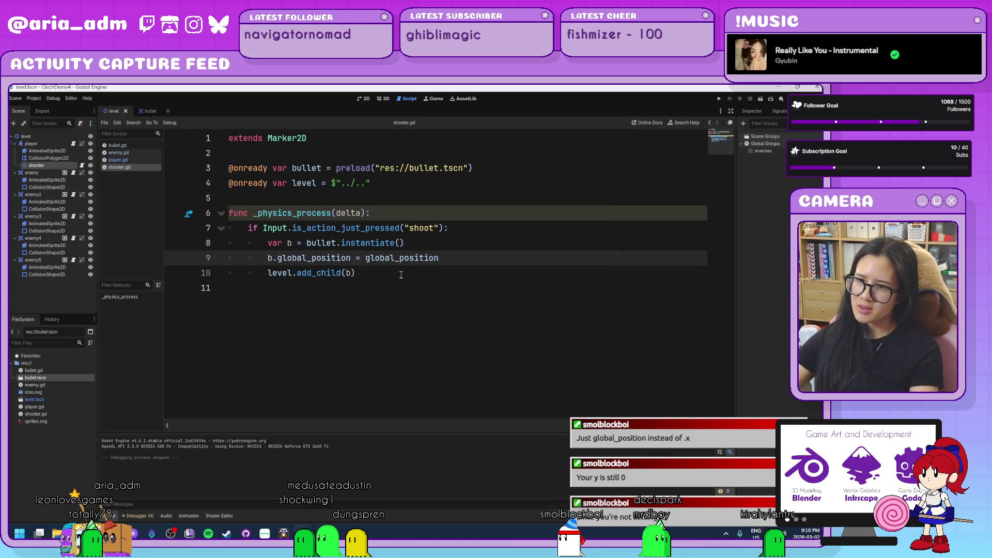
pyautogui.click(401, 274)
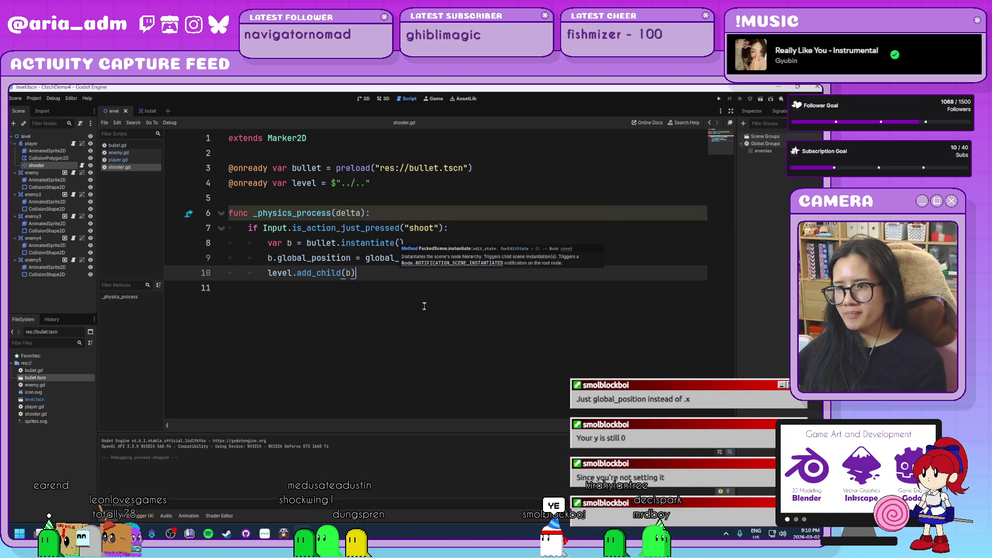
pyautogui.click(395, 345)
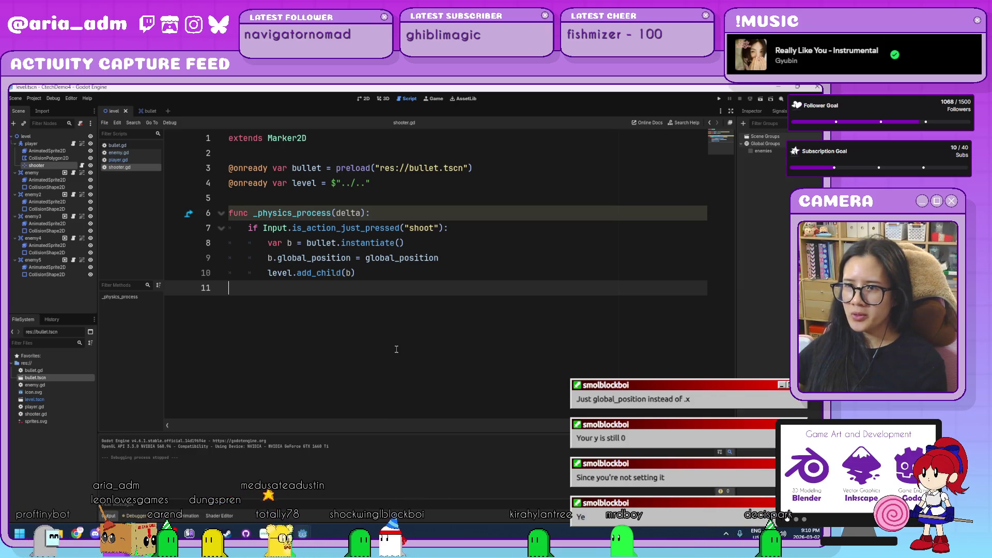
pyautogui.click(376, 184)
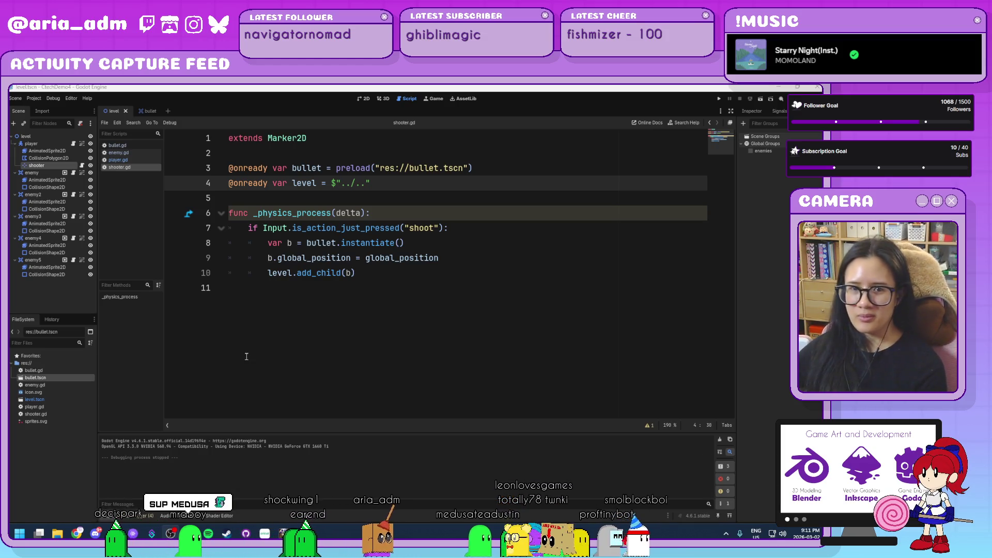
# - Review the level variable and add_child lines in shooter.gd, then return to the level's 2D view
pyautogui.click(459, 270)
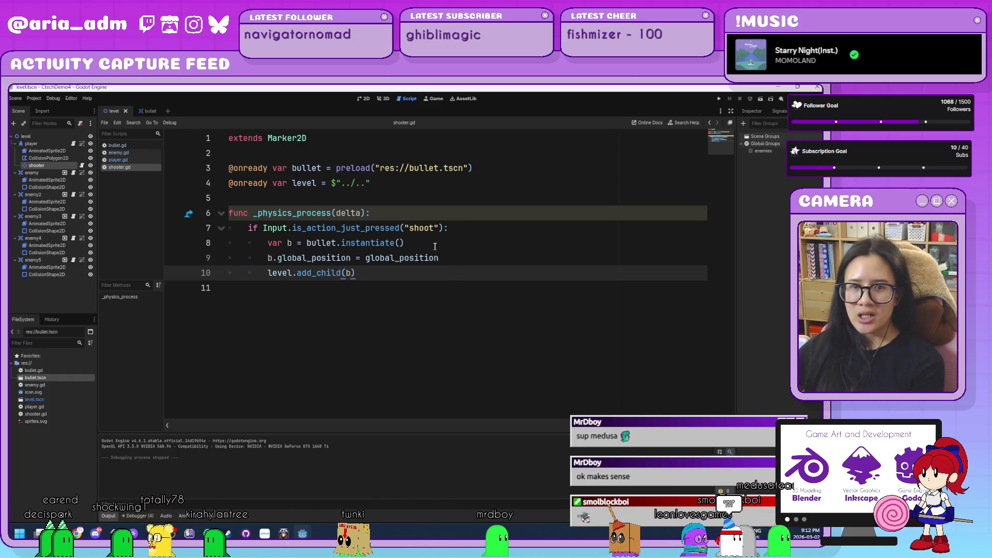
pyautogui.press('Up')
pyautogui.press('Up')
pyautogui.press('Up')
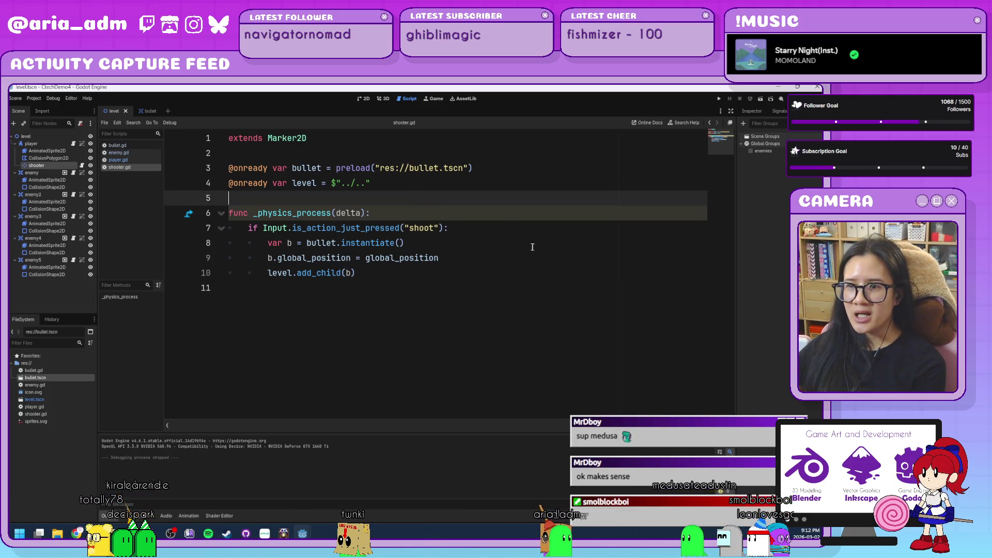
pyautogui.click(501, 274)
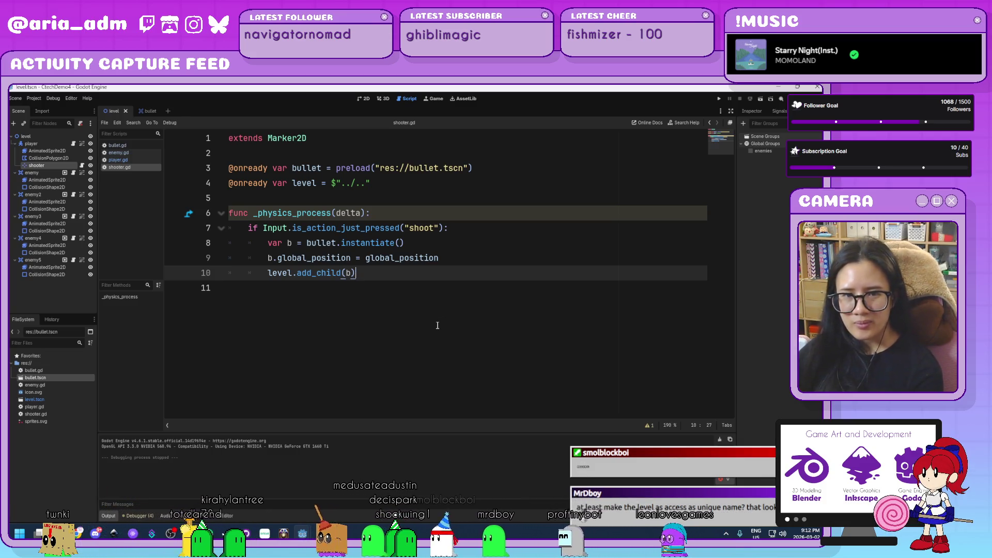
pyautogui.click(383, 184)
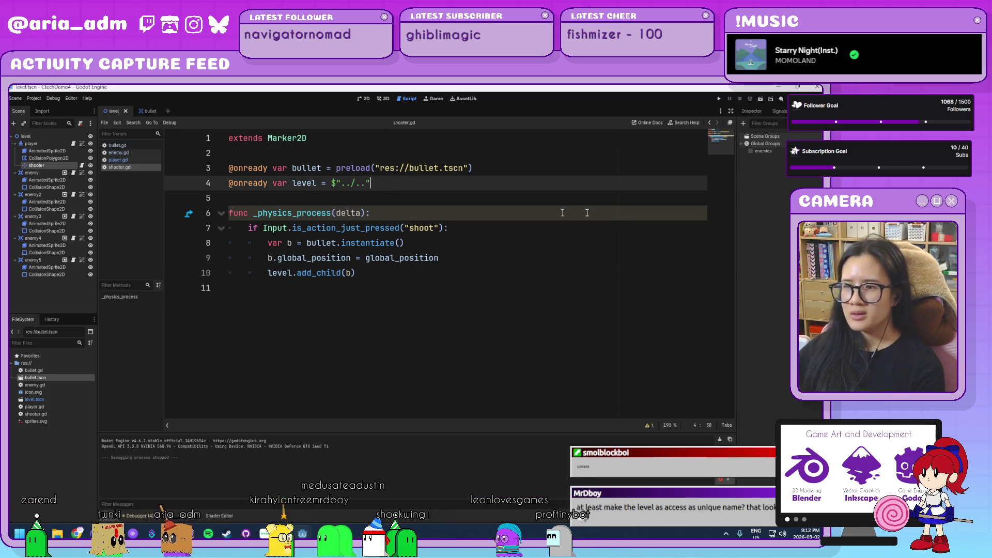
pyautogui.click(362, 98)
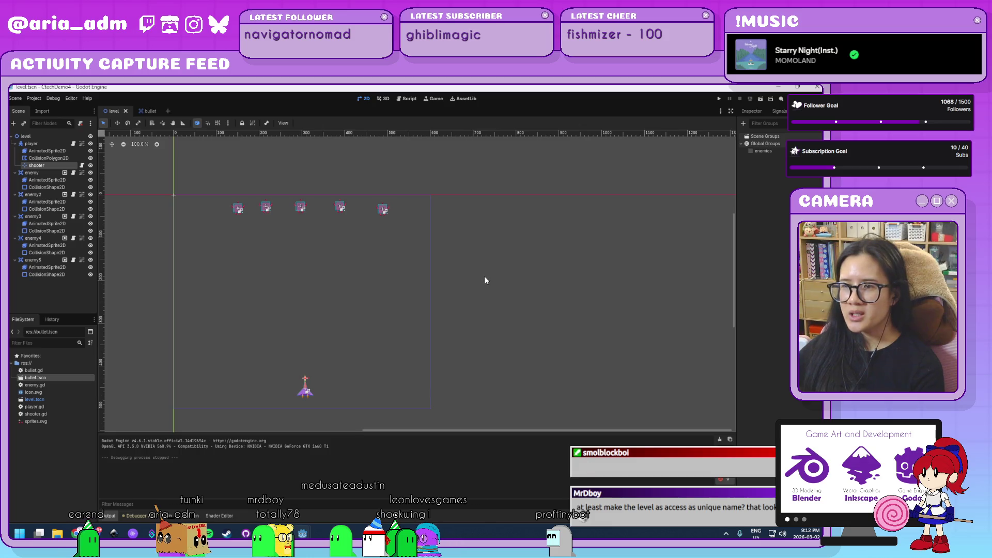
pyautogui.scroll(-5, 484, 277)
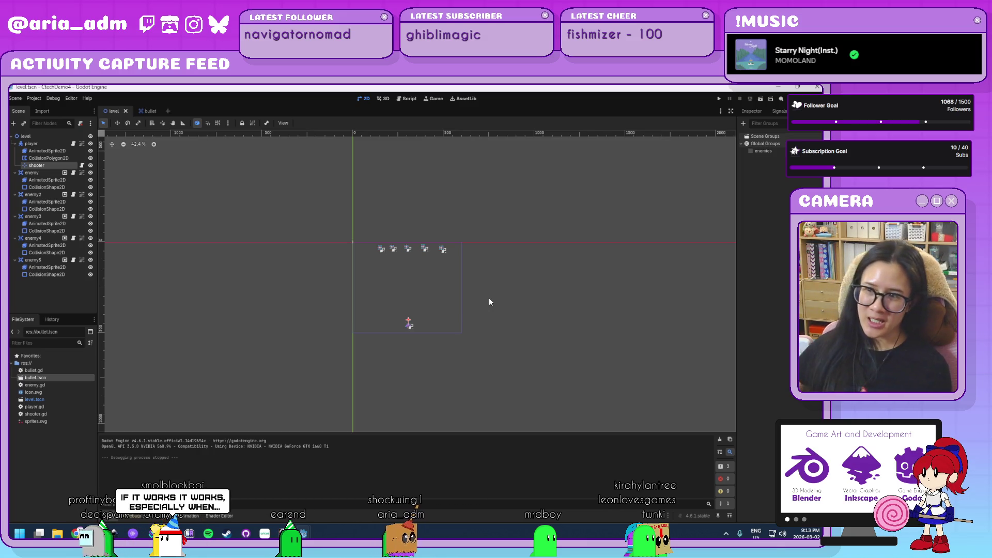
pyautogui.moveTo(529, 253); pyautogui.dragTo(486, 336)
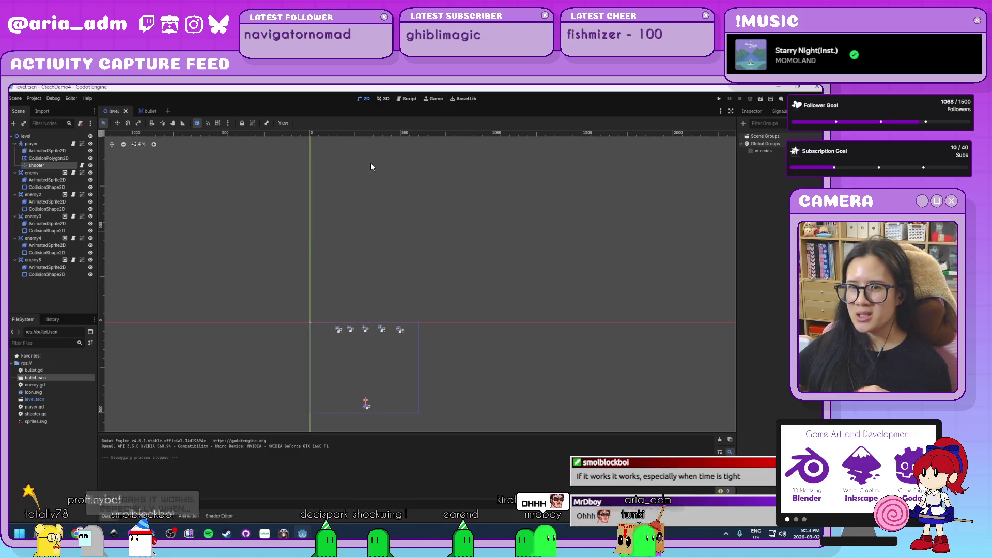
pyautogui.scroll(3, 394, 182)
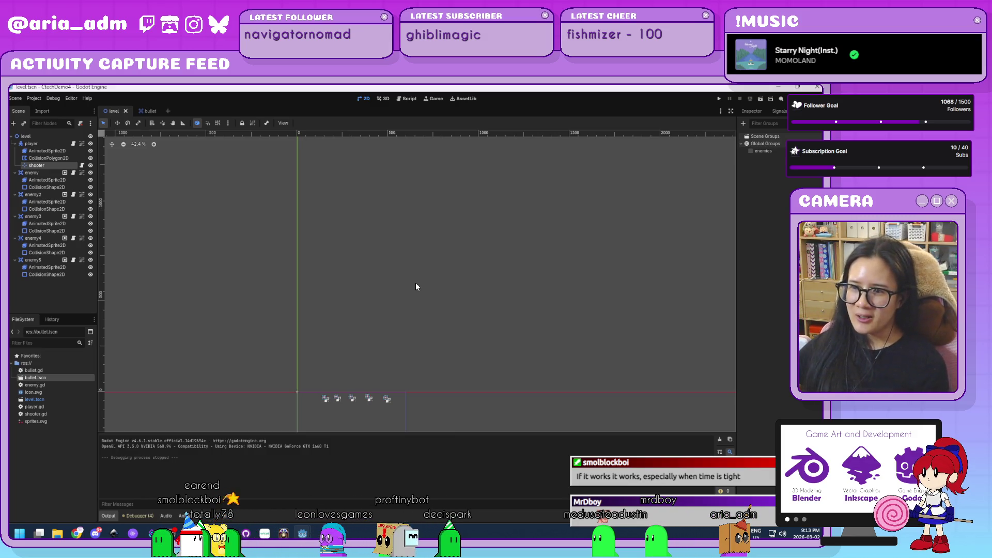
pyautogui.moveTo(432, 350); pyautogui.dragTo(426, 244)
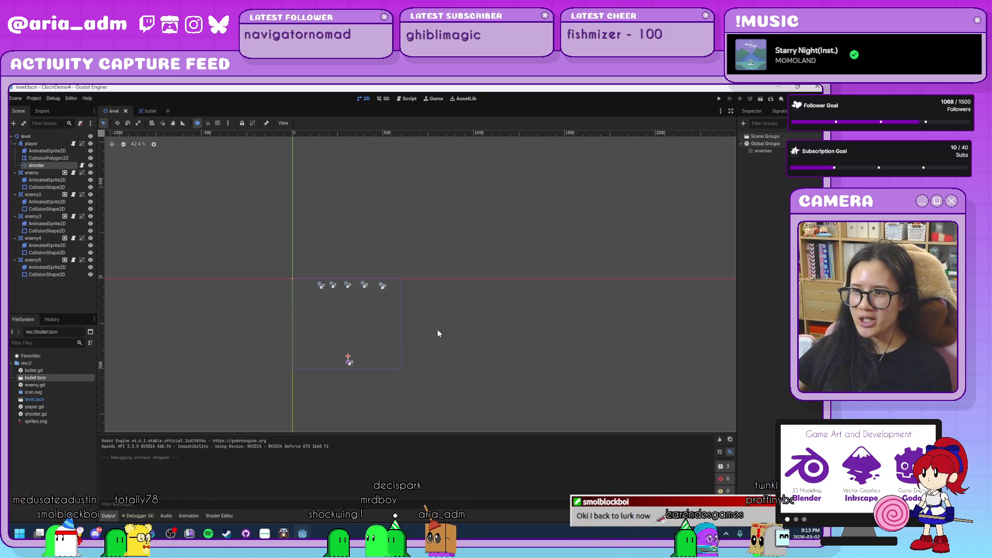
# - Zoom to about 90% on the five enemies and the ship, then deselect the shooter node
pyautogui.scroll(3, 439, 325)
pyautogui.scroll(2, 439, 324)
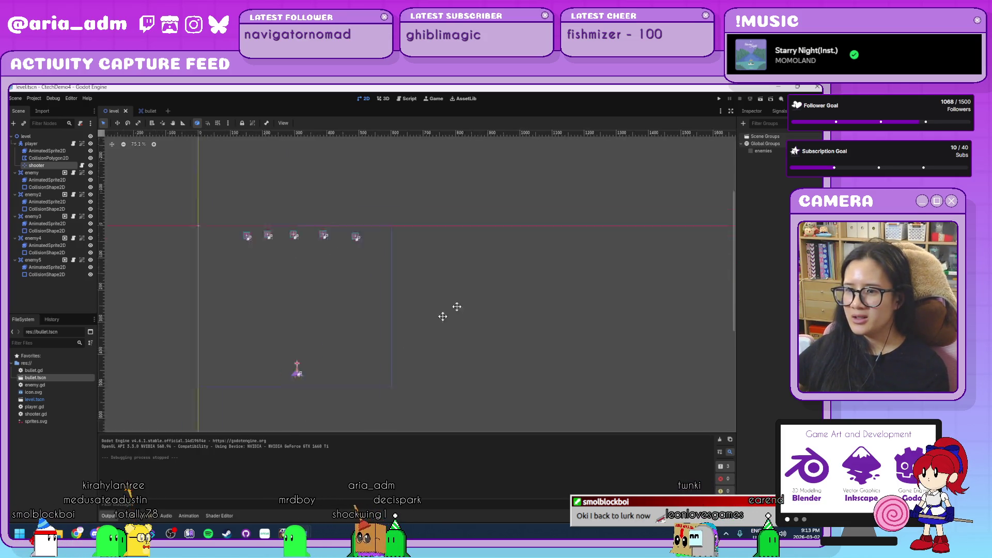
pyautogui.moveTo(454, 310); pyautogui.dragTo(527, 305)
pyautogui.scroll(1, 410, 305)
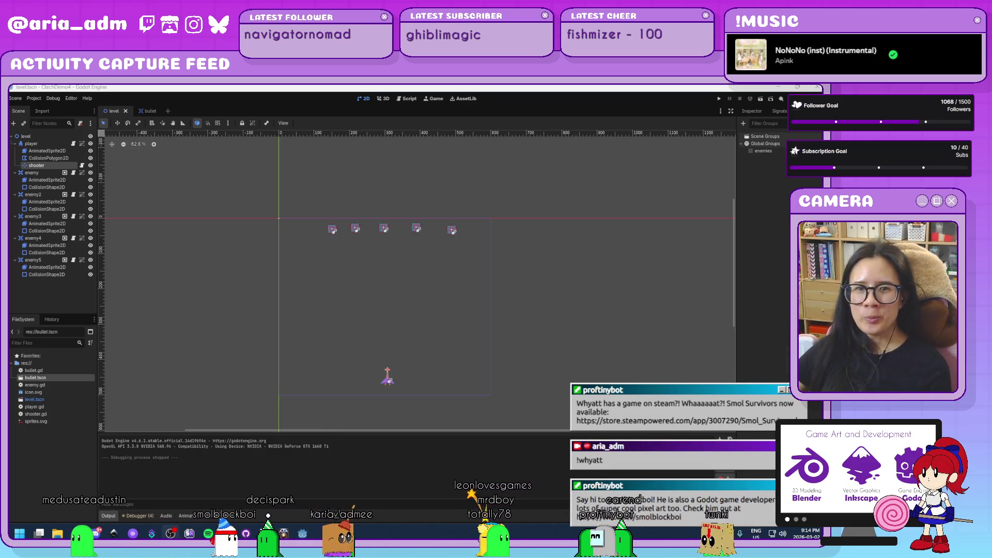
pyautogui.scroll(1, 547, 308)
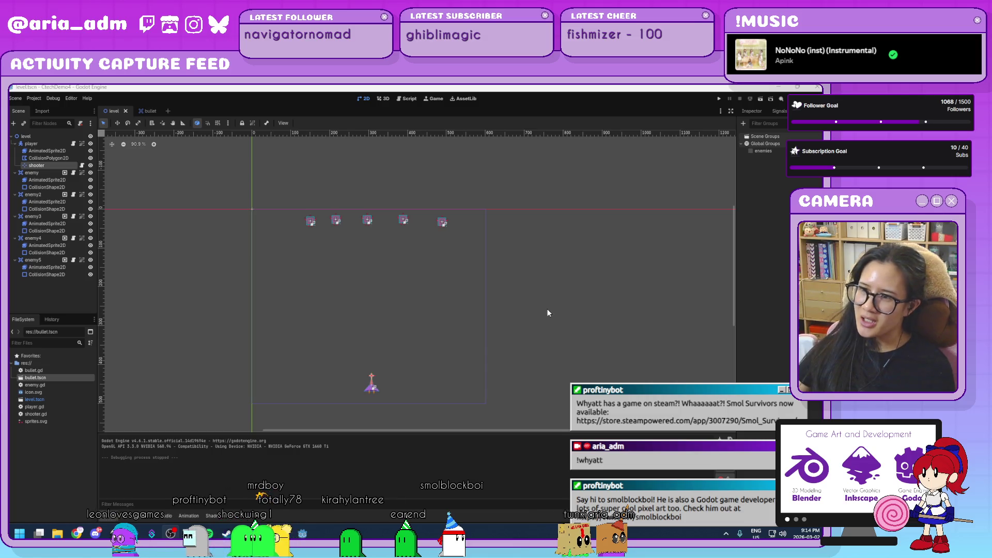
pyautogui.click(547, 309)
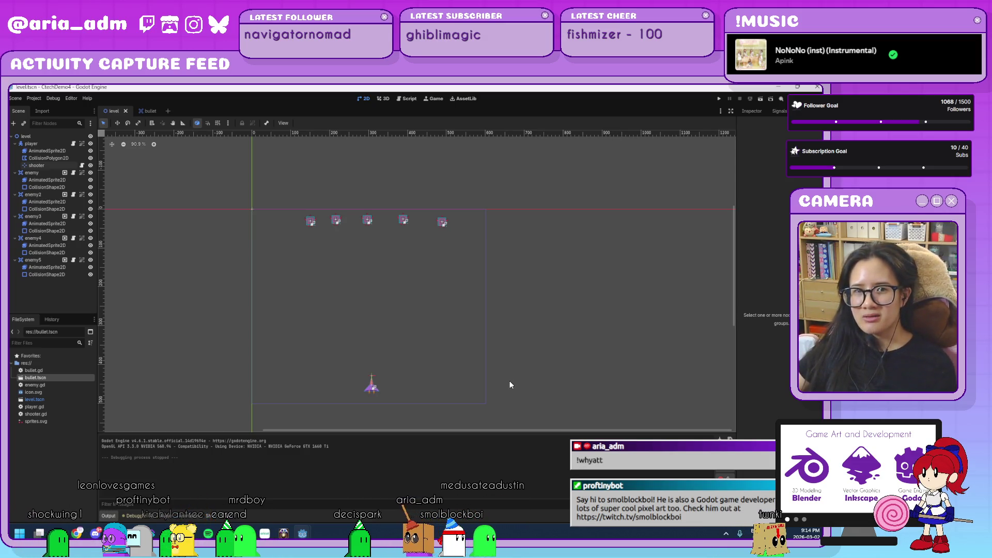
pyautogui.moveTo(510, 385); pyautogui.dragTo(524, 359)
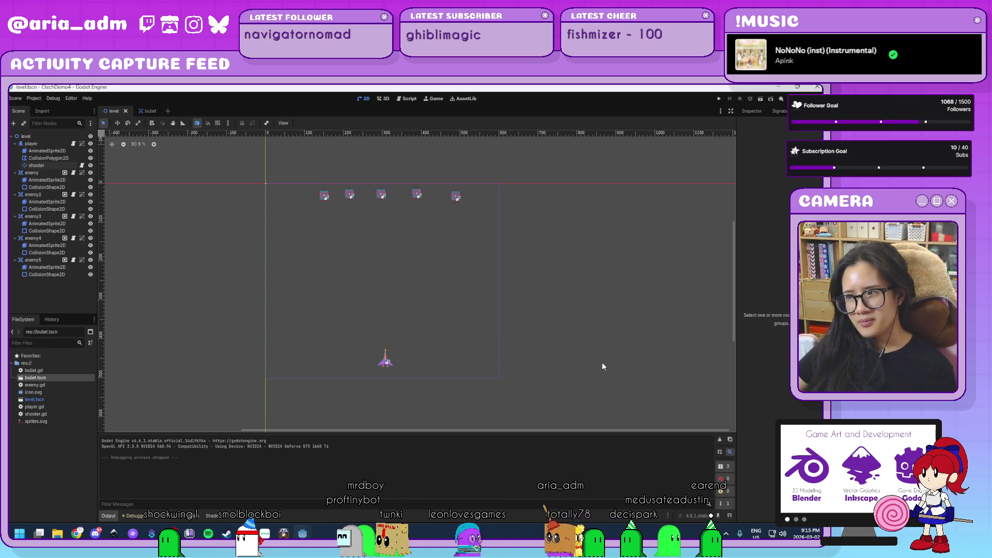
pyautogui.scroll(-2, 603, 367)
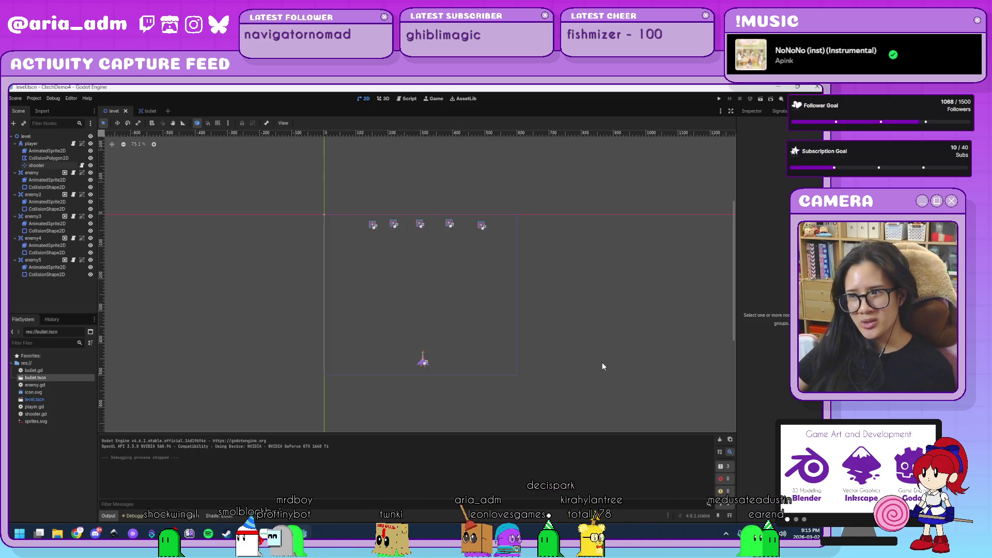
pyautogui.scroll(3, 602, 366)
pyautogui.scroll(-1, 603, 367)
pyautogui.scroll(1, 598, 259)
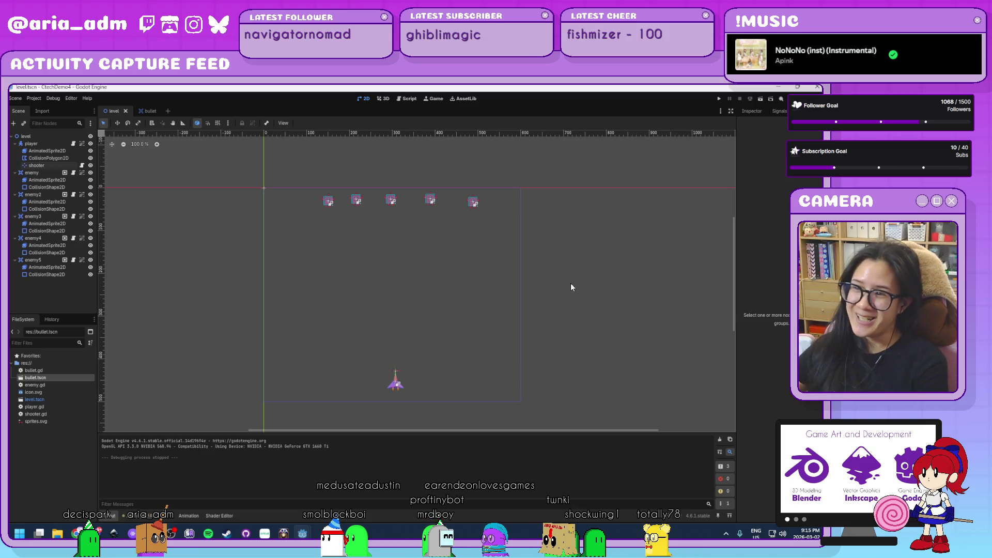
pyautogui.moveTo(593, 222)
pyautogui.mouseDown()
pyautogui.moveTo(625, 255)
pyautogui.moveTo(568, 243)
pyautogui.mouseUp()
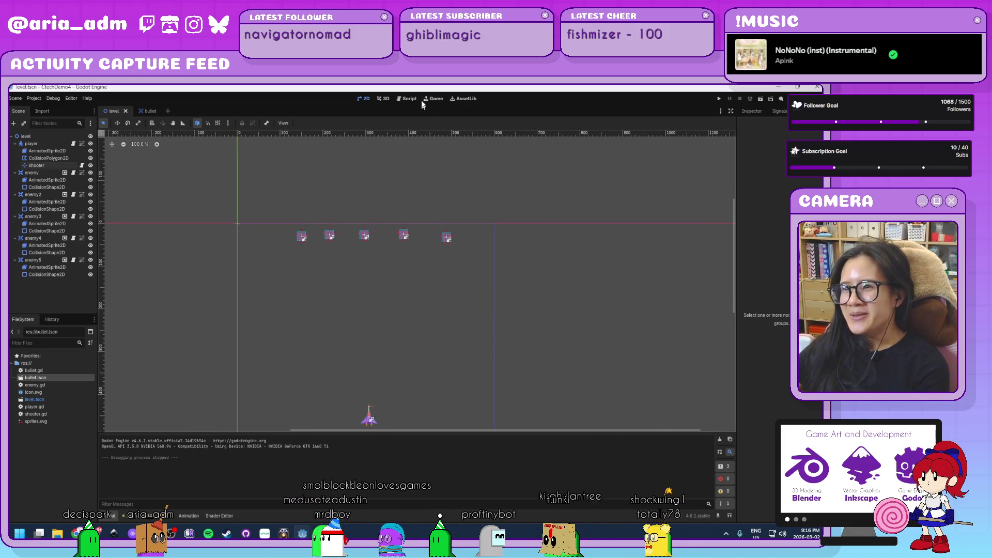
pyautogui.click(149, 113)
pyautogui.click(112, 112)
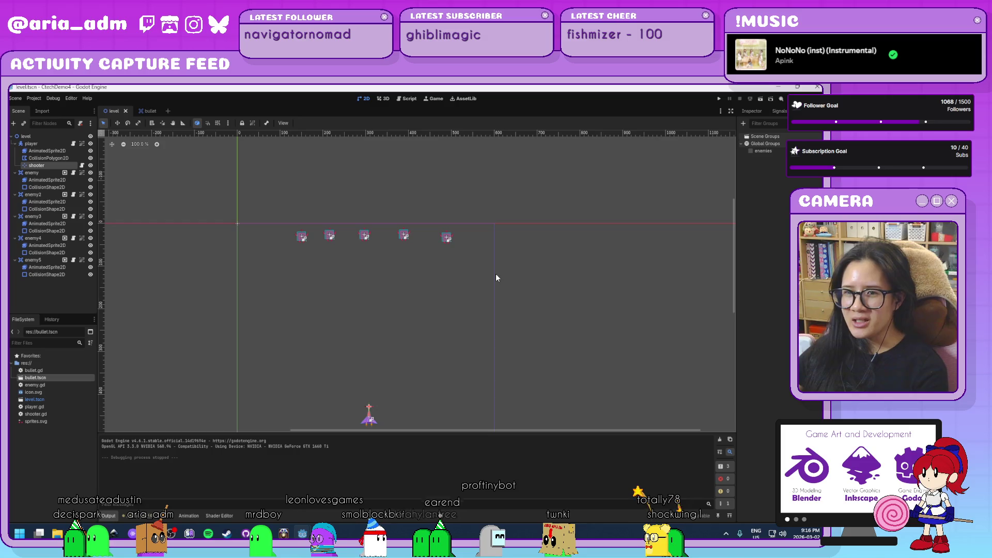
pyautogui.click(73, 143)
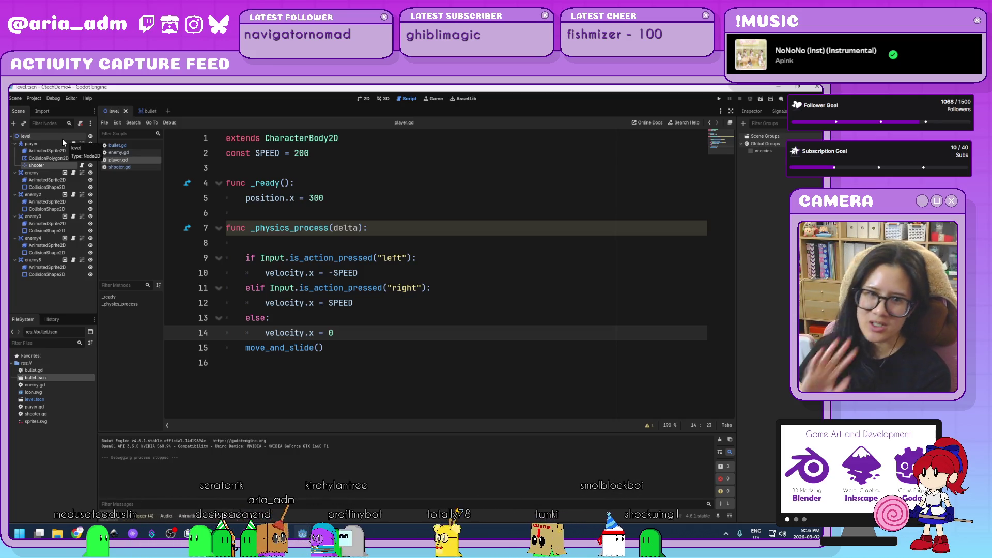
pyautogui.click(363, 99)
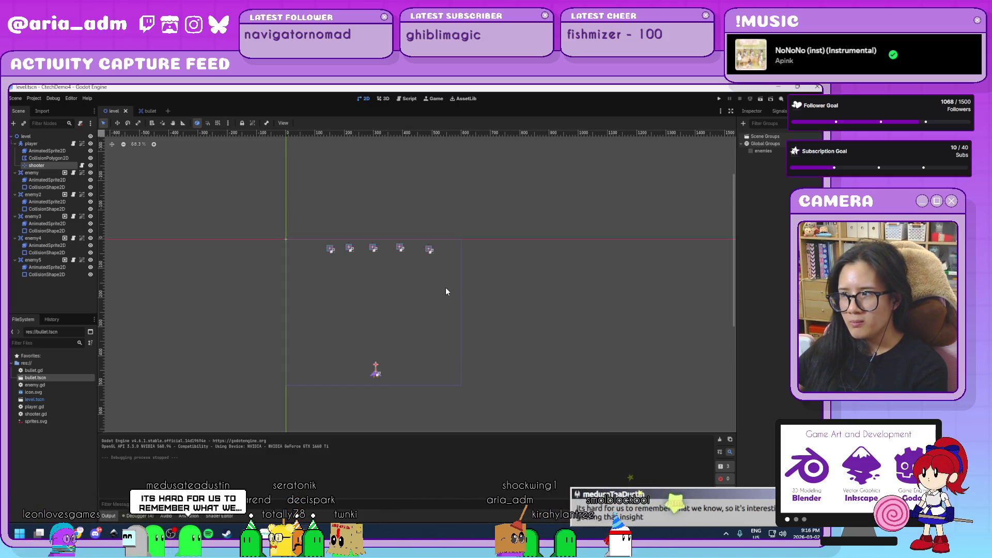
pyautogui.scroll(2, 421, 341)
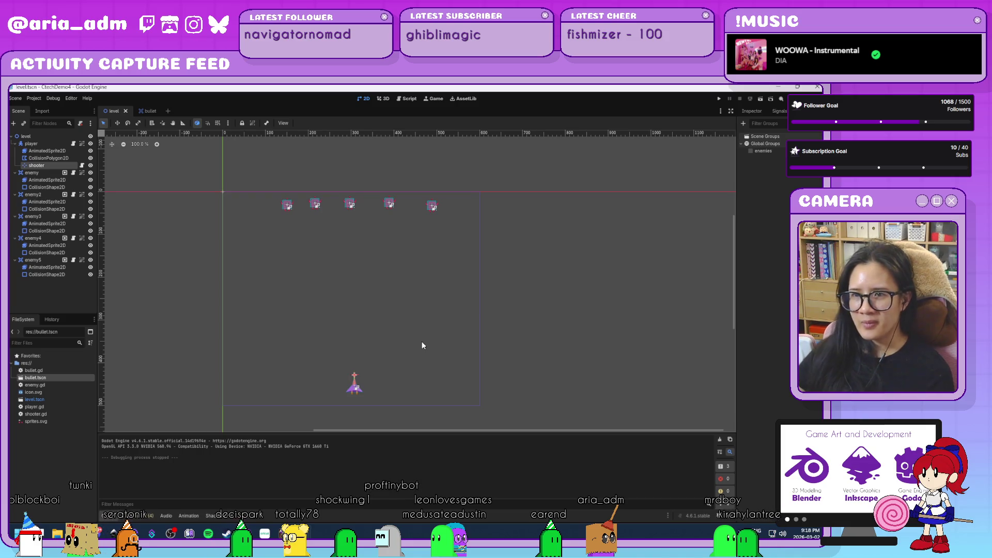
pyautogui.scroll(-3, 559, 318)
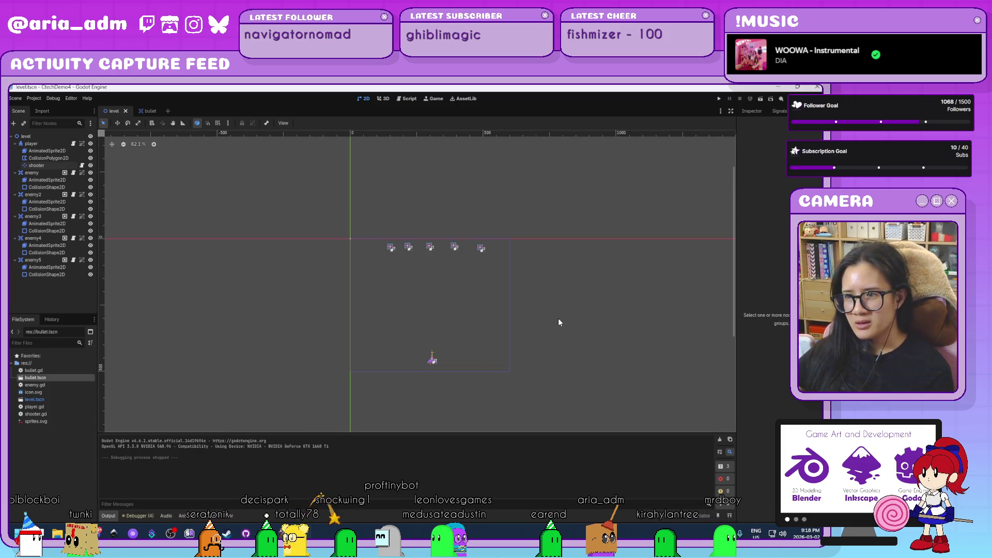
pyautogui.scroll(3, 559, 322)
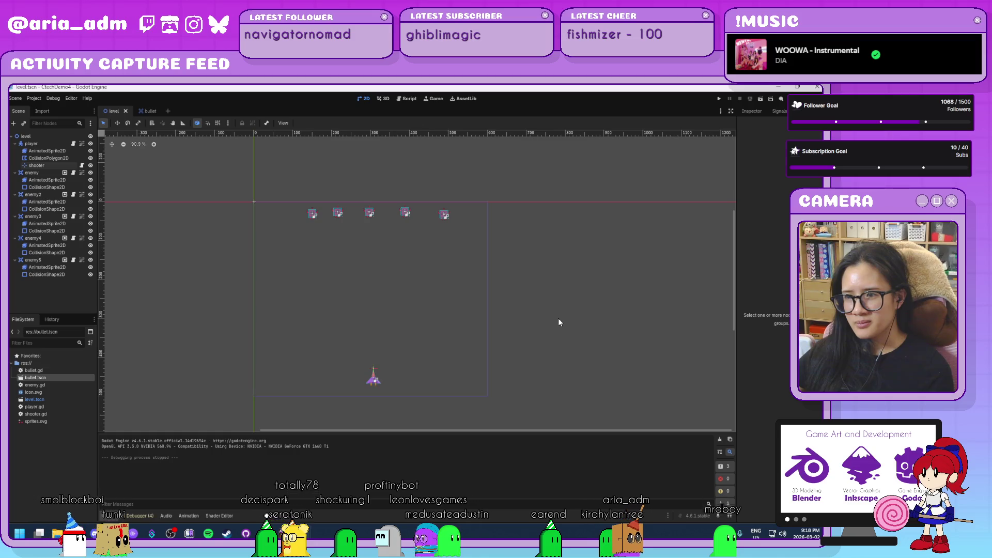